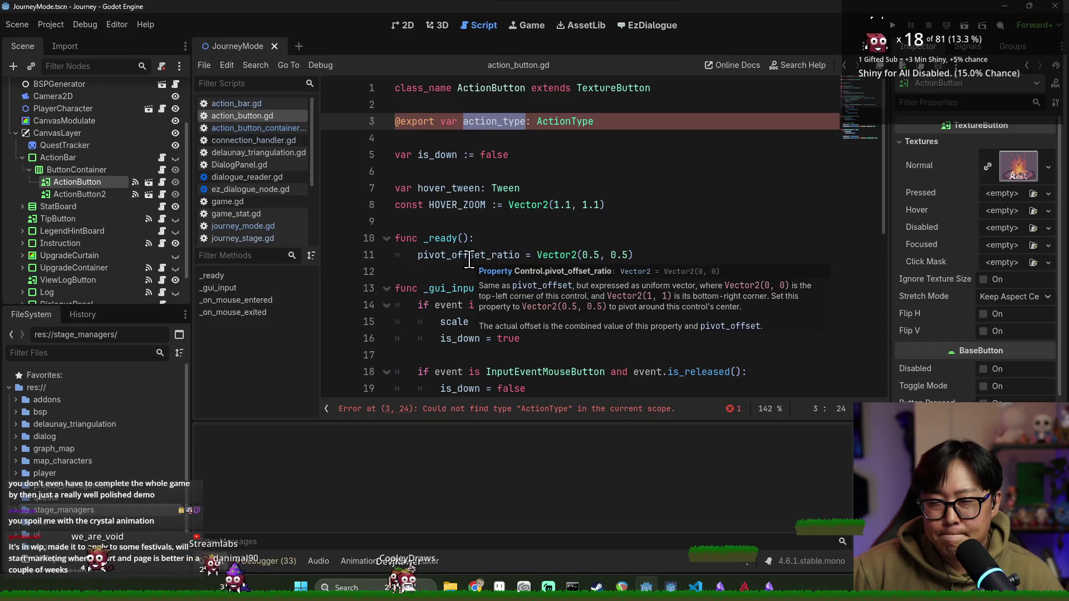
Step: Select the ActionType name on line 3 and collapse the ActionBar node's children
double_click(553, 127)
click(22, 158)
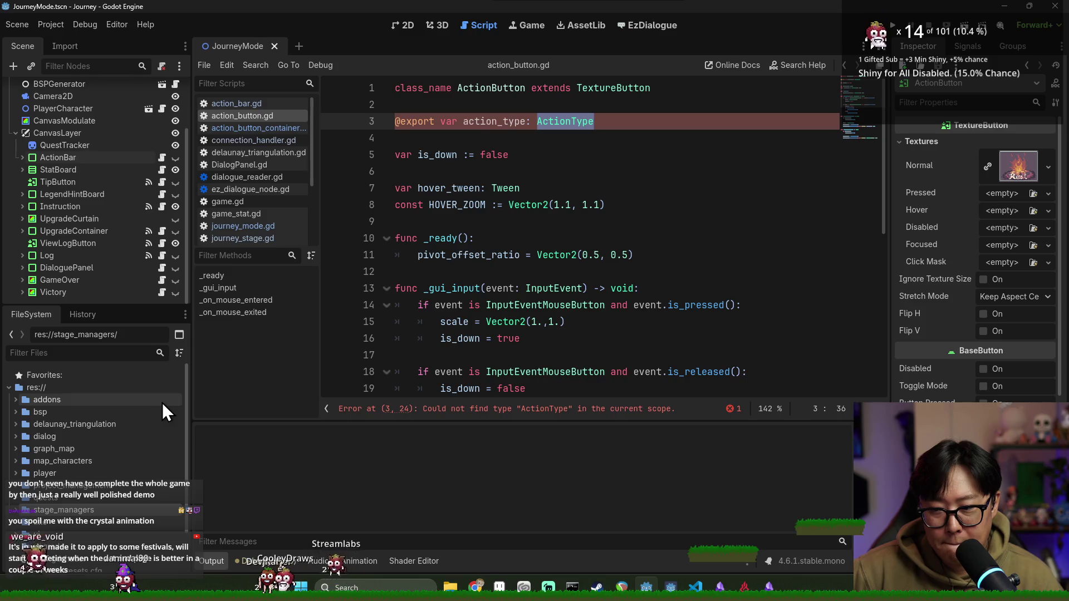
scroll(158, 385, down, 3)
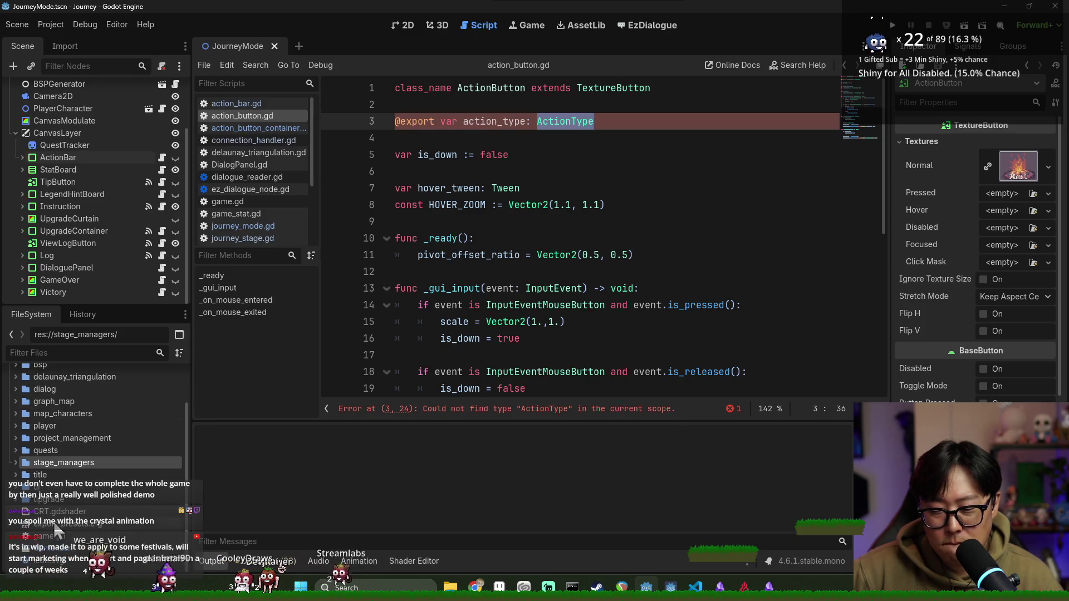
scroll(61, 484, up, 3)
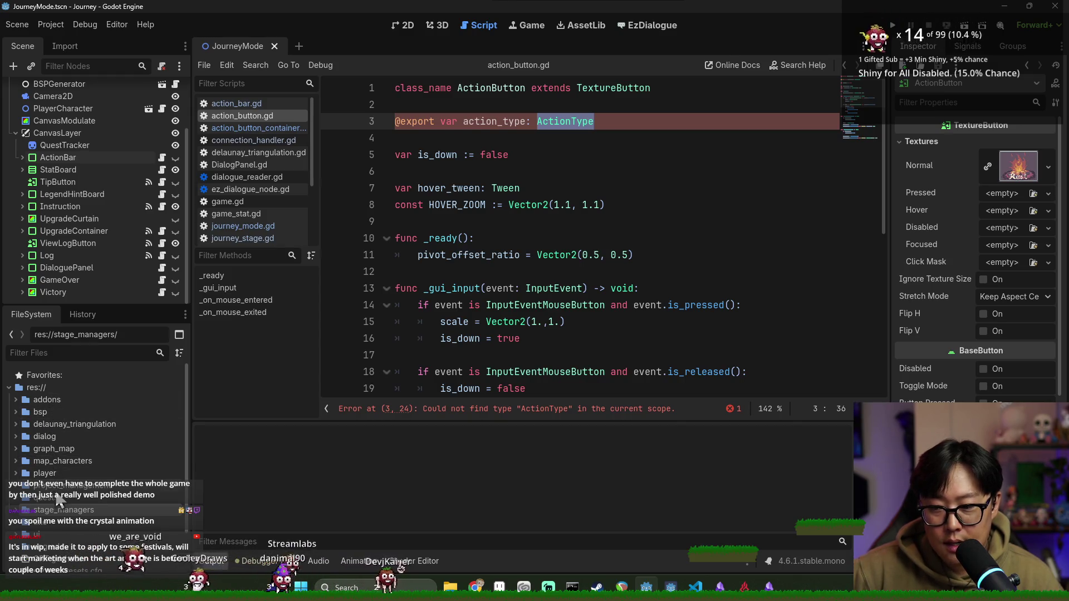
drag(68, 525, 65, 518)
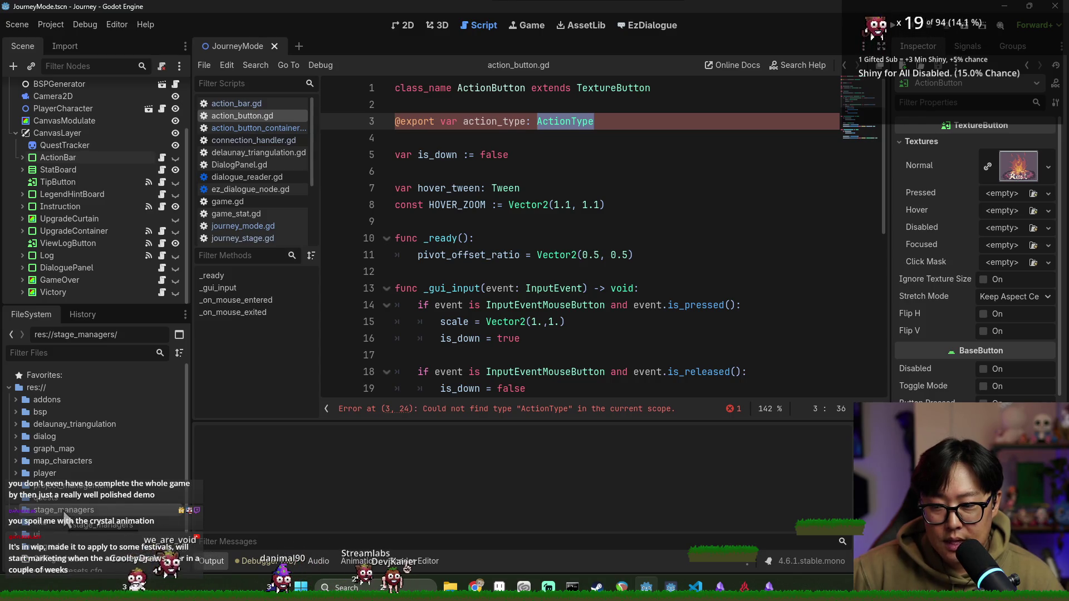
scroll(72, 258, up, 3)
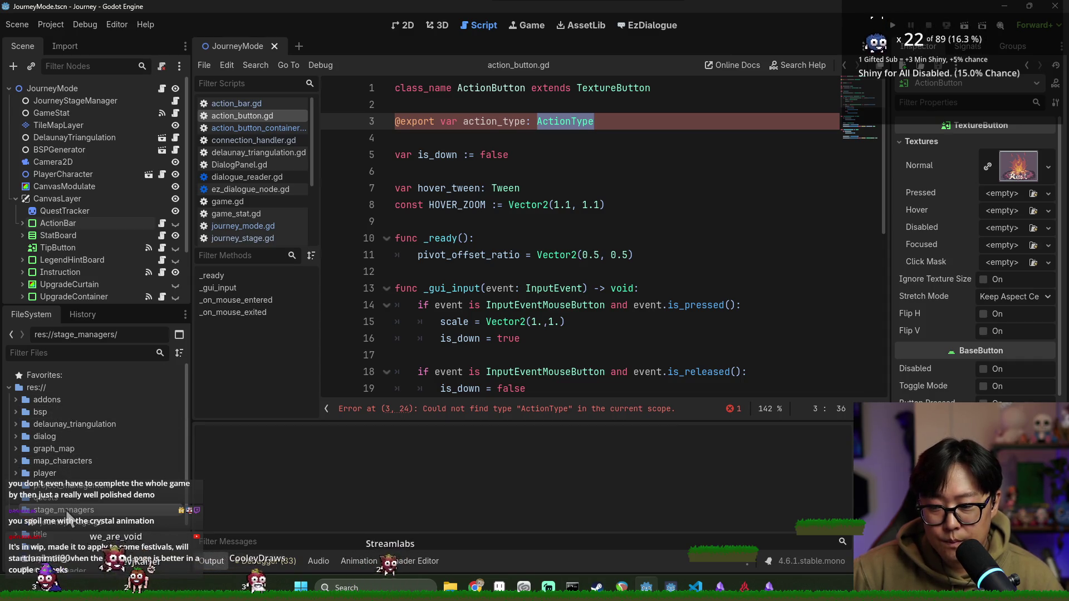
Step: Create a new script named globla_enum in the stage_managers folder
right_click(66, 517)
mouse_move(217, 378)
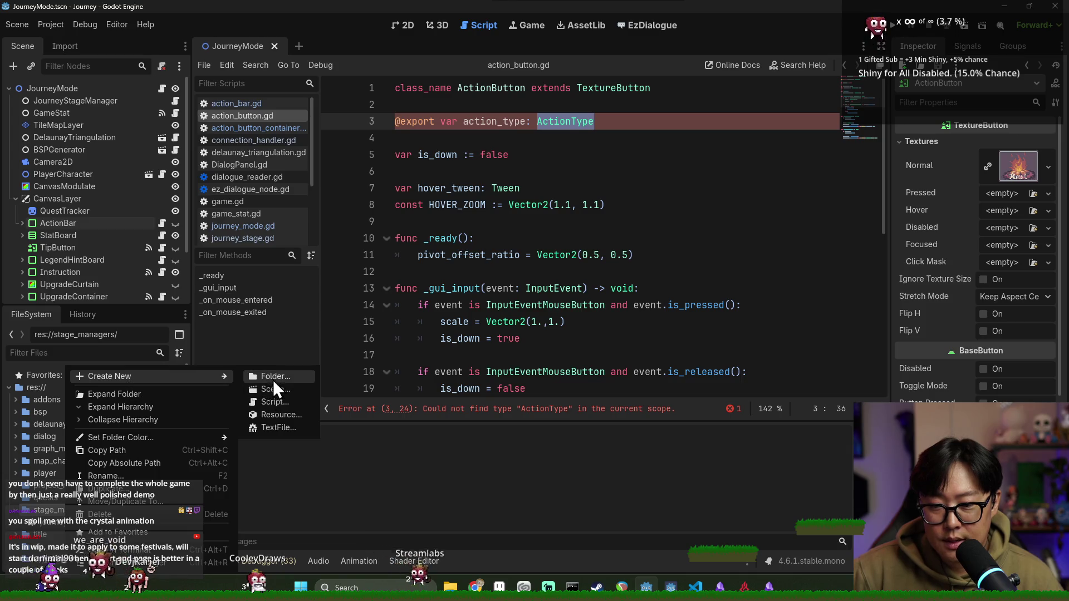
click(271, 402)
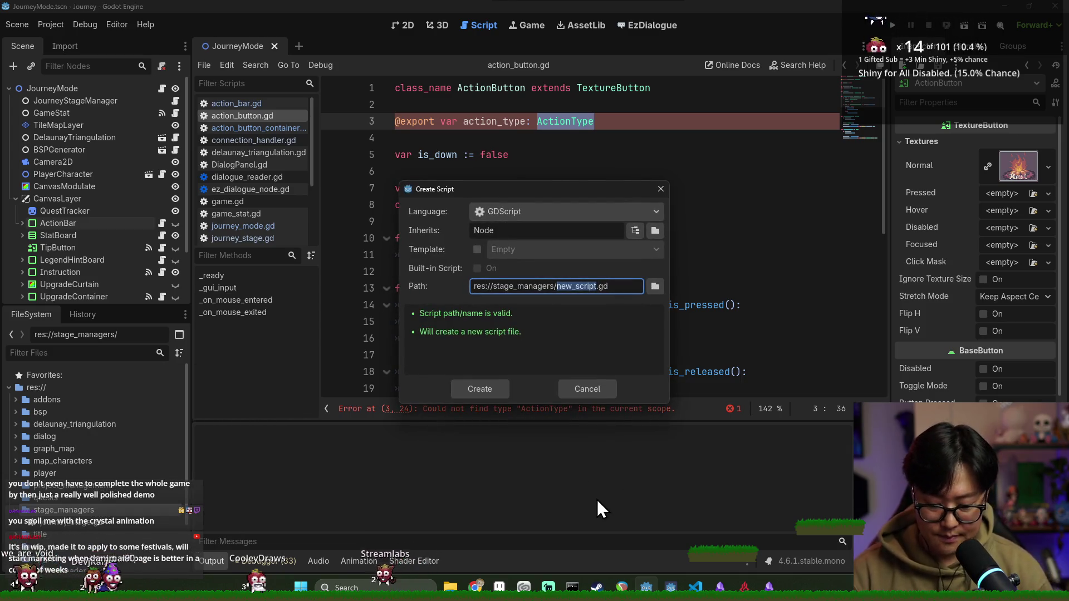
text(globla_en)
text(um)
key(Return)
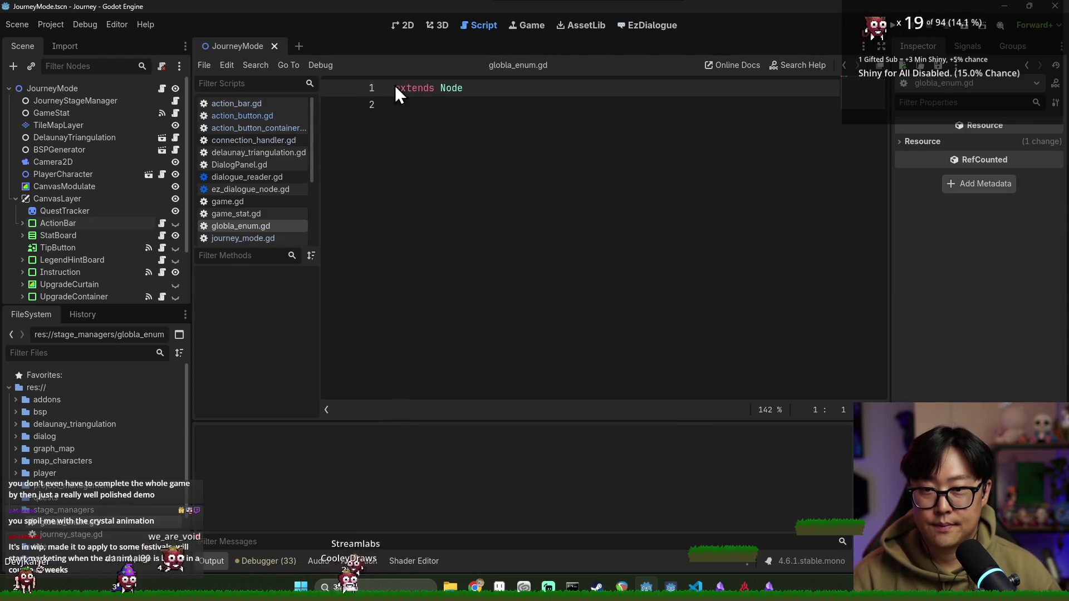
Step: Rename the new script to journey_mode_enums.gd
right_click(103, 553)
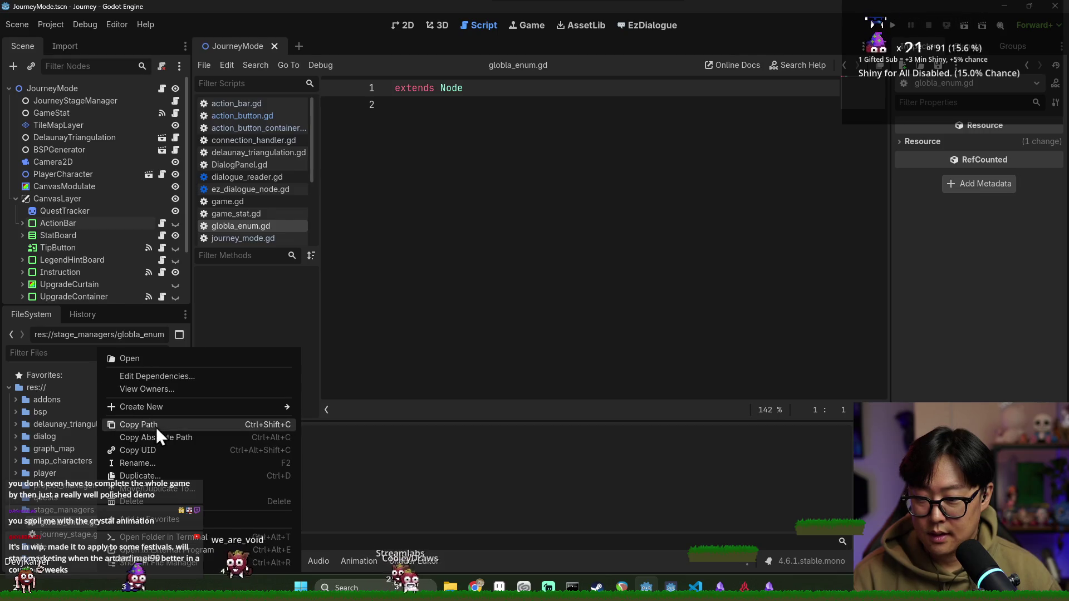
click(156, 468)
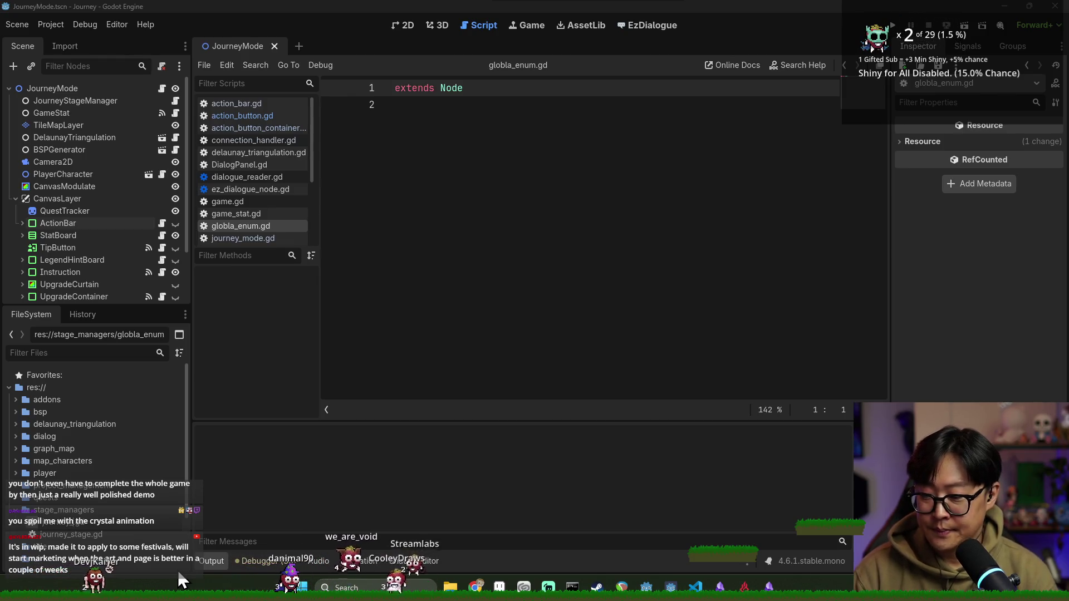
text(_mode_enums)
key(Return)
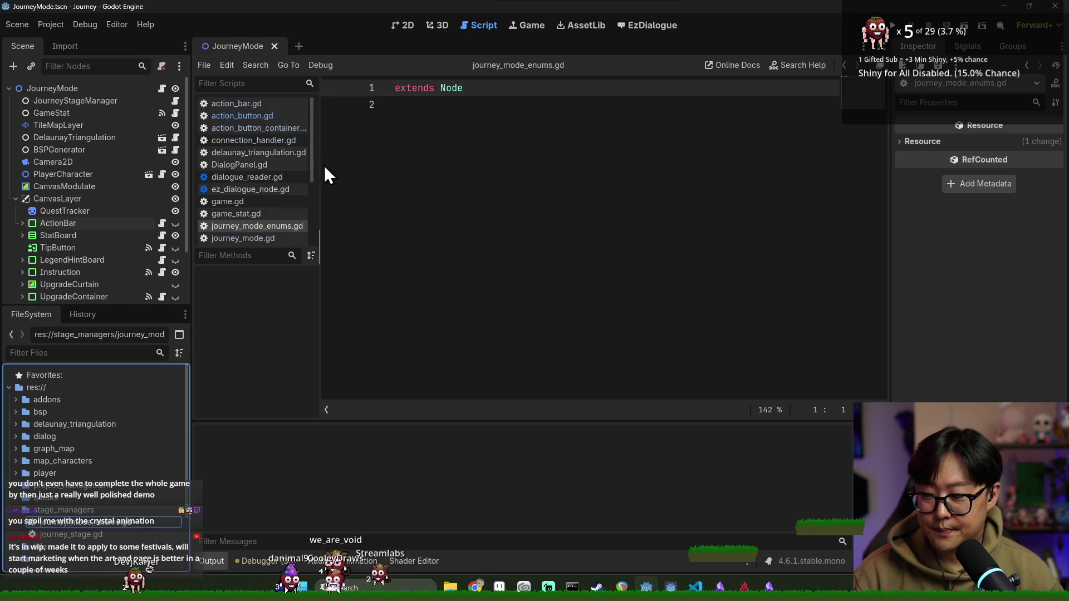
click(397, 88)
Step: Declare class_name JourneyModeEnums extending RefCounted with an ActionType enum of REST and SEARCH
text(name Journey)
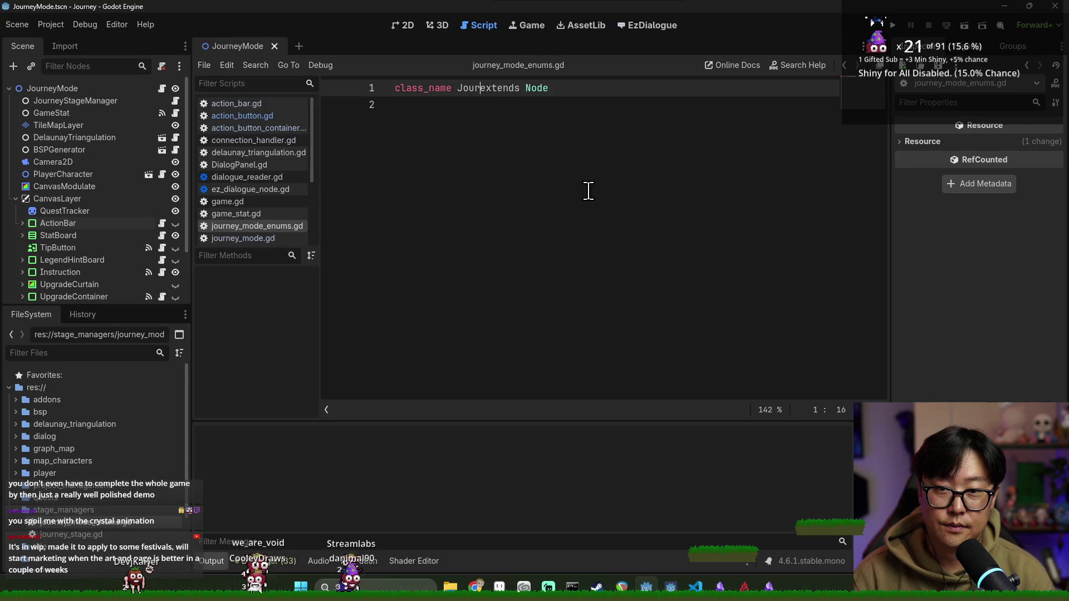
text(ModeEnums)
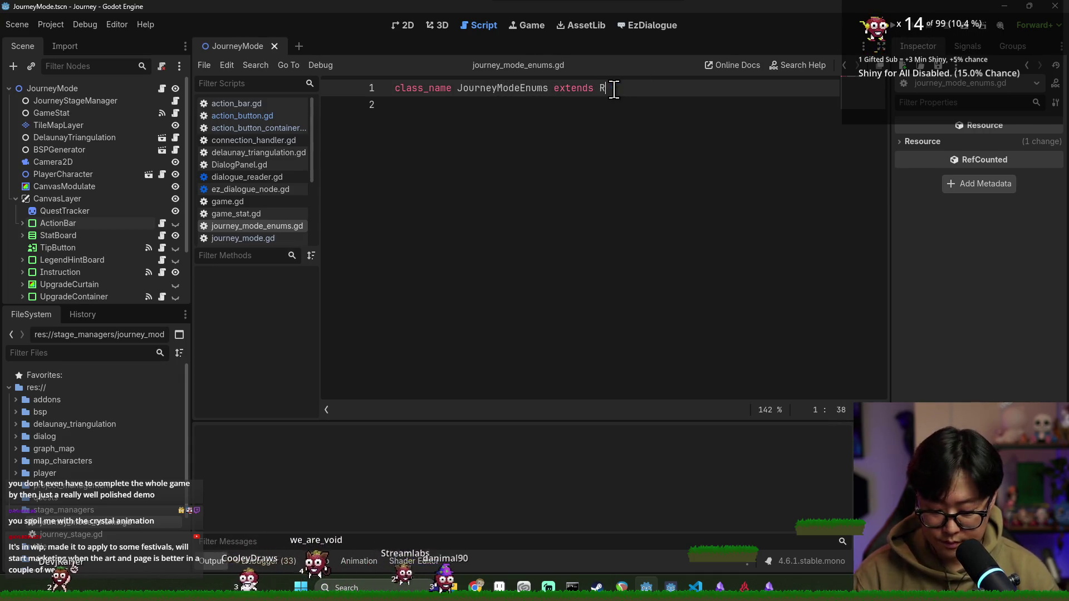
key(Return)
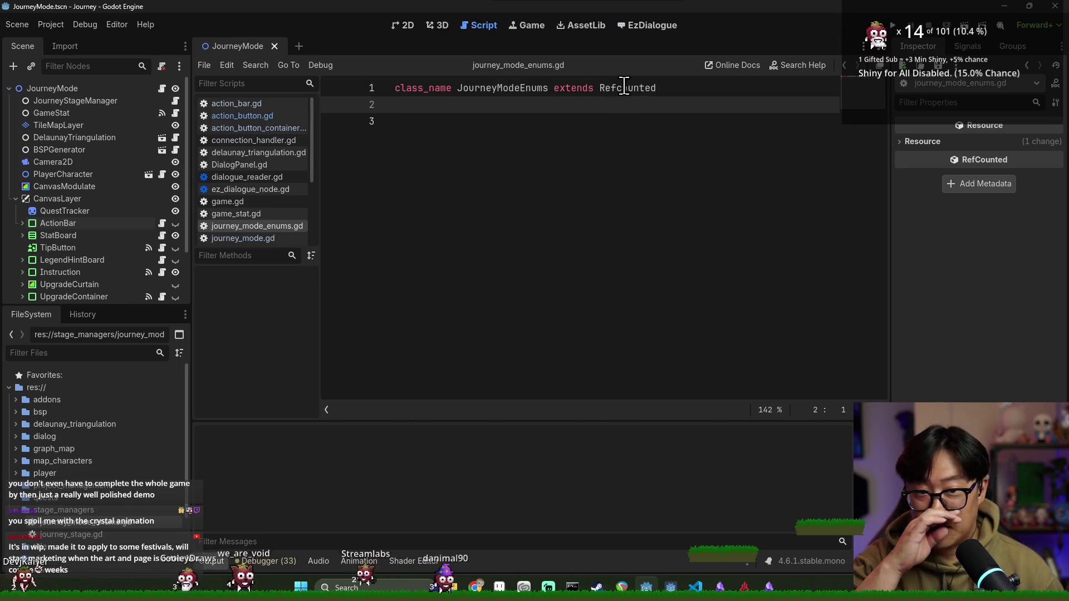
key(Return)
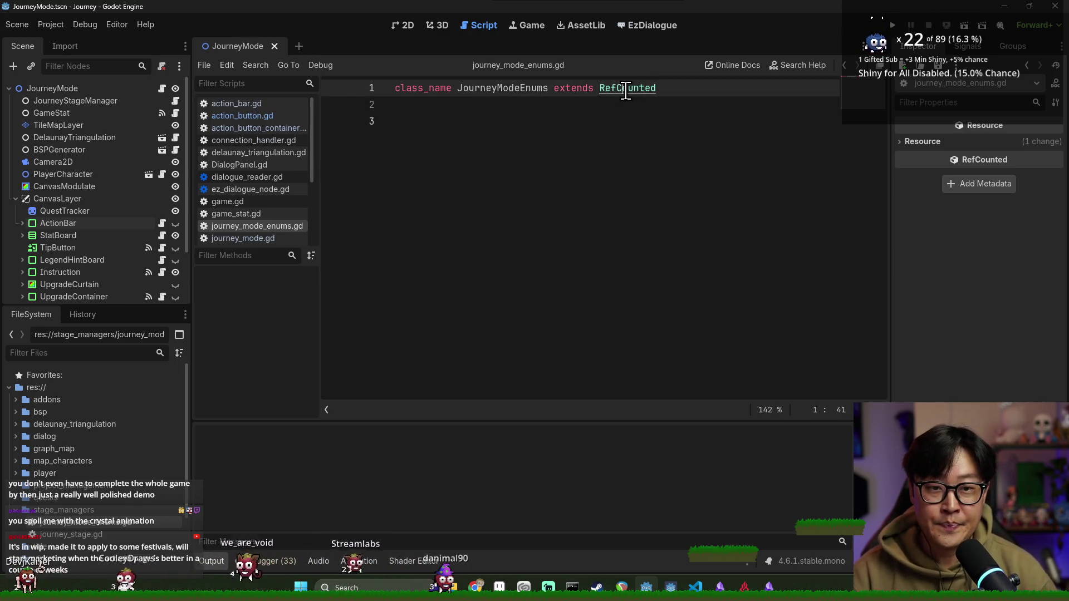
key(Down)
key(Down)
text(enum AC)
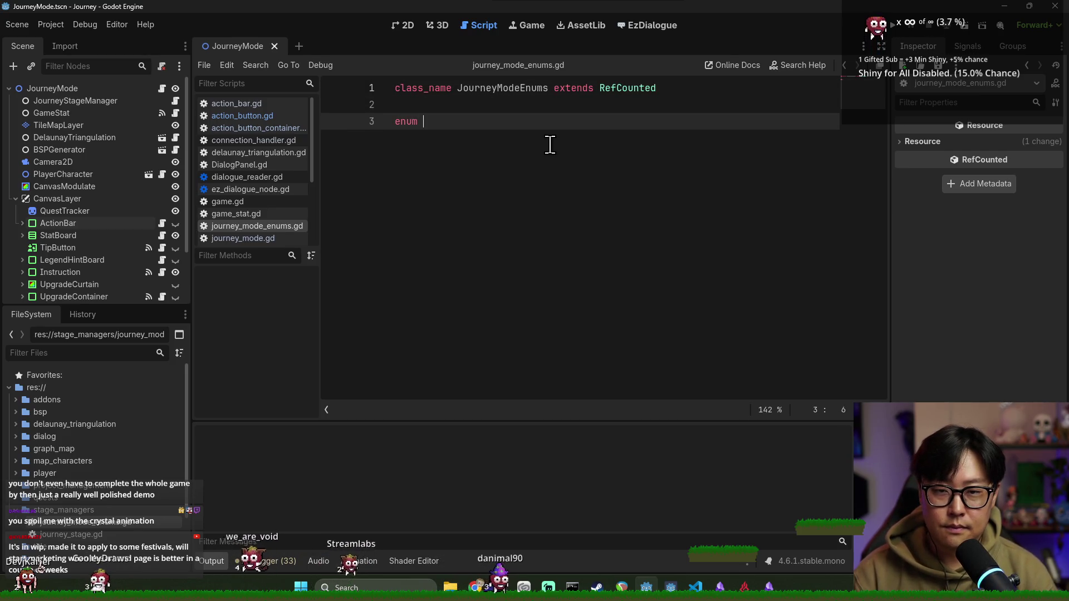
key(BackSpace)
key(BackSpace)
key(BackSpace)
text(action)
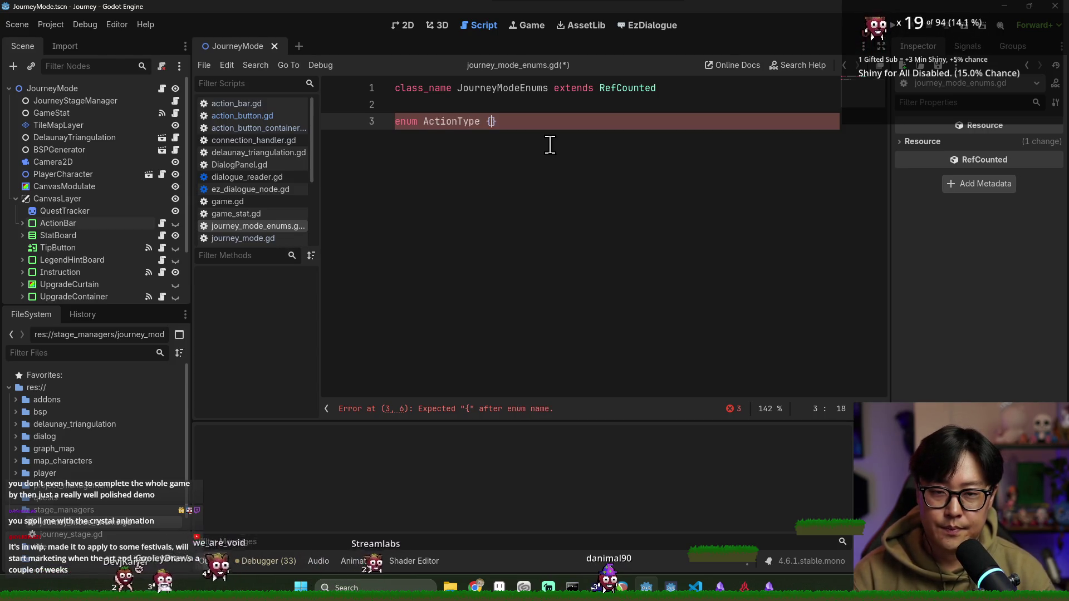
key(Return)
text(ST,)
key(Return)
text(SEARCH)
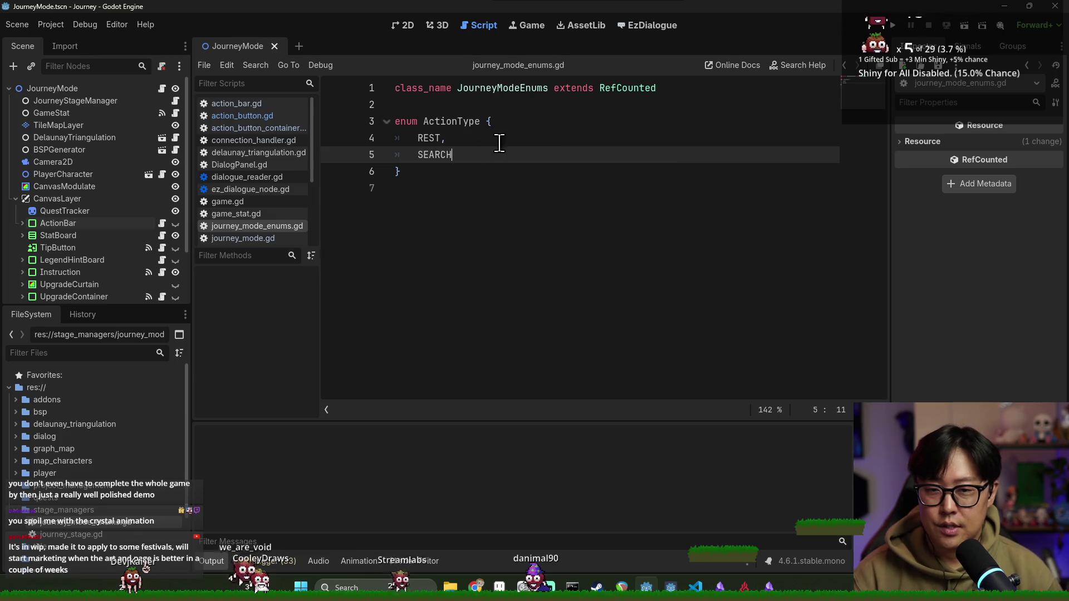
Step: Save the enums script and the scene, then open the ActionBar node's script
key(ctrl+s)
click(424, 121)
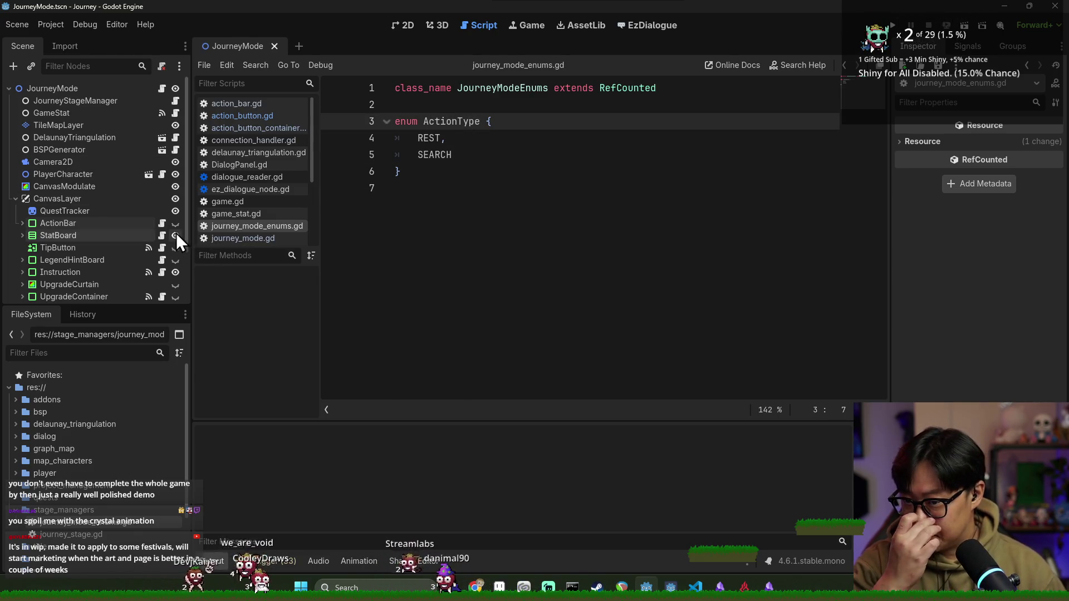
key(ctrl+s)
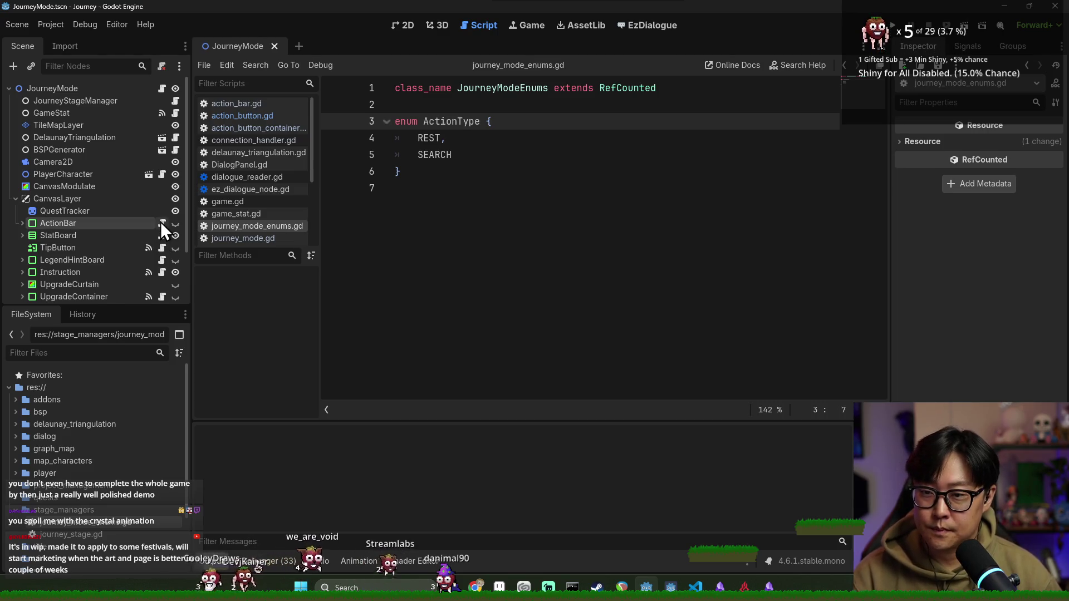
click(162, 223)
key(ctrl+s)
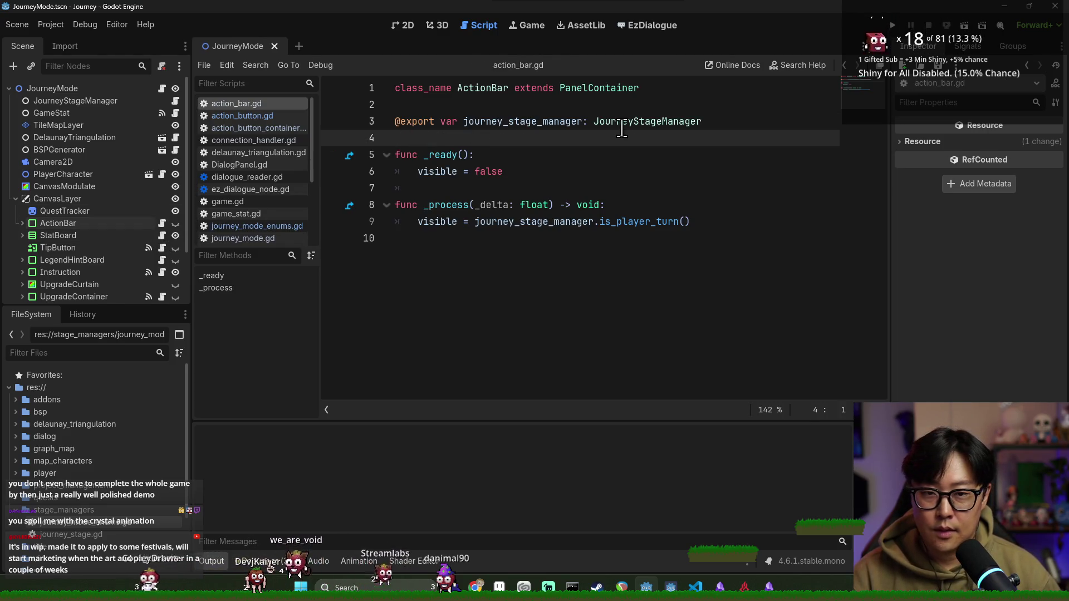
Step: Type action_button.gd's action_type export as JourneyModeEnums.ActionType and save
key(ctrl+s)
click(23, 223)
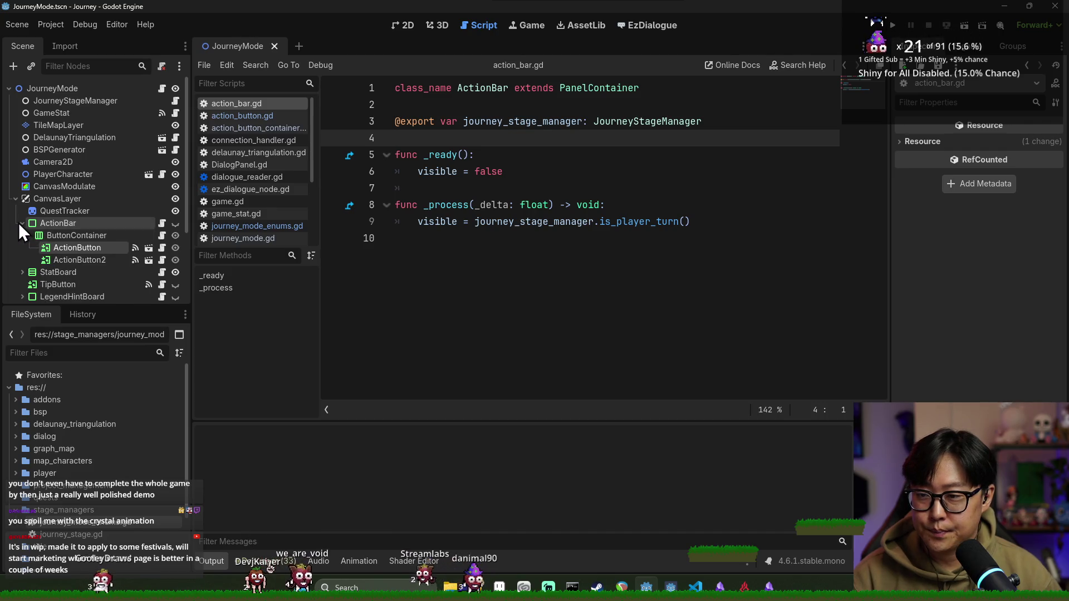
click(162, 248)
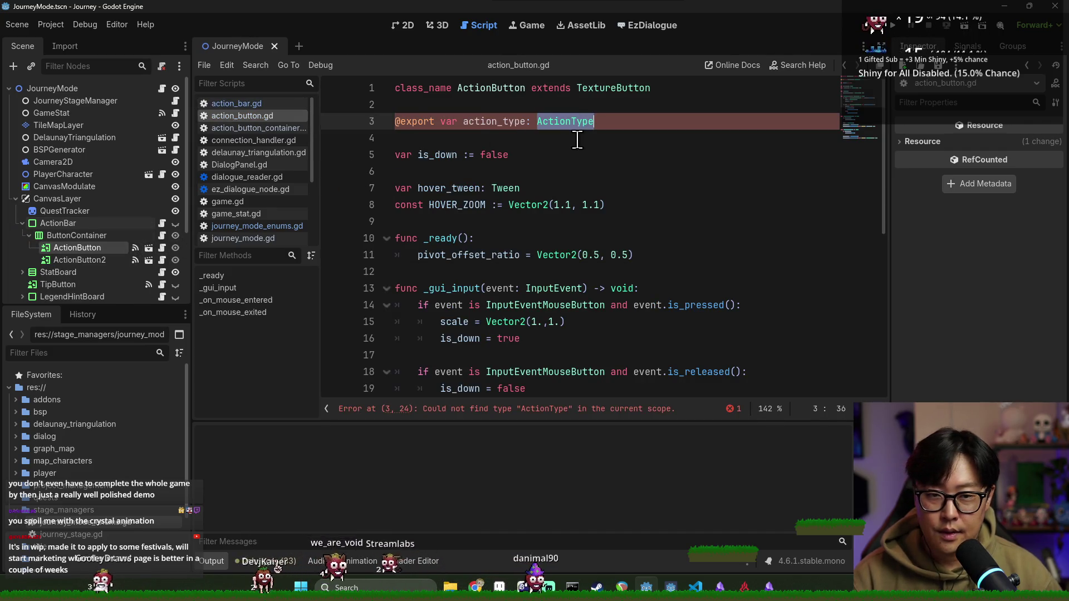
text(Journ)
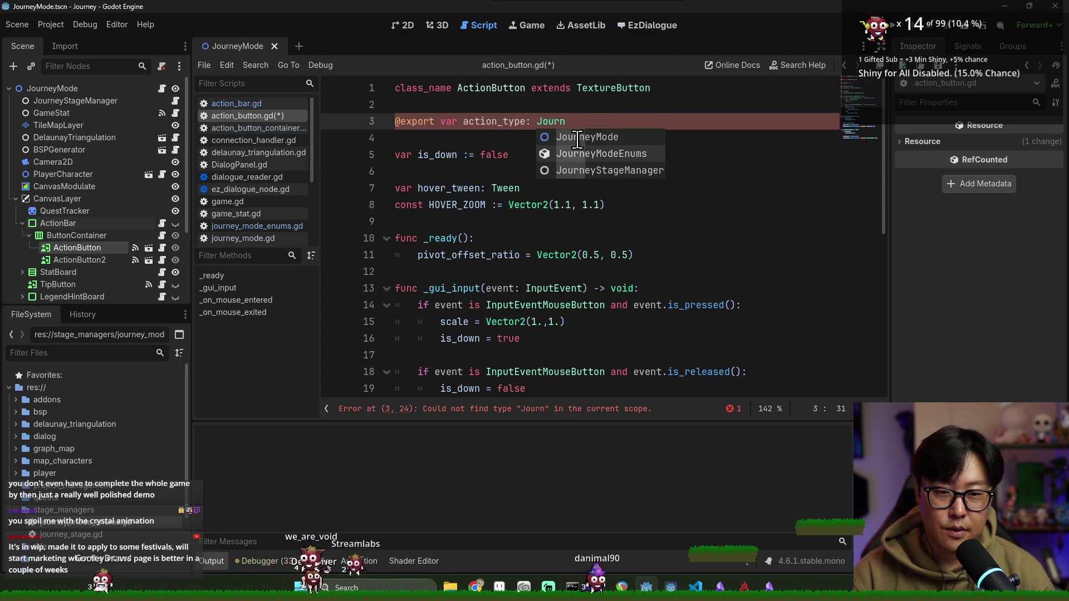
key(Return)
text(.)
key(Return)
key(ctrl+s)
click(511, 155)
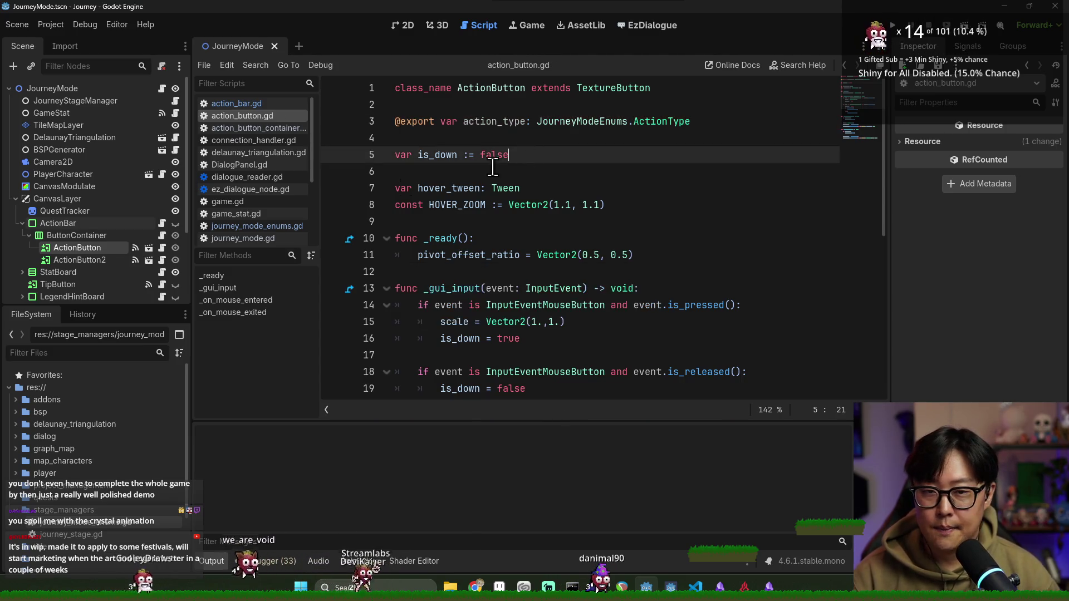
Step: Set ActionButton2's Action Type to Search in the Inspector and save the scene
click(78, 248)
click(1013, 143)
click(79, 260)
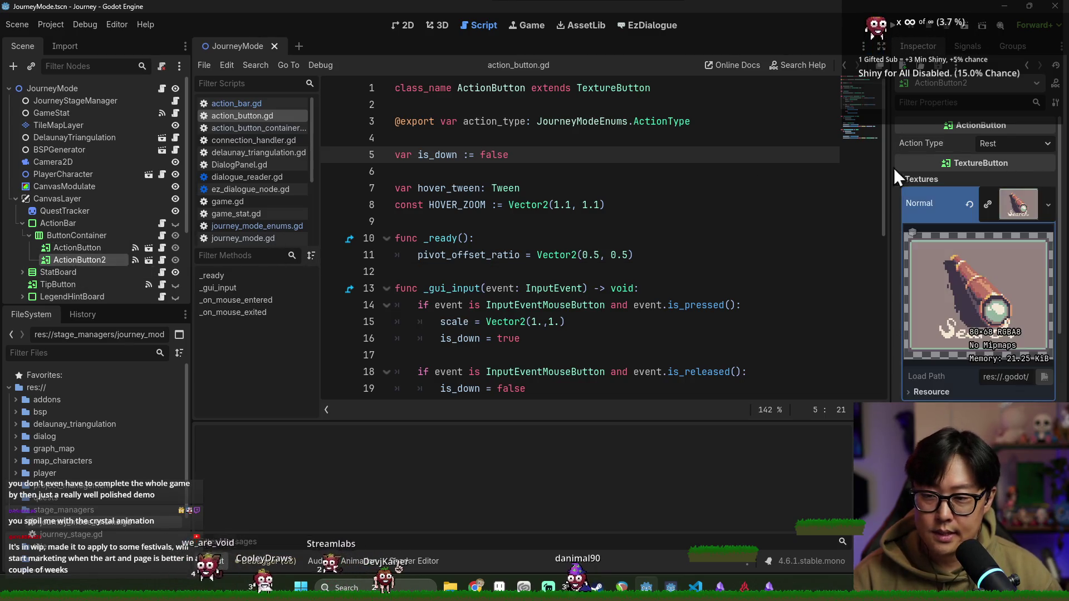
click(1013, 143)
click(1001, 174)
click(439, 220)
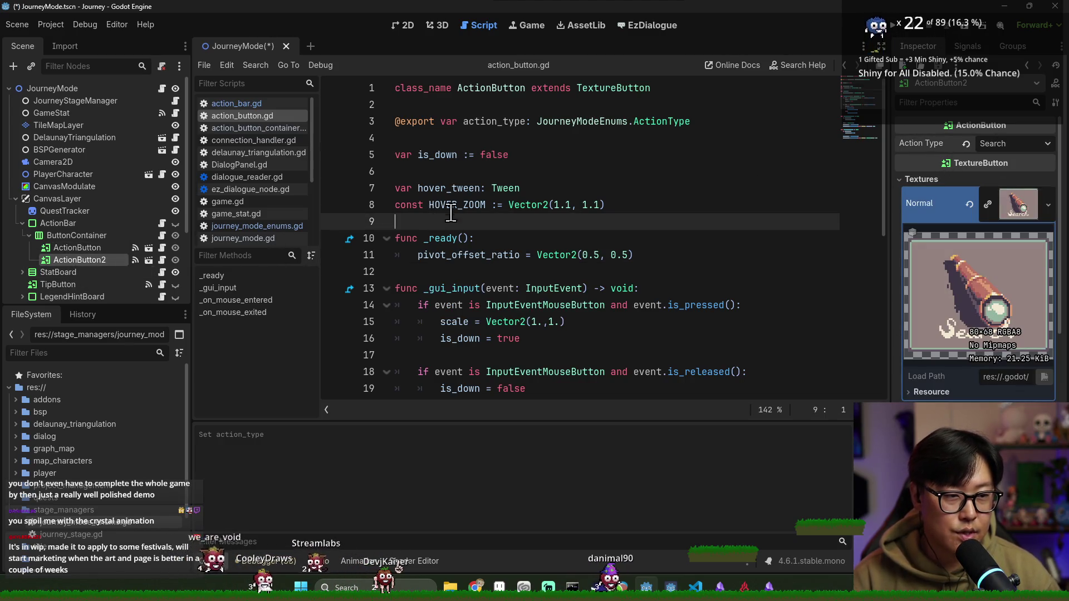
click(609, 165)
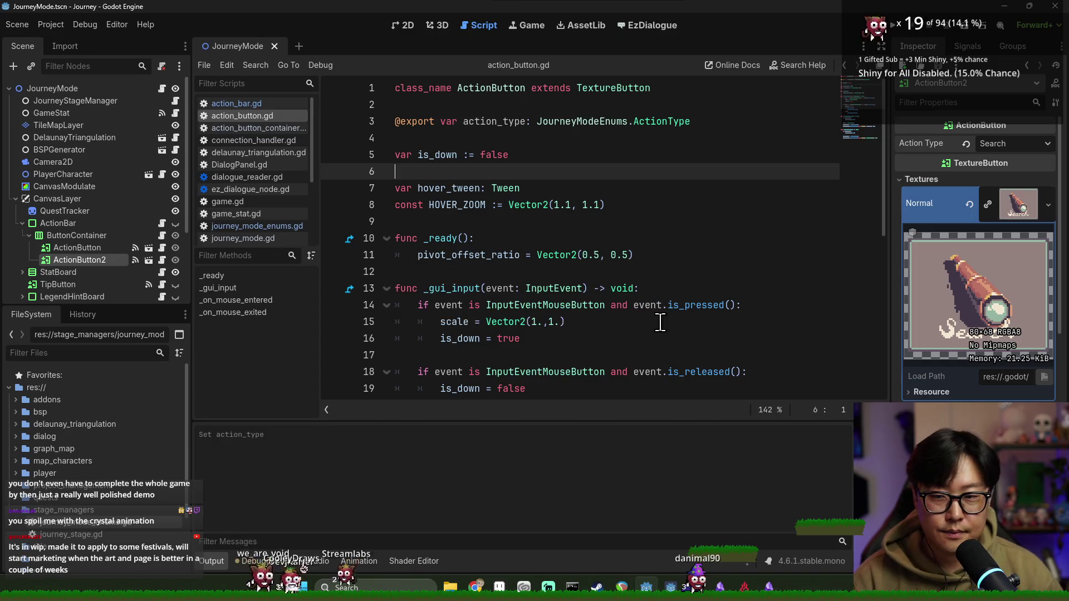
click(660, 322)
click(77, 236)
click(96, 248)
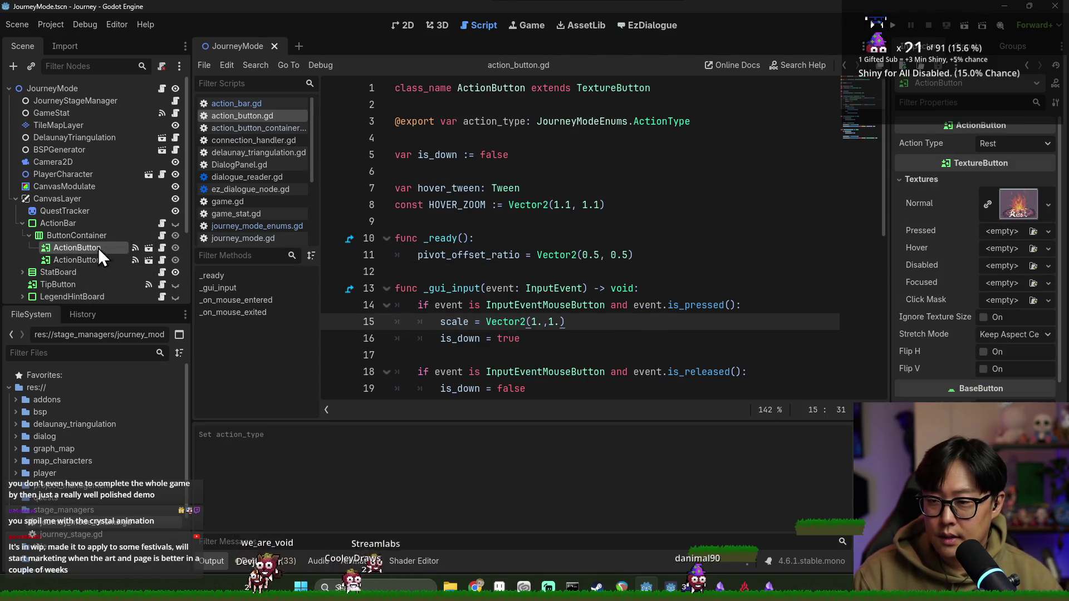
scroll(557, 240, down, 7)
key(ctrl+s)
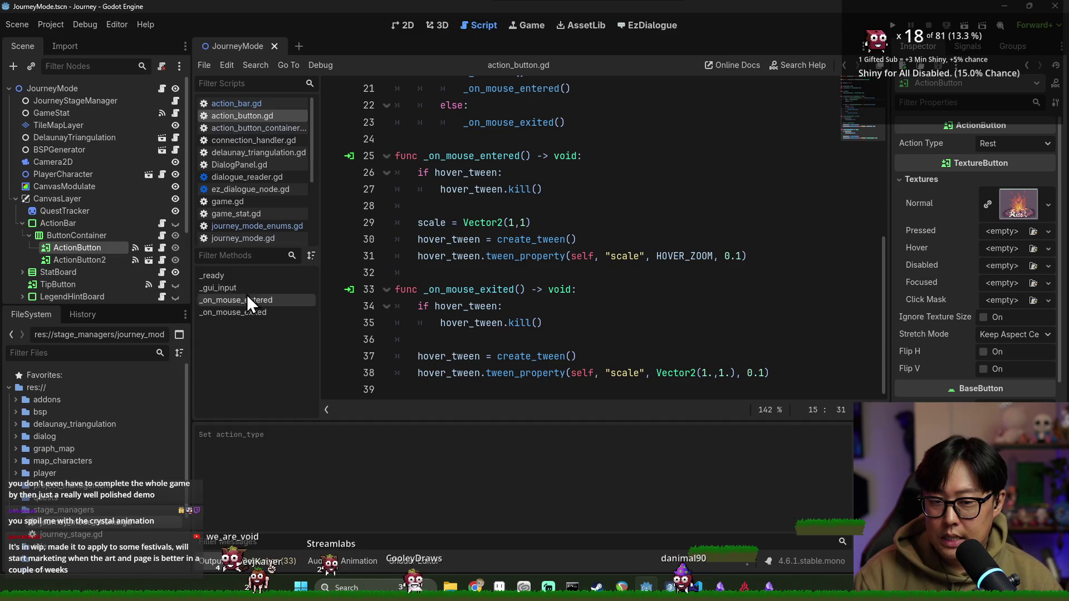
Step: Change the focus, unfocus and pressed handler parameter types from BaseButton to ActionButton
click(161, 237)
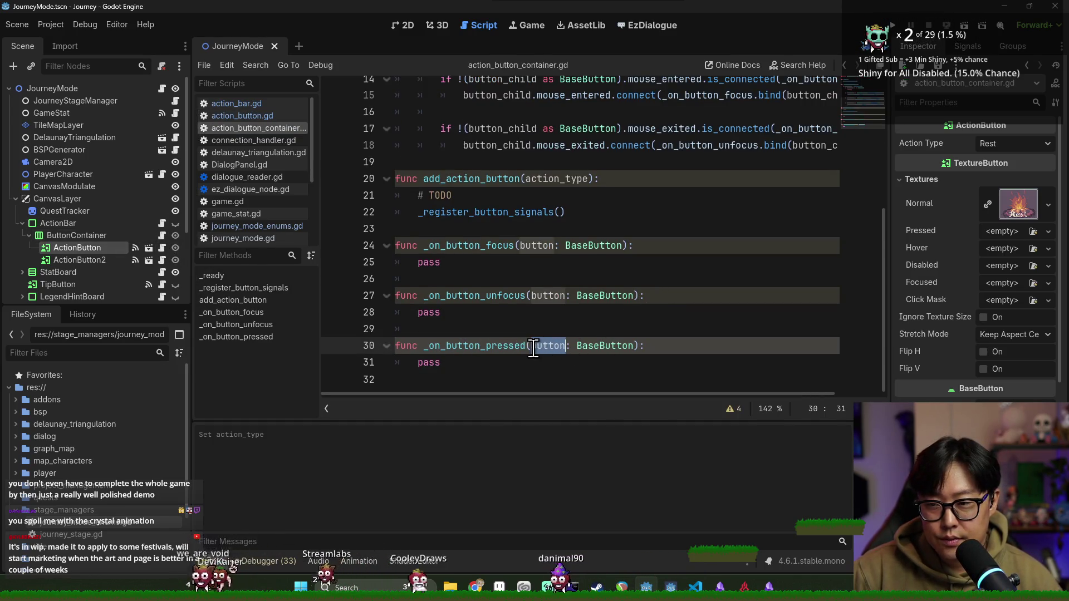
double_click(596, 346)
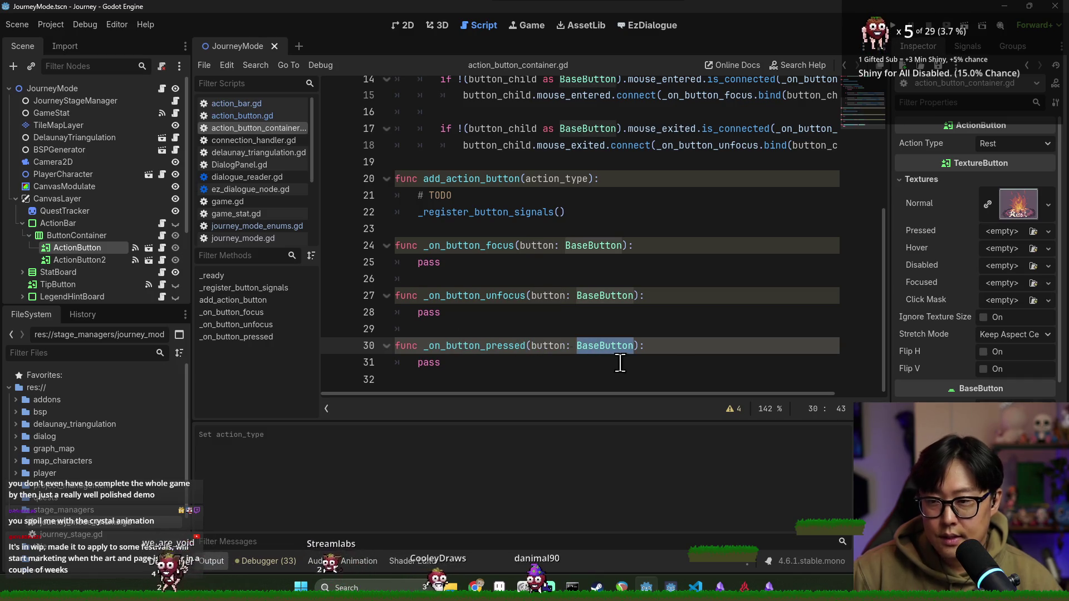
click(161, 247)
scroll(495, 222, up, 8)
double_click(490, 88)
key(ctrl+c)
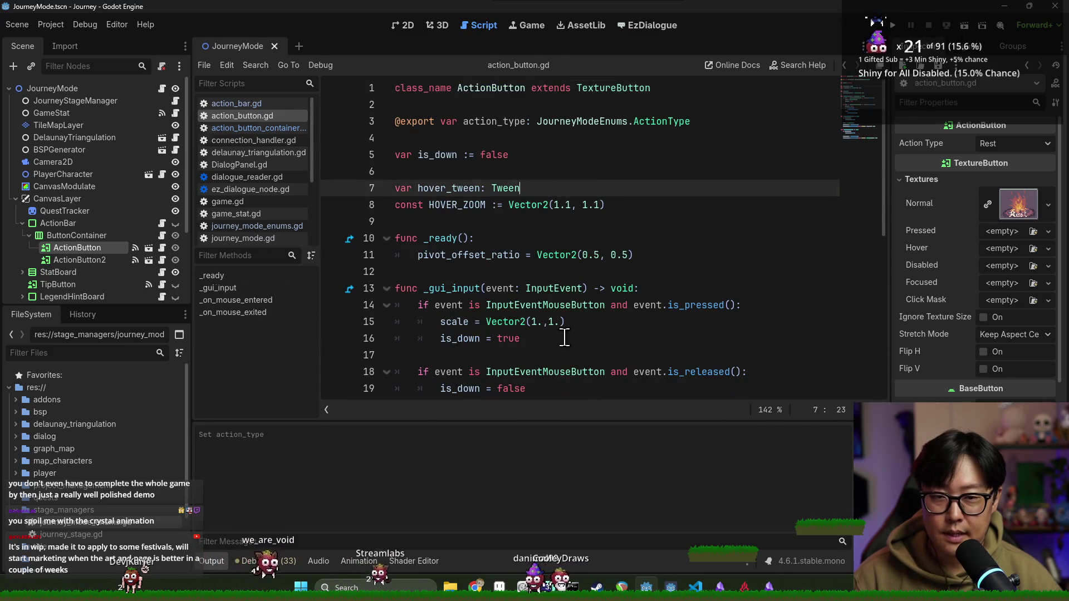
key(ctrl+w)
key(ctrl+v)
double_click(609, 305)
key(ctrl+v)
double_click(601, 255)
key(ctrl+v)
key(ctrl+s)
key(Down)
key(Down)
key(ctrl+s)
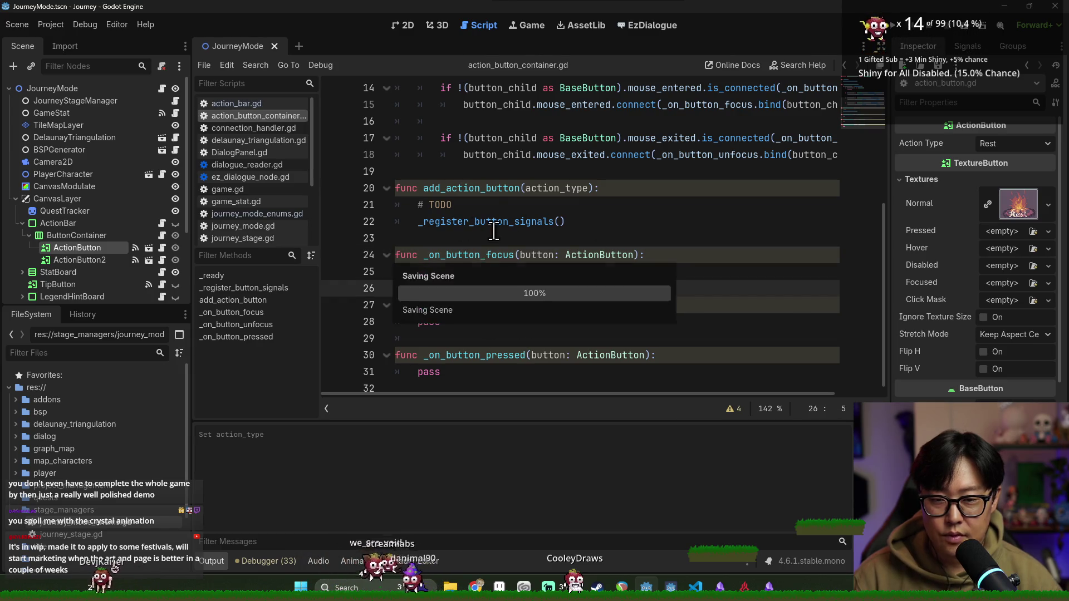
Step: Prefix the unused focus and unfocus handler parameters with an underscore and save
click(520, 255)
text(_)
click(531, 305)
text(_)
click(520, 255)
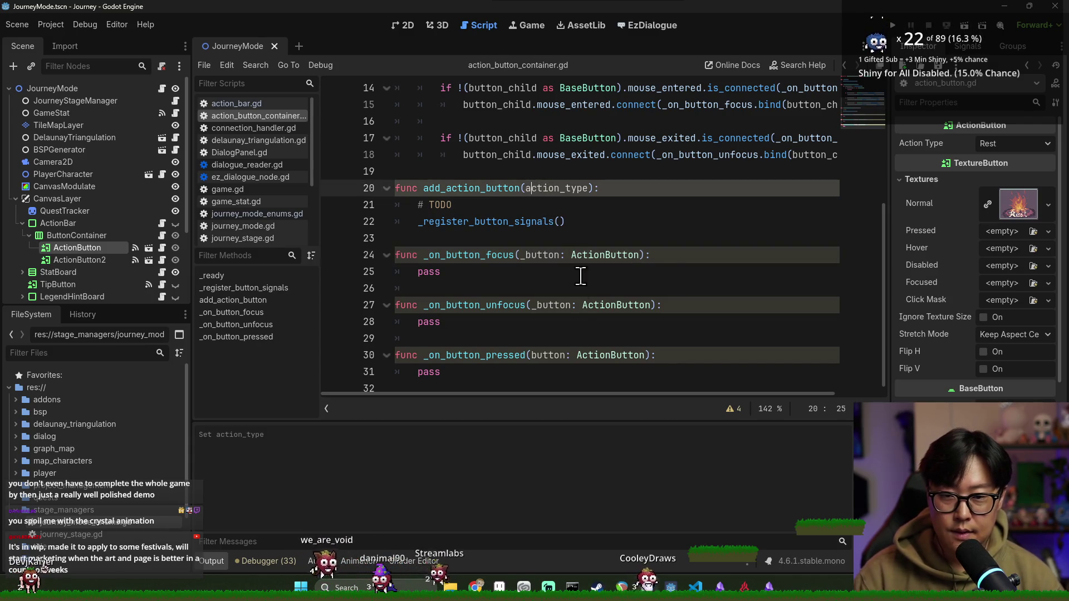
key(ctrl+s)
key(Up)
key(Up)
key(Up)
Step: Replace pass in _on_button_pressed with a button.action_type line and save
drag(528, 359, 564, 358)
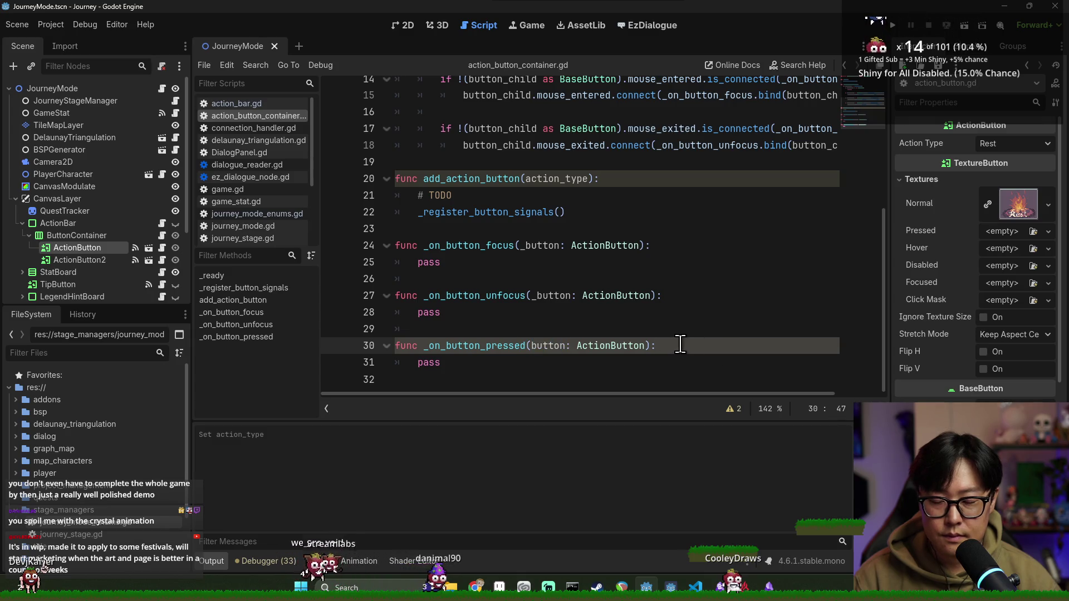
key(Return)
text(button.action_type)
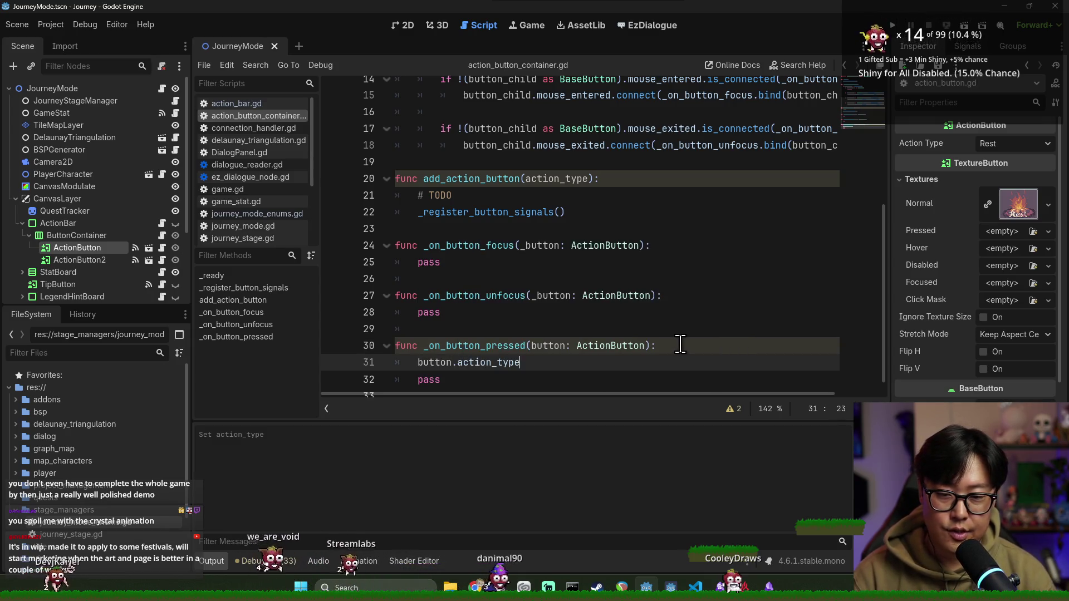
key(ctrl+s)
key(Down)
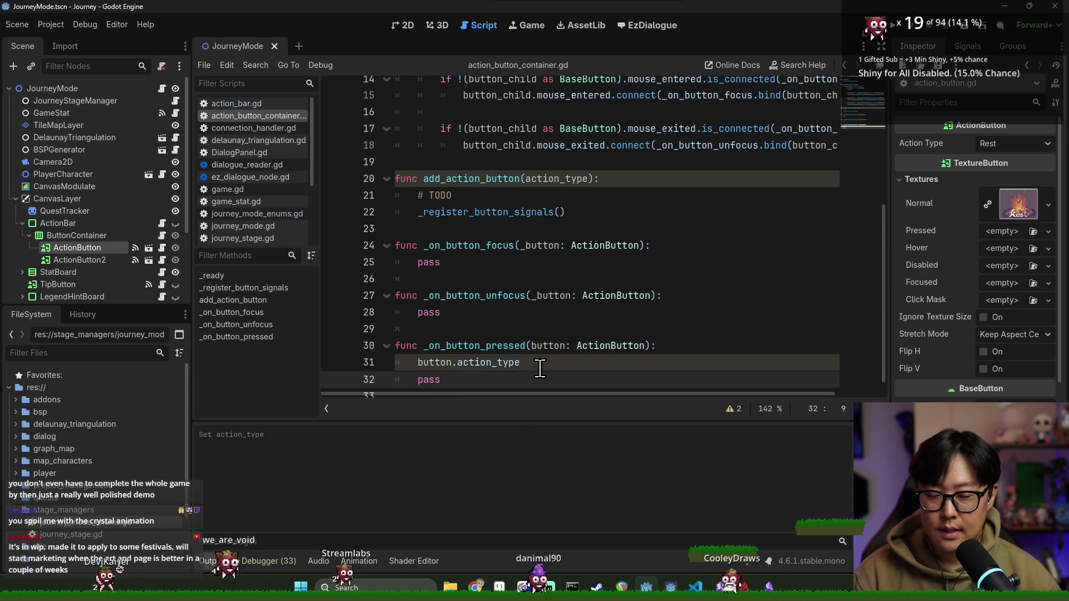
key(shift+Home)
key(BackSpace)
key(BackSpace)
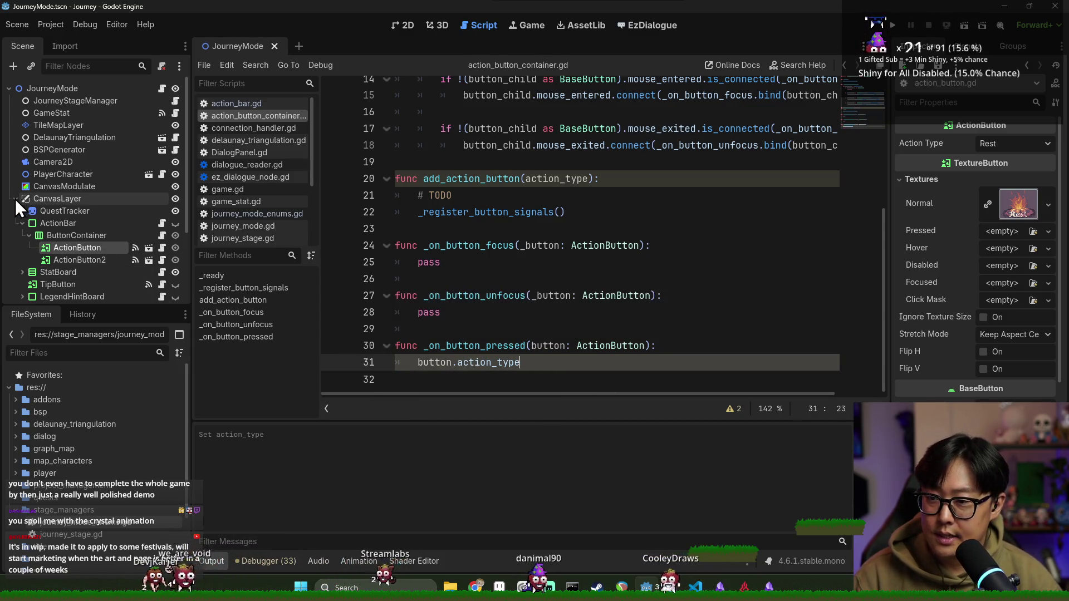
click(15, 198)
key(ctrl+s)
key(ctrl+shift+Left)
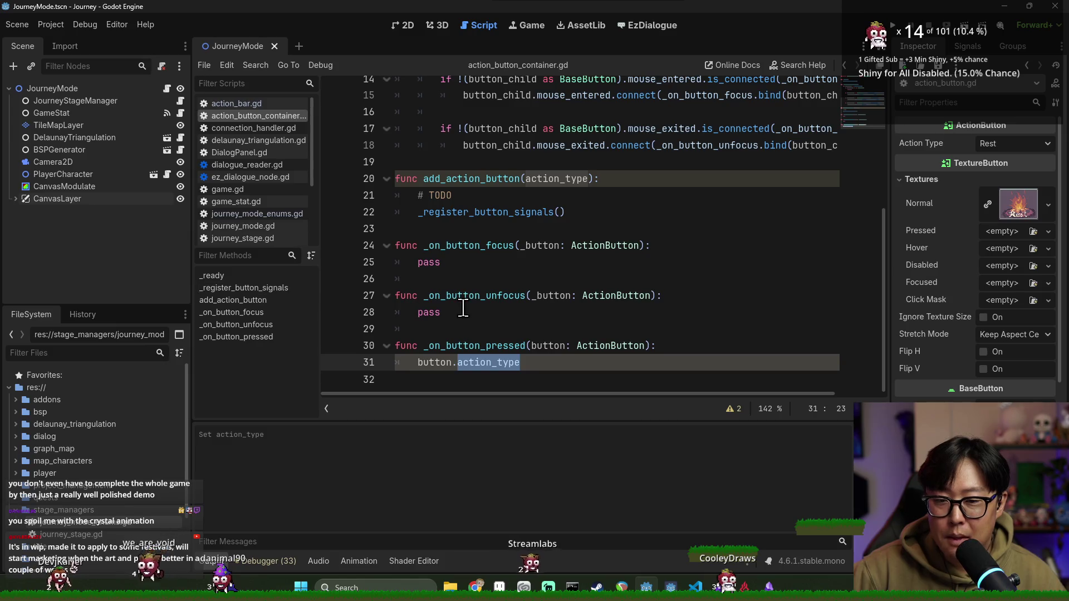
Step: Write ActionHandler.withType(button.action_type).execute() on a new line below line 31
scroll(510, 339, up, 5)
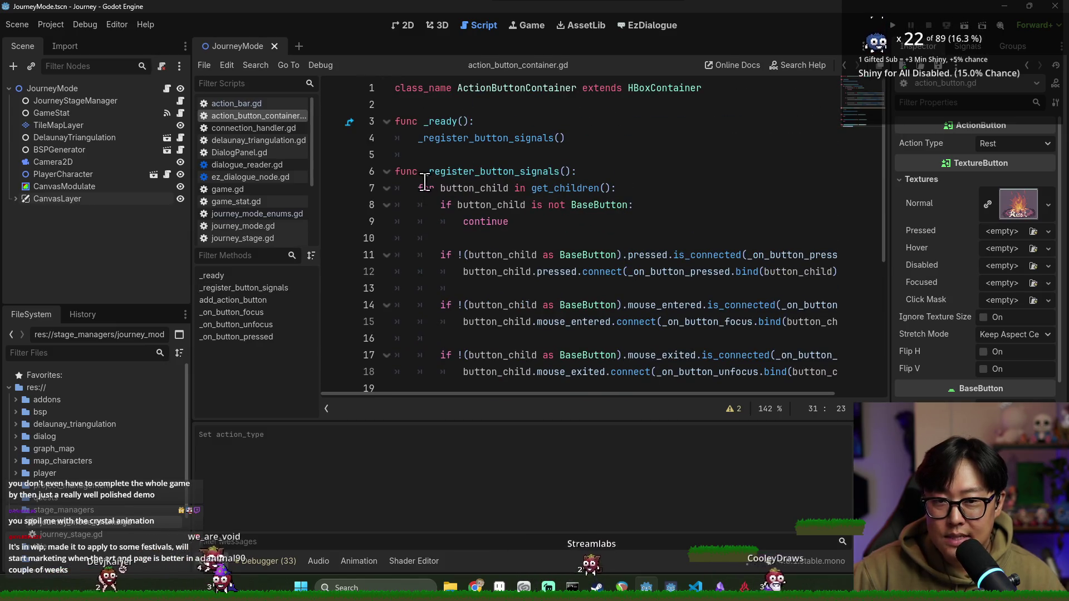
scroll(475, 186, down, 5)
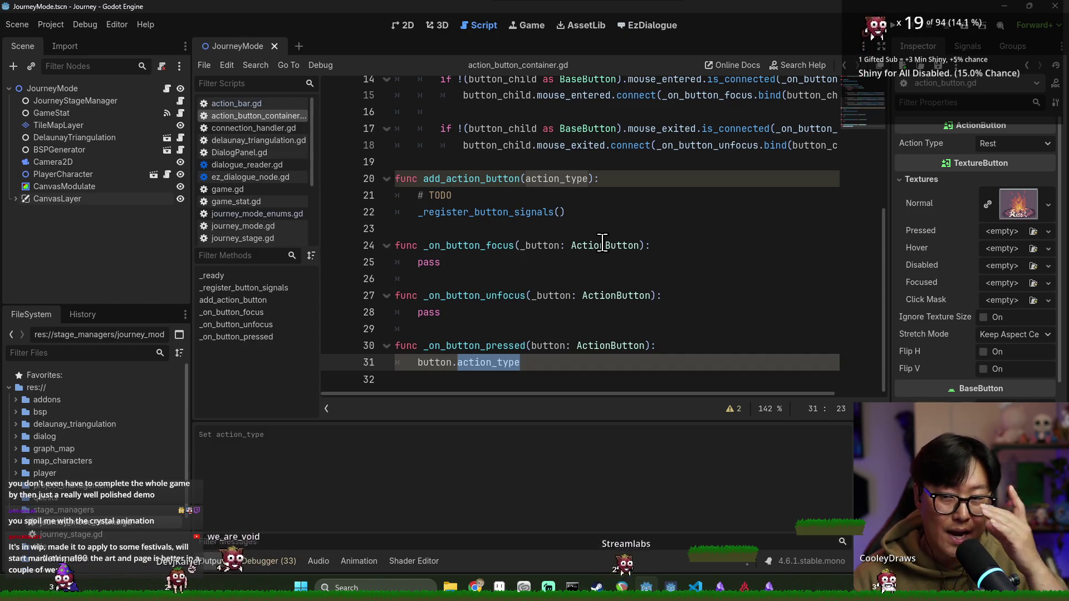
scroll(599, 262, up, 3)
scroll(551, 312, down, 3)
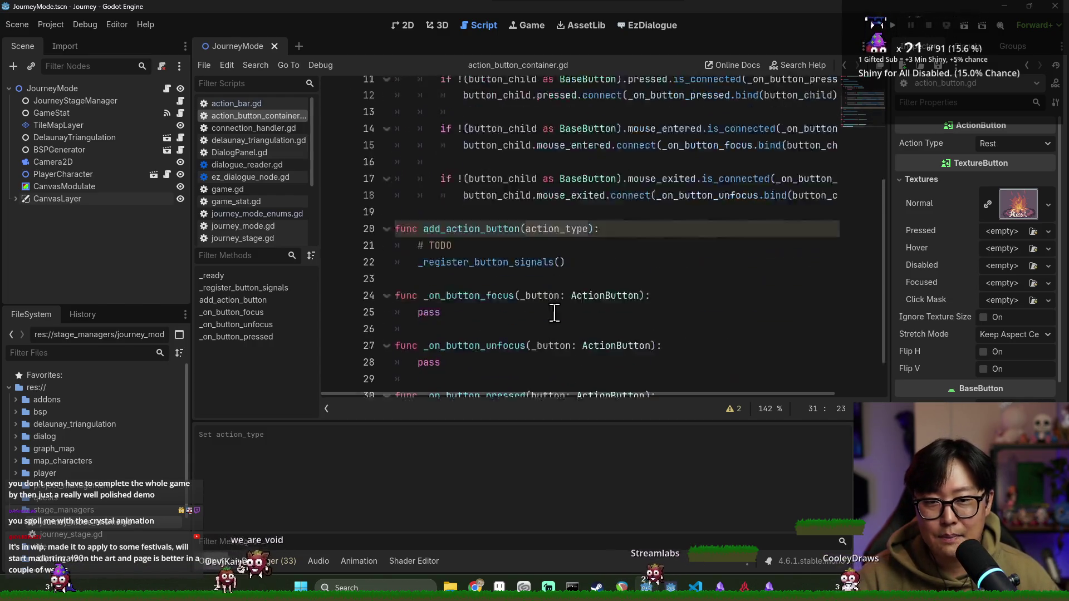
click(480, 382)
double_click(454, 364)
click(591, 365)
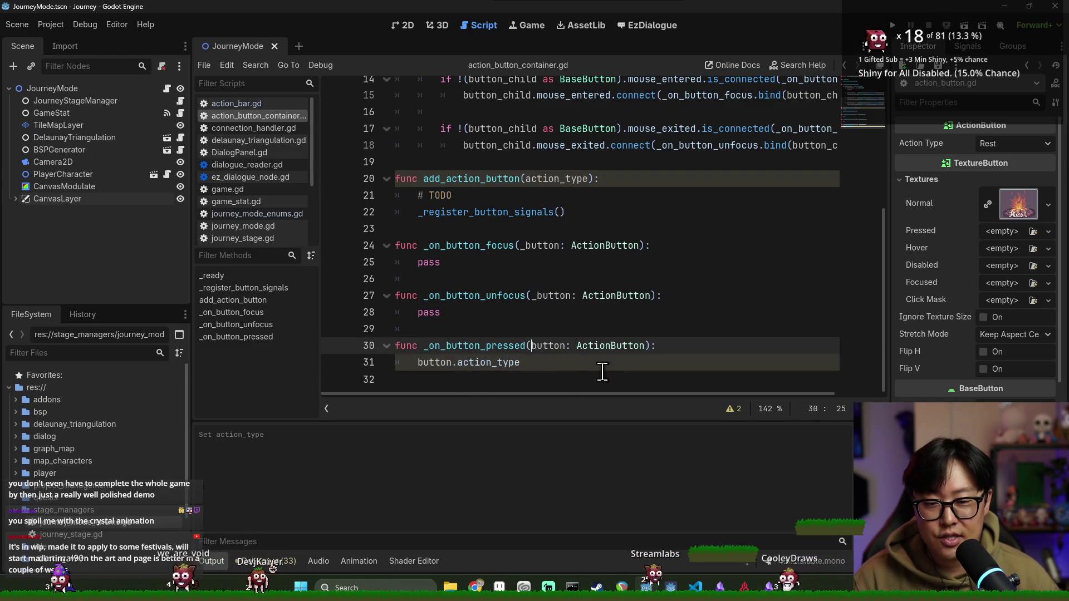
key(Return)
text(ActionHandler.)
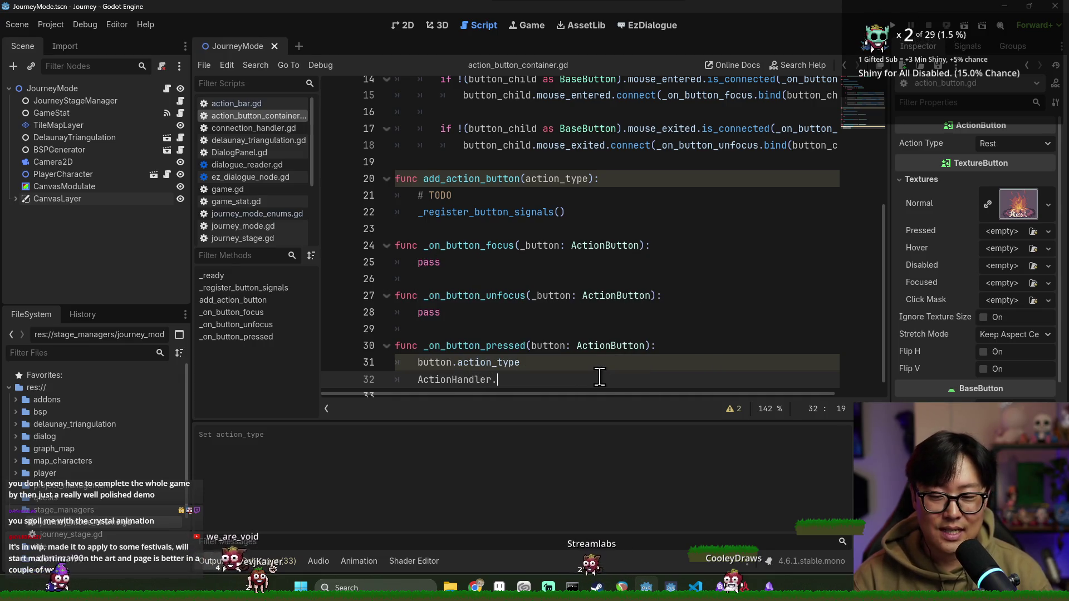
text(execute())
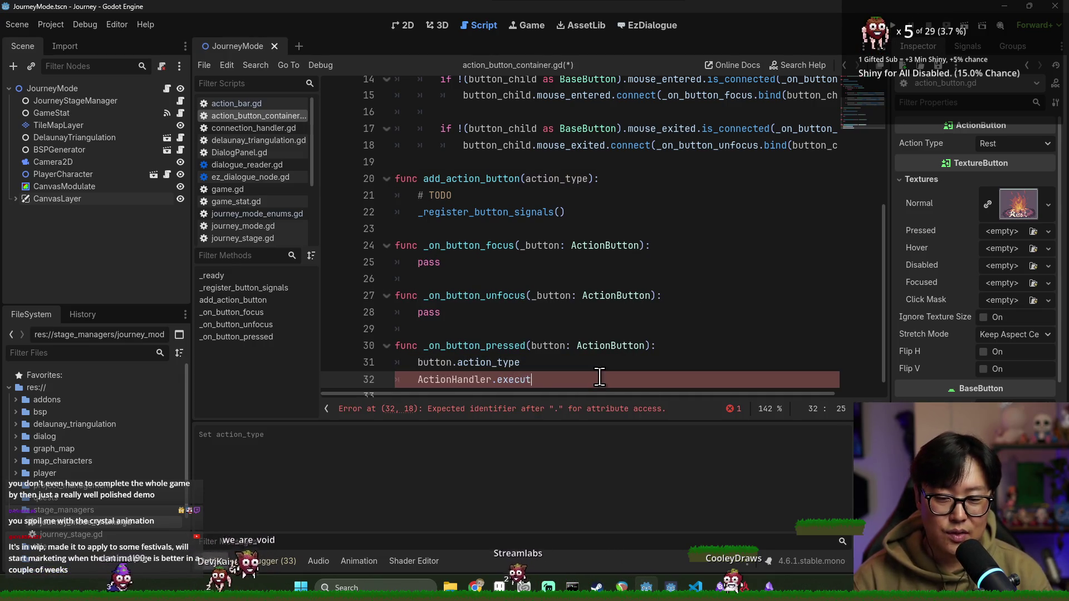
key(Left)
key(Left)
key(Left)
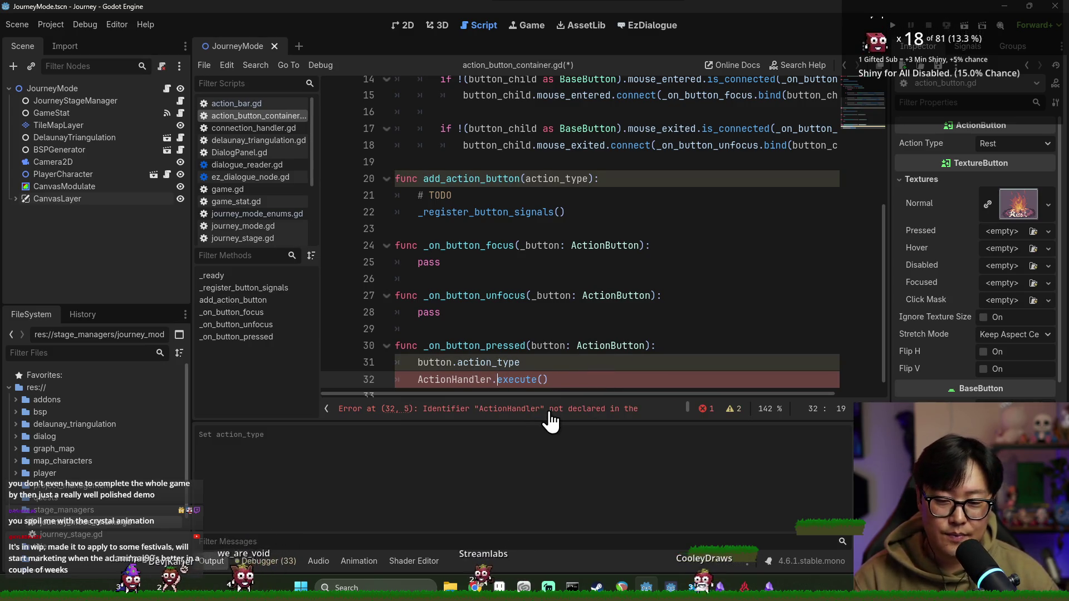
text(wit)
text(htype(b)
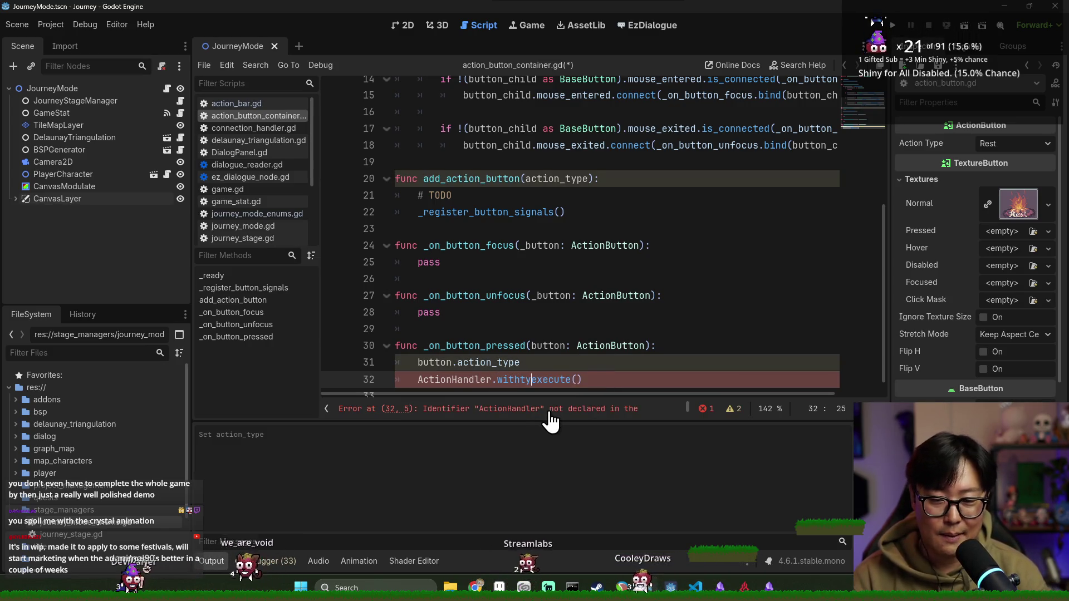
text(utton.action_typ)
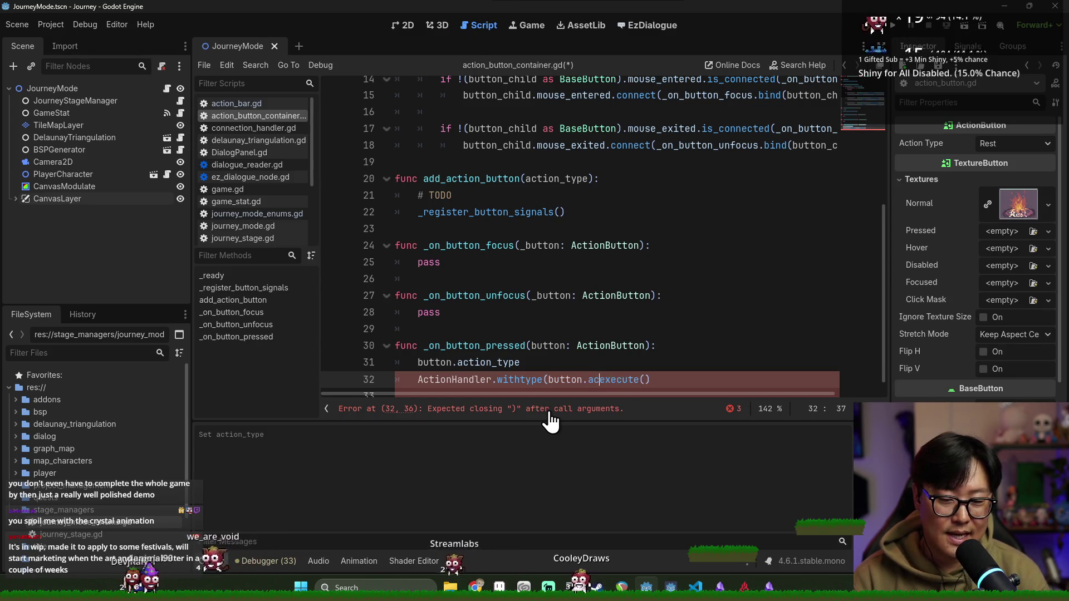
text(e).)
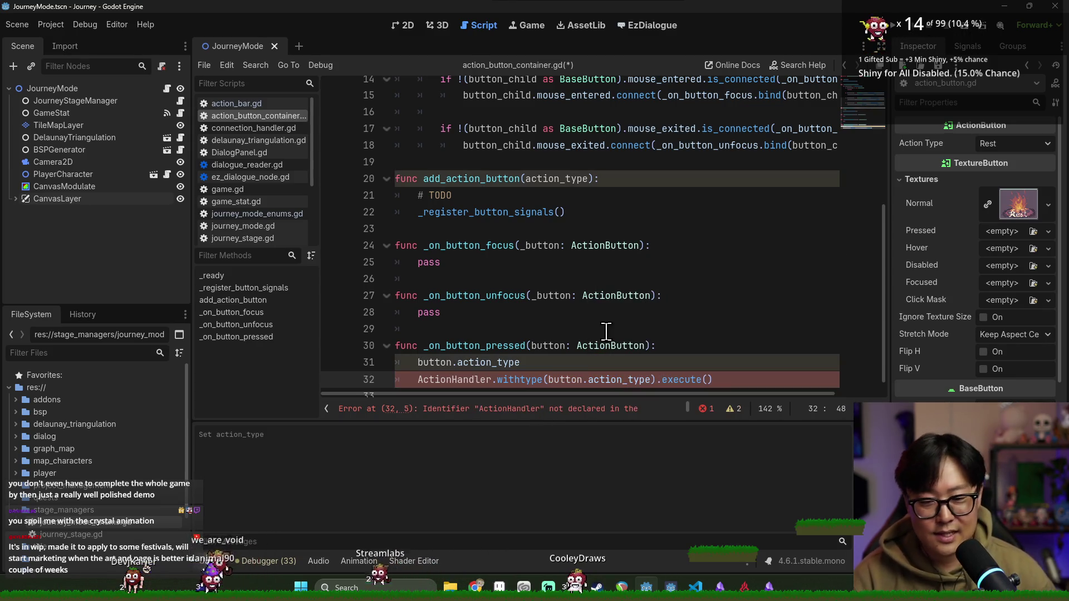
key(Left)
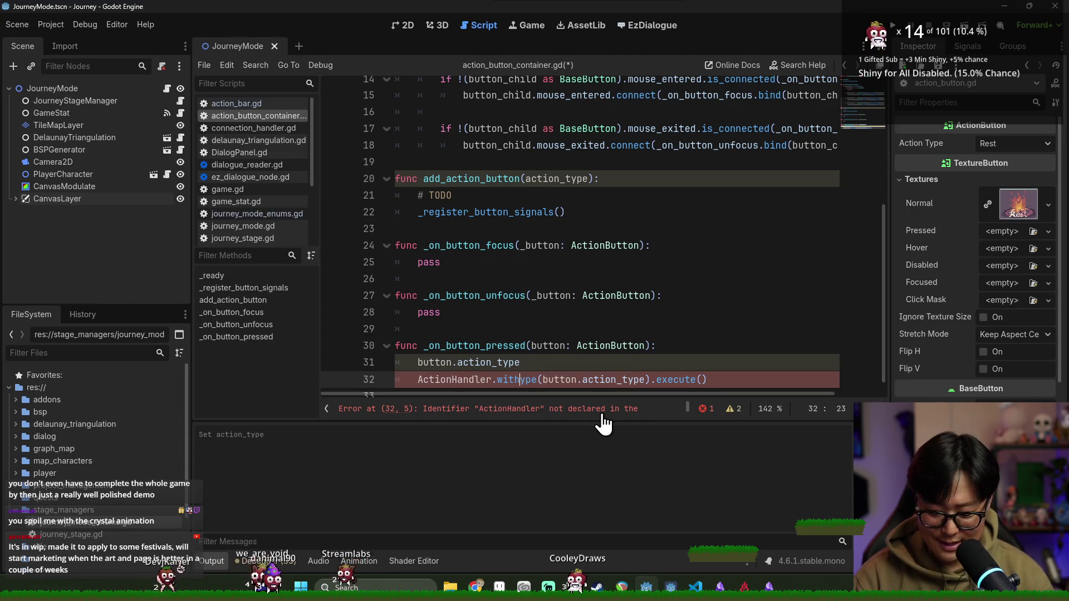
text(t)
click(518, 349)
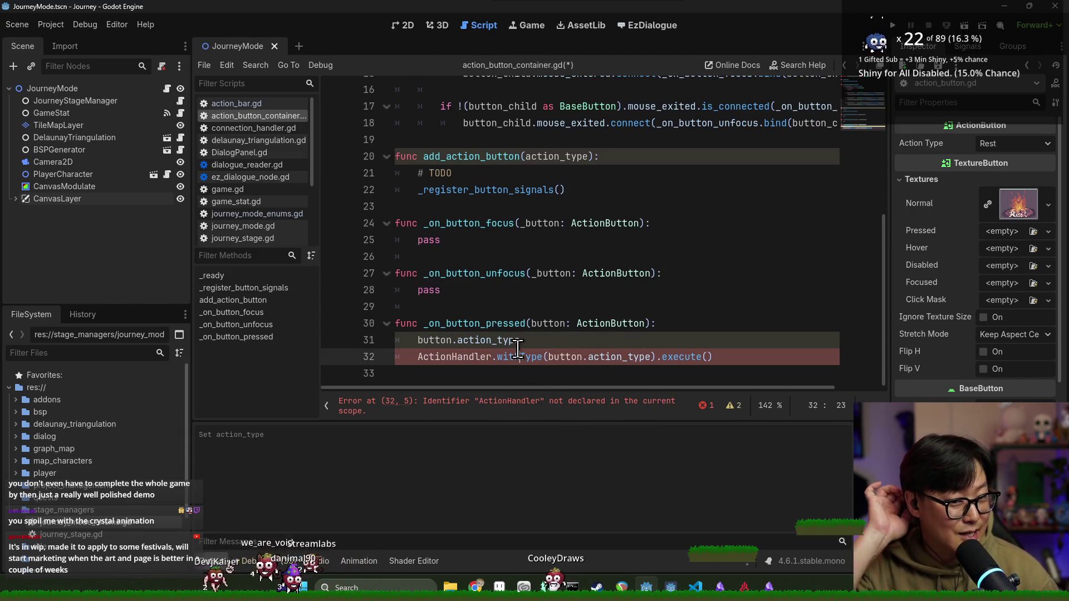
Step: Inspect the undeclared ActionHandler call line and the _on_button_pressed function name
double_click(453, 358)
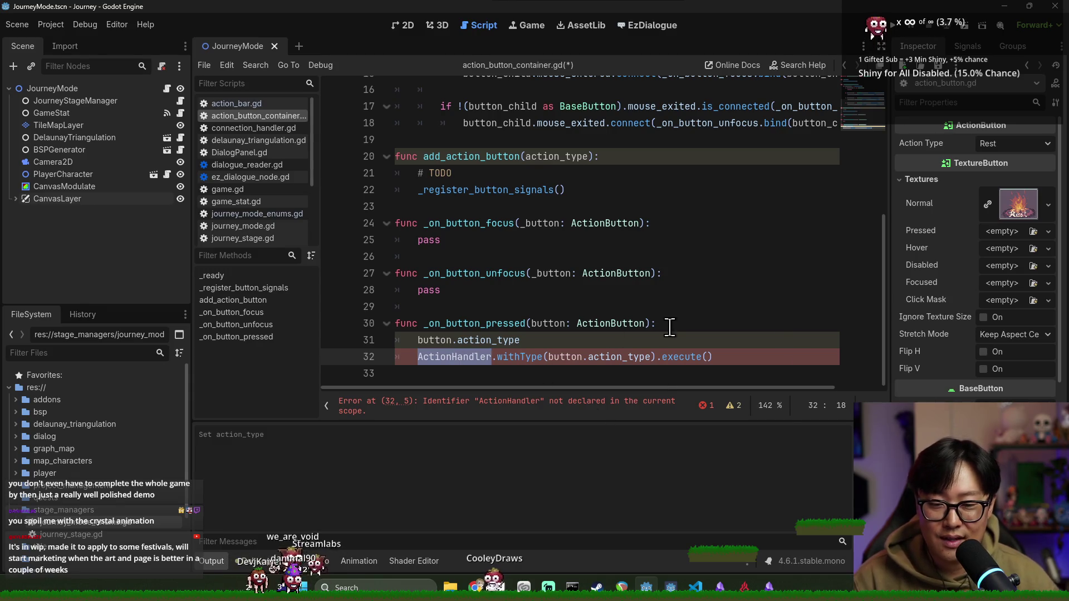
click(604, 342)
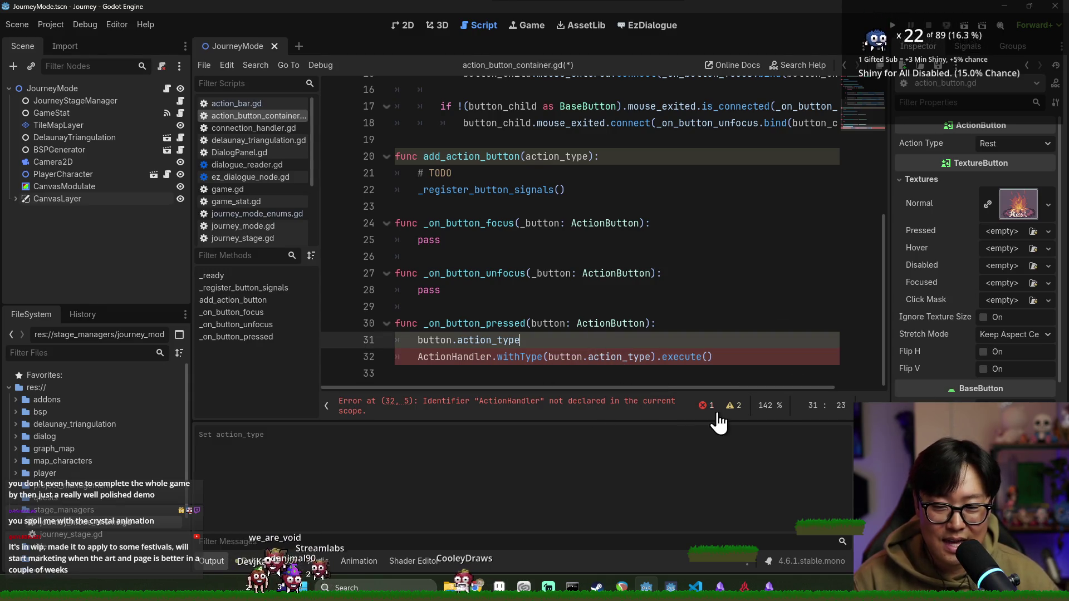
double_click(423, 359)
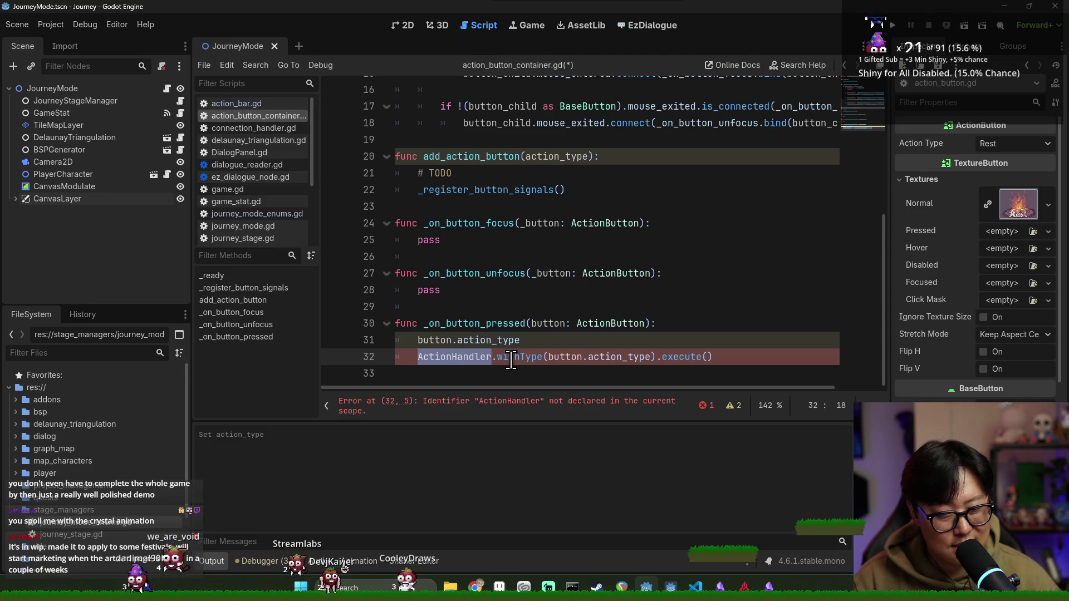
triple_click(497, 359)
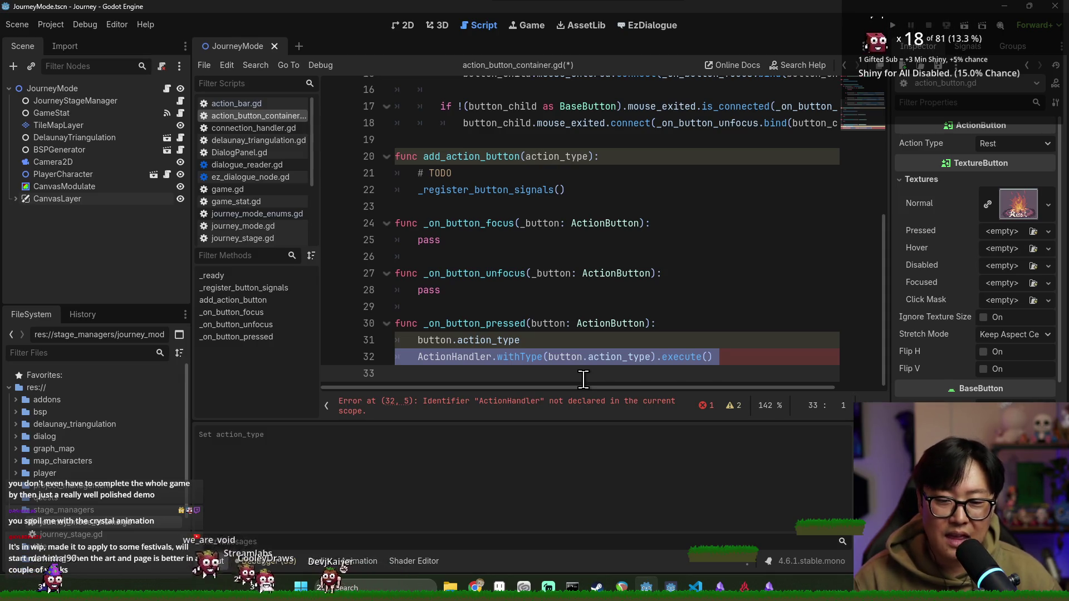
double_click(468, 324)
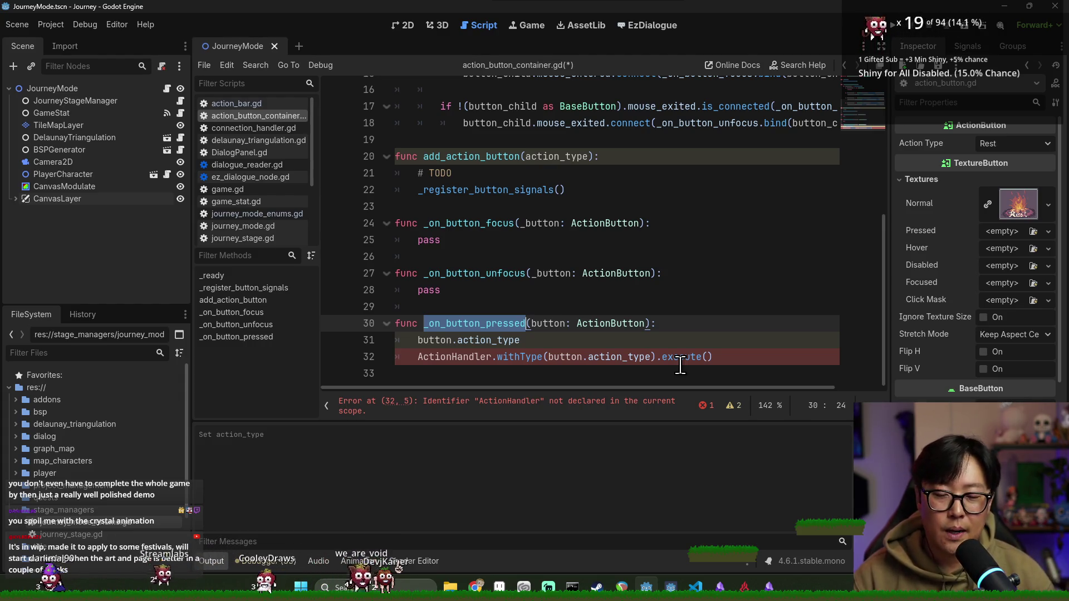
click(729, 361)
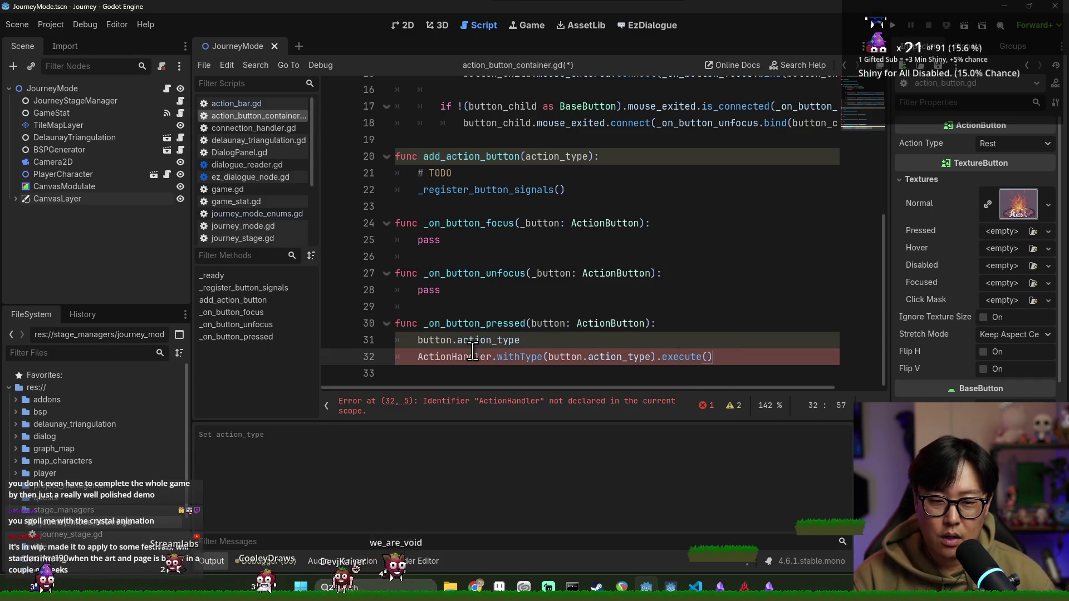
scroll(501, 250, up, 5)
click(512, 121)
Step: Declare signal action_requested(action_type: JourneyModeEnums.ActionType) on line 3
text(al)
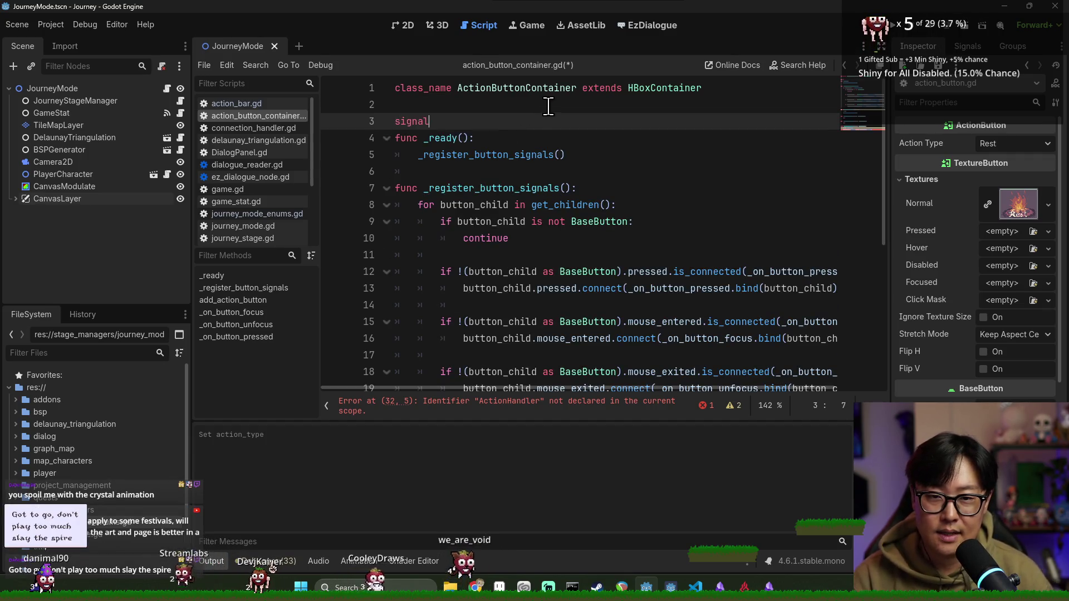
key(Return)
click(444, 106)
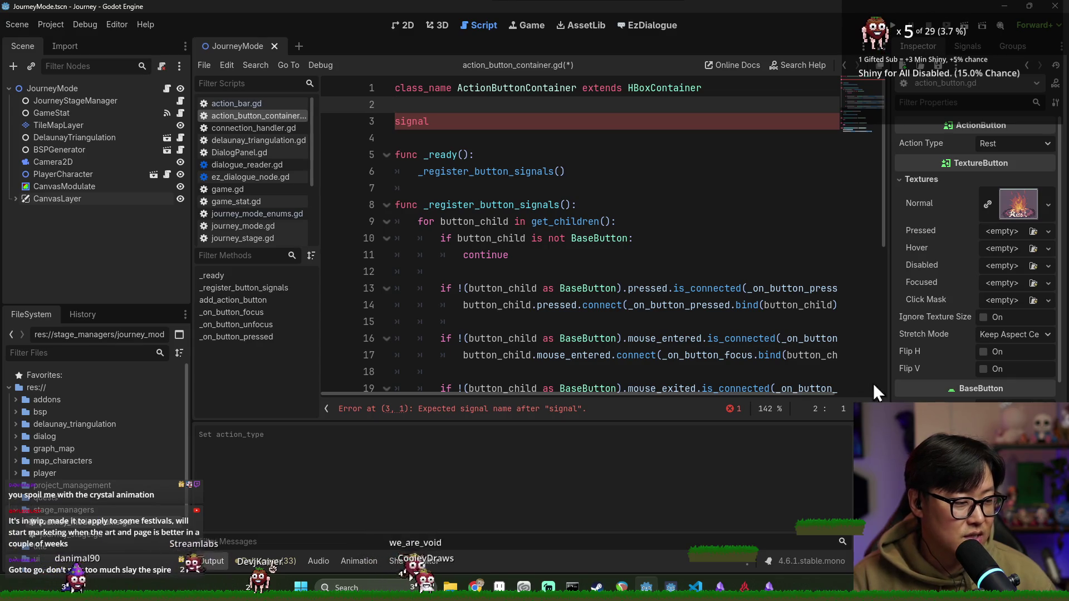
scroll(628, 251, down, 5)
scroll(584, 294, up, 5)
click(471, 121)
scroll(516, 199, down, 2)
scroll(546, 239, down, 5)
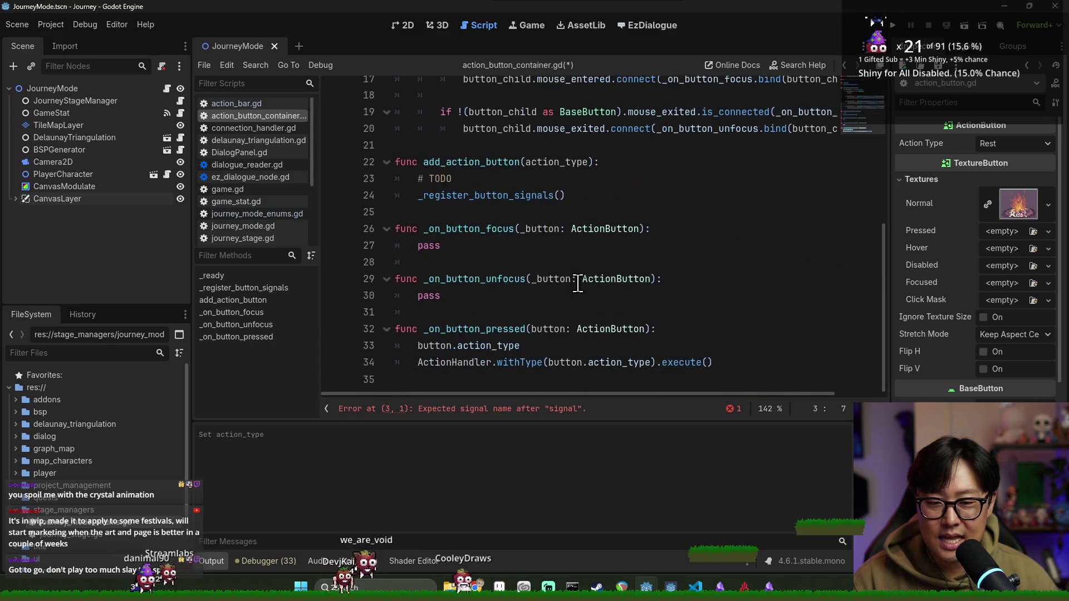
scroll(577, 282, up, 6)
scroll(596, 295, down, 5)
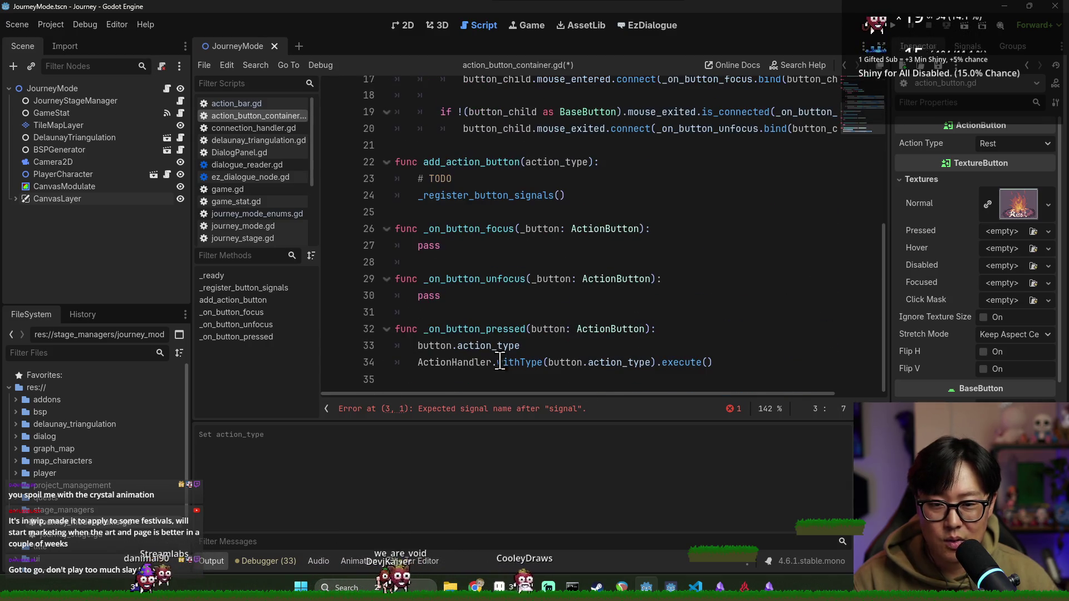
scroll(444, 202, up, 5)
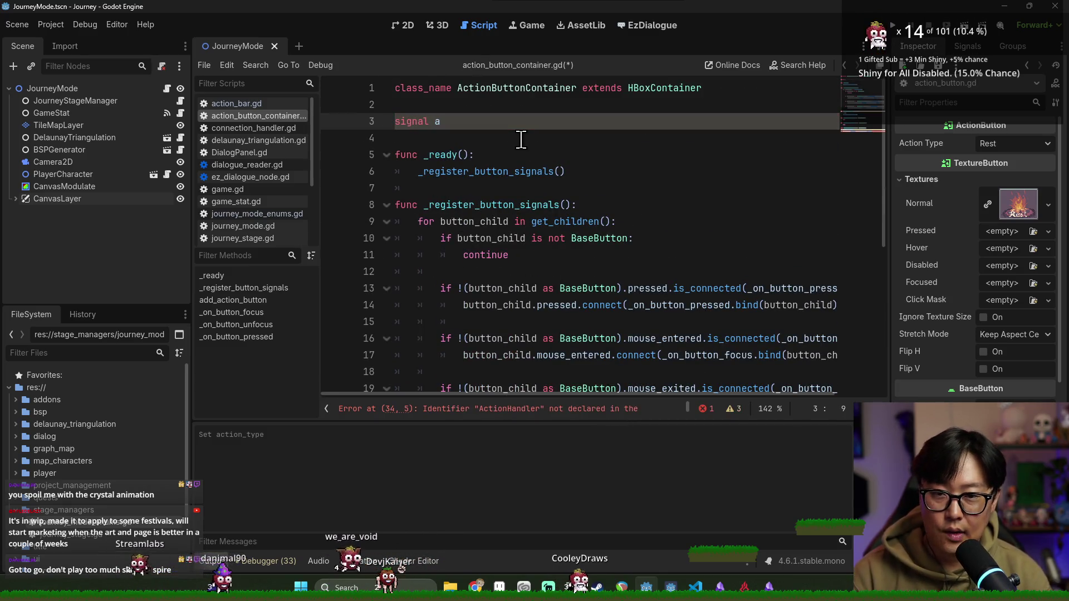
text(ction_req)
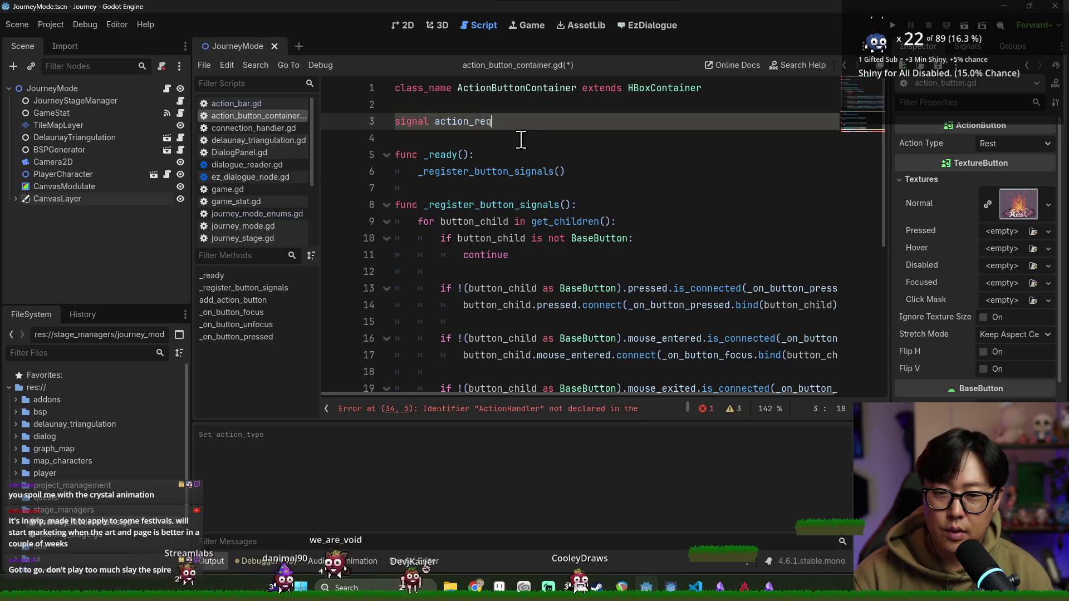
text(uested(action_type: Jou)
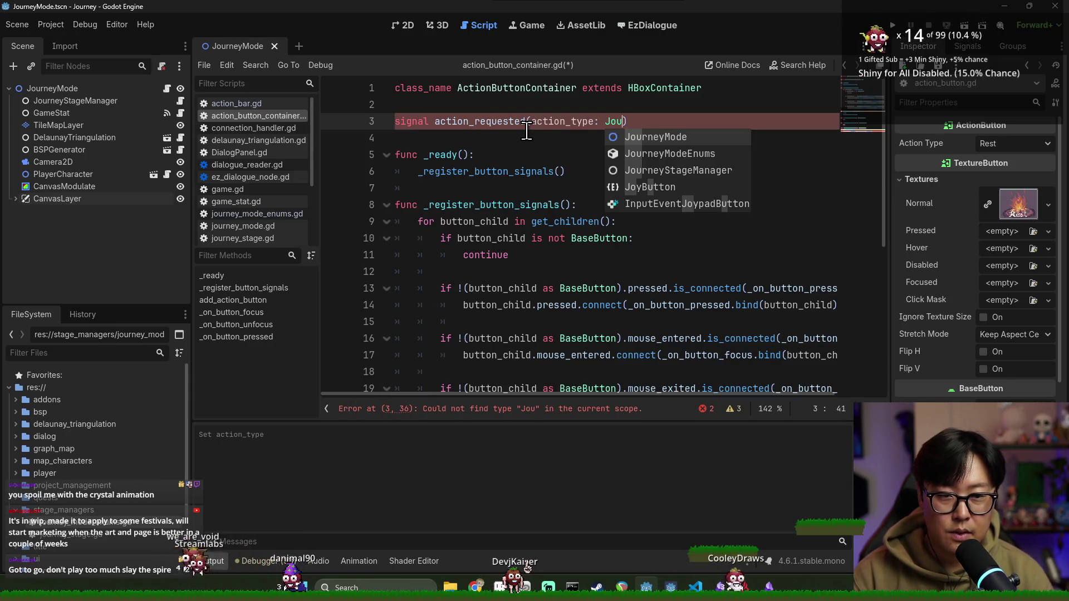
key(Down)
key(Return)
text(.)
key(Return)
Step: Turn line 33 into action_requested.emit(button.action_type) and save
double_click(525, 128)
scroll(560, 374, down, 5)
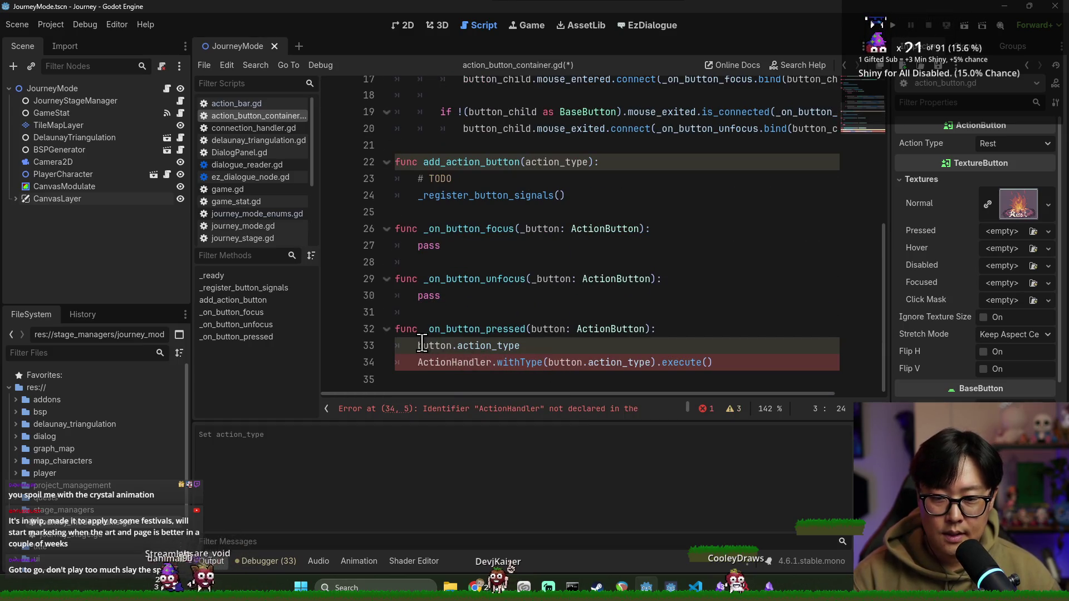
click(418, 345)
text(mit()
click(692, 340)
text())
key(ctrl+s)
Step: Delete the old ActionHandler call line and save the script
click(727, 363)
key(shift+Up)
key(BackSpace)
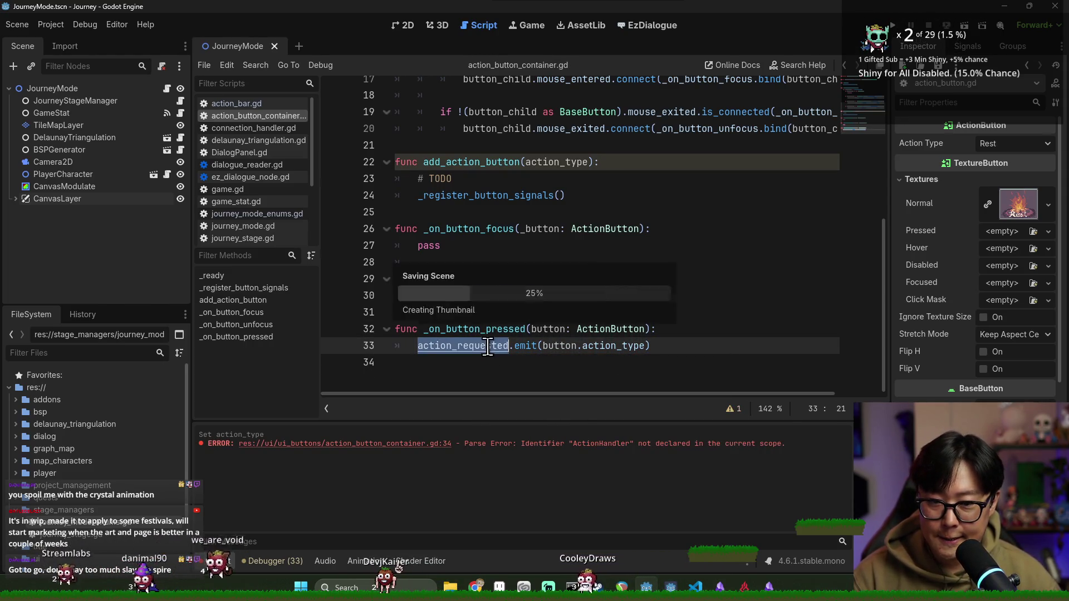
click(479, 261)
key(ctrl+s)
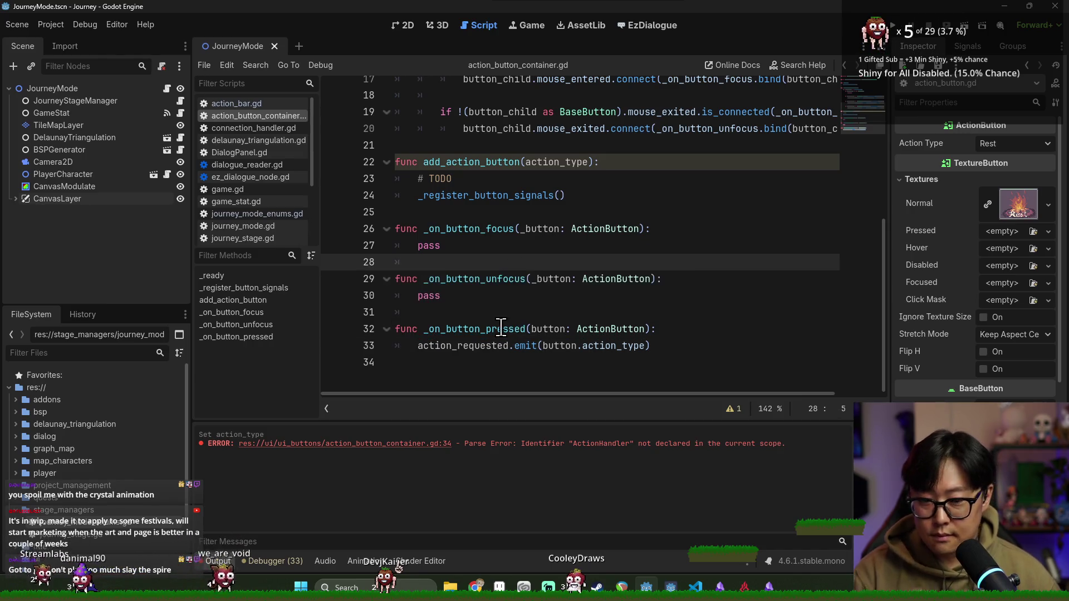
click(460, 346)
key(ctrl+s)
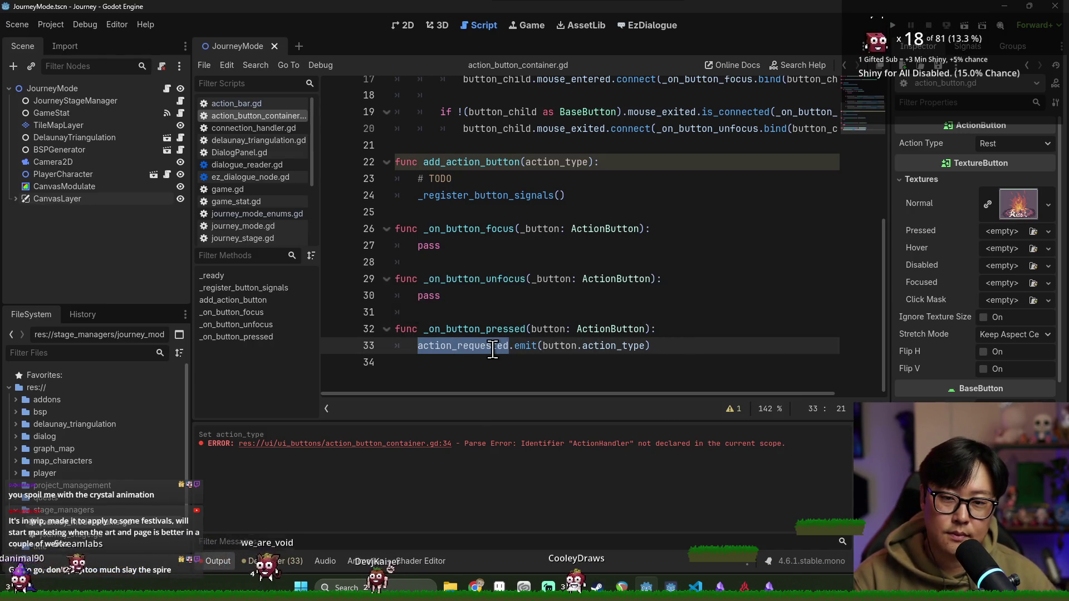
scroll(529, 279, up, 5)
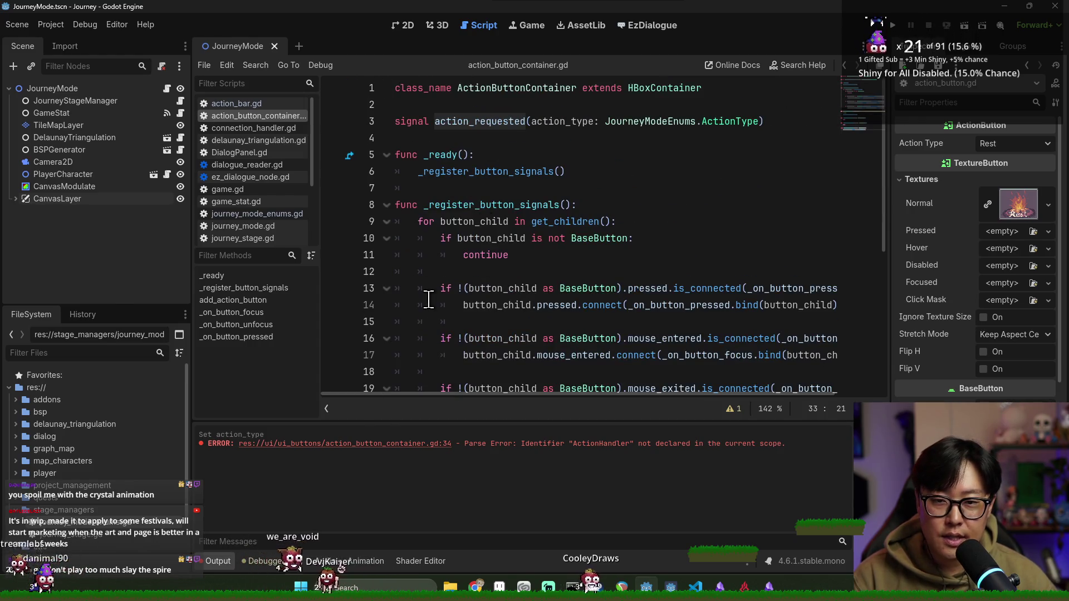
Step: Save action_button_container.gd after reviewing the action_requested emit on line 33
key(ctrl+s)
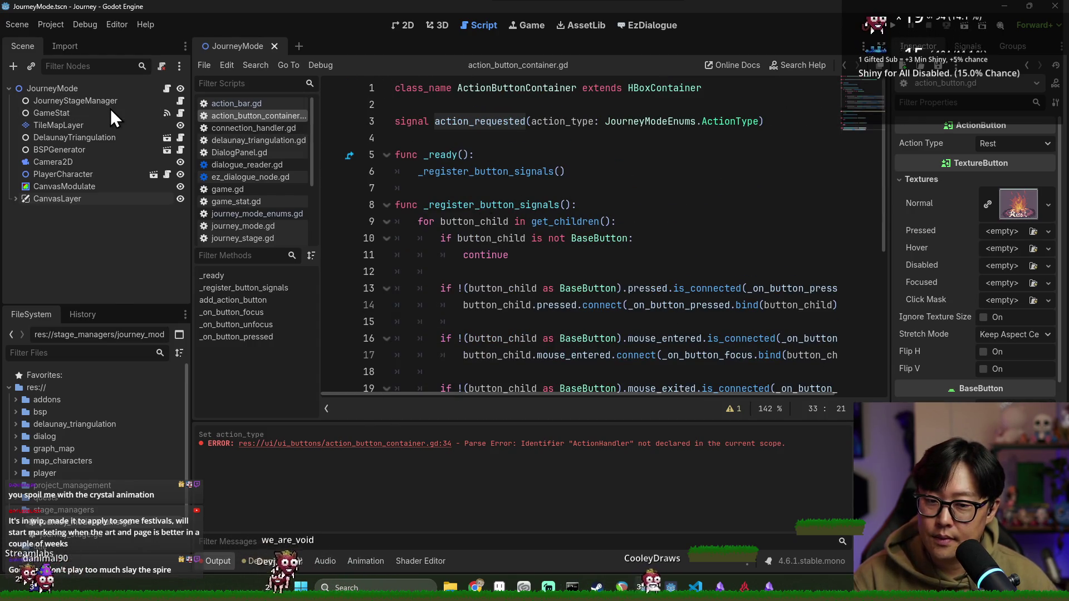
scroll(556, 356, down, 5)
key(ctrl+s)
click(462, 362)
key(ctrl+s)
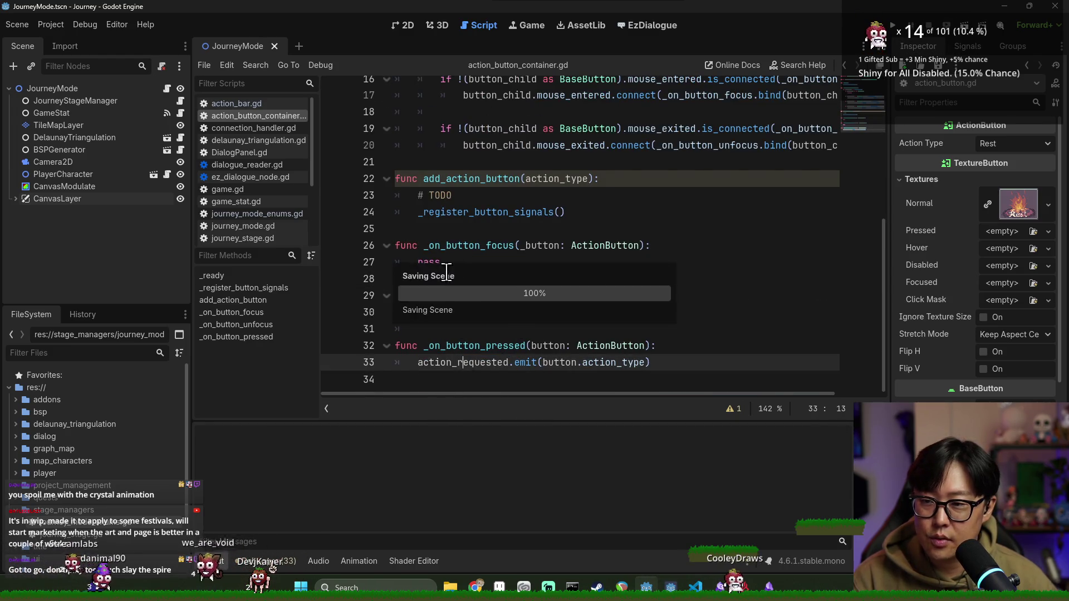
scroll(511, 238, up, 5)
Step: Expand CanvasLayer down to ButtonContainer and open the ActionBar node's action_bar.gd script
click(16, 199)
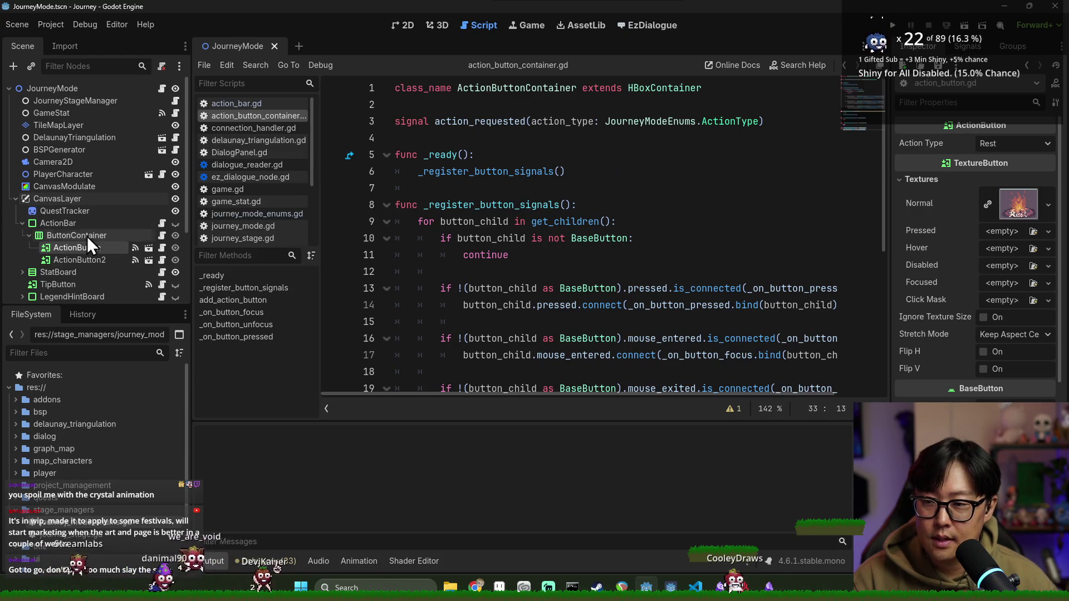
click(33, 236)
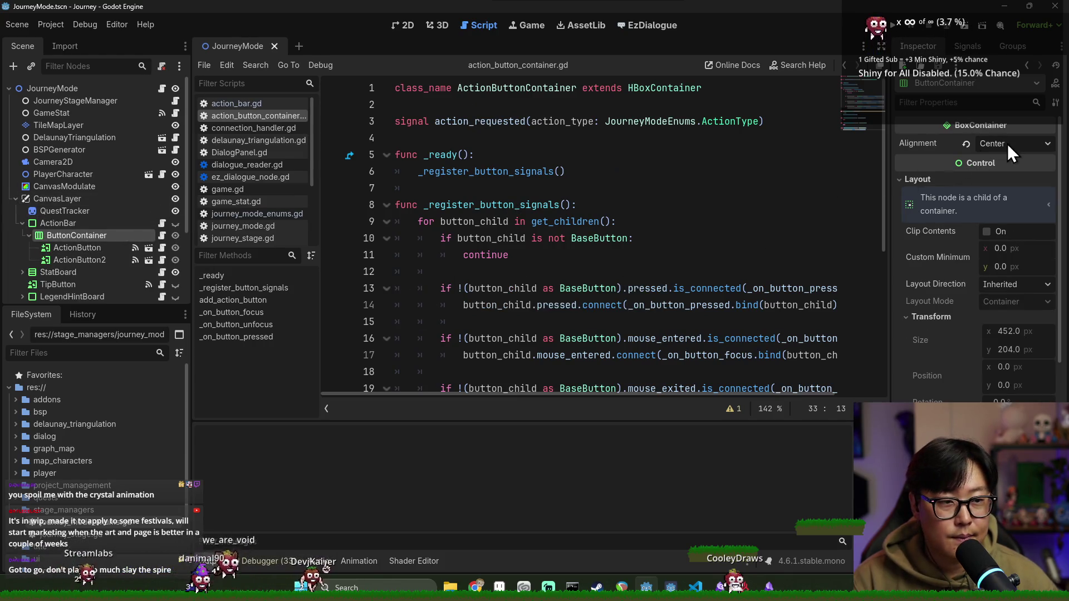
double_click(512, 87)
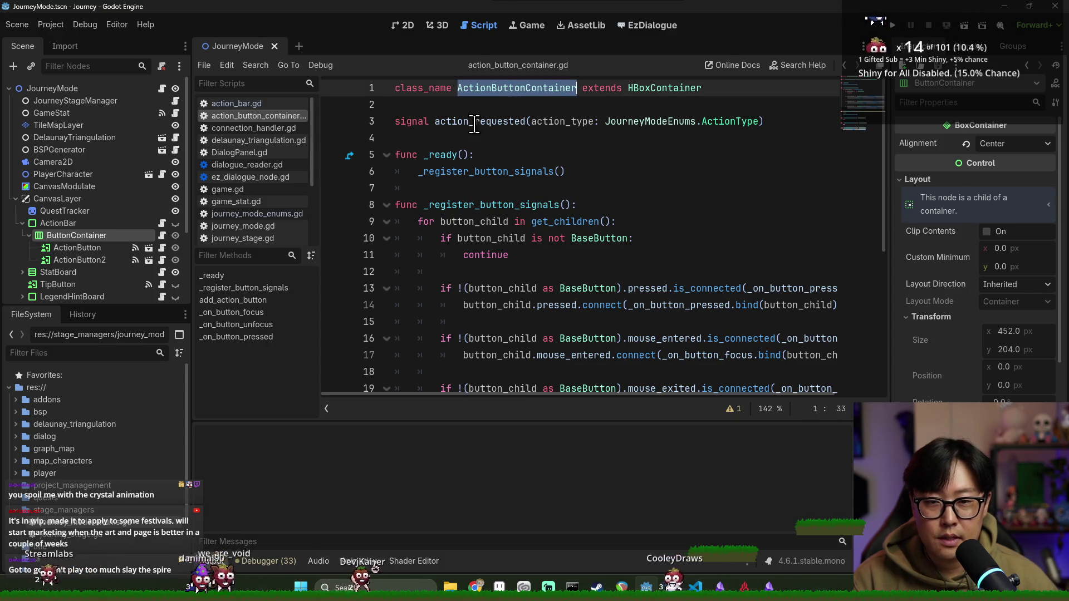
click(162, 222)
key(ctrl+s)
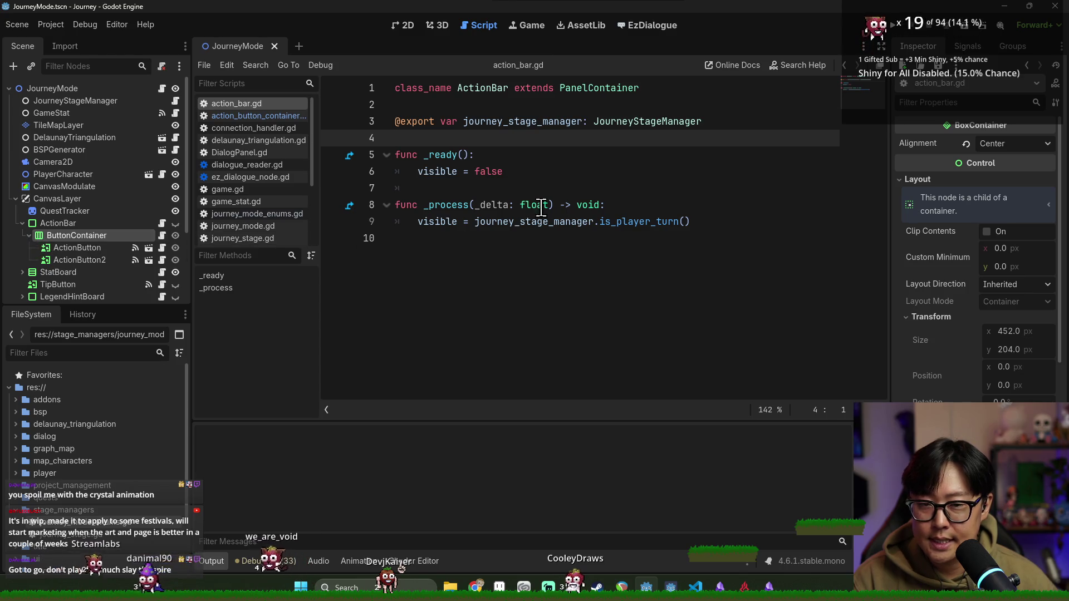
key(ctrl+s)
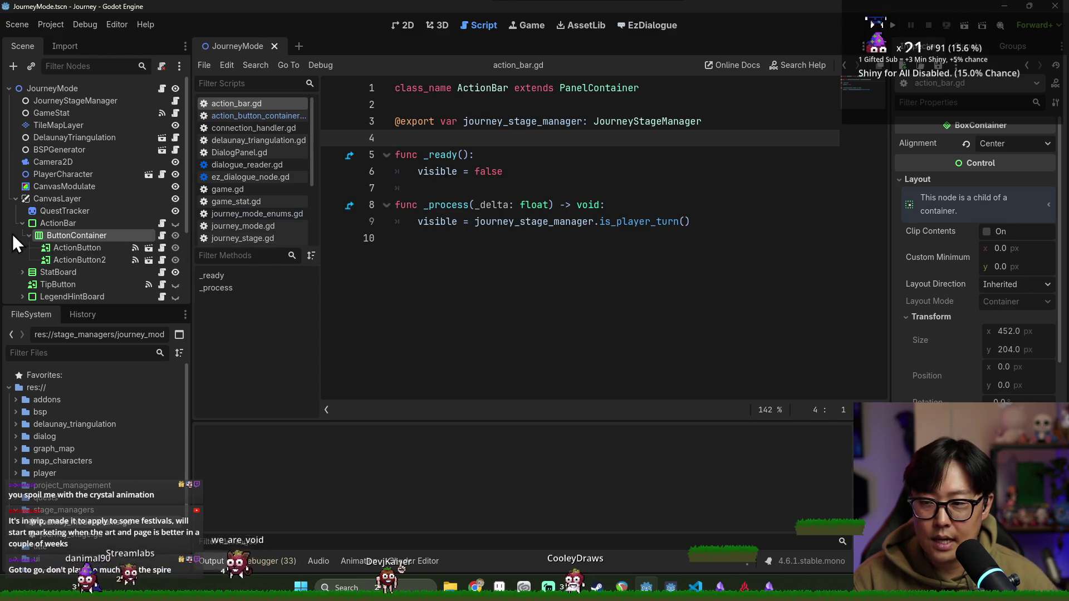
Step: Go back to action_button_container.gd and select the action_requested signal name for renaming
click(29, 234)
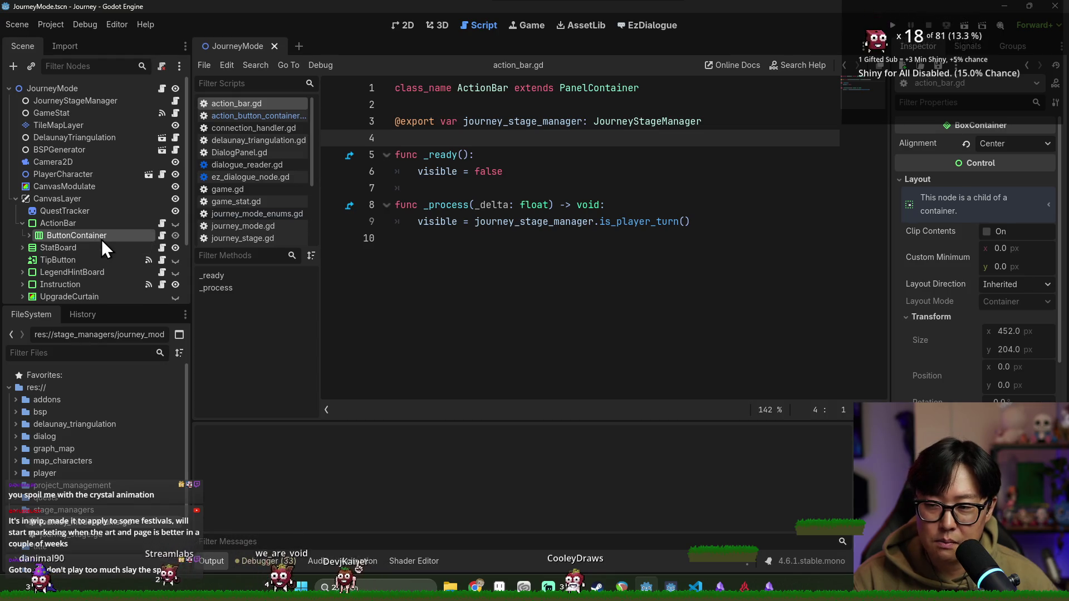
click(468, 120)
click(29, 235)
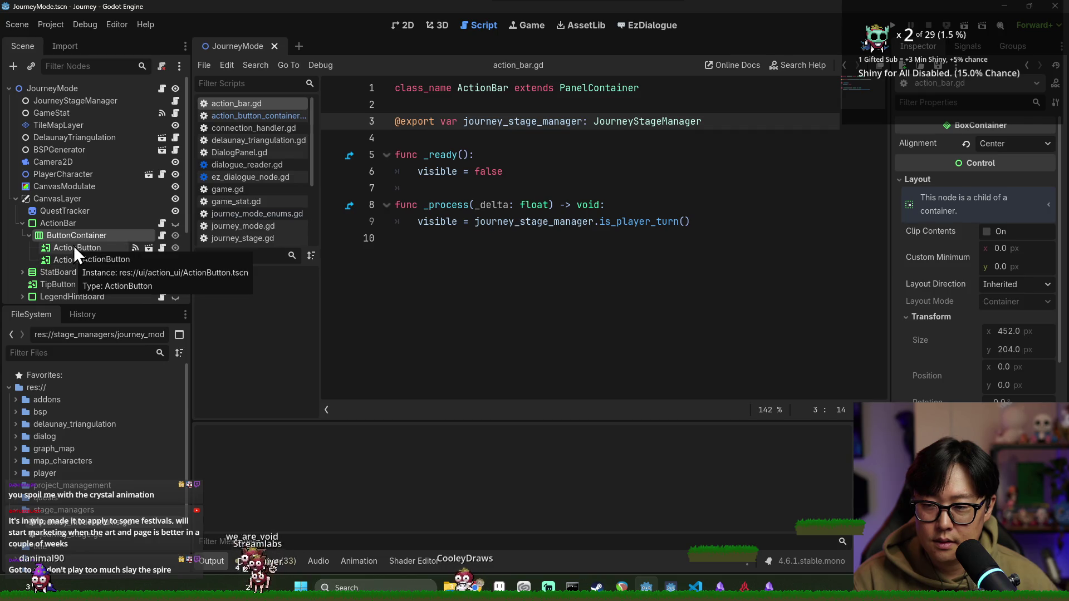
click(161, 235)
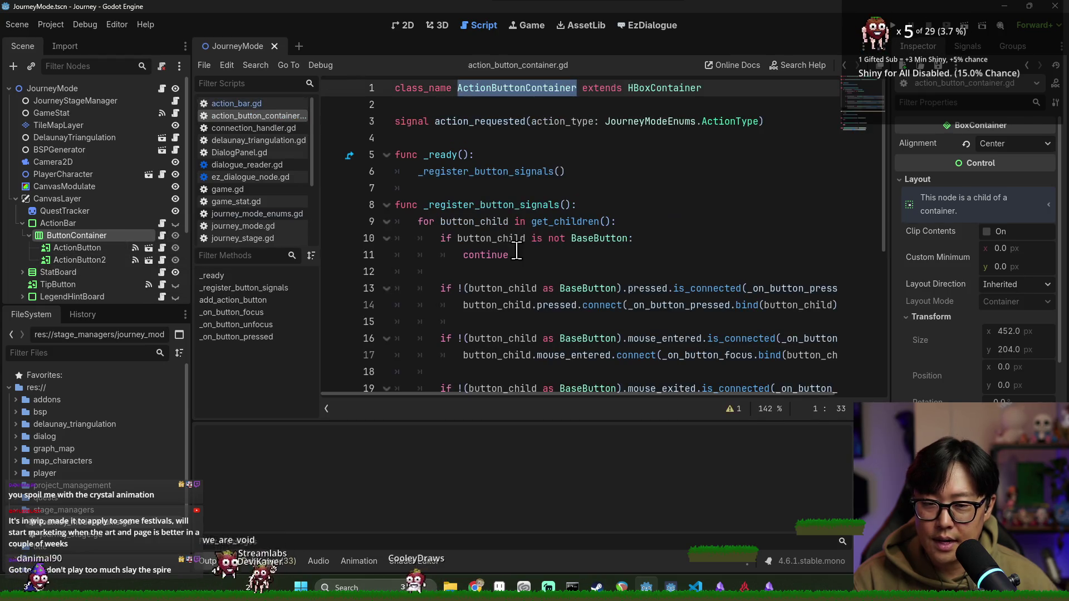
scroll(535, 280, down, 5)
scroll(535, 280, up, 5)
double_click(471, 118)
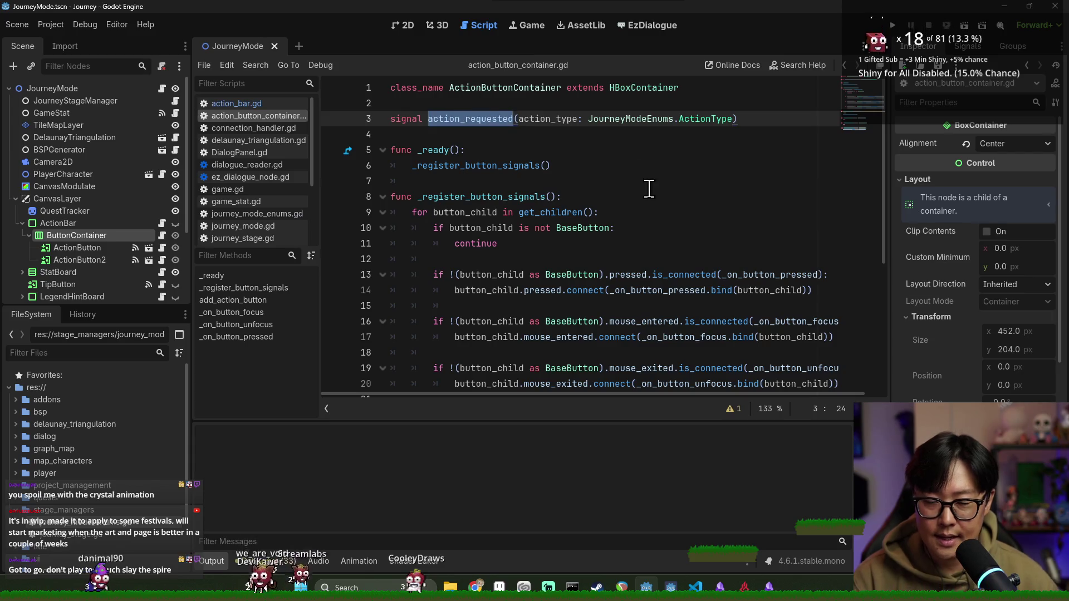
Step: Rename the signal to button_activated with parameter type ActionButton and save
text(button_)
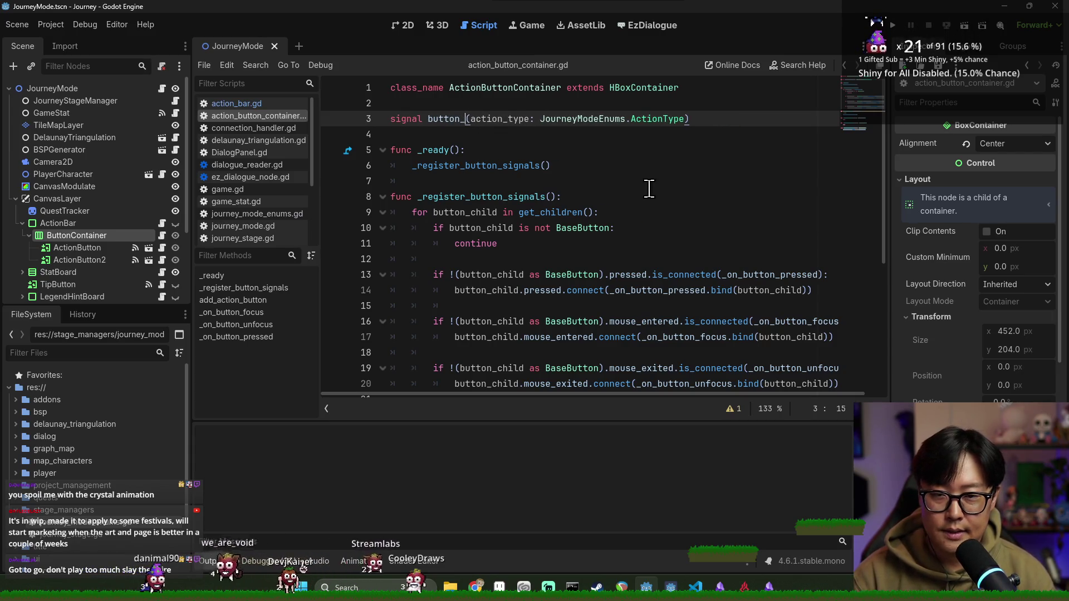
text(activated)
click(624, 119)
double_click(624, 119)
shift+click(737, 119)
text(Action)
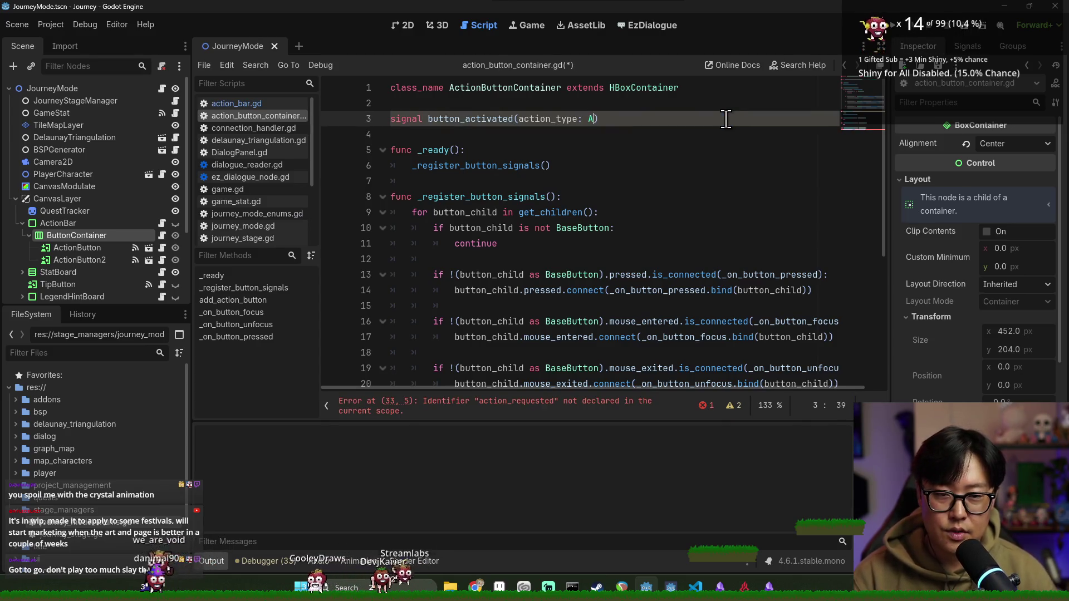
text(Bu)
key(Return)
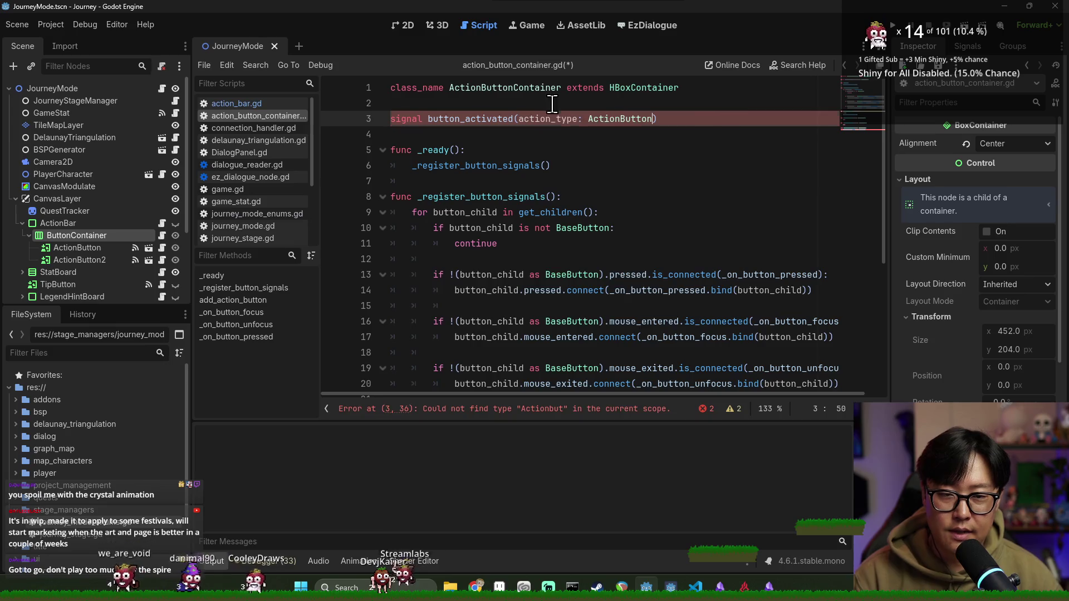
click(566, 118)
key(ctrl+s)
Step: Change the emit call's argument on line 33 from action_type to button
double_click(473, 119)
scroll(510, 235, down, 4)
scroll(501, 245, down, 1)
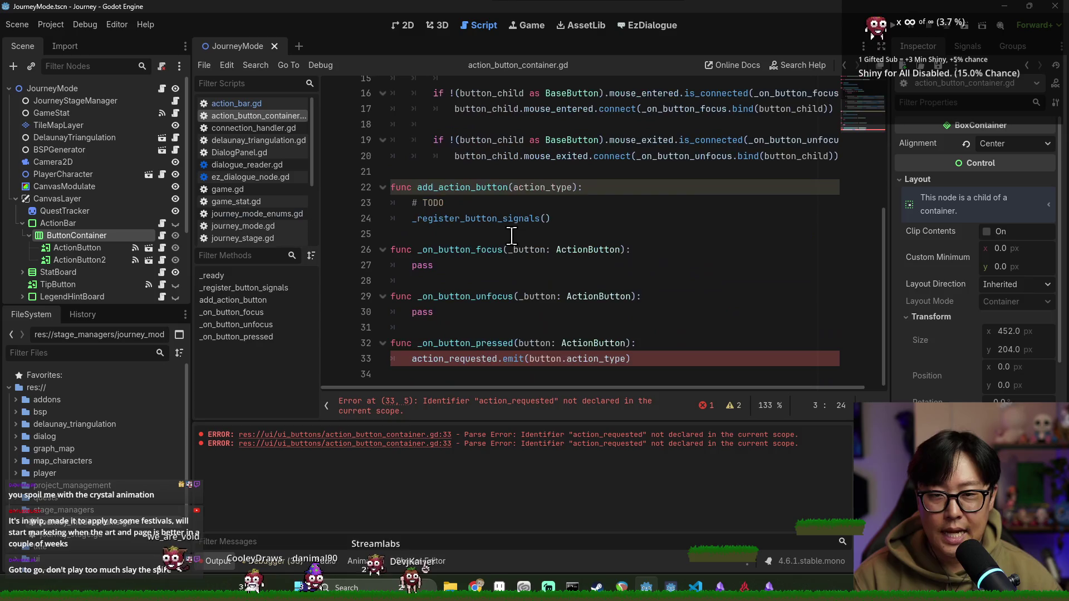
double_click(447, 365)
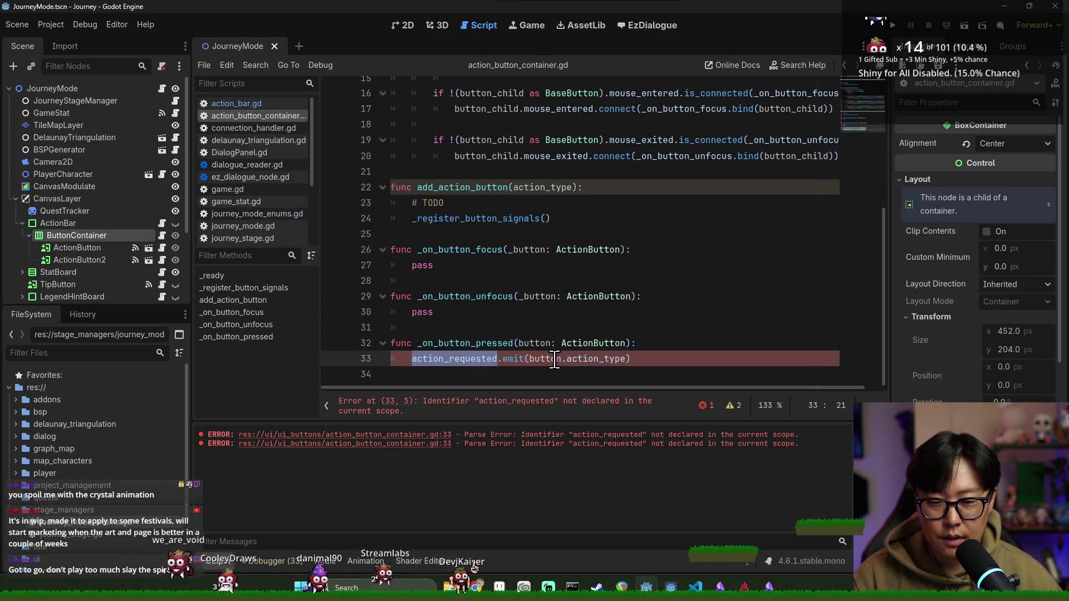
double_click(595, 358)
key(BackSpace)
key(ctrl+s)
key(BackSpace)
double_click(454, 359)
key(ctrl+s)
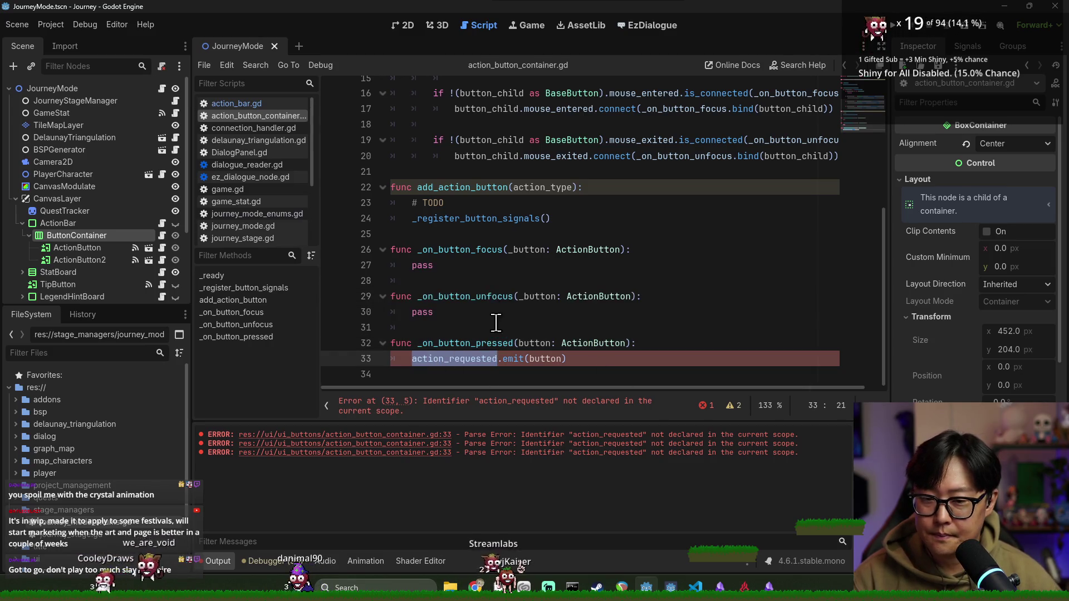
Step: Replace action_requested with button_activated in the emit call, save, and close the script
scroll(495, 323, up, 10)
click(470, 119)
double_click(470, 118)
key(ctrl+c)
scroll(470, 223, down, 5)
double_click(454, 367)
key(ctrl+v)
click(536, 274)
key(ctrl+s)
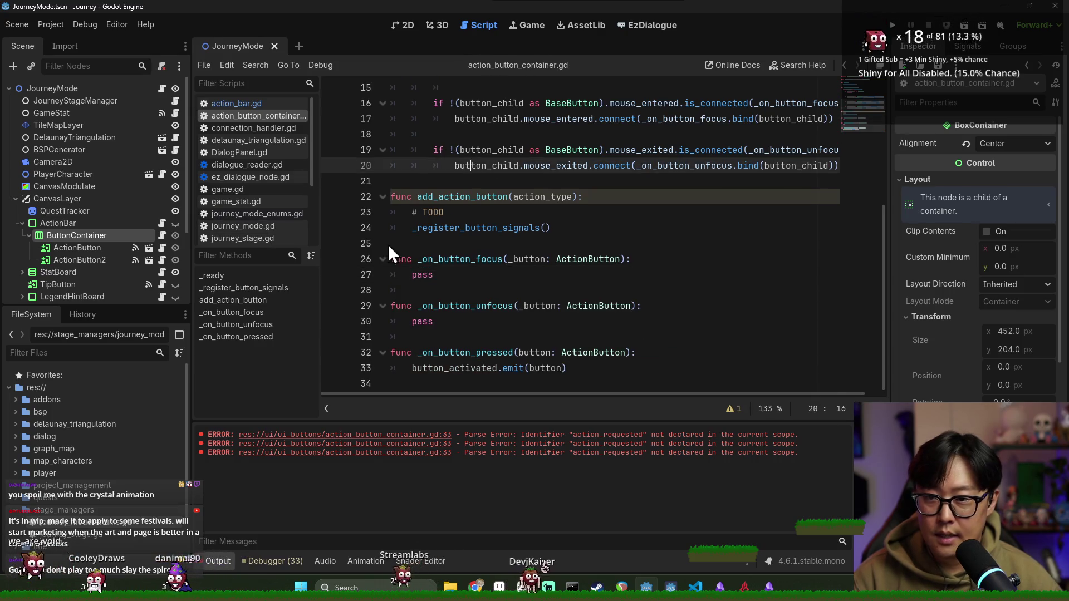
key(ctrl+w)
ctrl+click(624, 212)
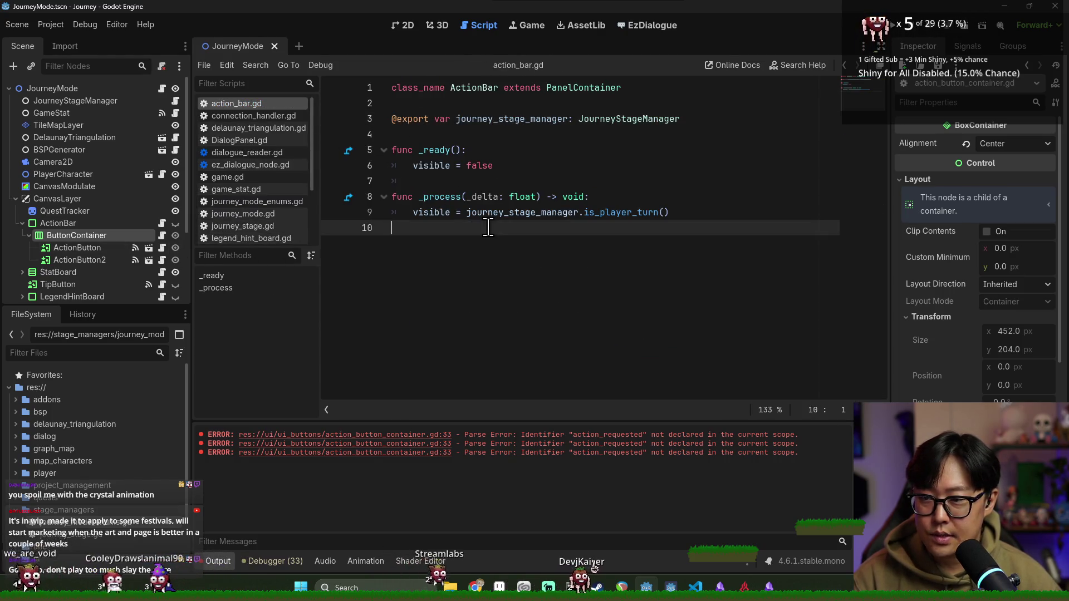
Step: Save the ActionBar branch as its own scene, ActionBar.tscn, in the ui/action_ui folder
click(29, 235)
click(83, 224)
key(ctrl+s)
right_click(88, 223)
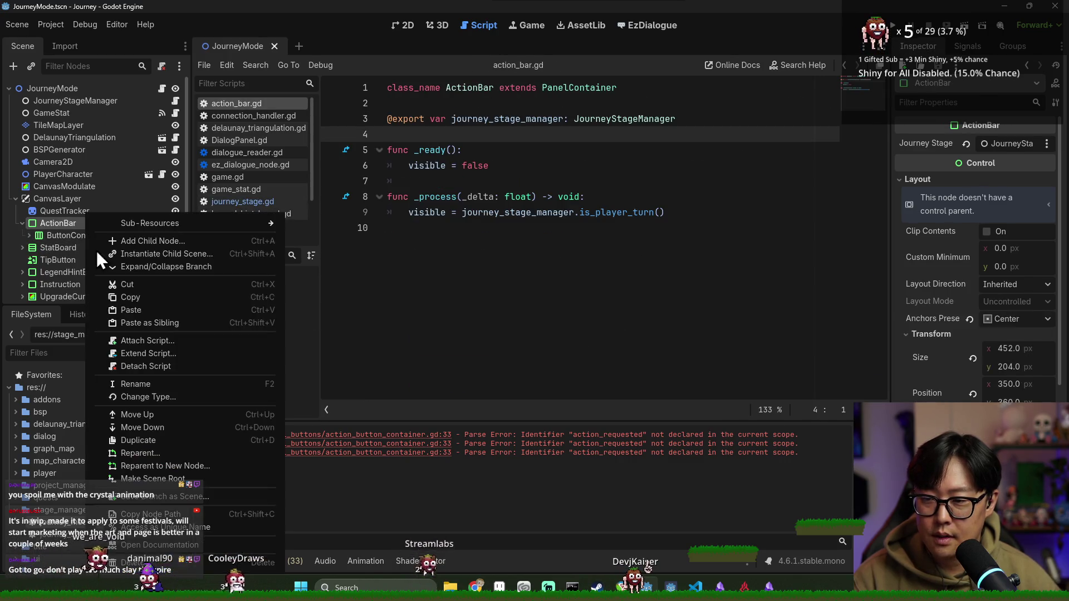
click(165, 495)
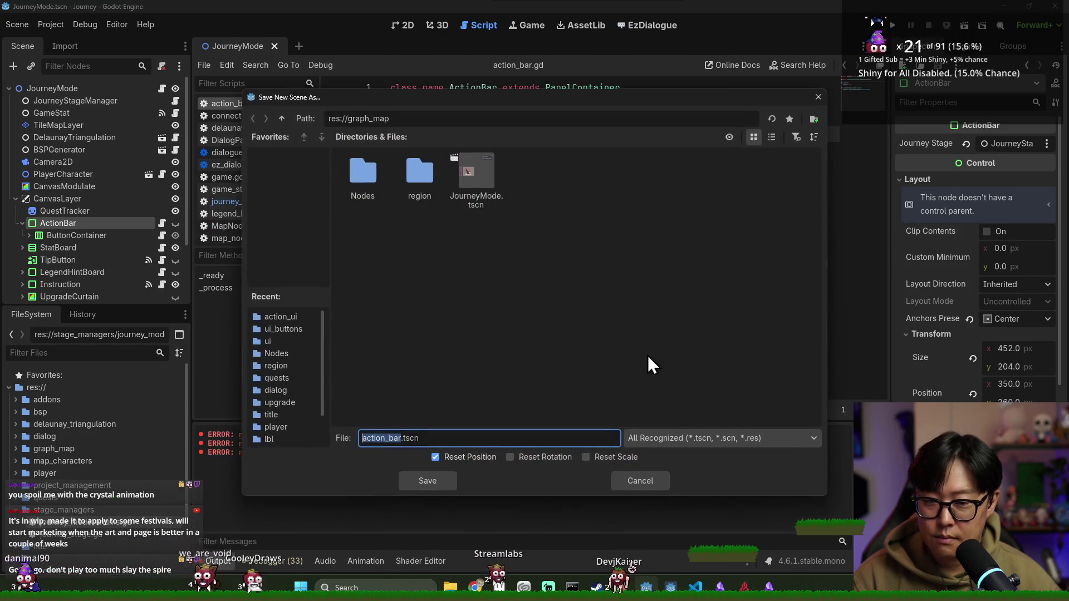
click(282, 119)
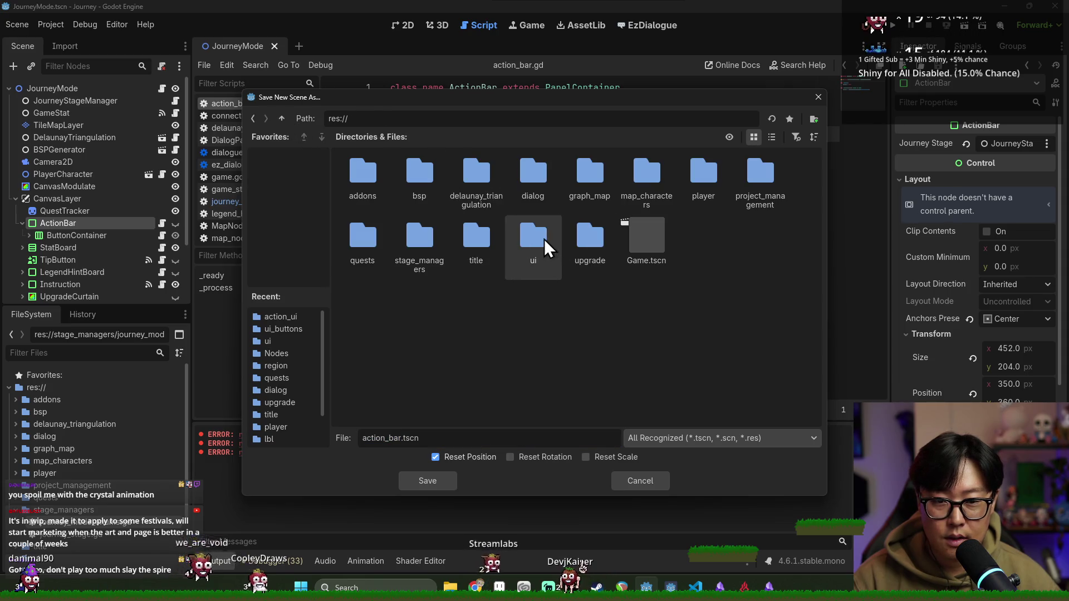
double_click(524, 257)
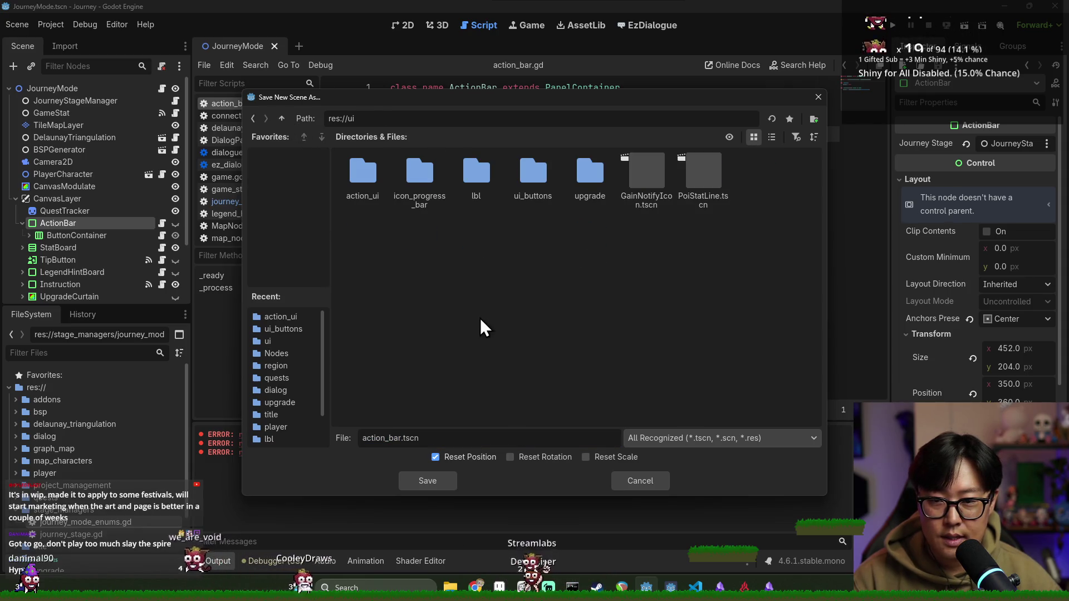
double_click(364, 177)
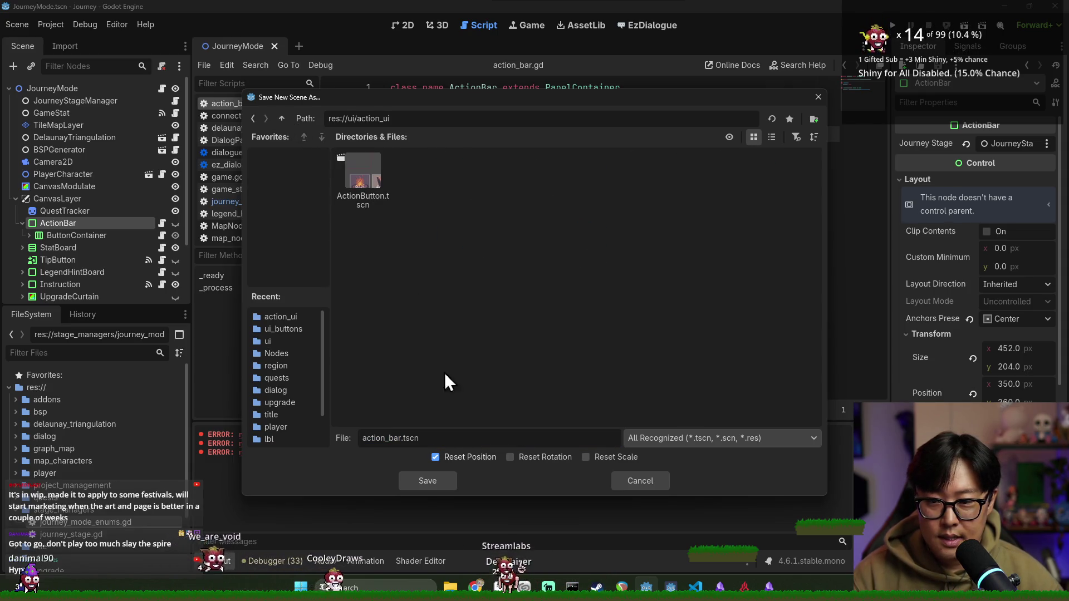
double_click(401, 440)
text(ActionBar)
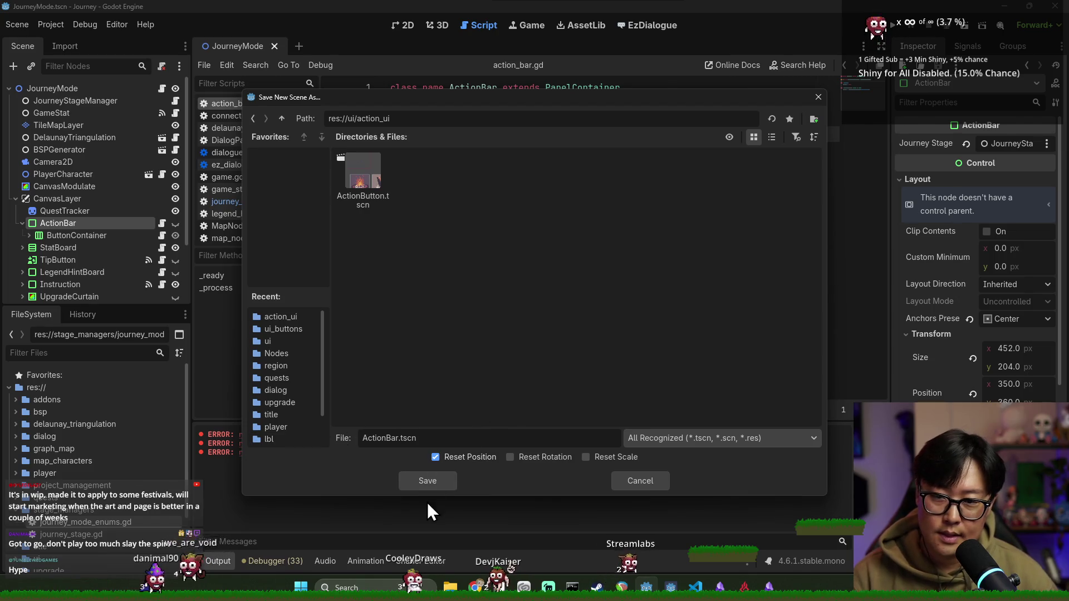
click(430, 478)
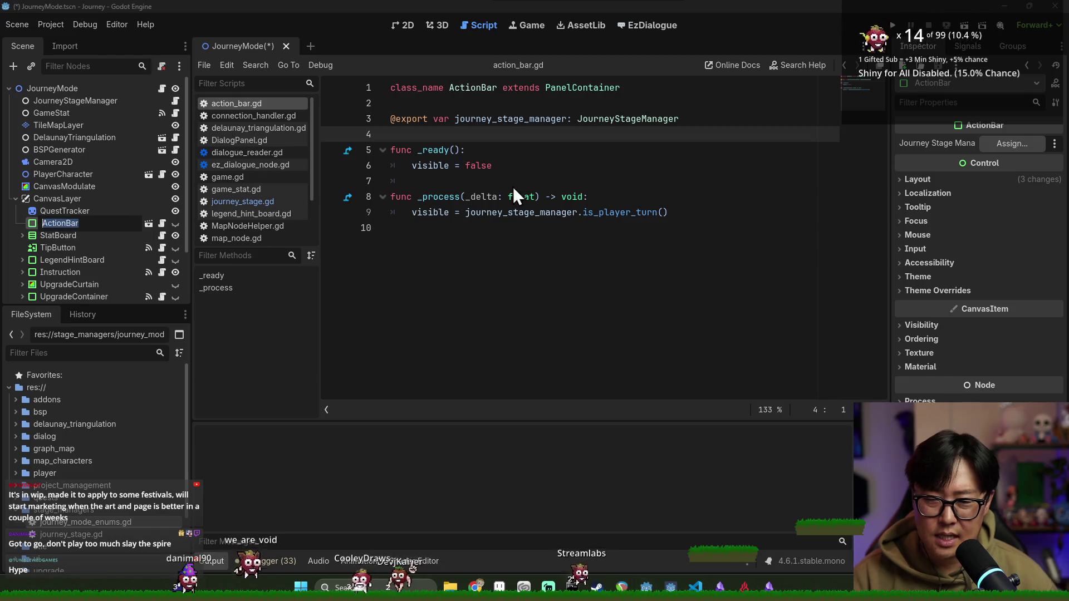
Step: Assign JourneyStageManager to the Journey Stage Manager property, save, and open the ActionBar scene
click(1011, 144)
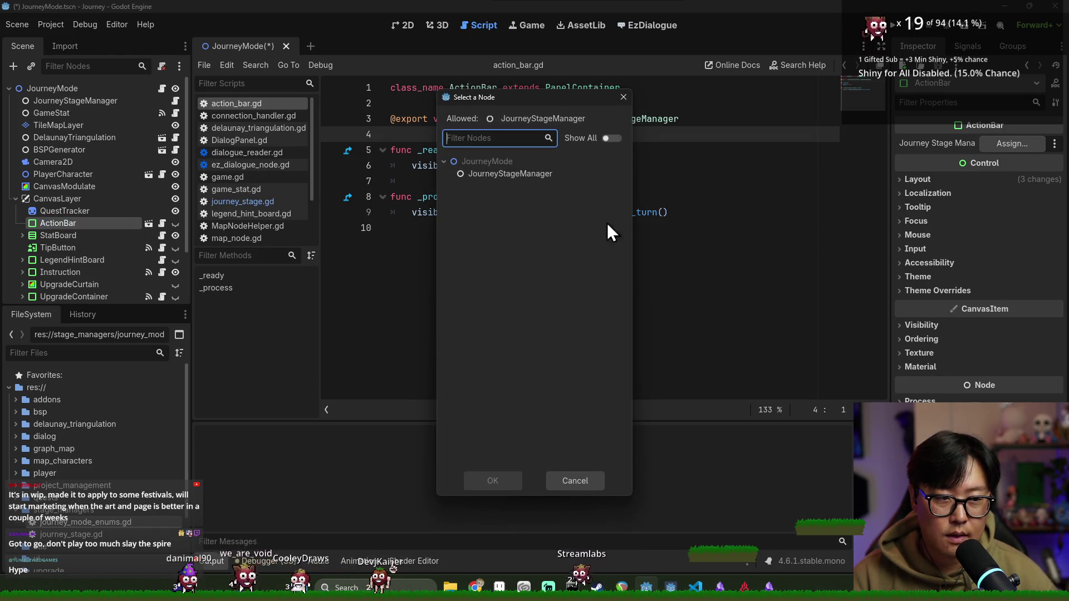
double_click(511, 173)
key(ctrl+s)
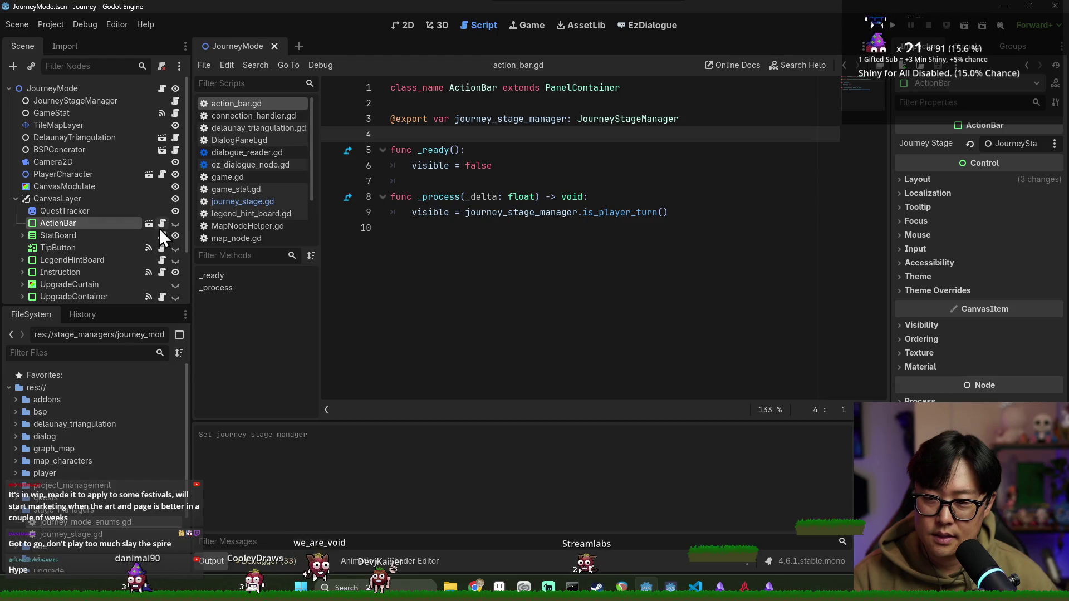
click(149, 224)
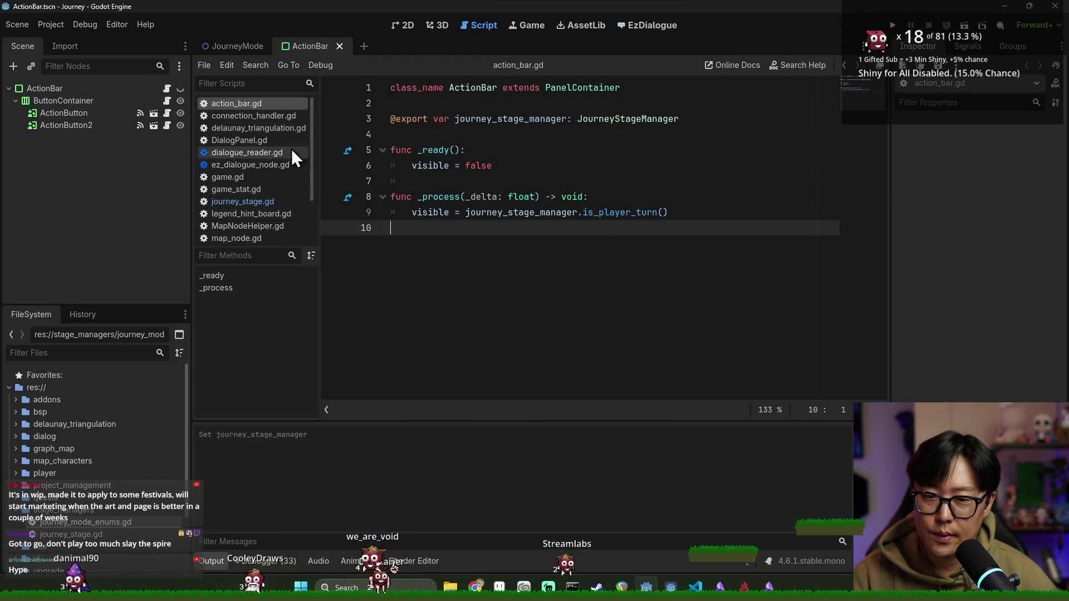
Step: Declare signal action_requested(action_type: JourneyModeEnums.ActionType) just below the class_name line in action_bar.gd
click(468, 105)
key(Return)
key(Return)
key(Up)
key(Up)
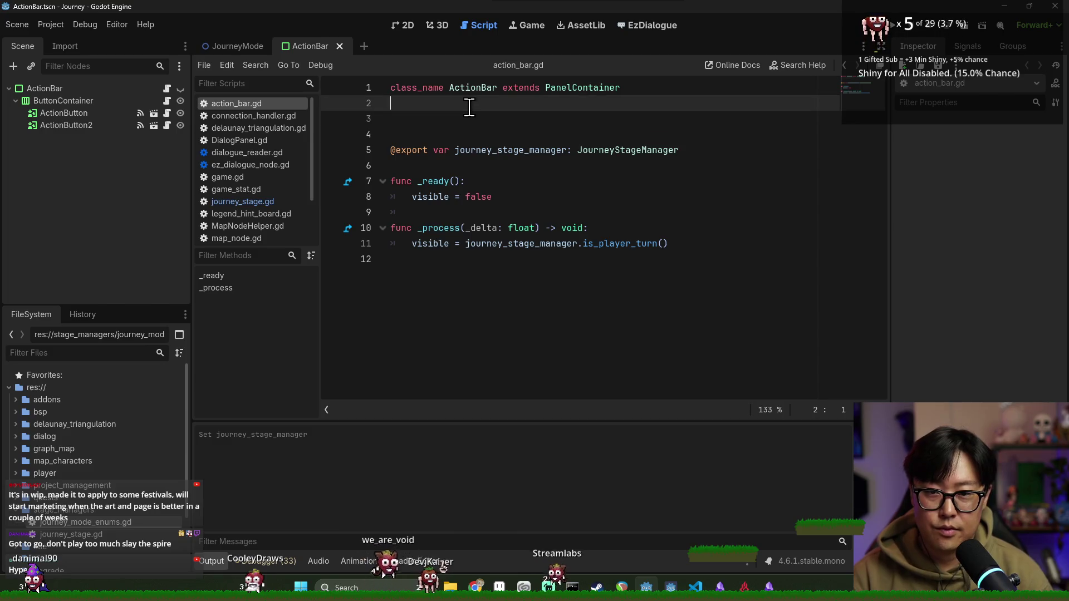
key(Return)
text(signal a)
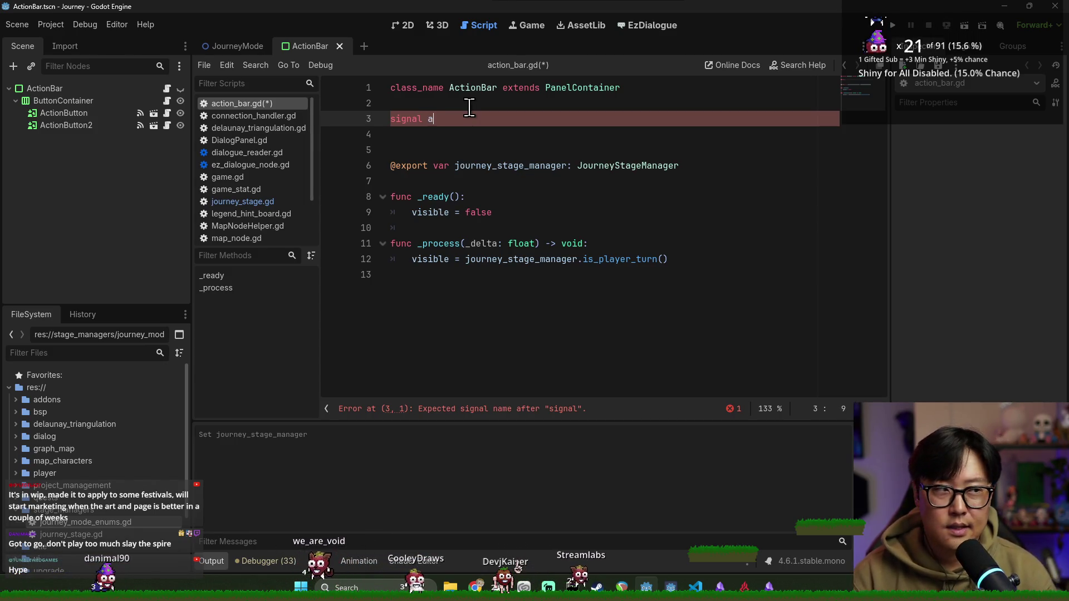
key(BackSpace)
text(d)
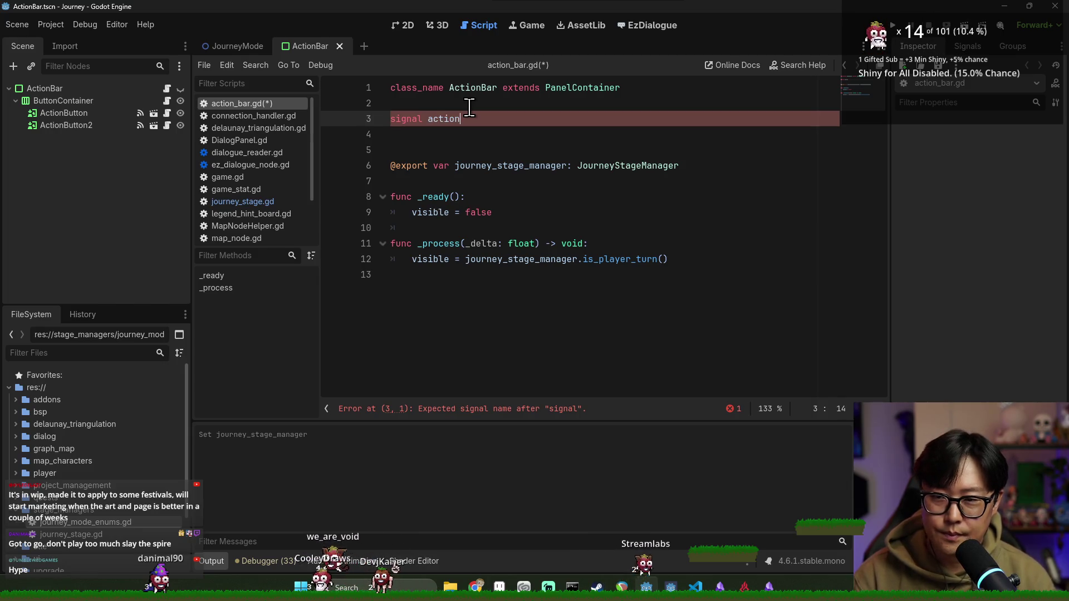
text(sted(action_type:)
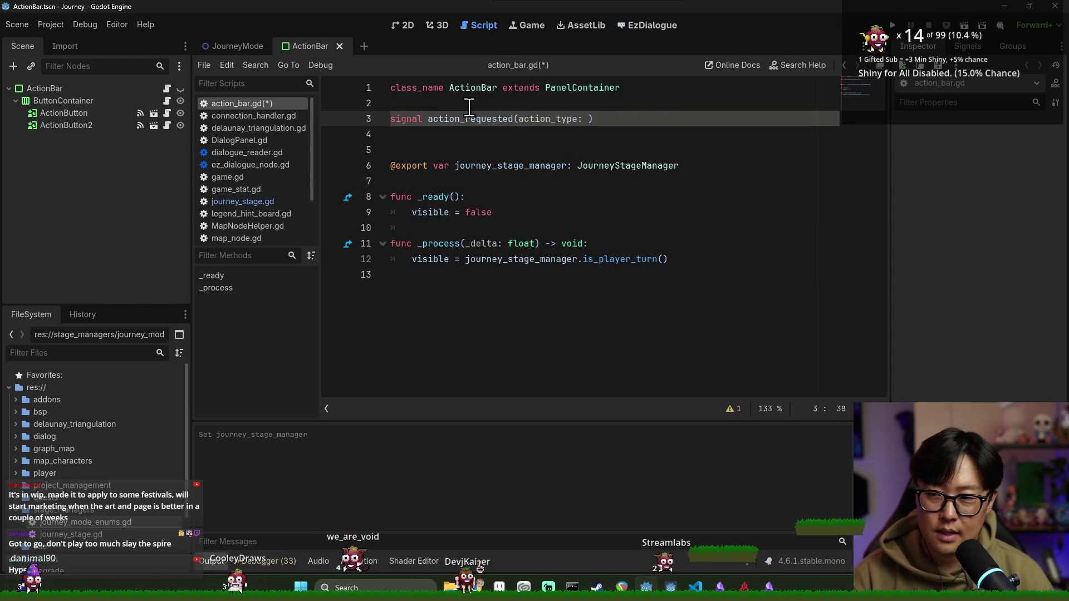
text(JourneyModeEnums.)
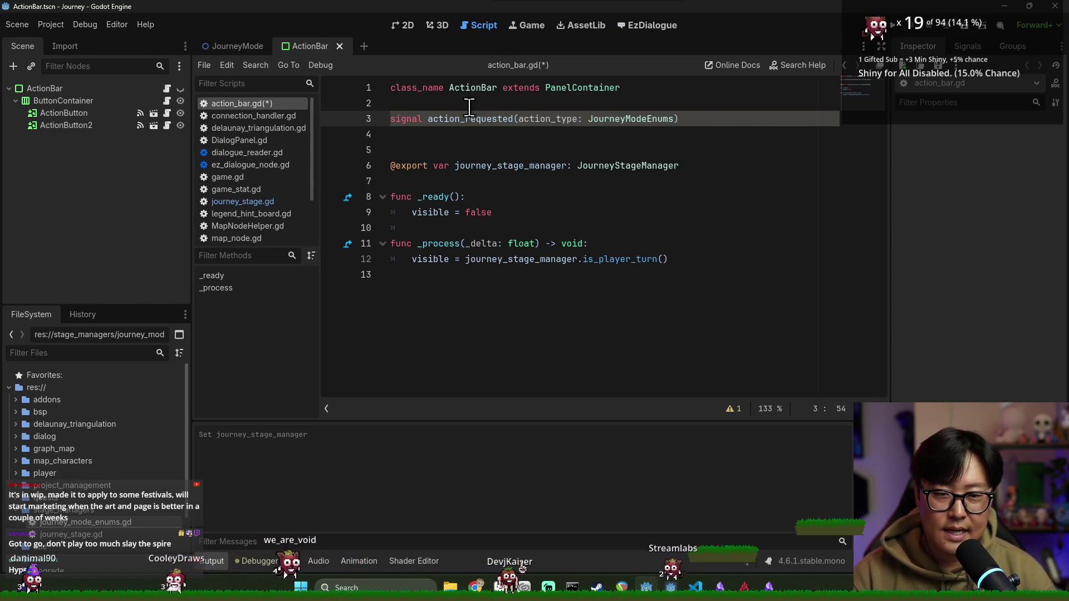
key(Return)
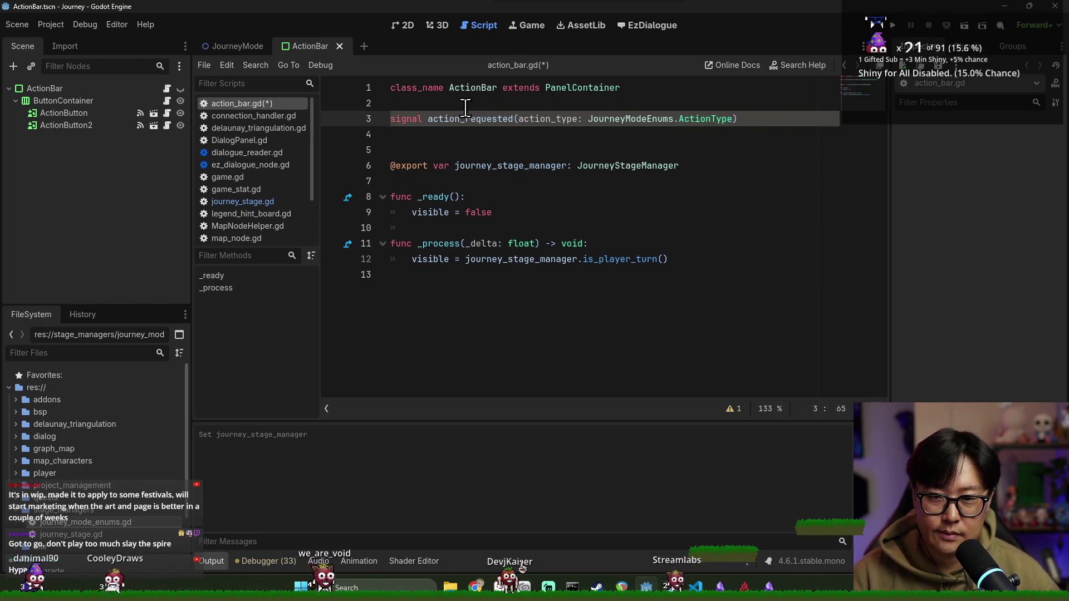
click(444, 245)
click(563, 212)
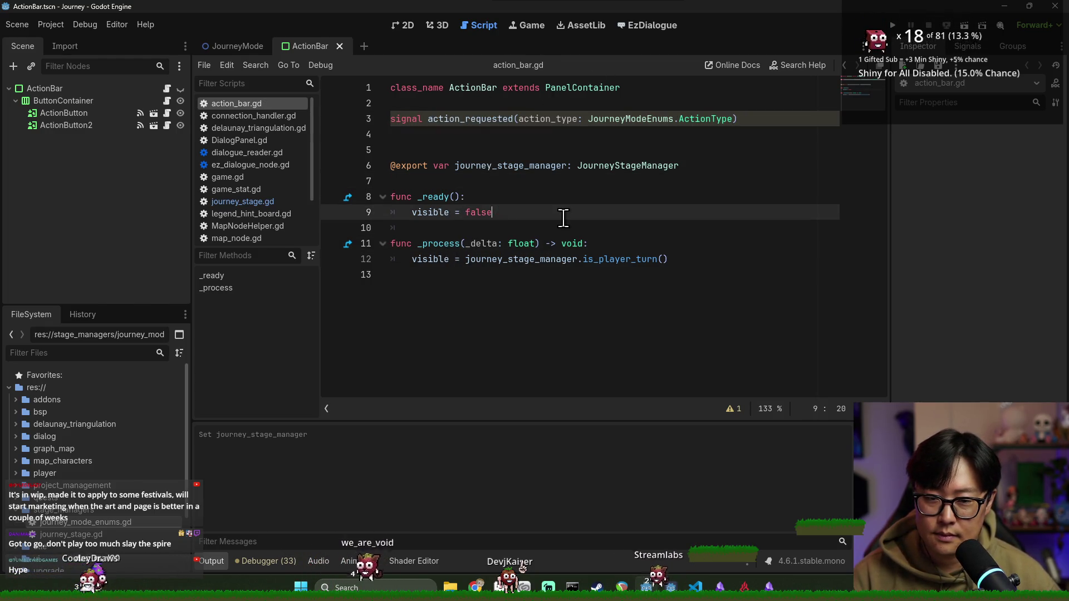
key(Return)
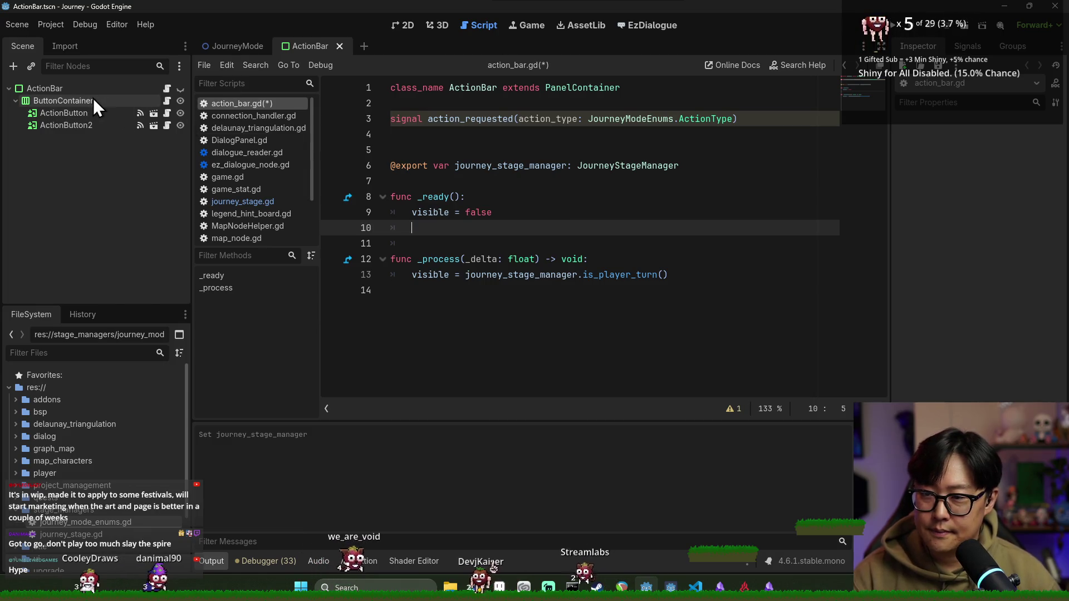
mouse_move(92, 99)
mouse_down()
mouse_move(351, 203)
mouse_move(522, 204)
mouse_up()
key(ctrl+z)
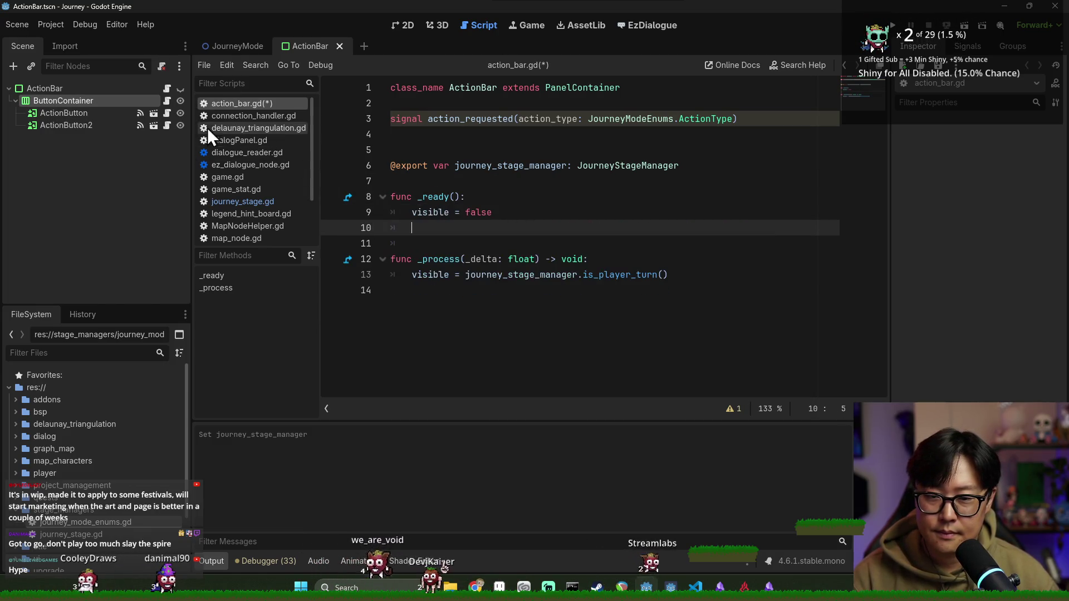
drag(100, 100, 496, 176)
Step: In _ready, connect button_container.button_activated to a handler
click(549, 228)
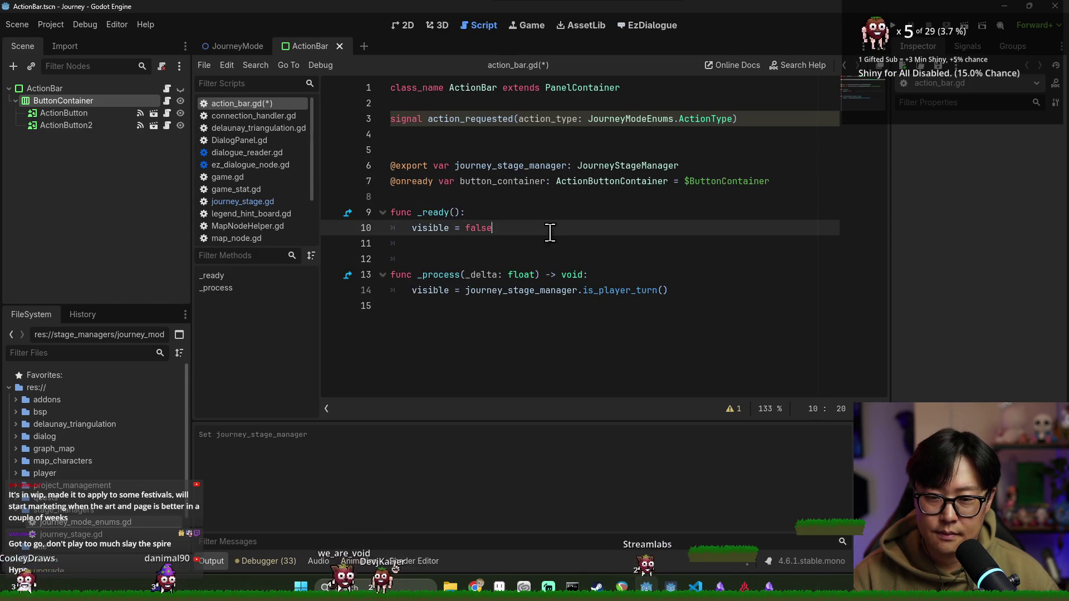
key(Return)
text(button_container.conn)
key(Return)
key(Escape)
key(BackSpace)
key(BackSpace)
key(BackSpace)
key(ctrl+space)
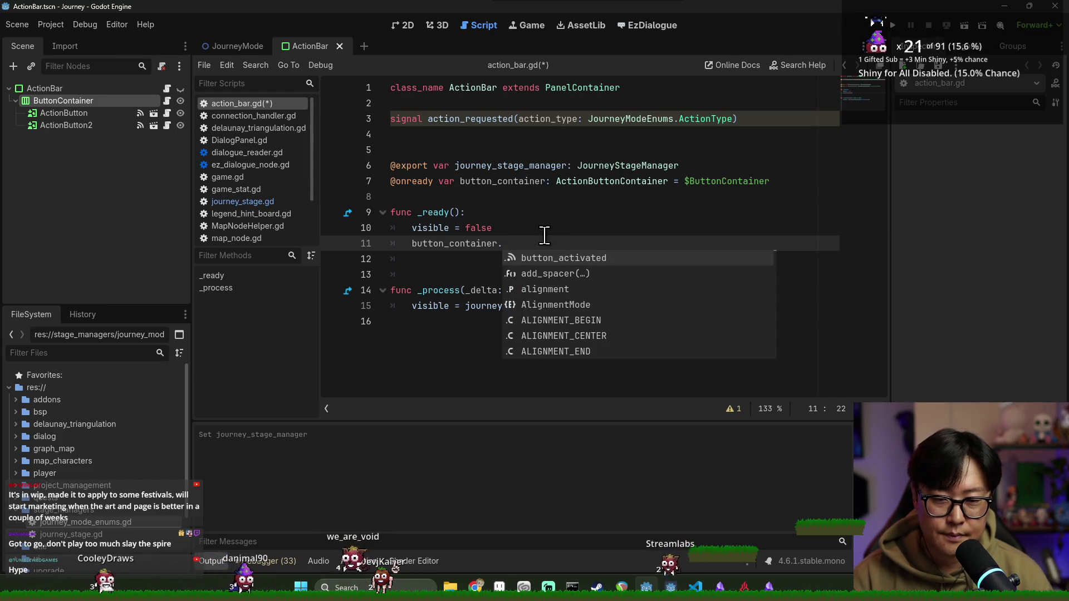
key(Return)
text(.conn)
key(Return)
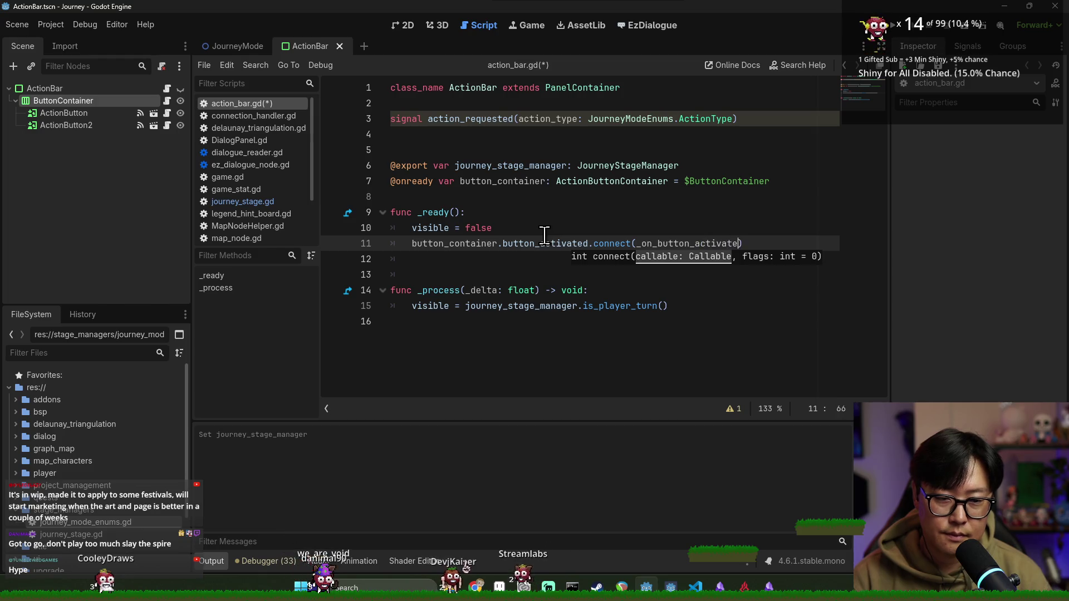
text(d)
click(480, 261)
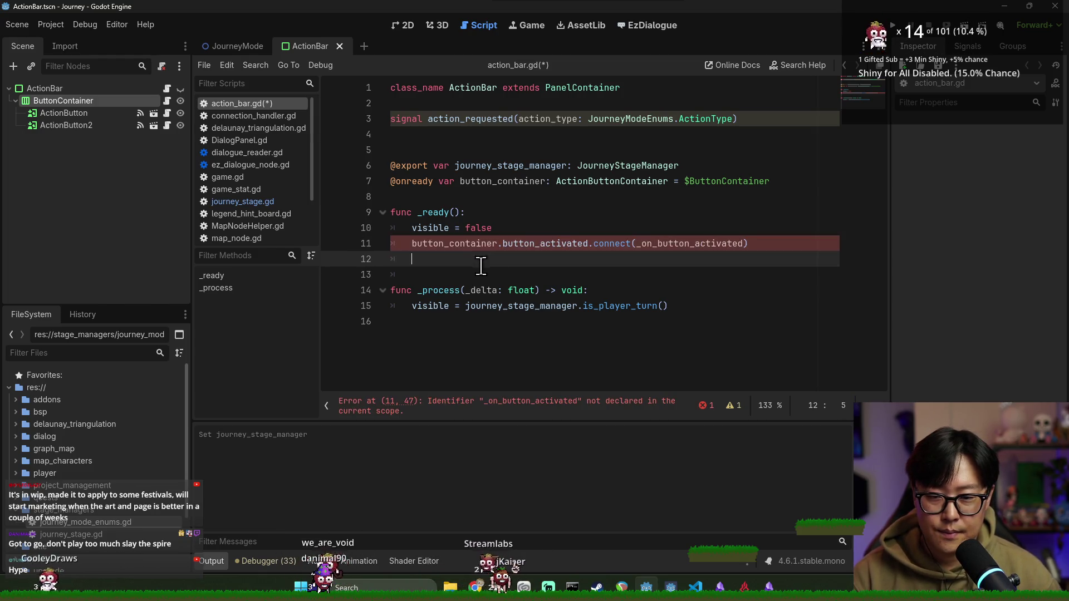
key(BackSpace)
key(BackSpace)
Step: Add the _on_button_activated(action_button: ActionButton) handler at the end of the script
click(696, 300)
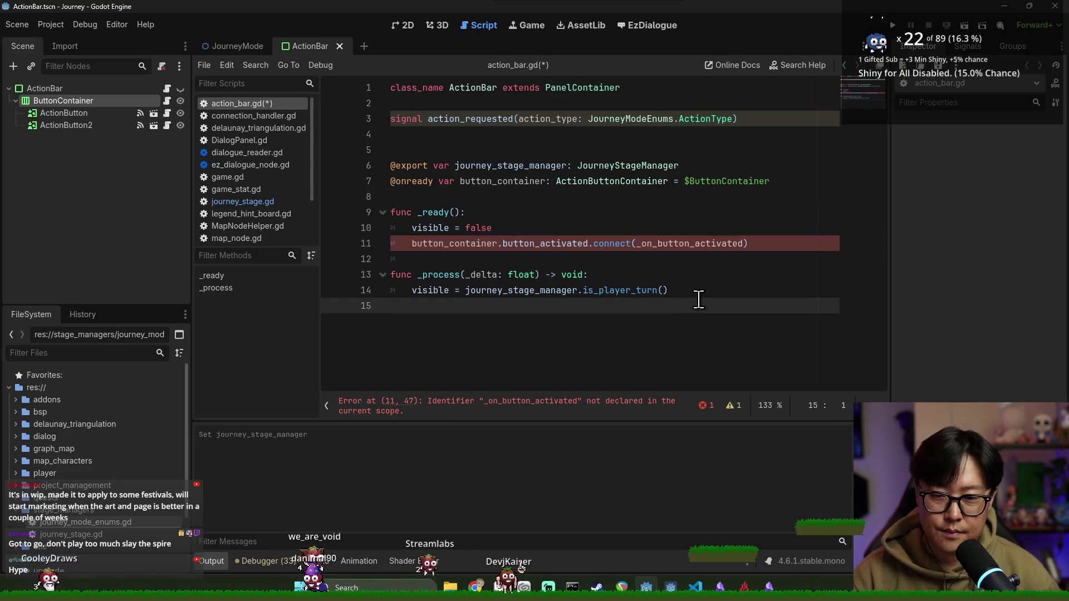
key(Return)
text(func _on_button_activated():)
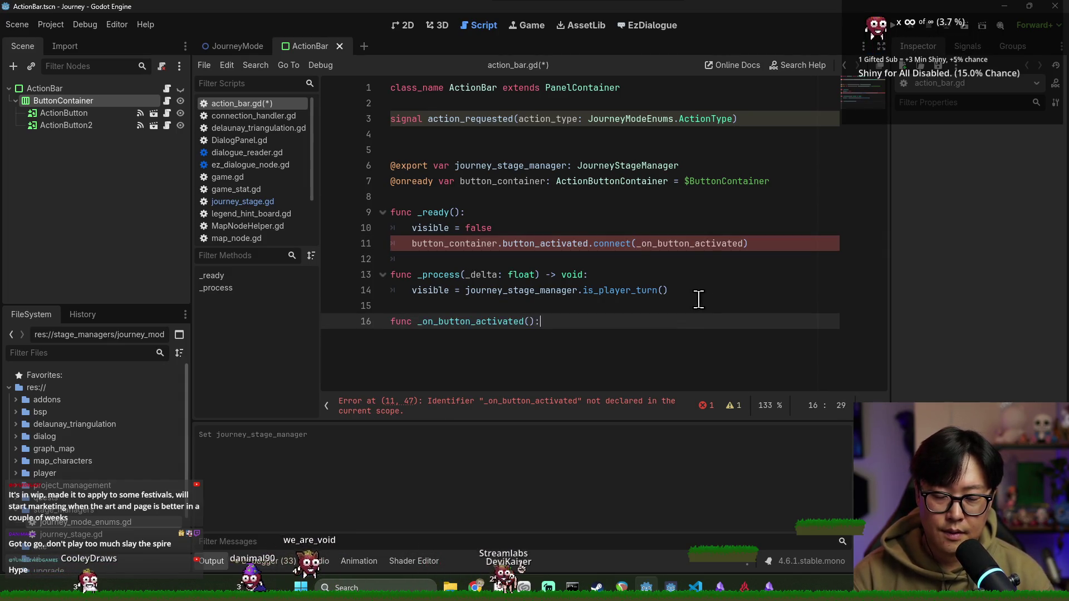
key(Return)
click(530, 321)
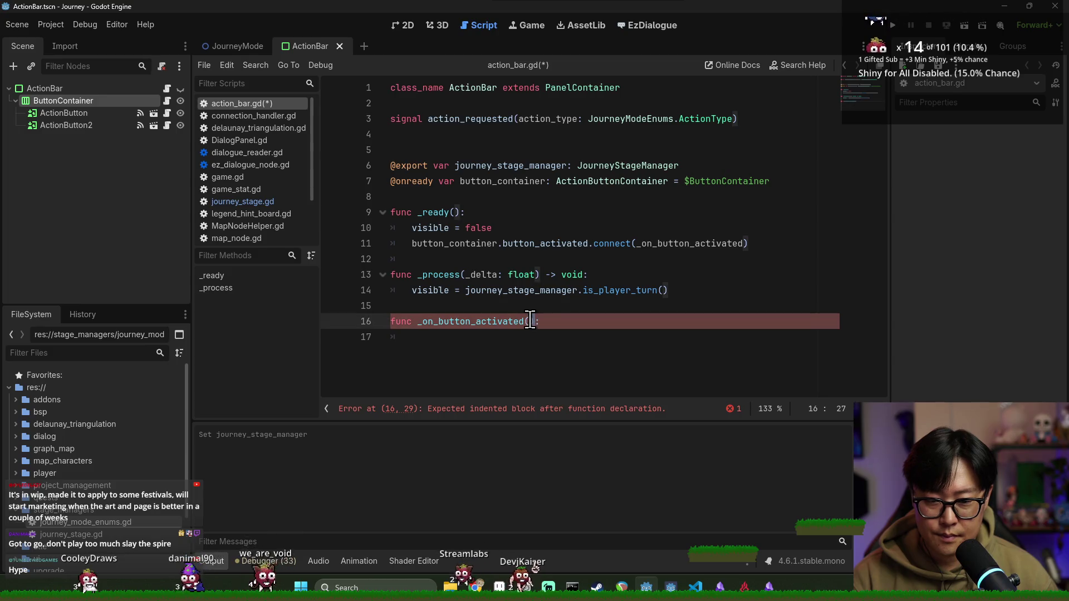
text(action_button. ActionButton)
key(ctrl+s)
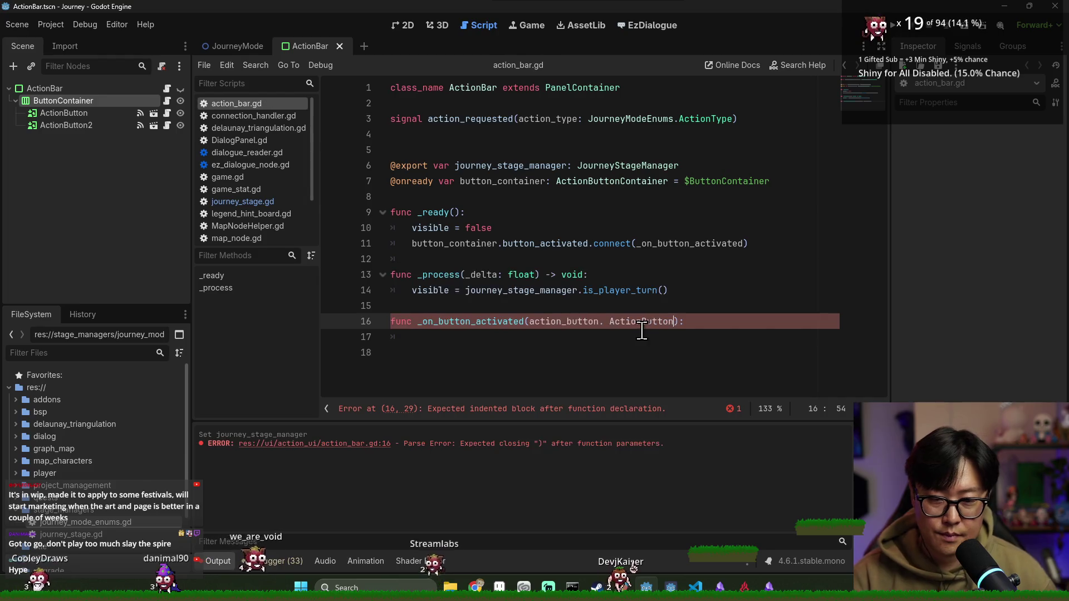
click(604, 328)
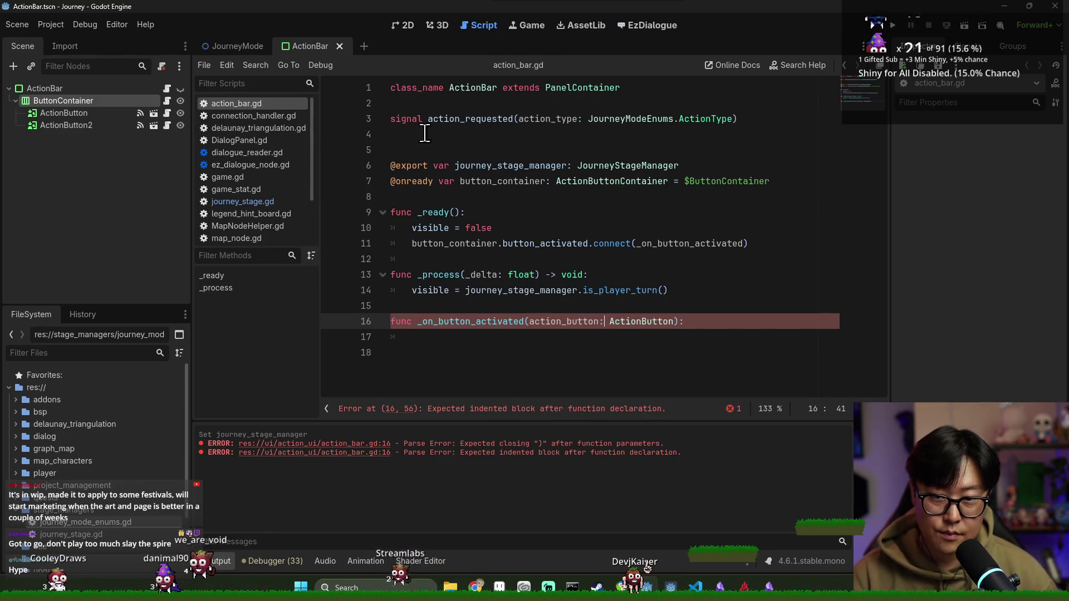
Step: Make the handler emit action_requested(action_button.action_type) and save
click(470, 118)
click(448, 345)
click(470, 340)
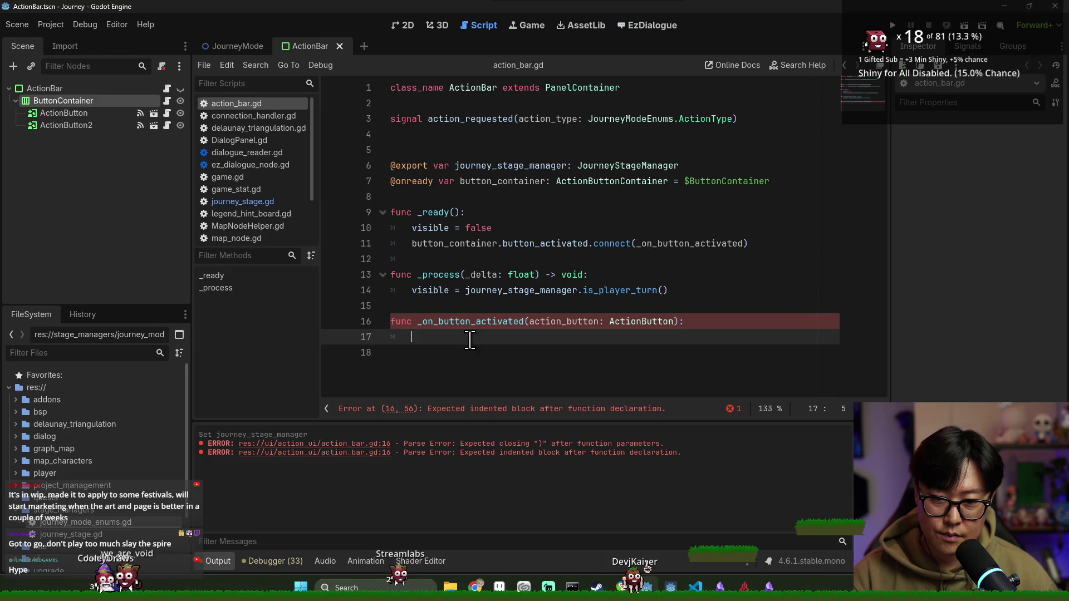
text(action_requested.emit()
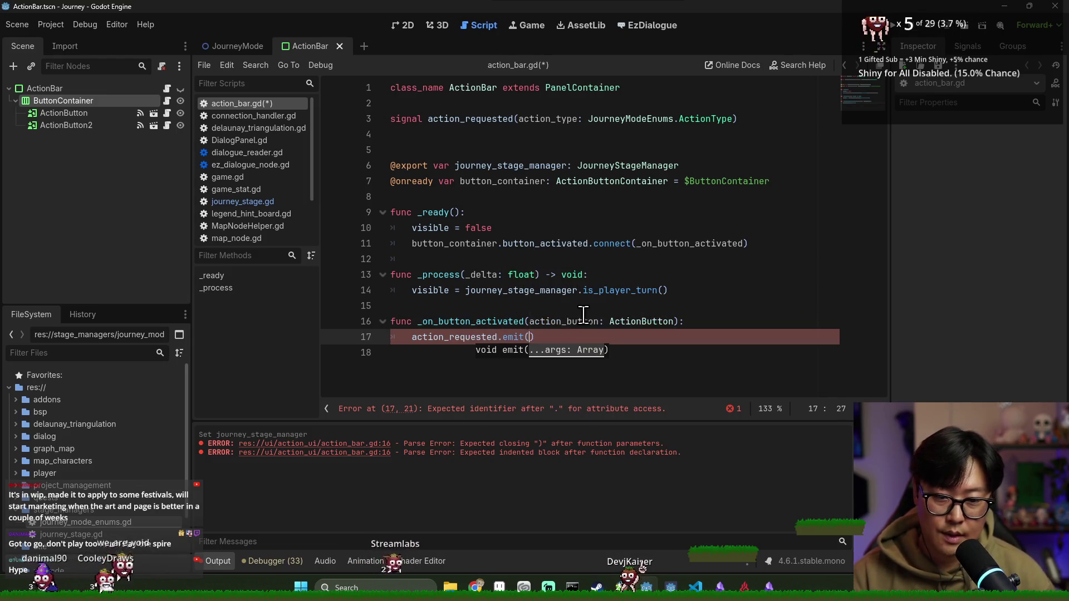
click(567, 321)
double_click(544, 322)
click(534, 338)
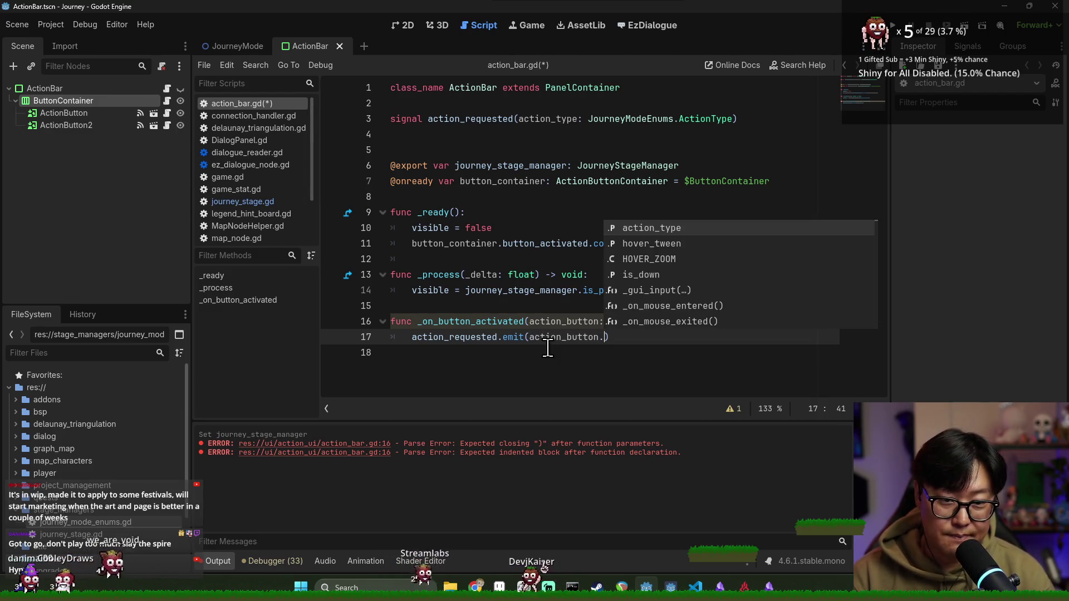
key(Return)
key(ctrl+s)
click(582, 306)
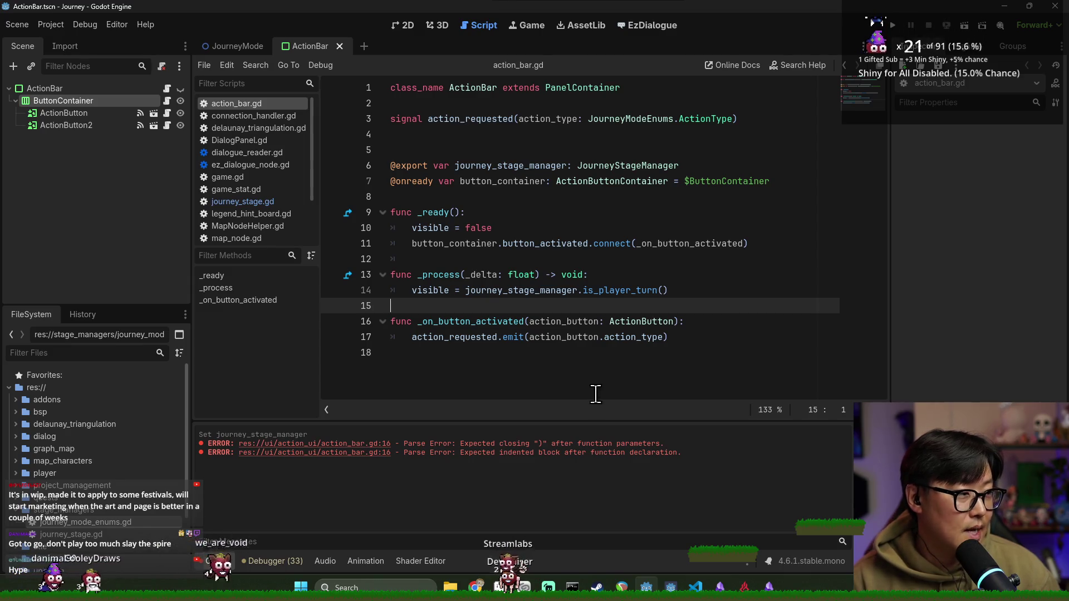
drag(569, 303, 520, 321)
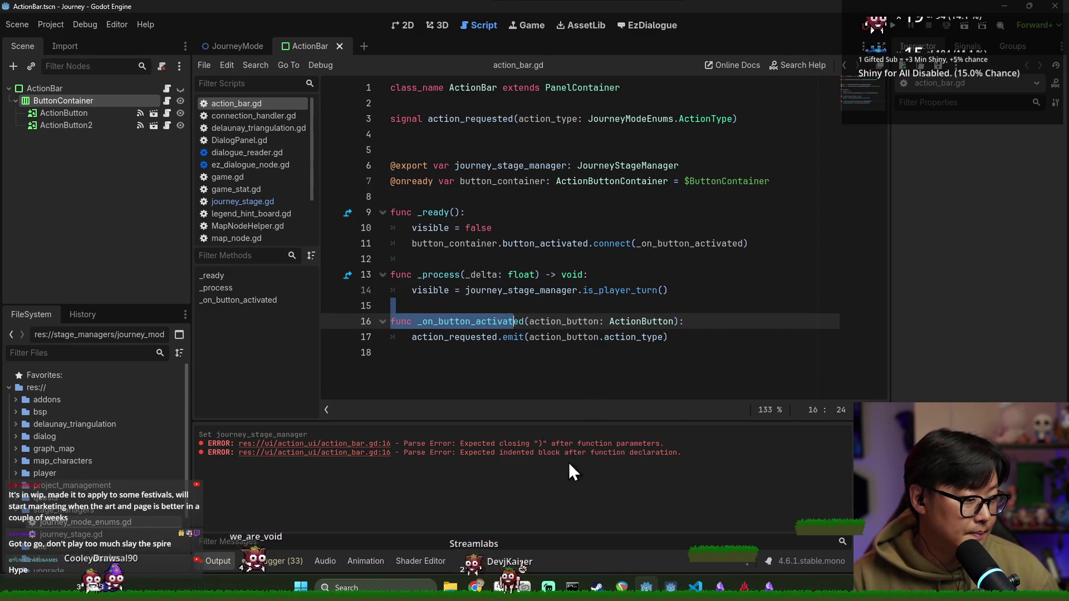
Step: Save the ActionBar scene and close its tab to return to JourneyMode
click(415, 275)
drag(413, 290, 579, 290)
key(ctrl+s)
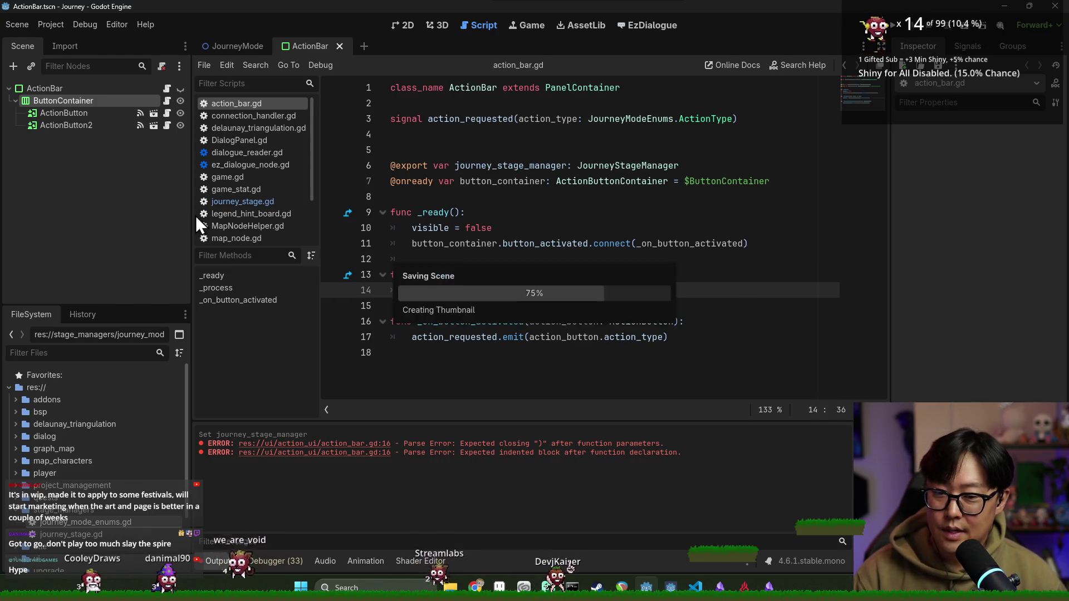
click(339, 47)
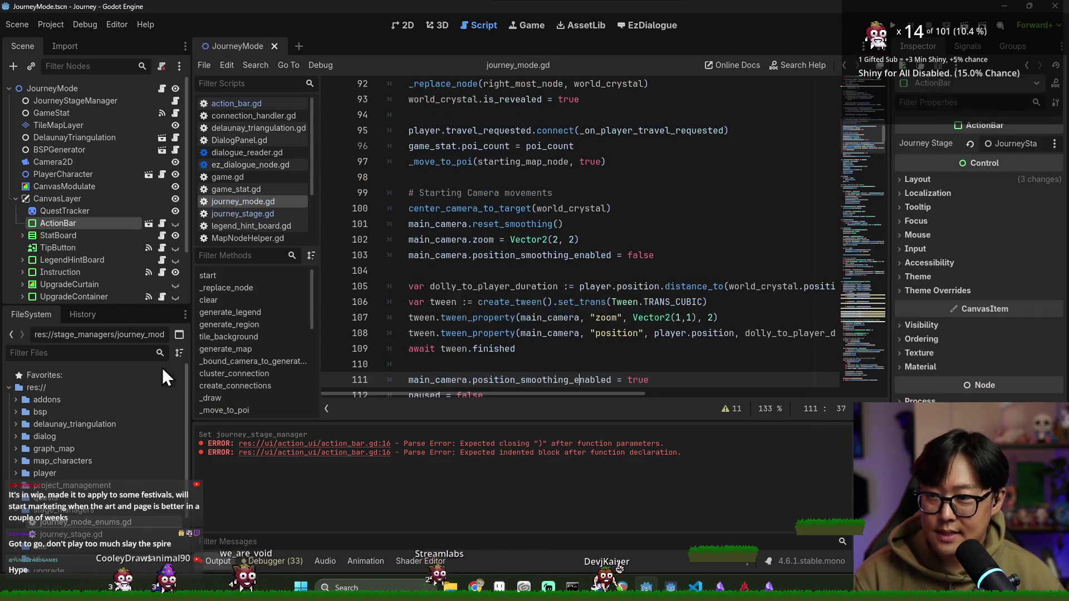
Step: Reopen ActionBar.tscn, check the second button's Action Type, and close it again
click(151, 222)
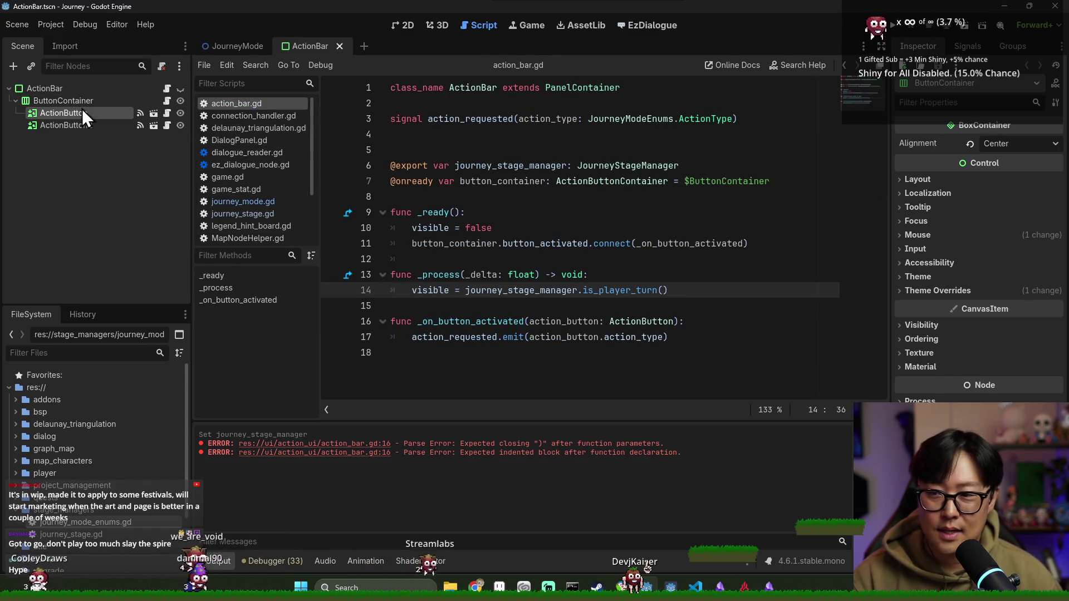
click(79, 126)
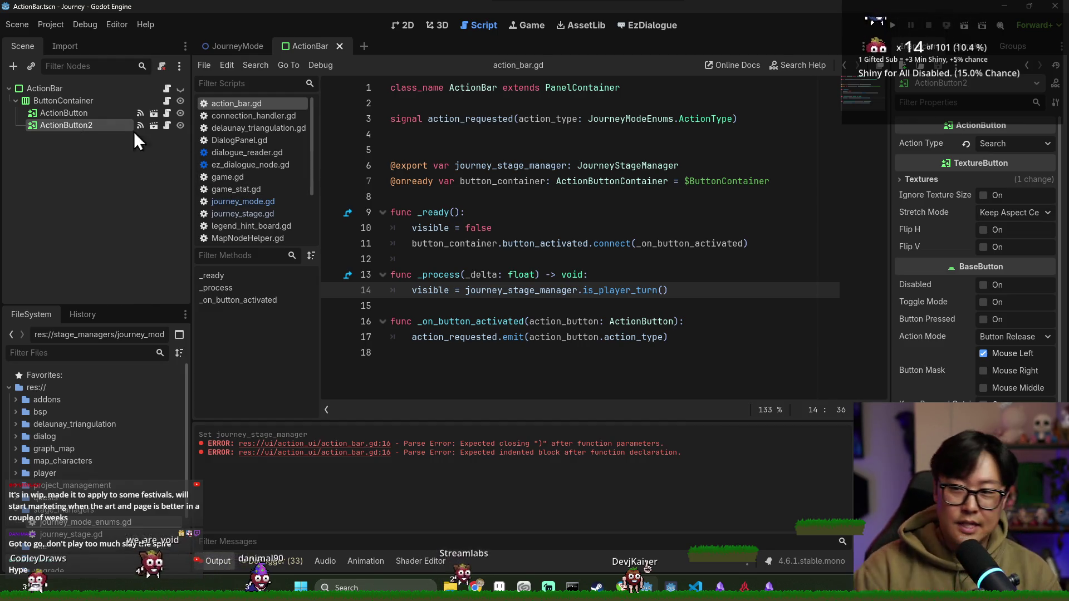
click(582, 175)
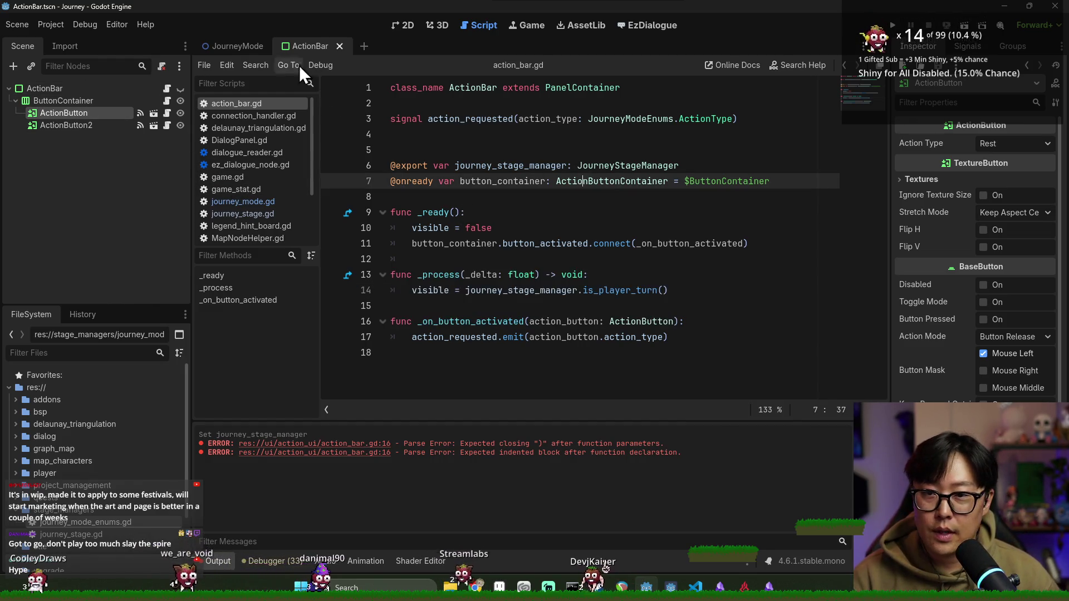
click(338, 45)
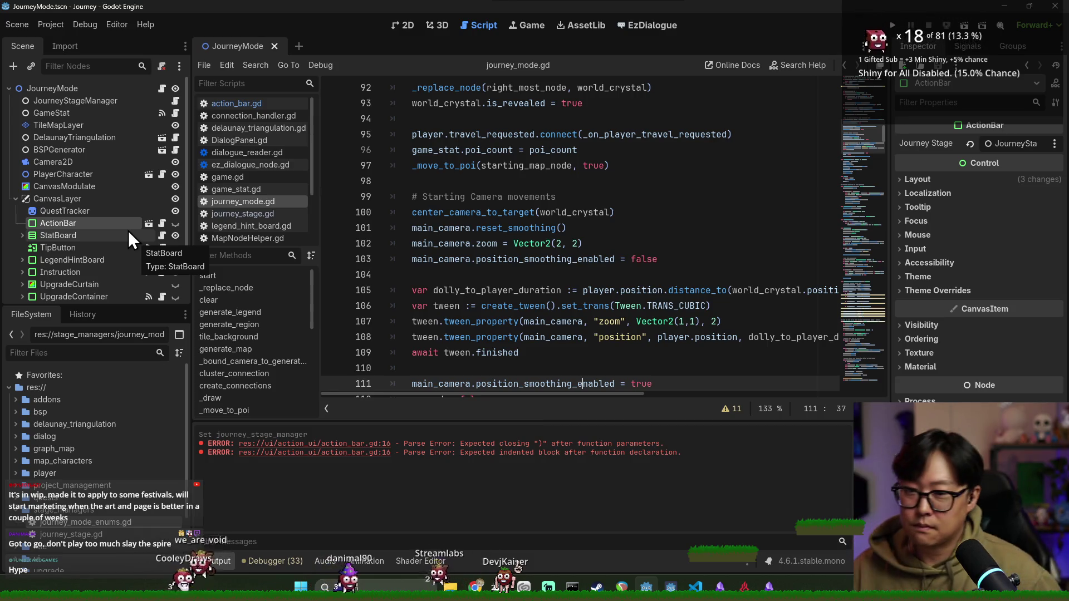
Step: Save the JourneyMode scene and scroll up through journey_mode.gd
key(ctrl+s)
click(492, 228)
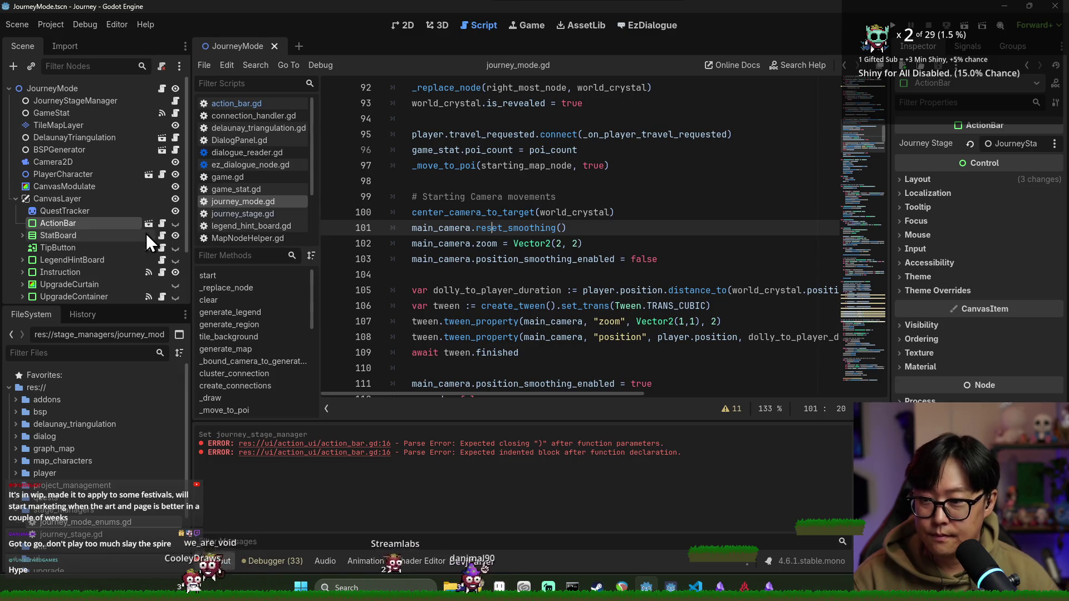
key(ctrl+s)
scroll(440, 173, up, 20)
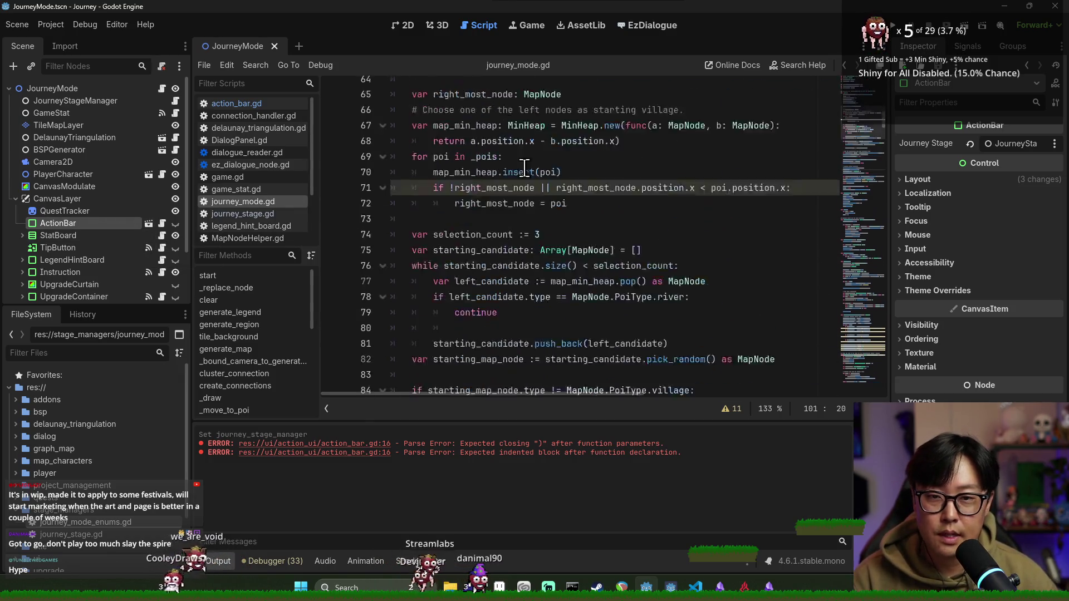
scroll(441, 173, up, 4)
key(ctrl+s)
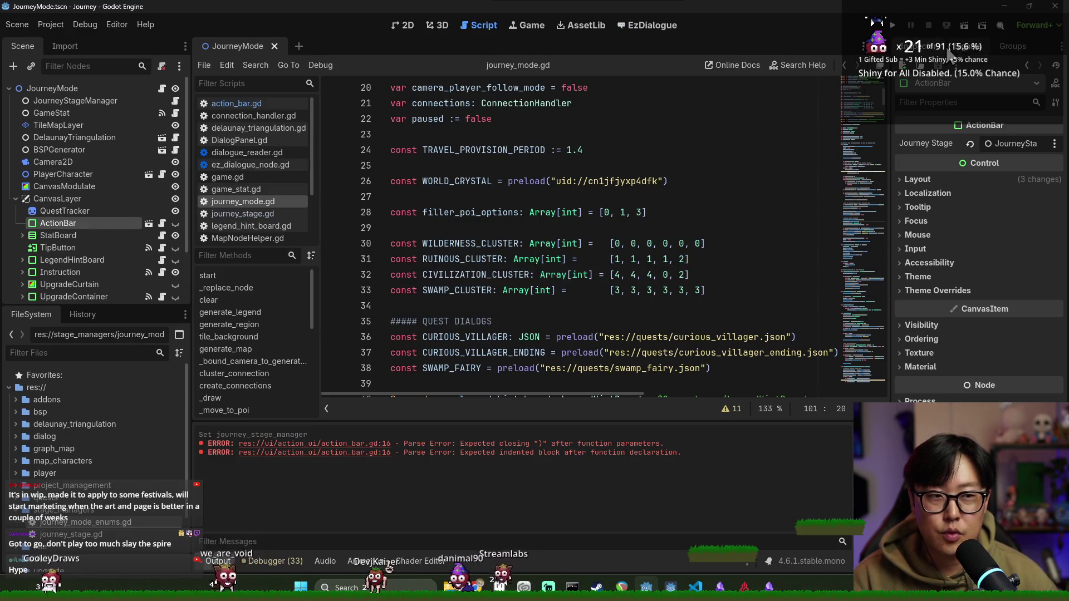
Step: Inspect the signals of the ActionBar node and the JourneyMode root
click(967, 46)
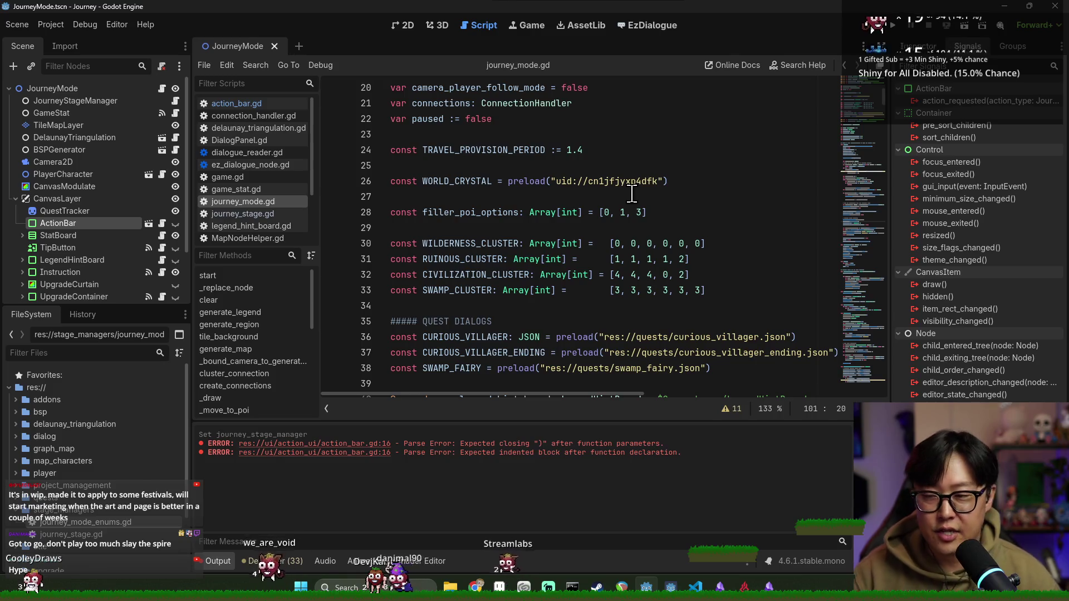
click(15, 200)
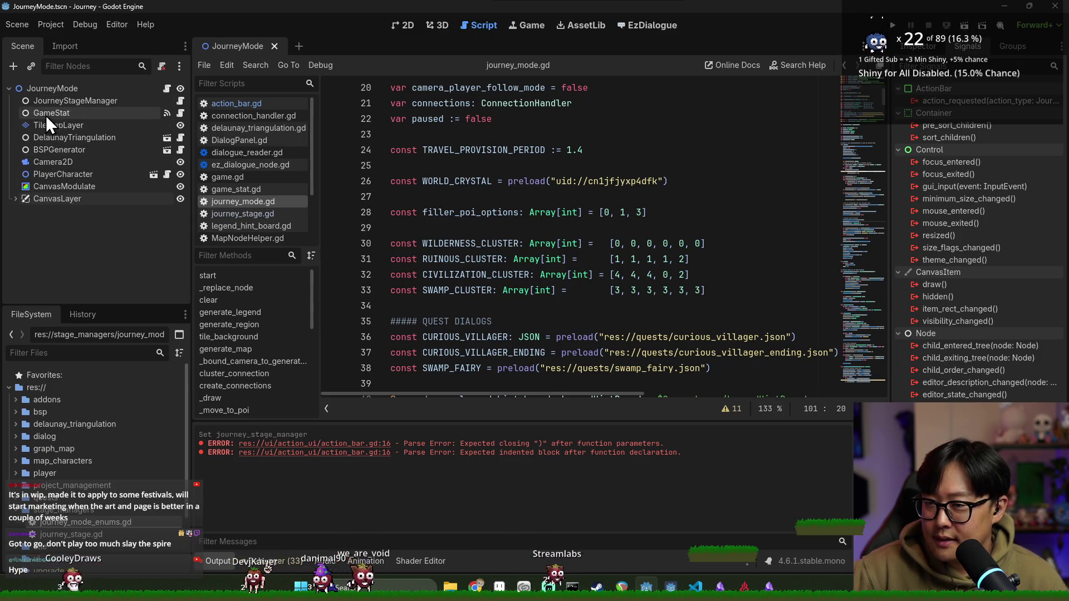
click(53, 92)
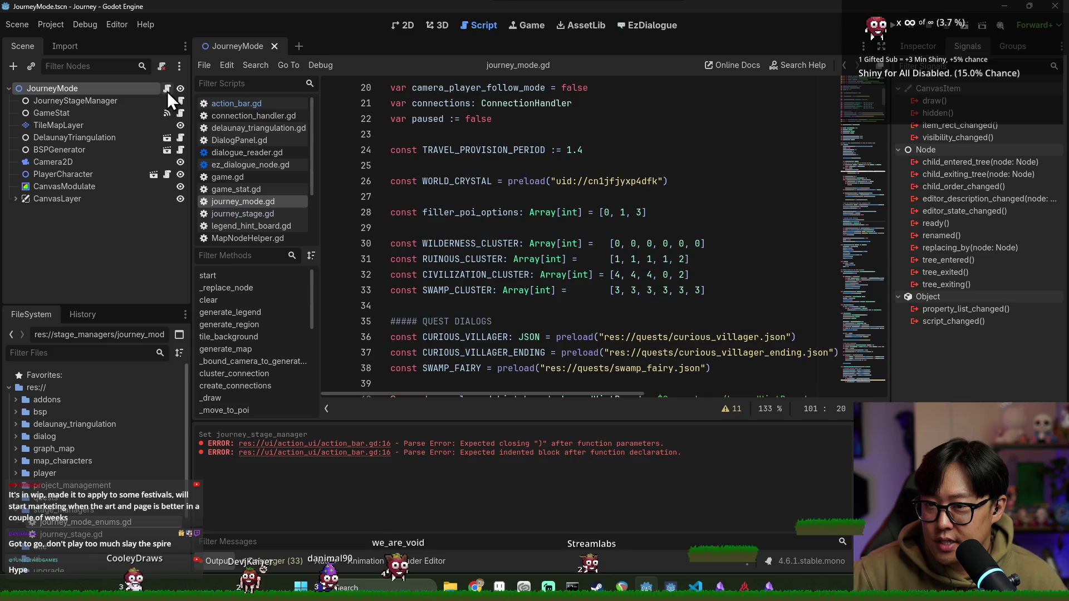
scroll(519, 216, down, 20)
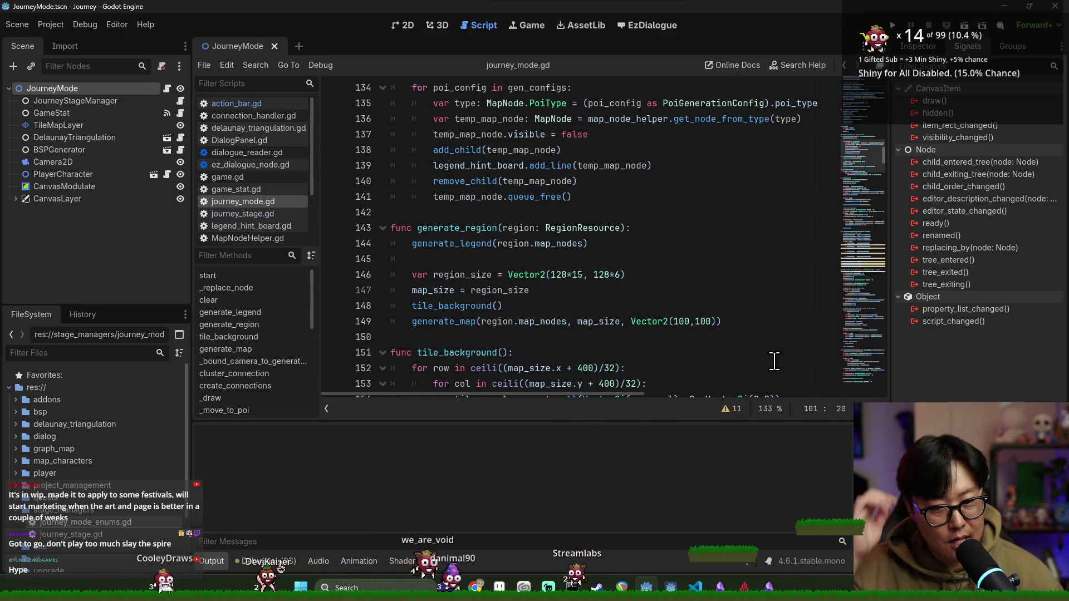
scroll(370, 335, down, 6)
scroll(275, 340, down, 4)
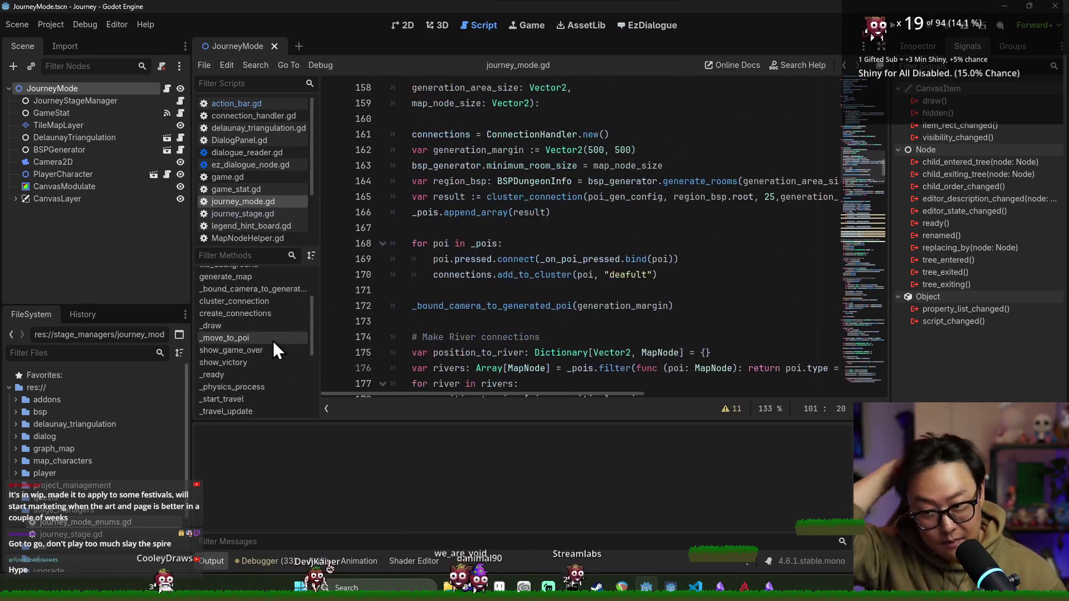
scroll(488, 315, down, 5)
scroll(490, 312, down, 20)
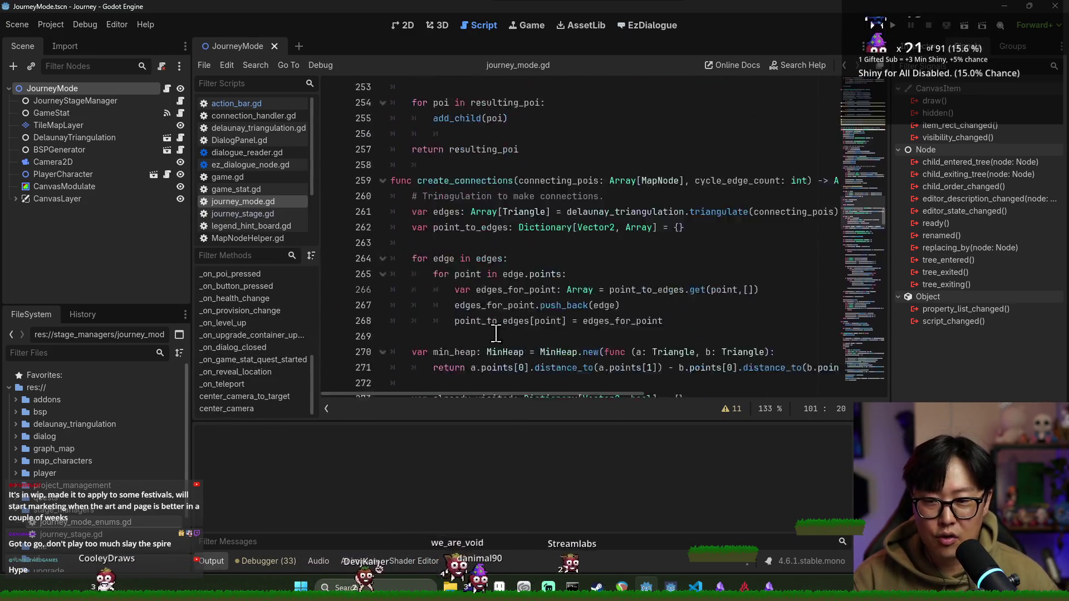
scroll(494, 305, down, 20)
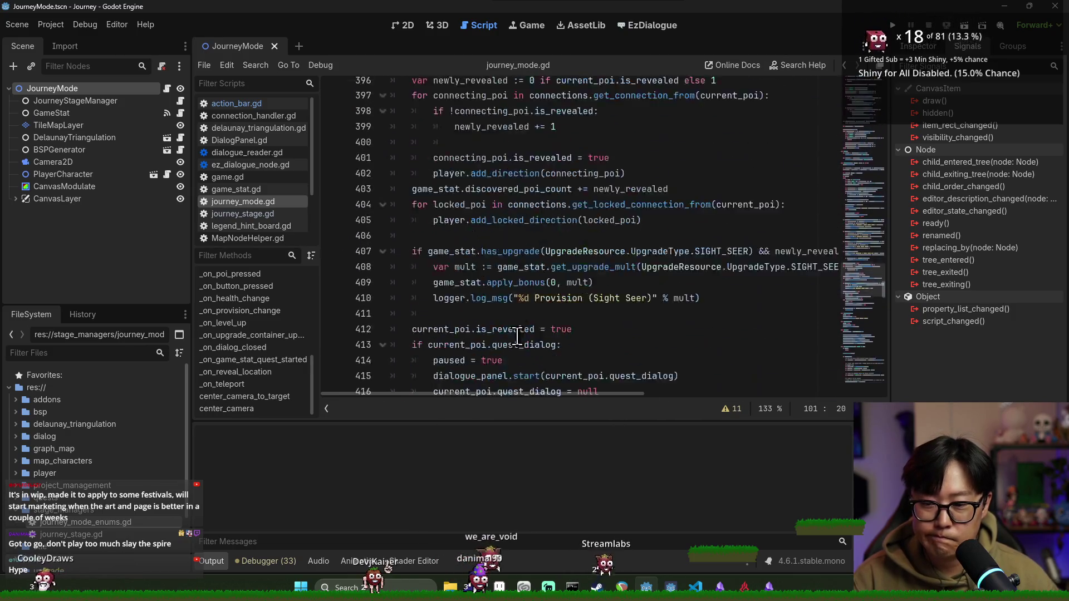
scroll(529, 345, down, 16)
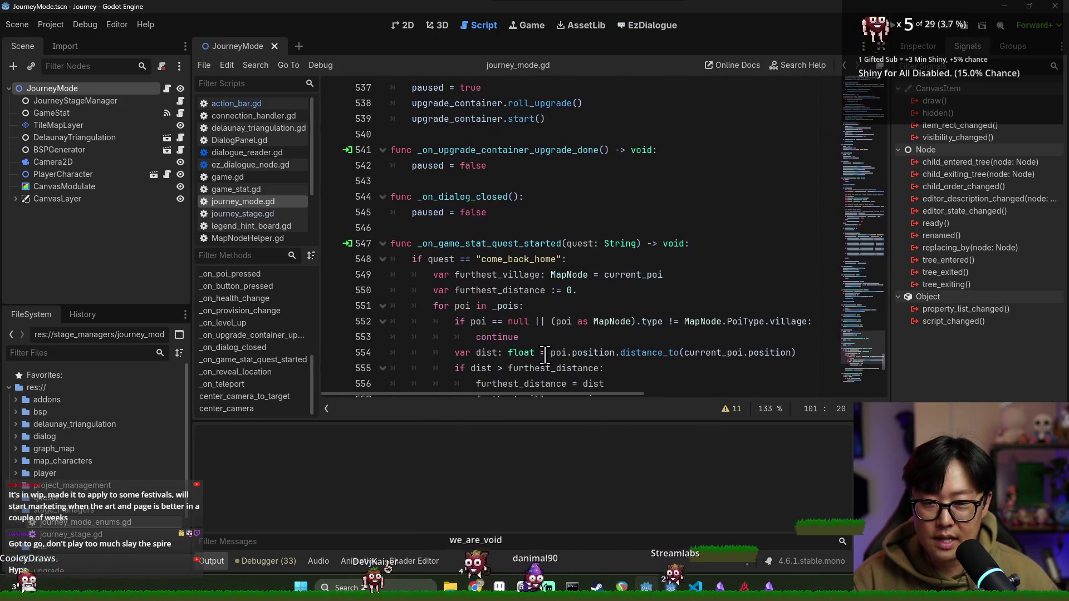
scroll(542, 356, down, 5)
Step: Browse journey_mode.gd from _on_teleport to _on_button_pressed, with the output log hidden
click(245, 384)
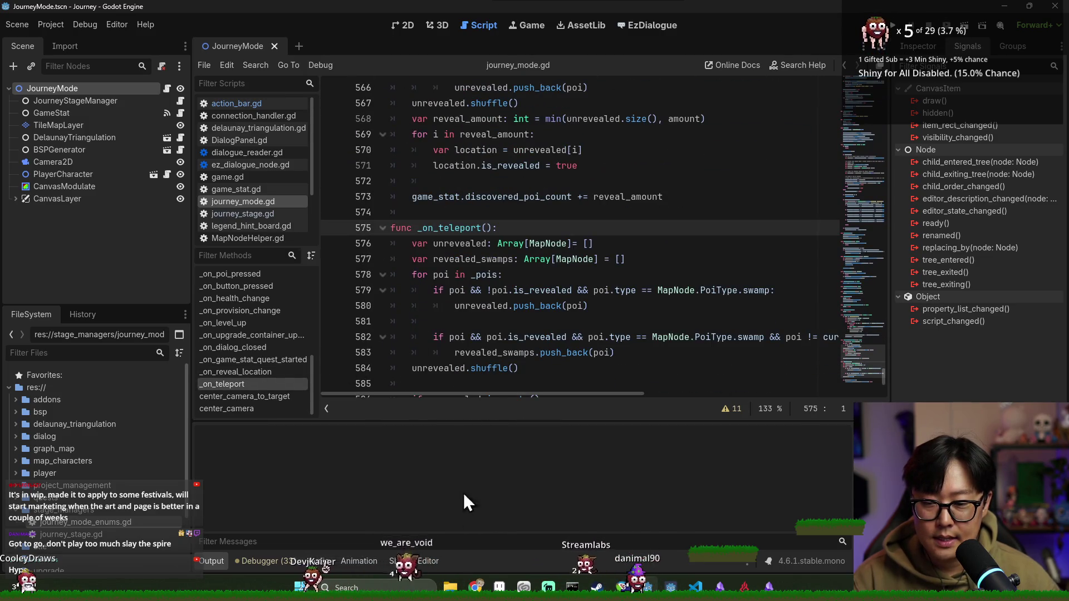
scroll(466, 518, down, 4)
key(ctrl+j)
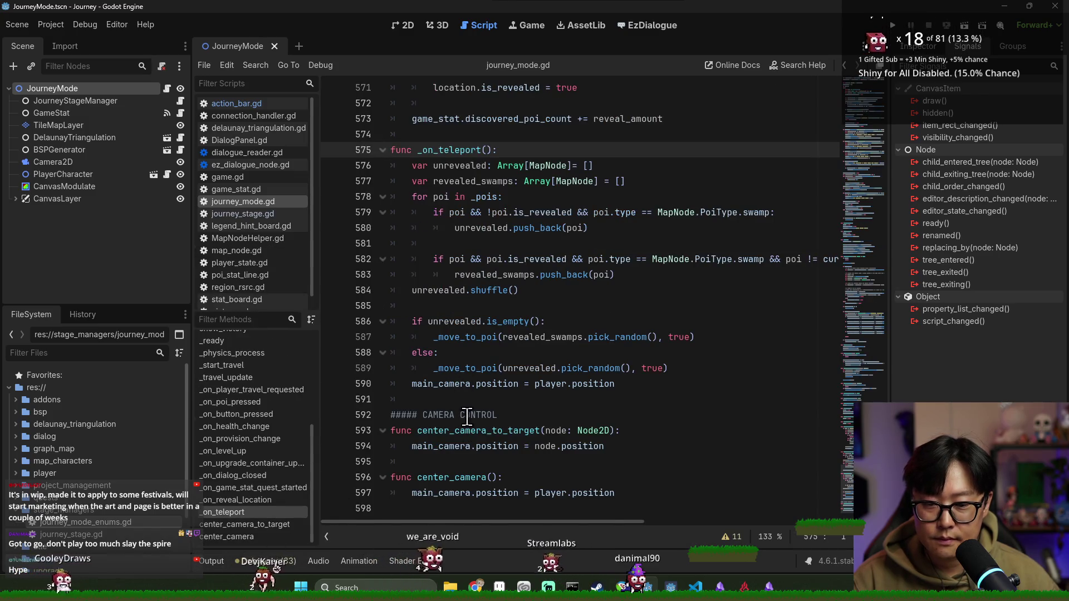
scroll(467, 415, up, 10)
scroll(469, 392, up, 3)
double_click(477, 337)
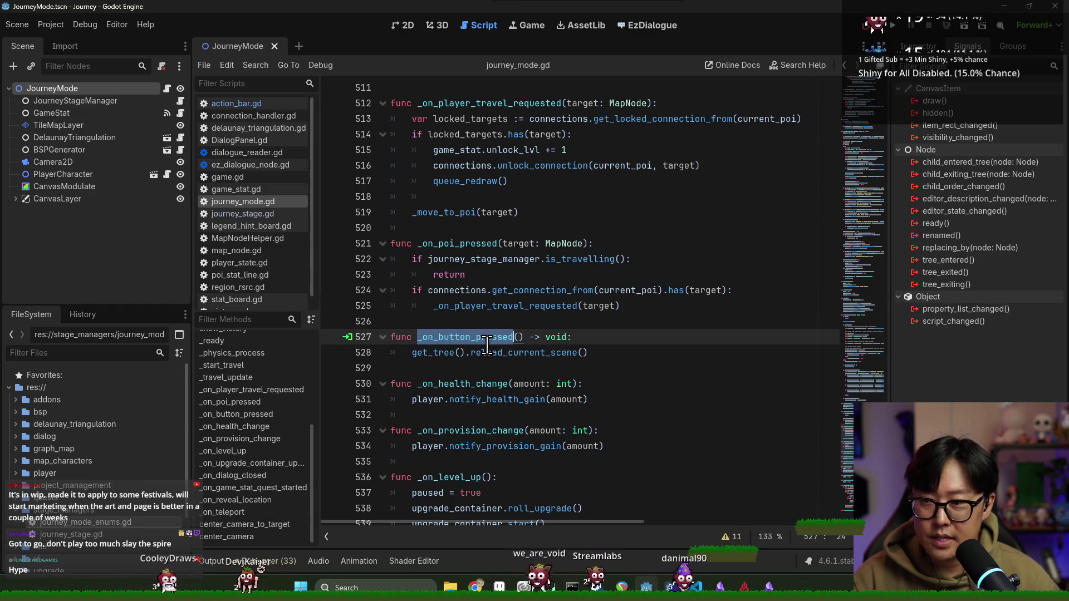
scroll(448, 345, down, 2)
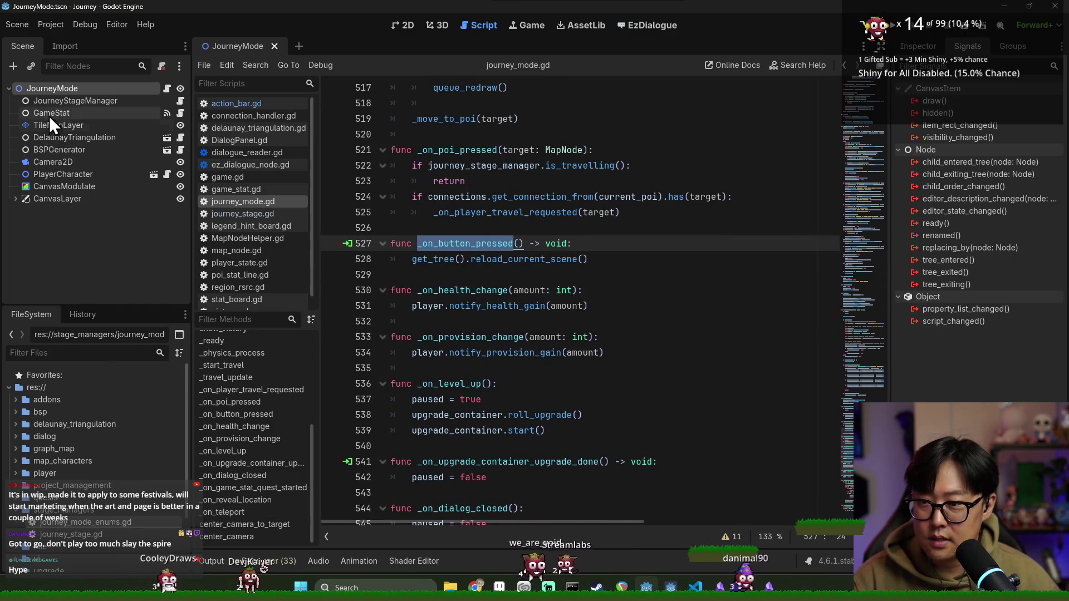
Step: Select ActionBar, start connecting action_requested, then switch to the Region planning notes
click(15, 199)
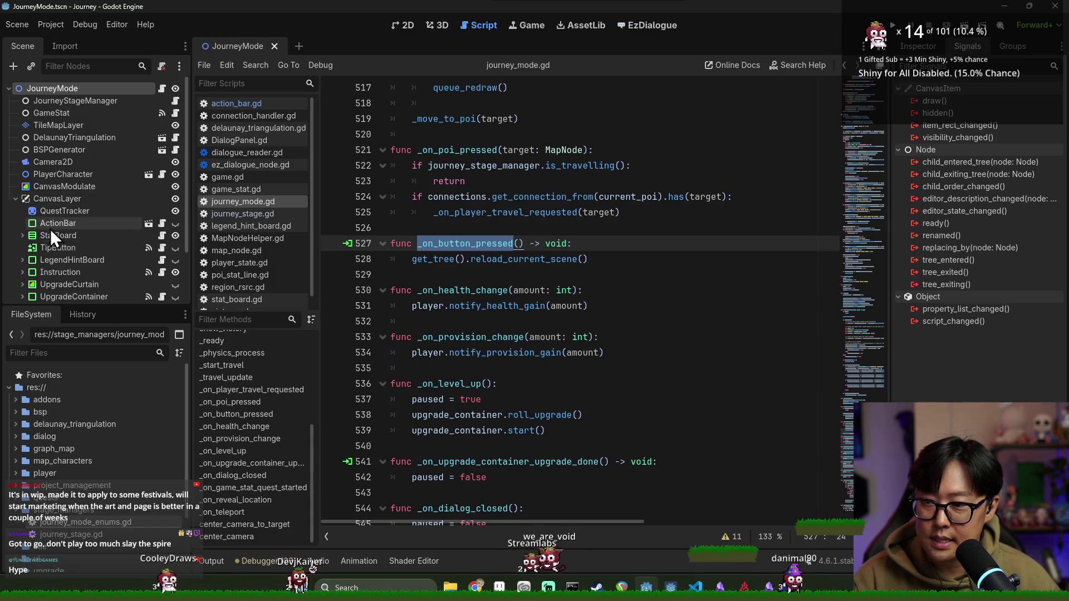
click(65, 224)
double_click(947, 100)
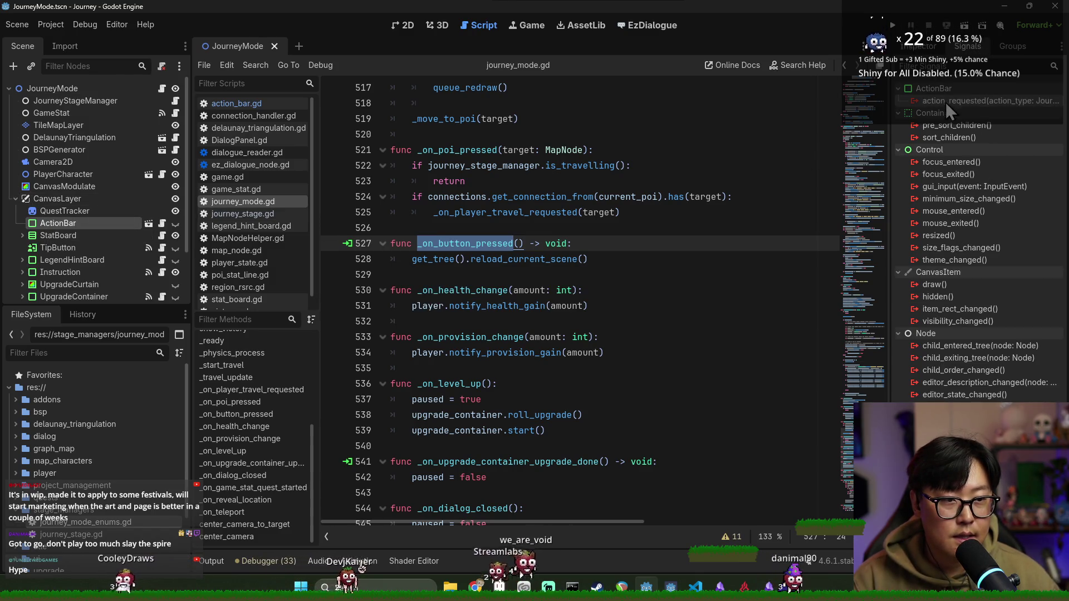
key(alt+Tab)
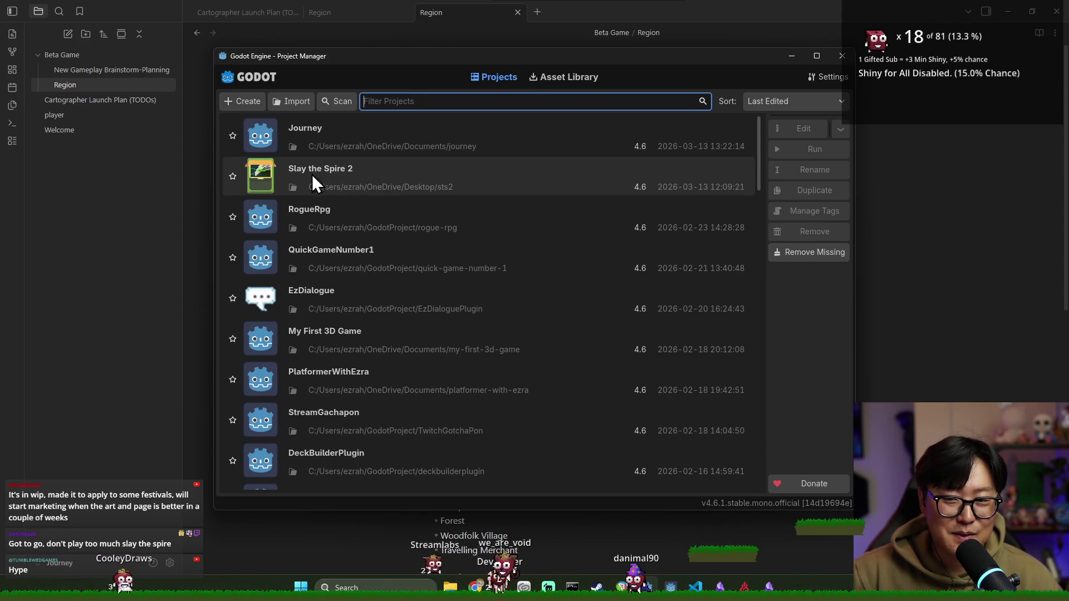
Step: Choose the Journey project in the Project Manager and open it in the editor
click(377, 175)
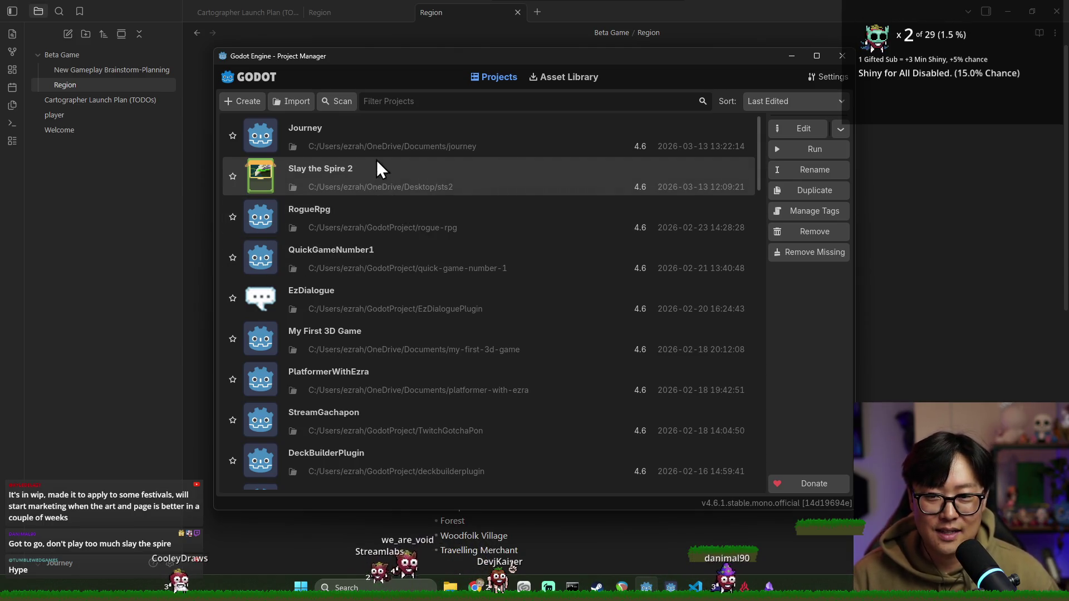
click(418, 145)
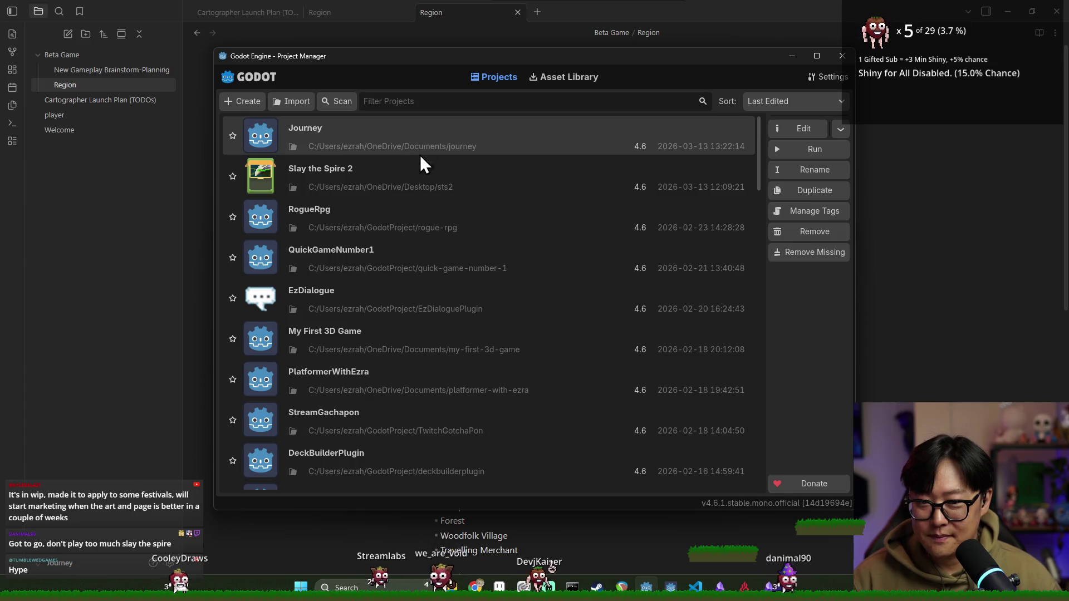
double_click(426, 148)
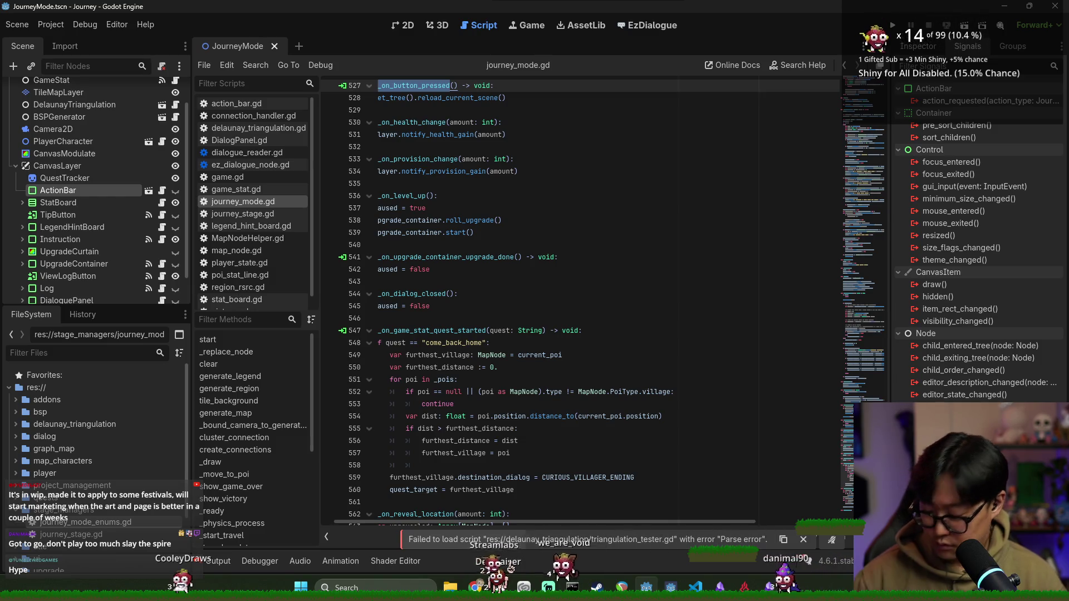
Step: Enlarge the code text, hide the script list and show the output log's errors
click(490, 354)
scroll(532, 264, up, 4)
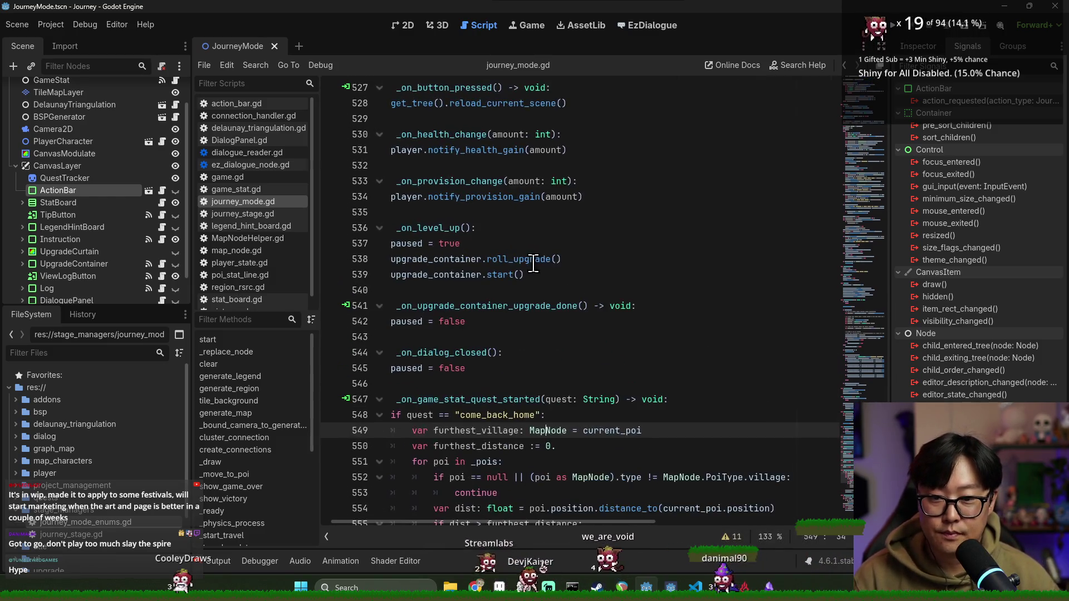
key(ctrl+s)
key(ctrl+equal)
click(329, 537)
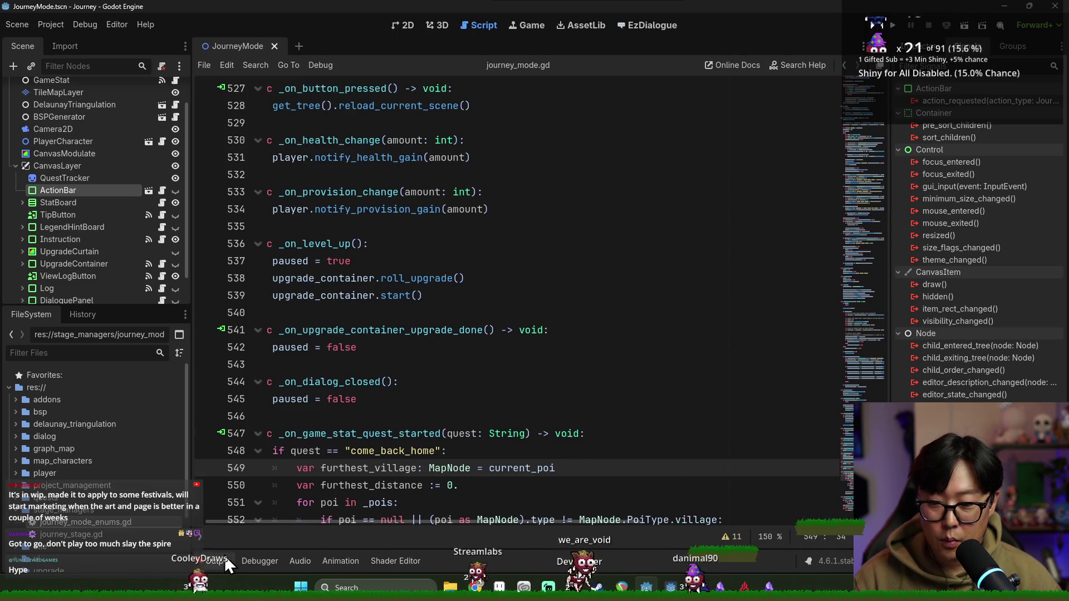
click(225, 558)
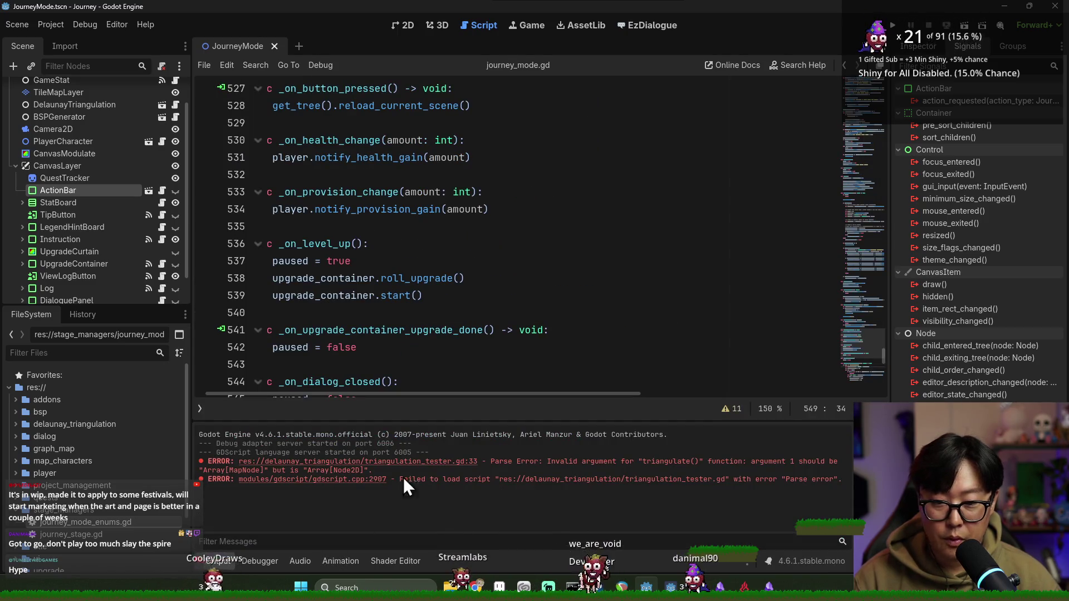
Step: Inspect the delaunay_triangulation parse error at line 33 of the tester script
click(336, 472)
click(472, 210)
scroll(472, 217, up, 2)
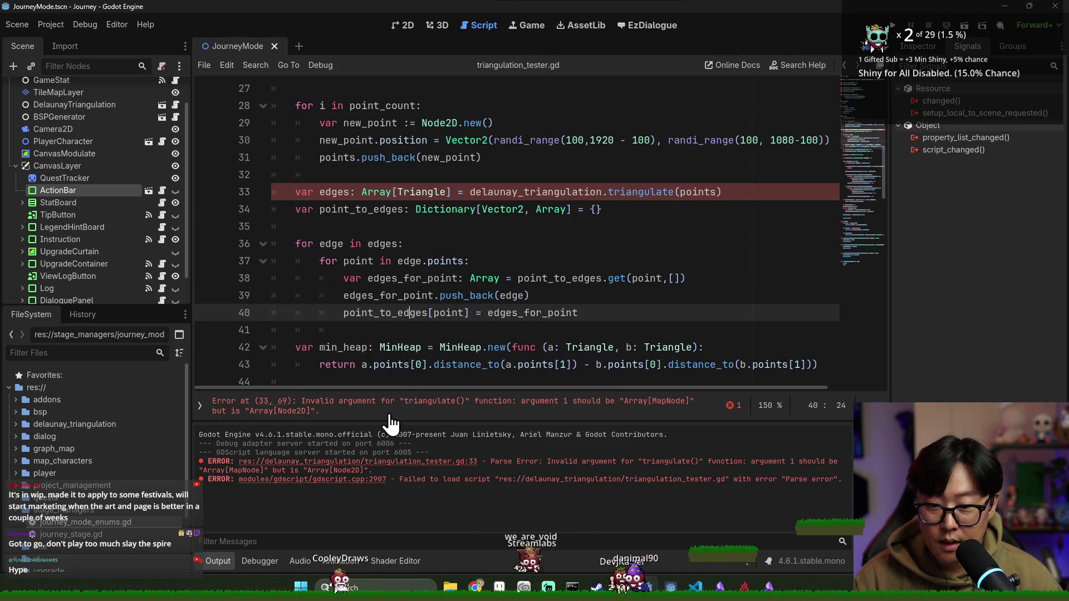
double_click(521, 192)
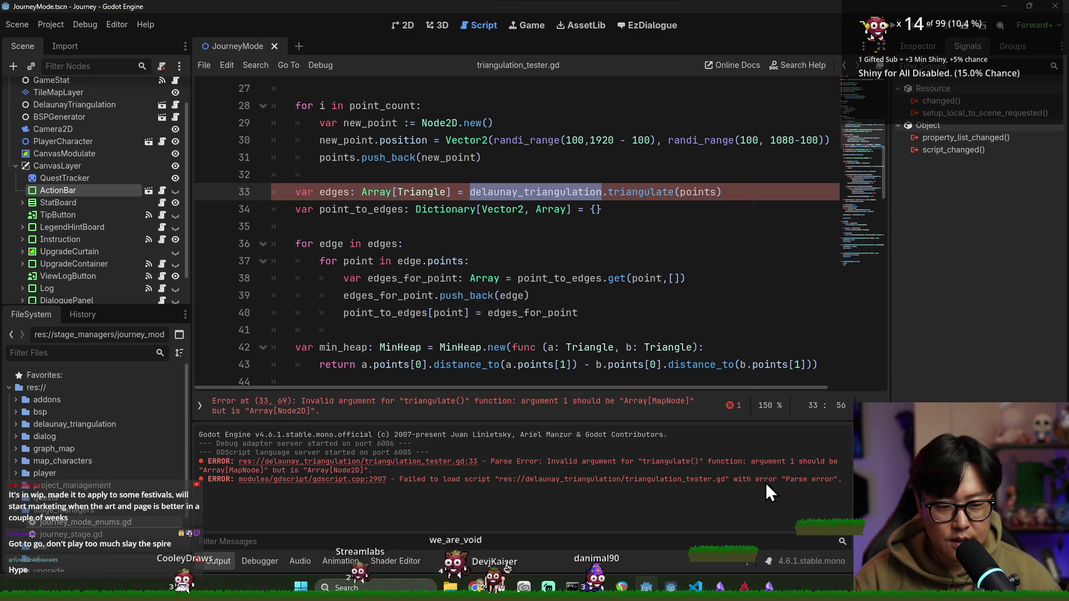
click(452, 462)
Step: Filter FileSystem for 'tri' and delete the triangulation tester scene and its script
click(103, 353)
text(tri)
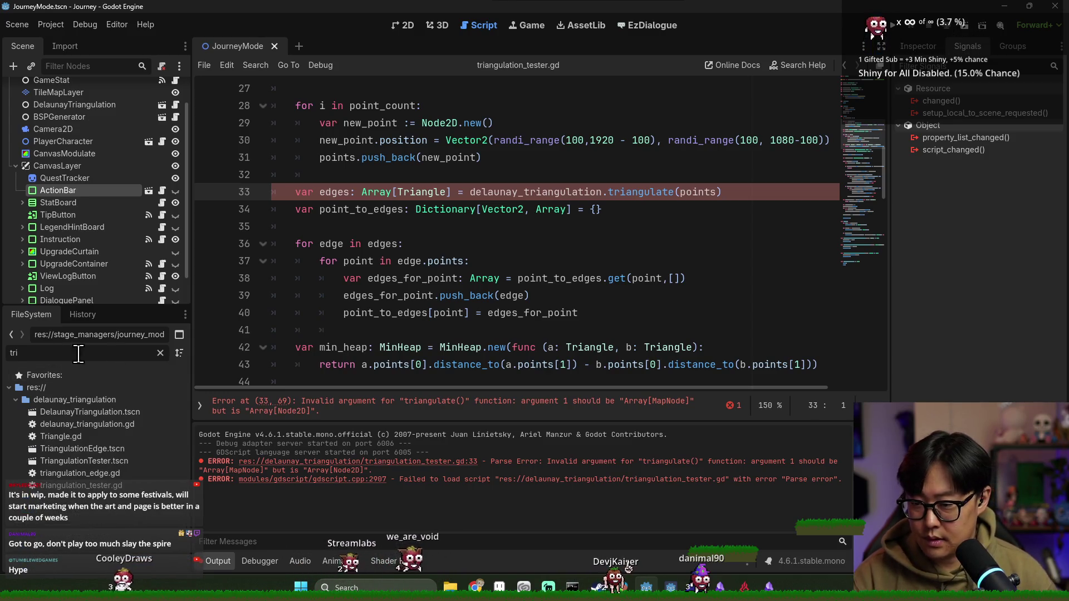
click(86, 460)
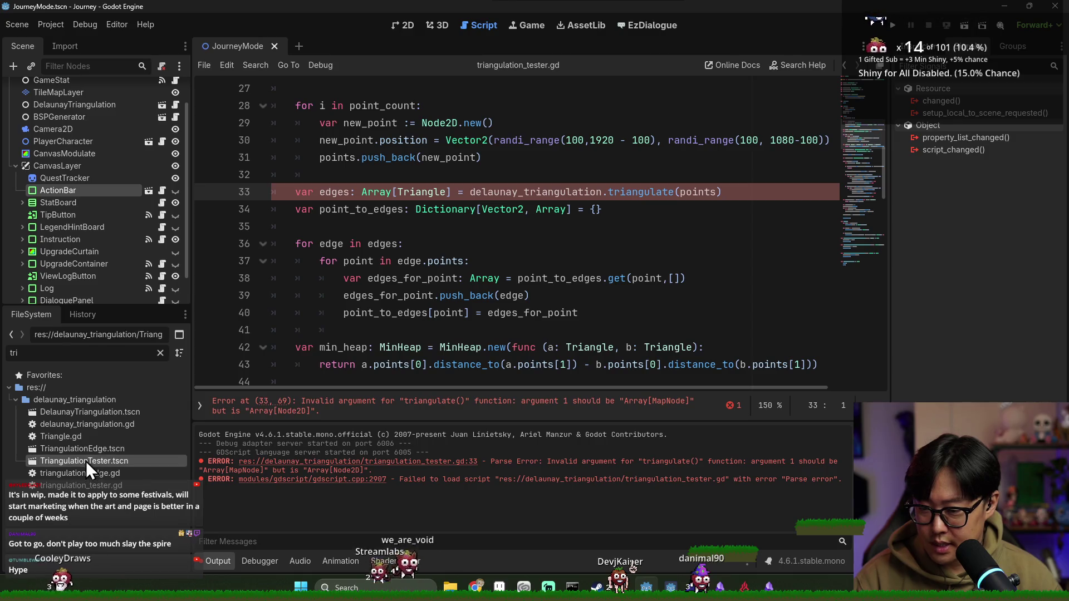
right_click(91, 460)
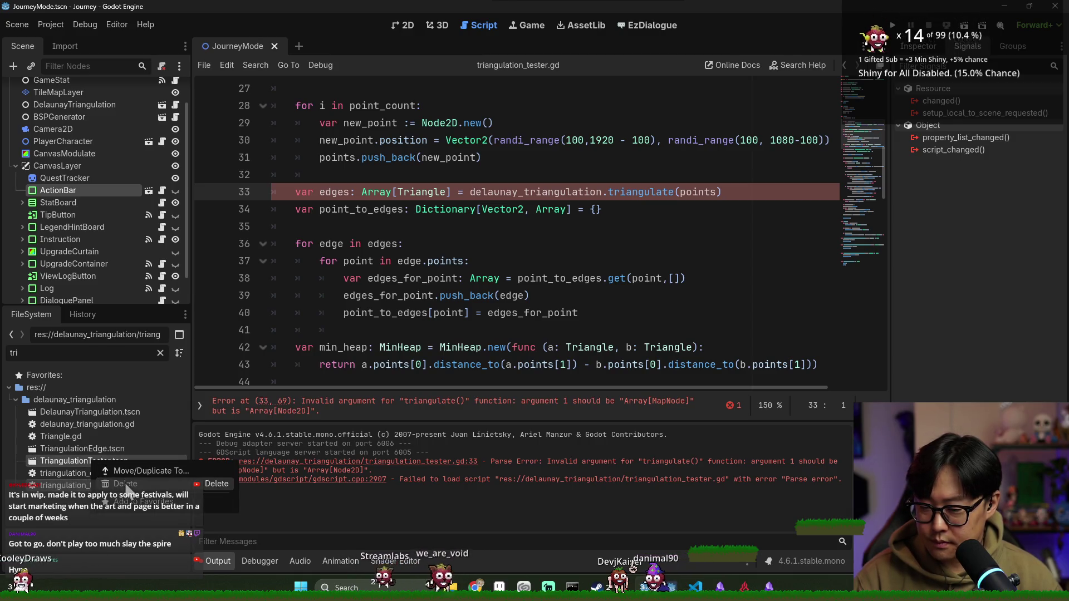
click(125, 483)
click(447, 361)
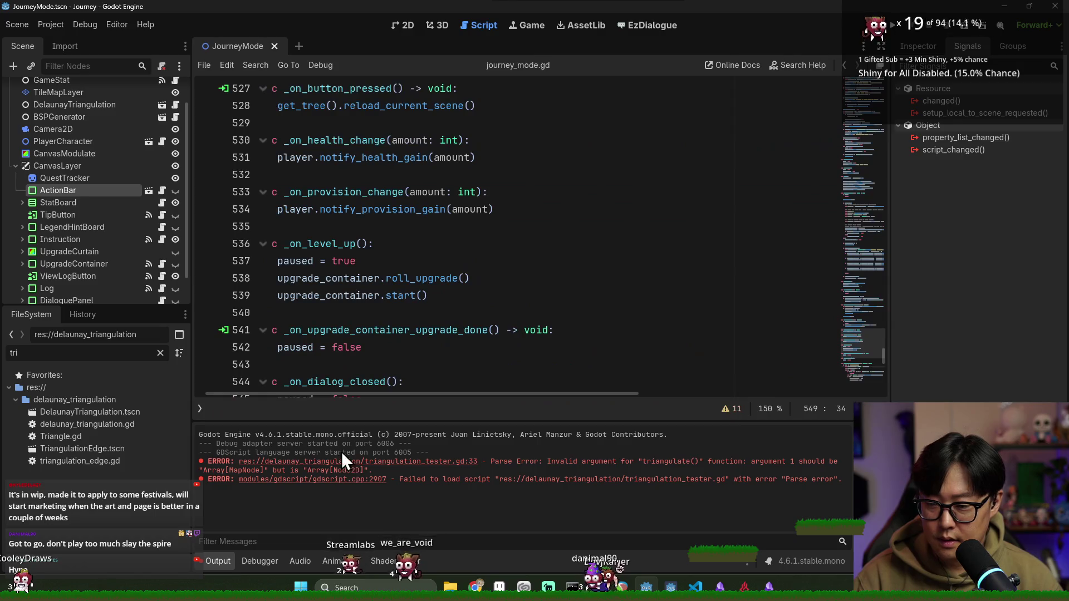
Step: Clear the old Output errors and the file filter, then save the scene
click(394, 278)
click(862, 434)
click(403, 244)
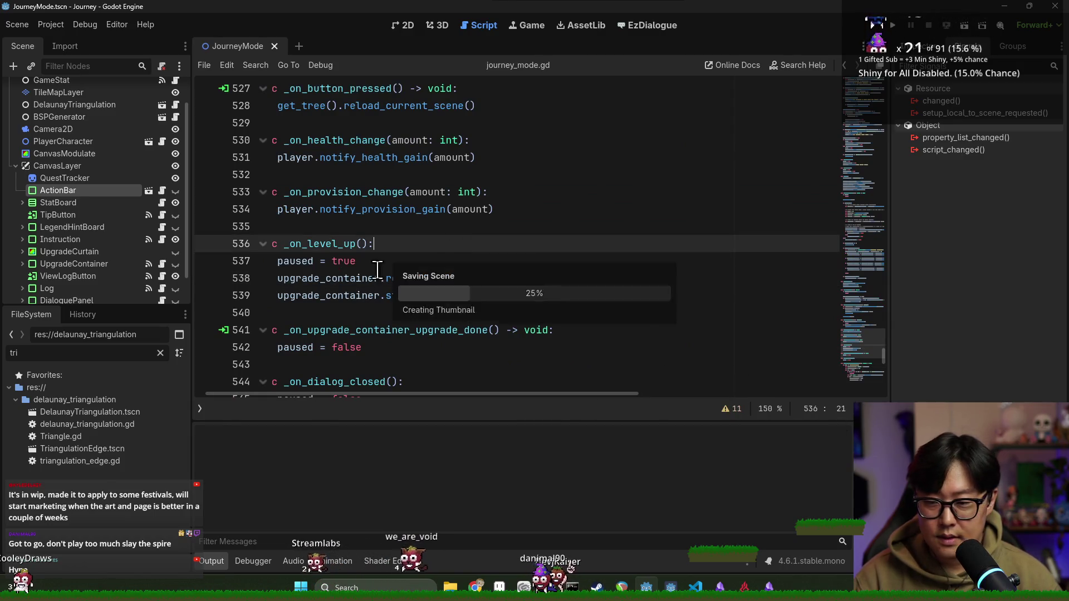
click(159, 353)
key(ctrl+s)
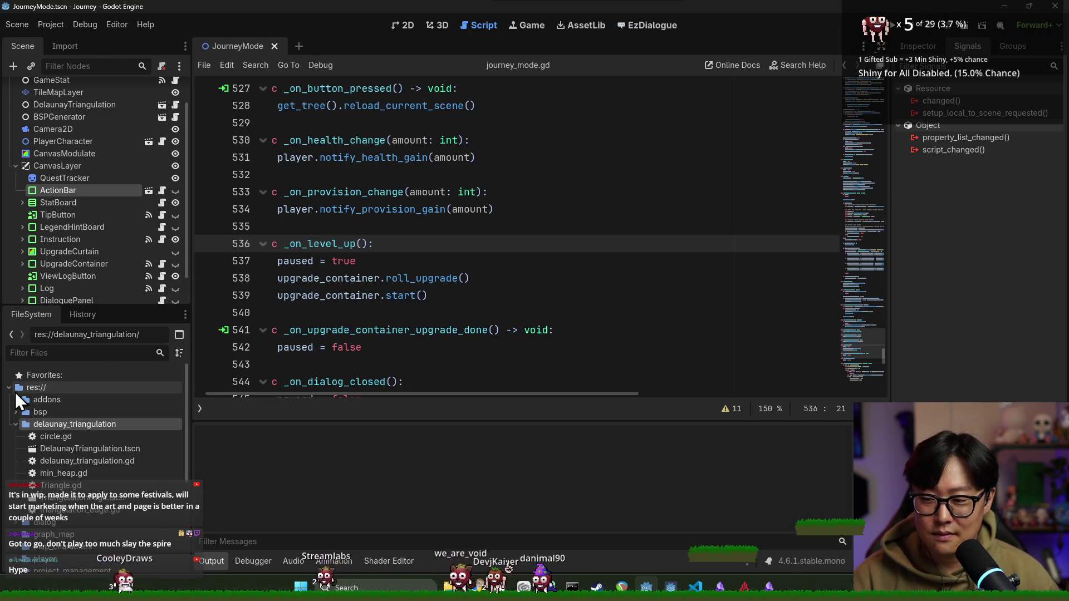
click(13, 423)
Step: Save the scene and script again and hide the output log to enlarge the code
click(370, 159)
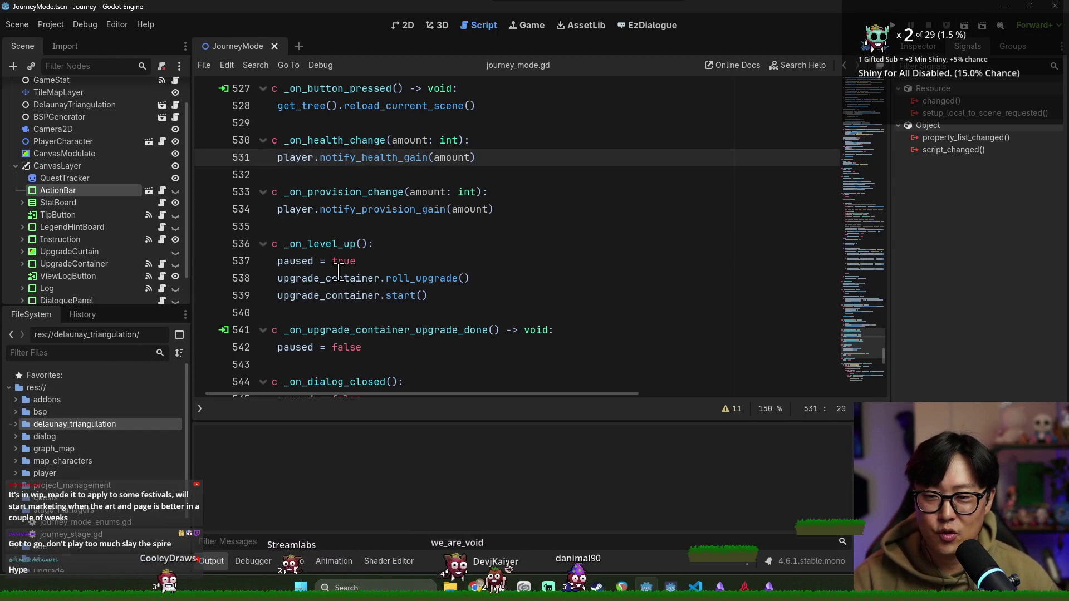
key(ctrl+s)
key(ctrl+s)
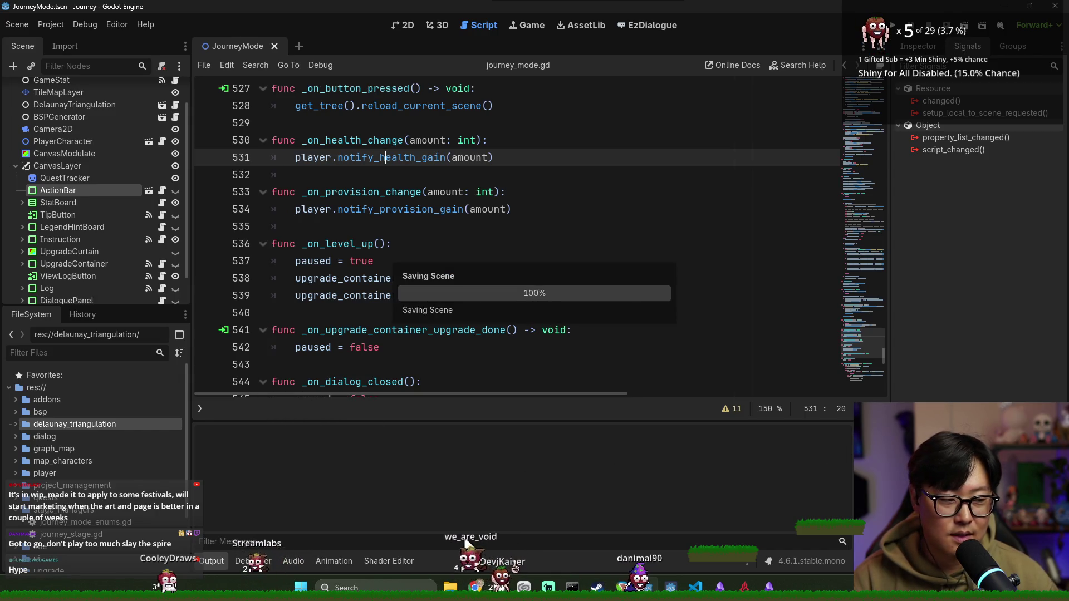
click(211, 560)
click(379, 209)
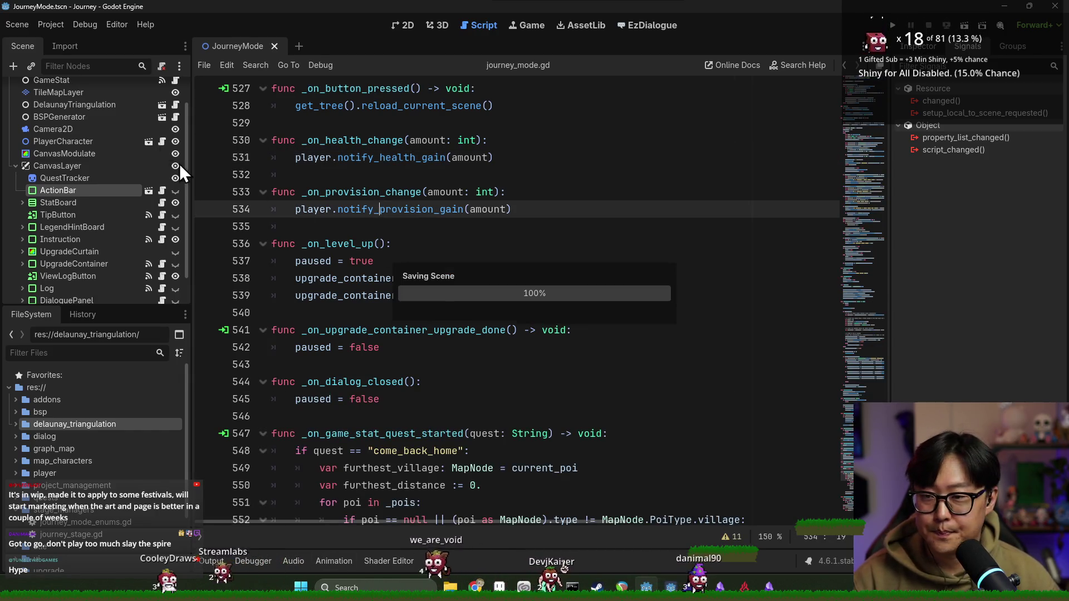
scroll(128, 147, up, 3)
click(371, 174)
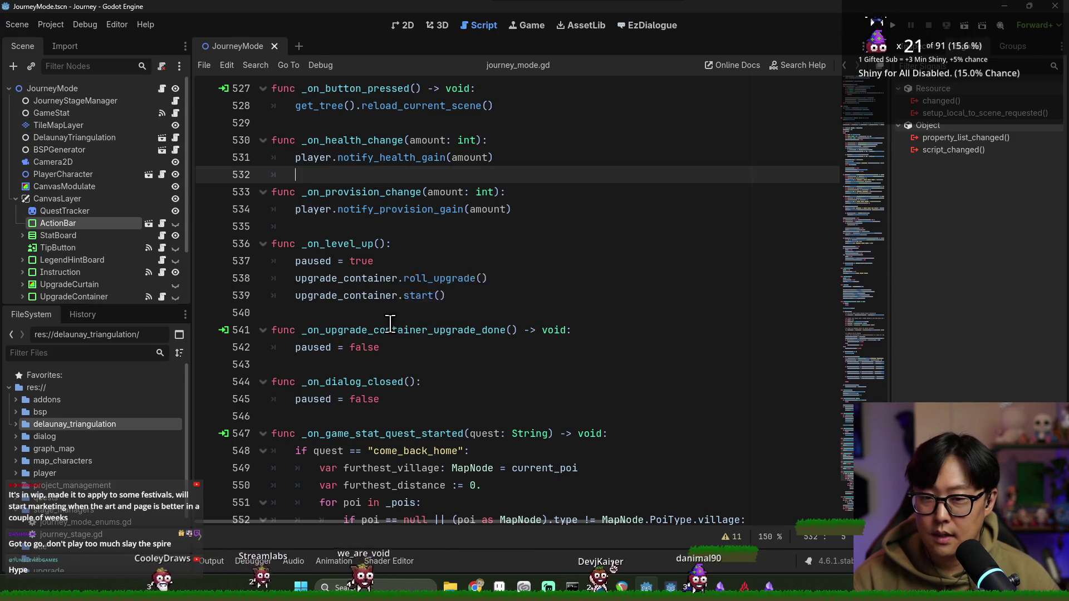
Step: Connect ActionBar's action_requested signal to a generated handler in journey_mode.gd and save
scroll(391, 323, down, 2)
click(83, 224)
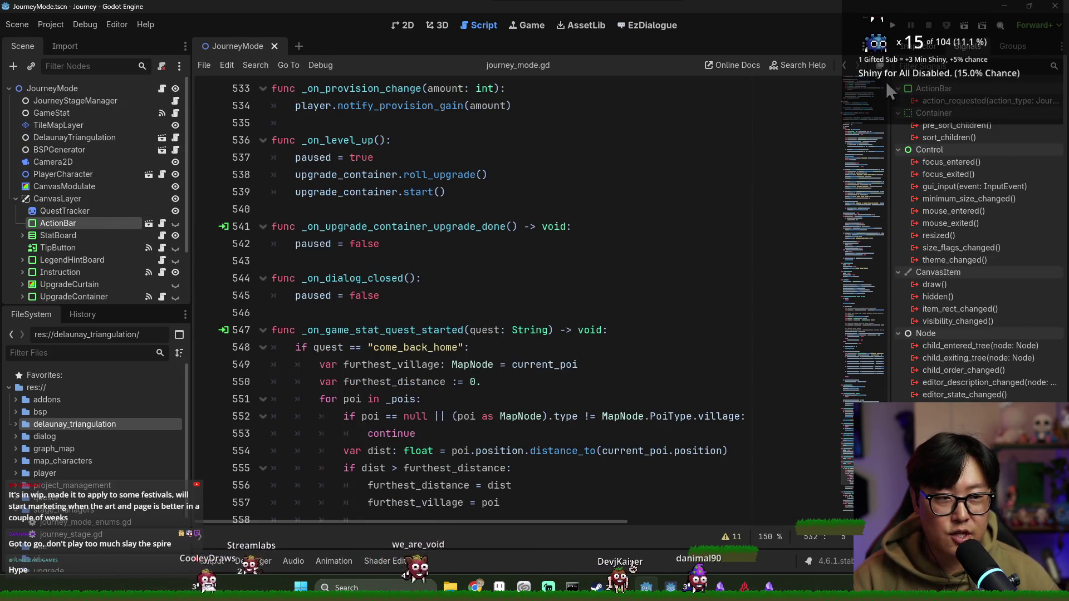
double_click(952, 102)
key(Return)
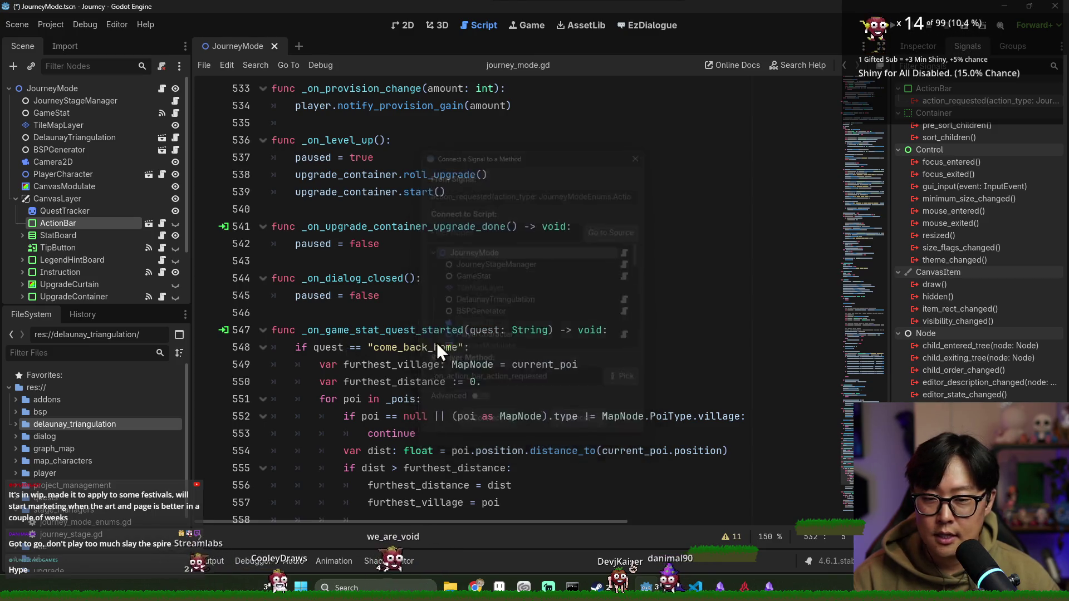
key(ctrl+s)
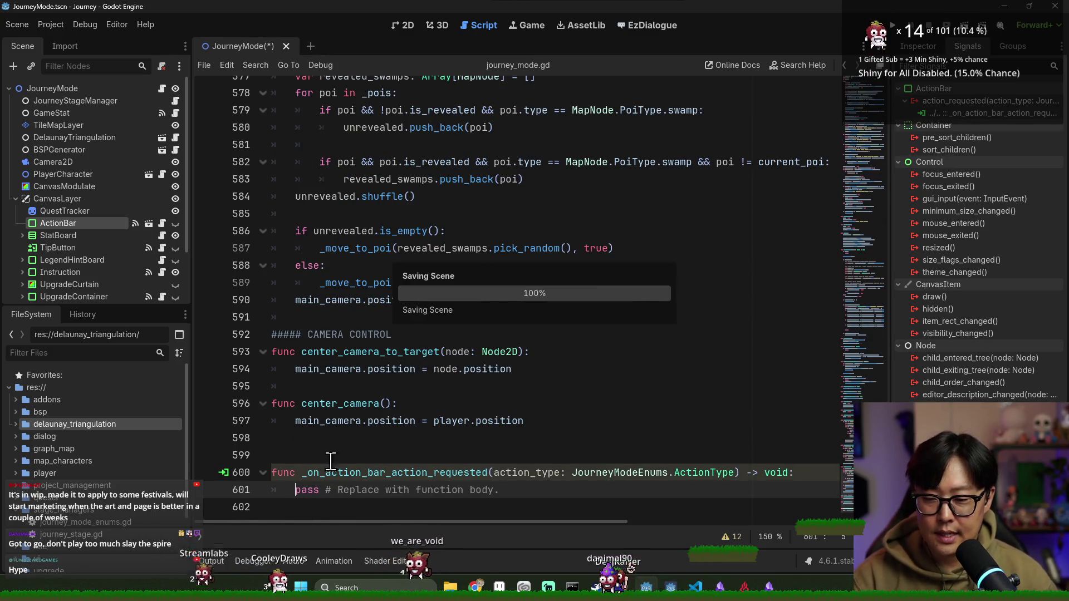
click(316, 458)
key(BackSpace)
key(ctrl+s)
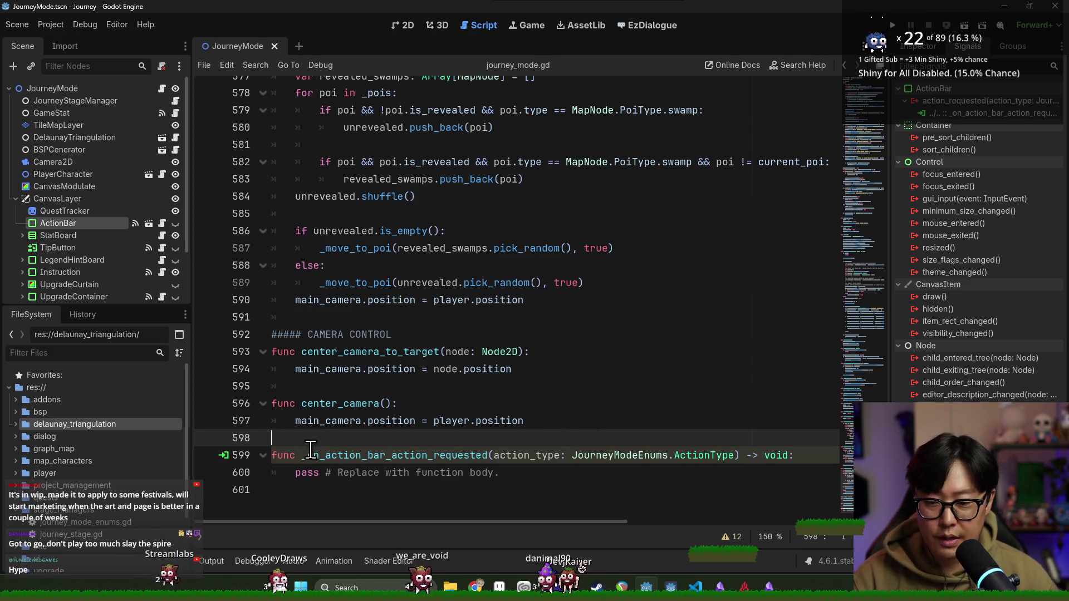
Step: Move the generated handler function to just after _on_poi_pressed and save
drag(310, 448, 504, 474)
scroll(402, 392, up, 6)
key(ctrl+x)
scroll(402, 392, up, 9)
scroll(407, 387, up, 18)
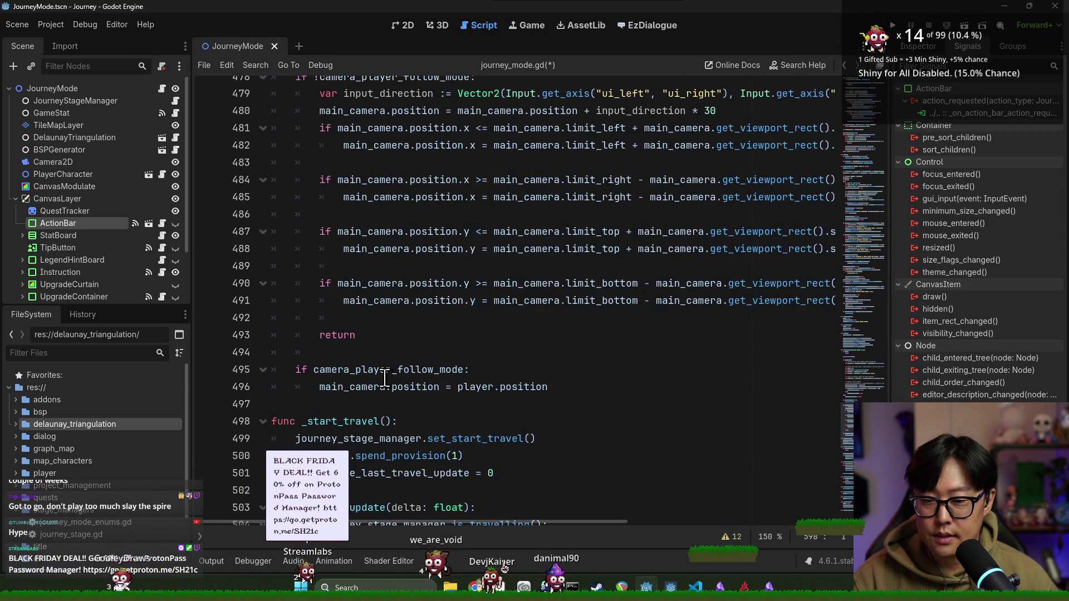
scroll(384, 379, down, 12)
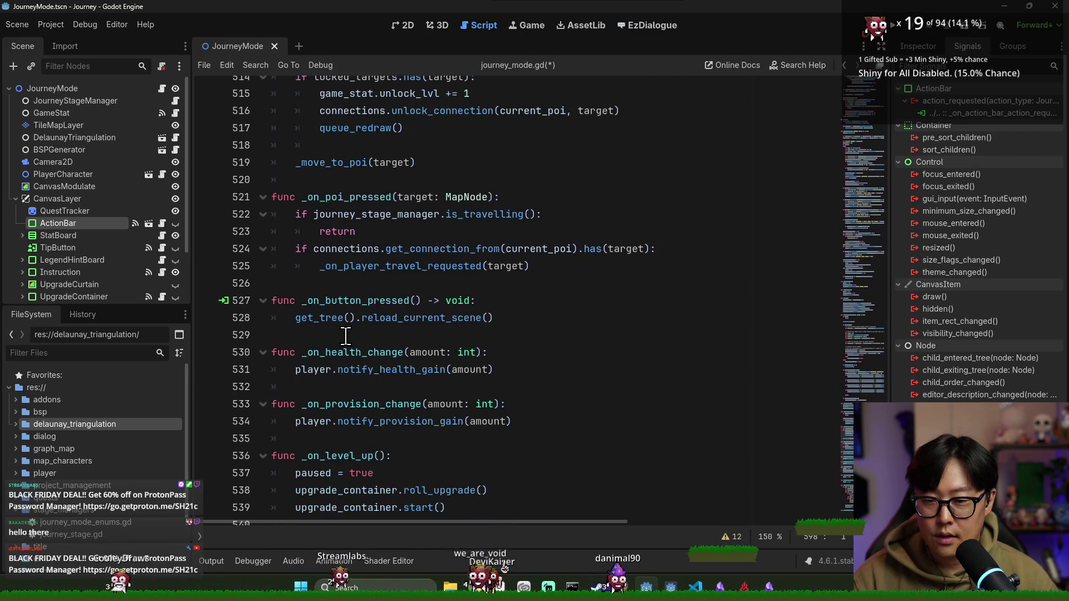
scroll(346, 337, down, 2)
click(412, 179)
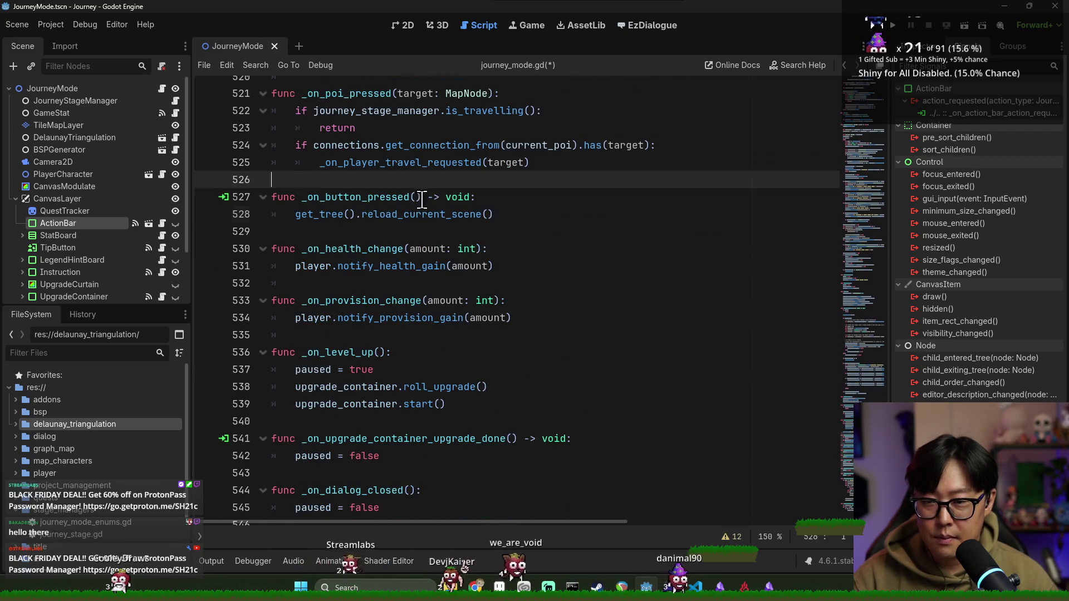
key(ctrl+v)
key(BackSpace)
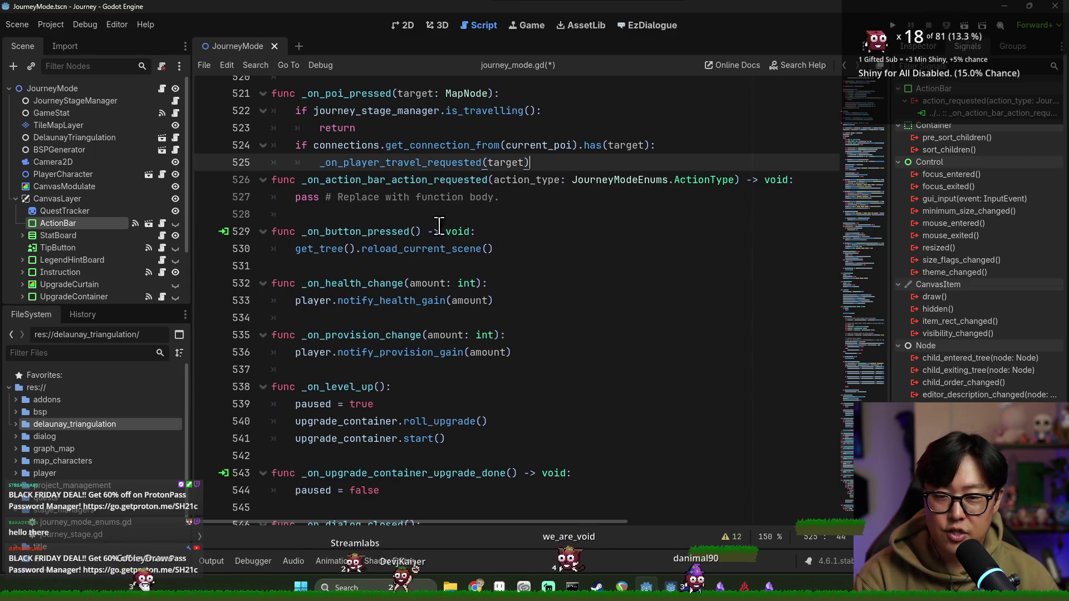
key(Return)
key(ctrl+s)
Step: Rename the handler to _on_action_requested by removing '_bar_action', then save
click(385, 204)
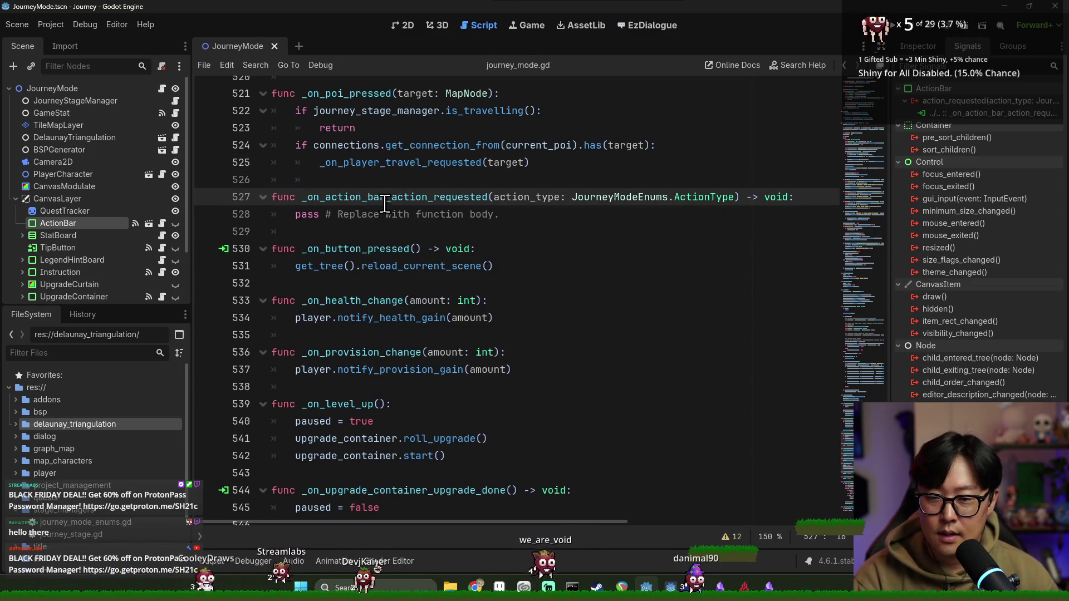
triple_click(394, 189)
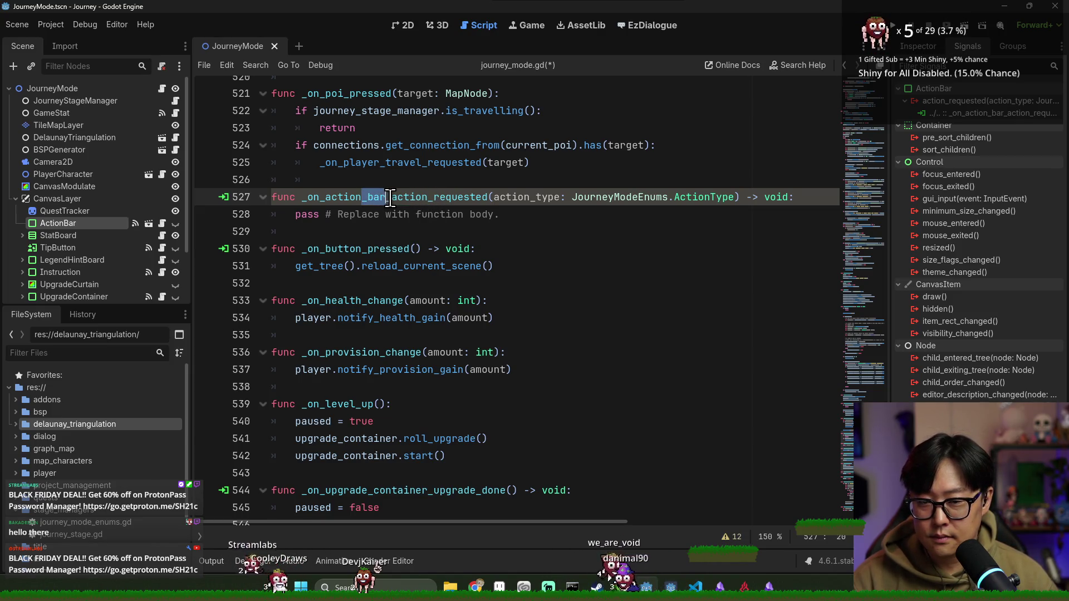
drag(421, 200, 427, 198)
key(ctrl+s)
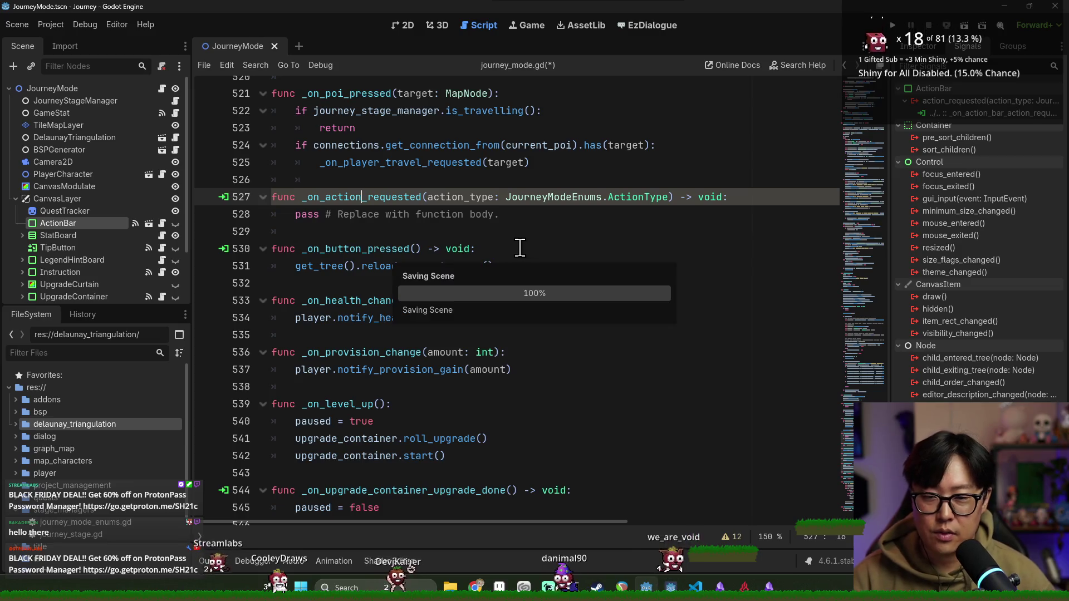
Step: Re-point the action_requested connection to the _on_action_requested method and save the scene
right_click(984, 114)
click(990, 135)
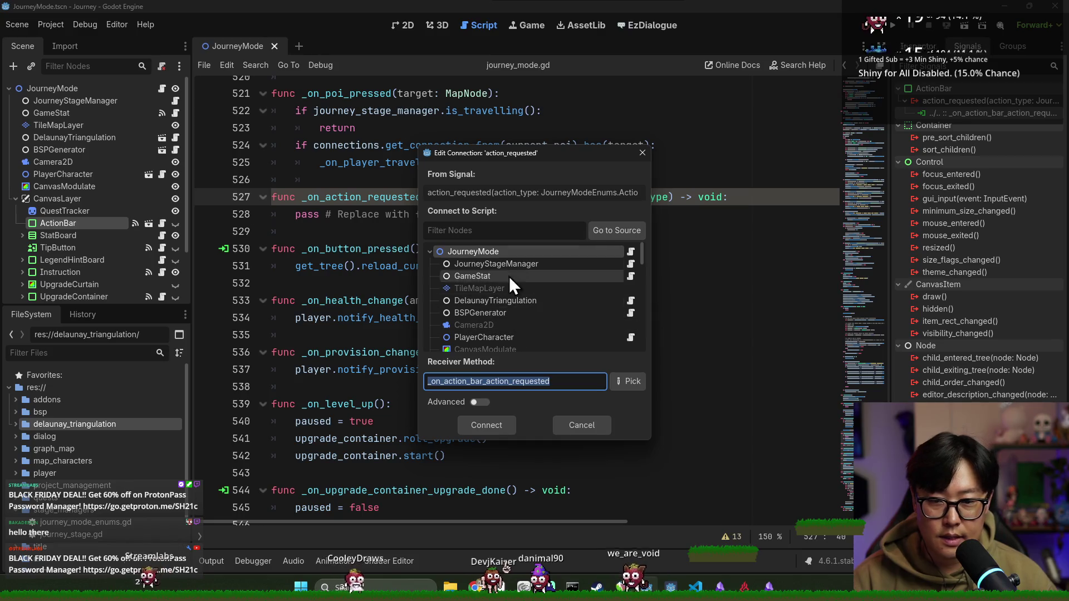
click(628, 382)
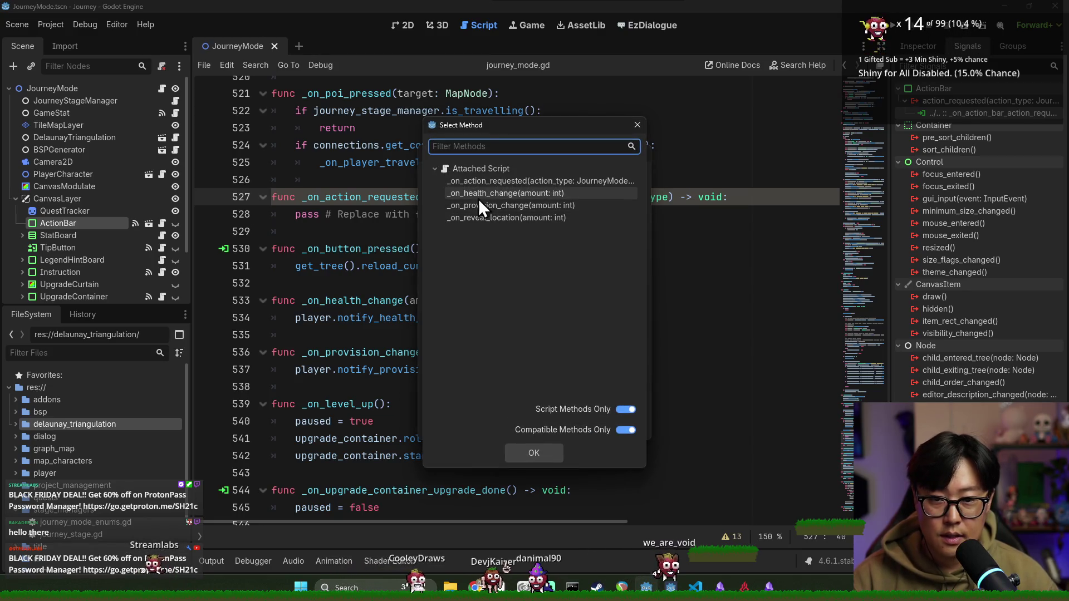
click(506, 181)
click(529, 458)
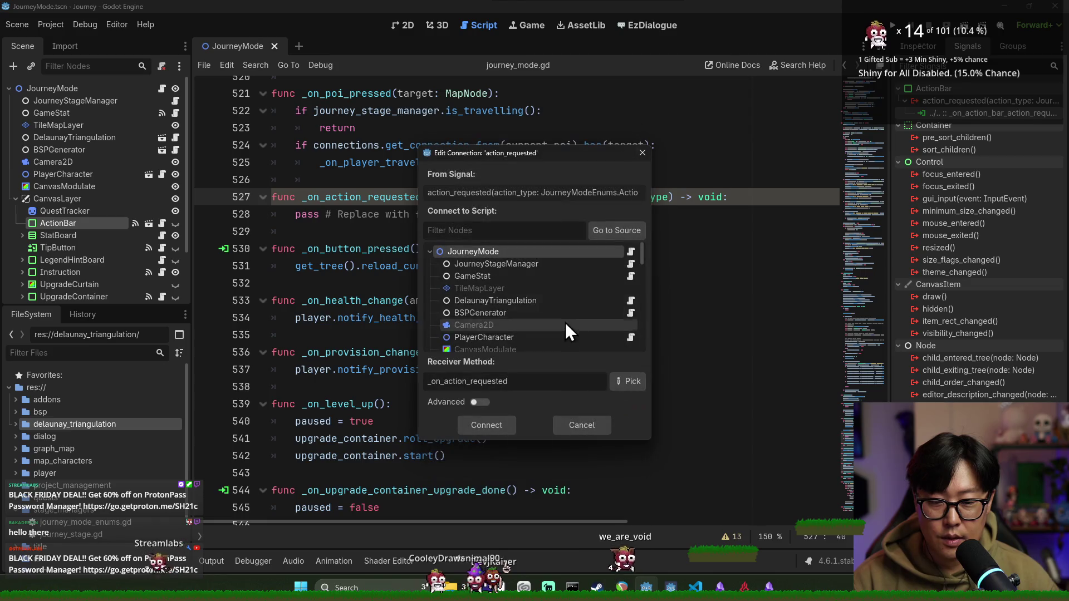
key(Return)
key(ctrl+s)
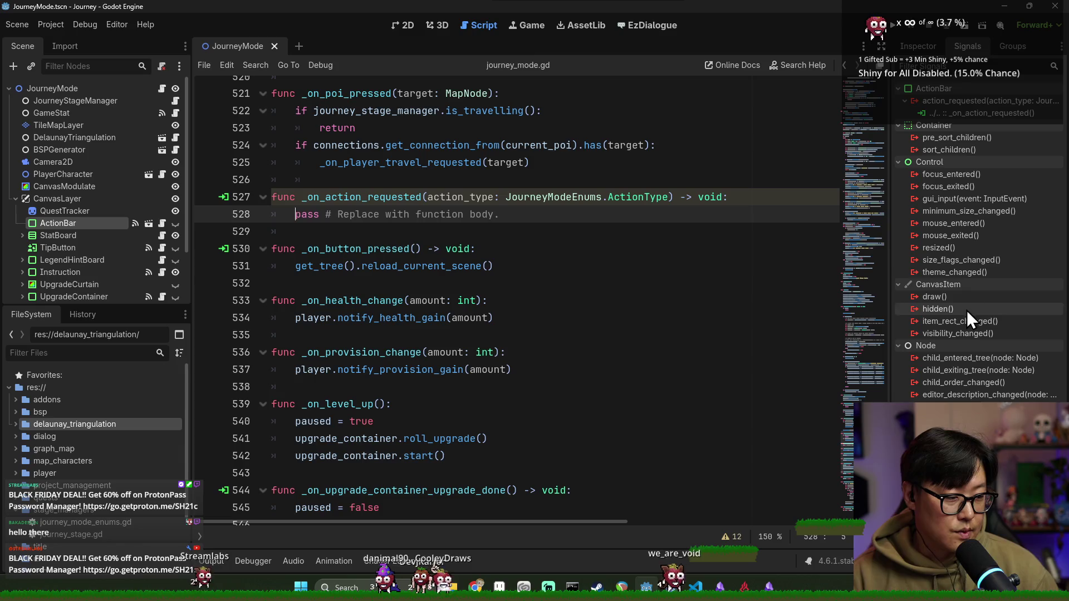
key(ctrl+s)
Step: Review the handler's pass placeholder and action_type parameter, save, and run the project
triple_click(425, 214)
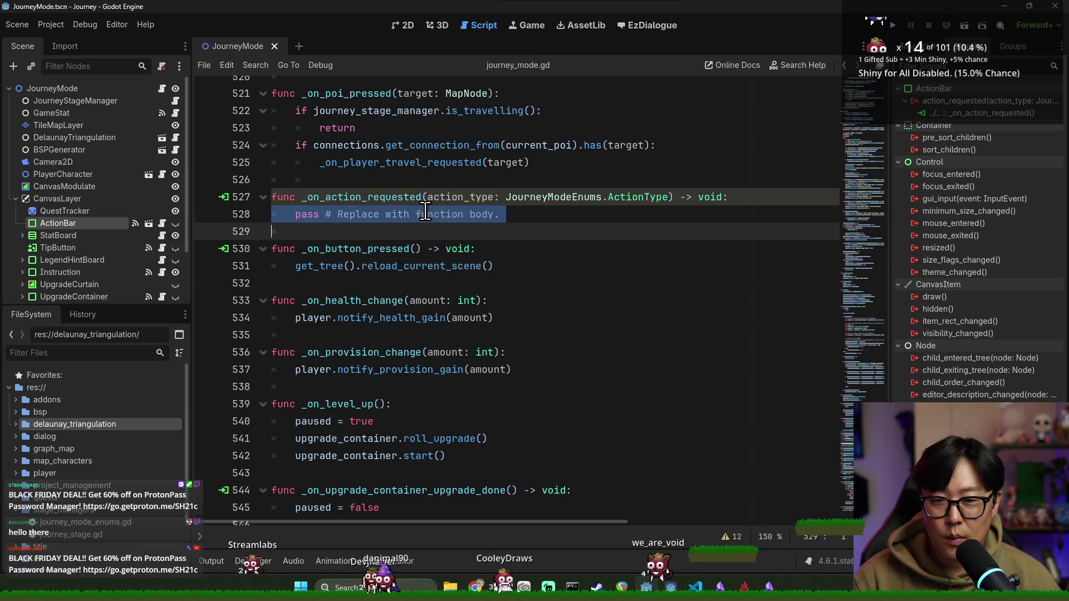
drag(299, 214, 499, 215)
key(ctrl+s)
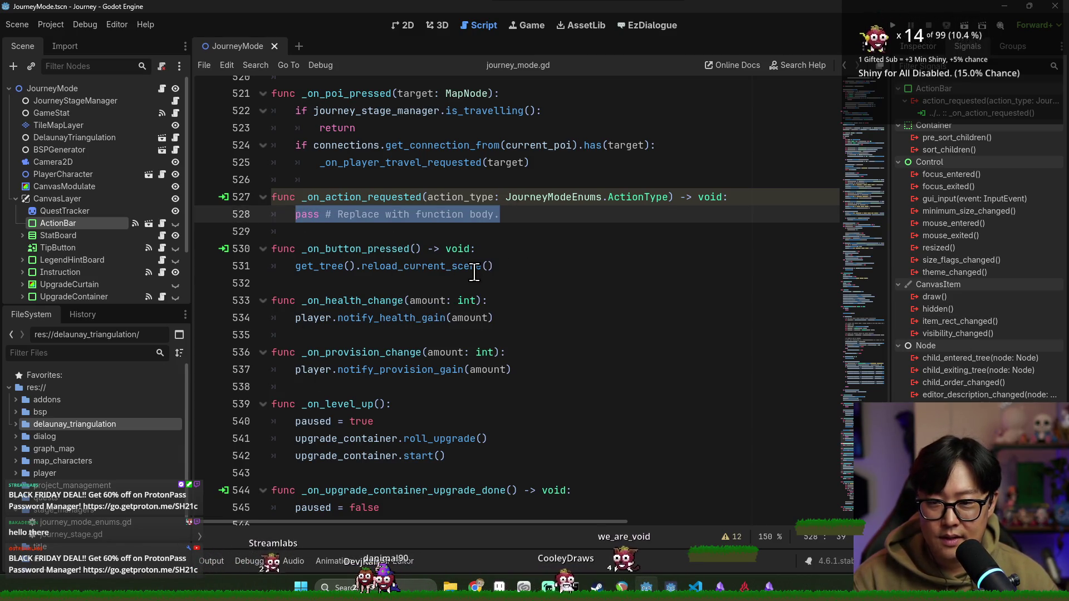
double_click(459, 197)
key(ctrl+s)
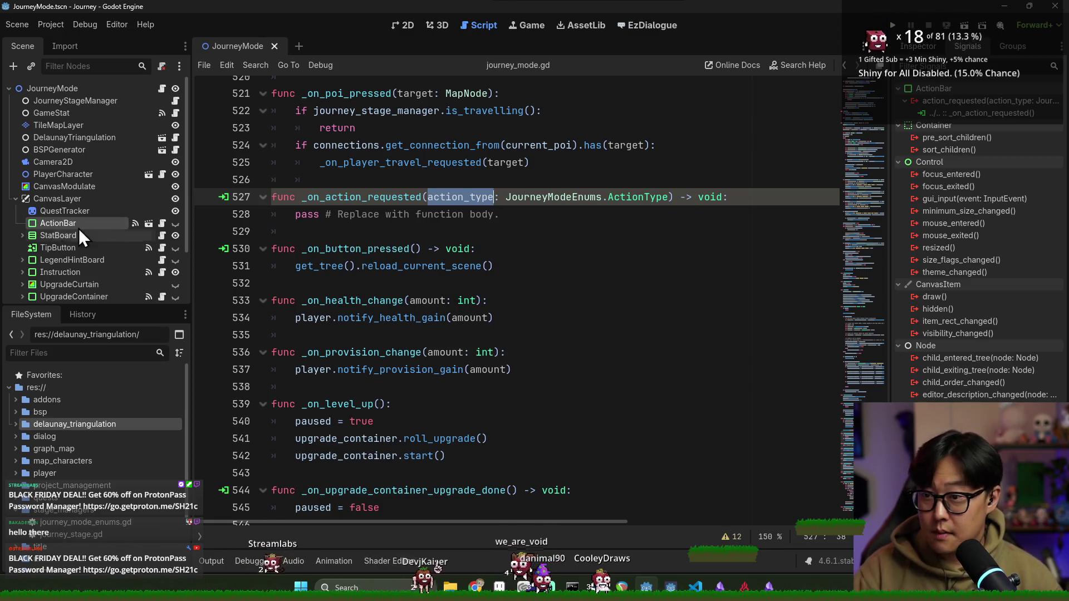
click(15, 198)
click(409, 214)
key(ctrl+s)
double_click(296, 214)
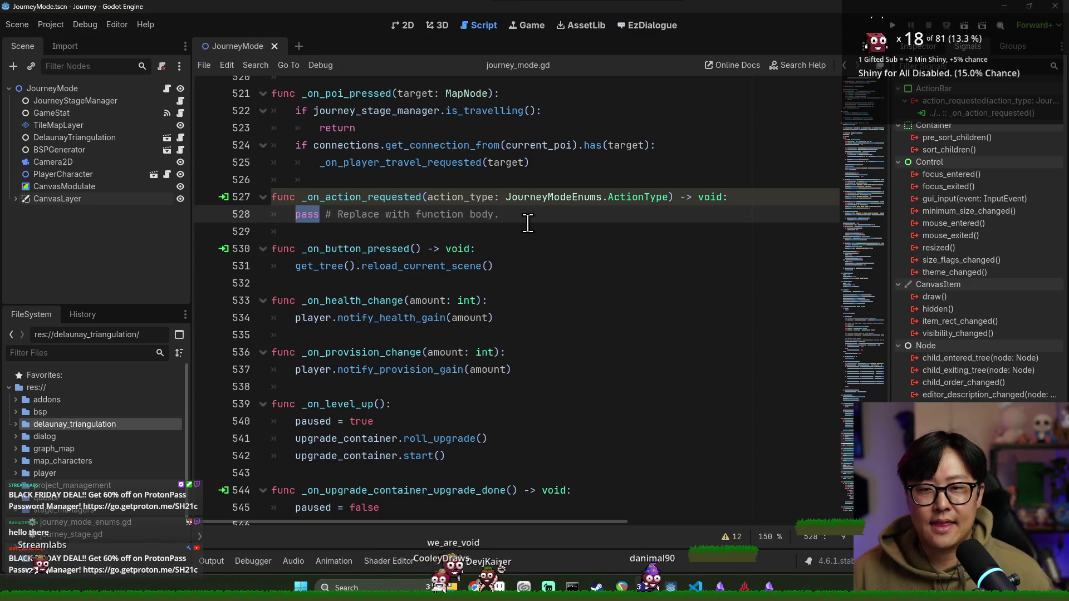
click(892, 25)
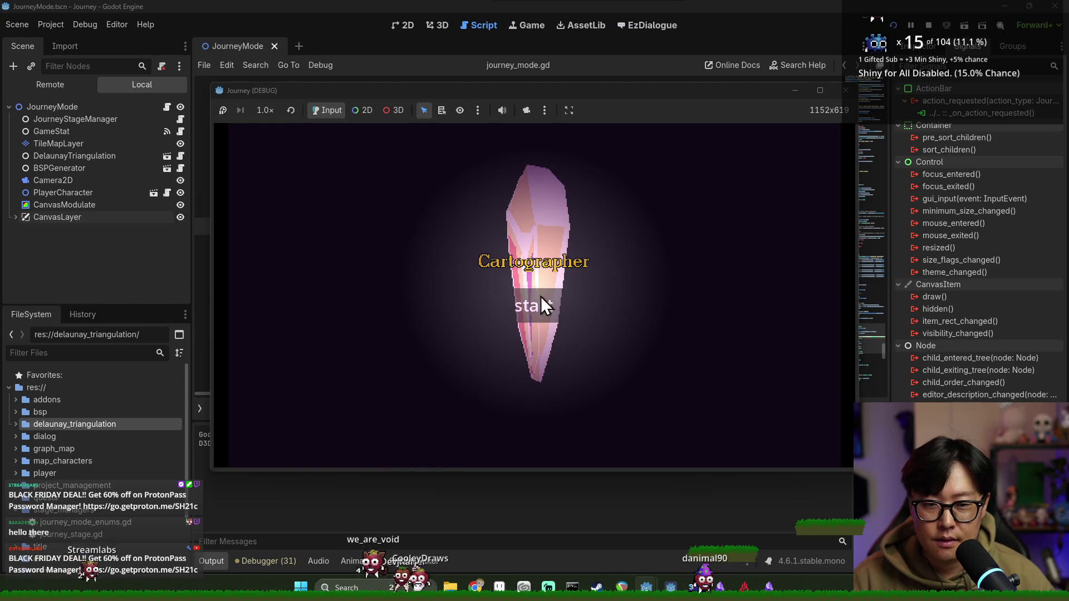
Step: Start the game maximized, dismiss the Click to Move hint, pick a map node and choose Rest
click(541, 304)
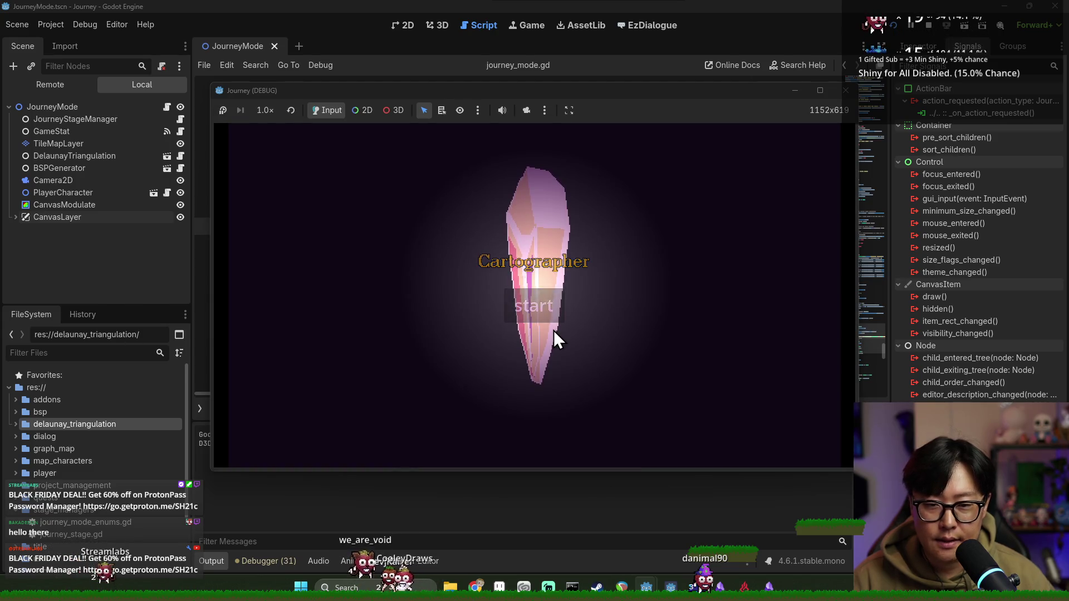
double_click(595, 92)
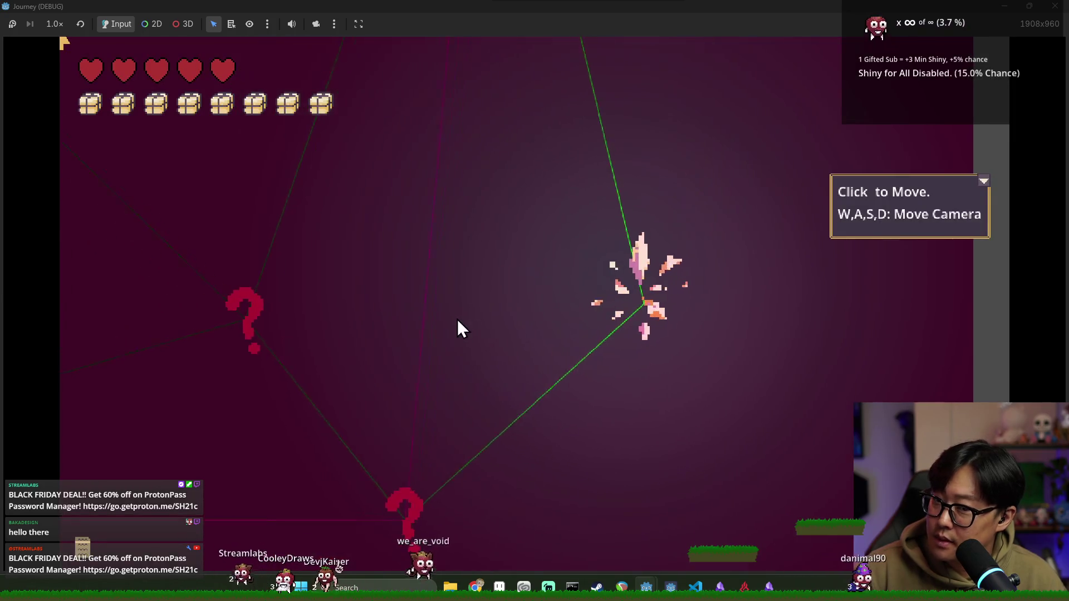
click(984, 181)
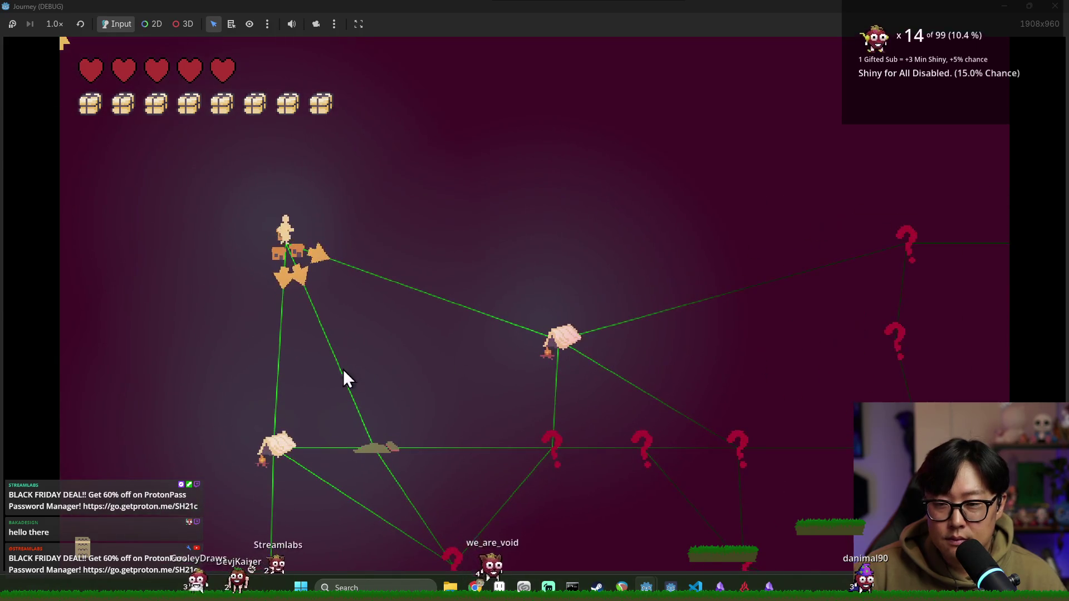
click(288, 255)
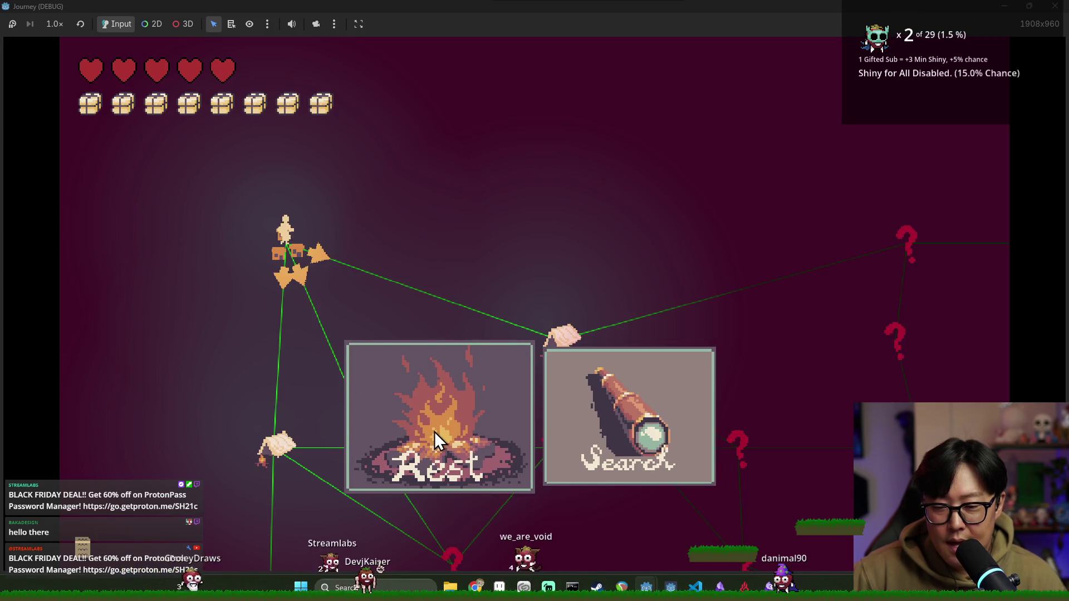
click(461, 399)
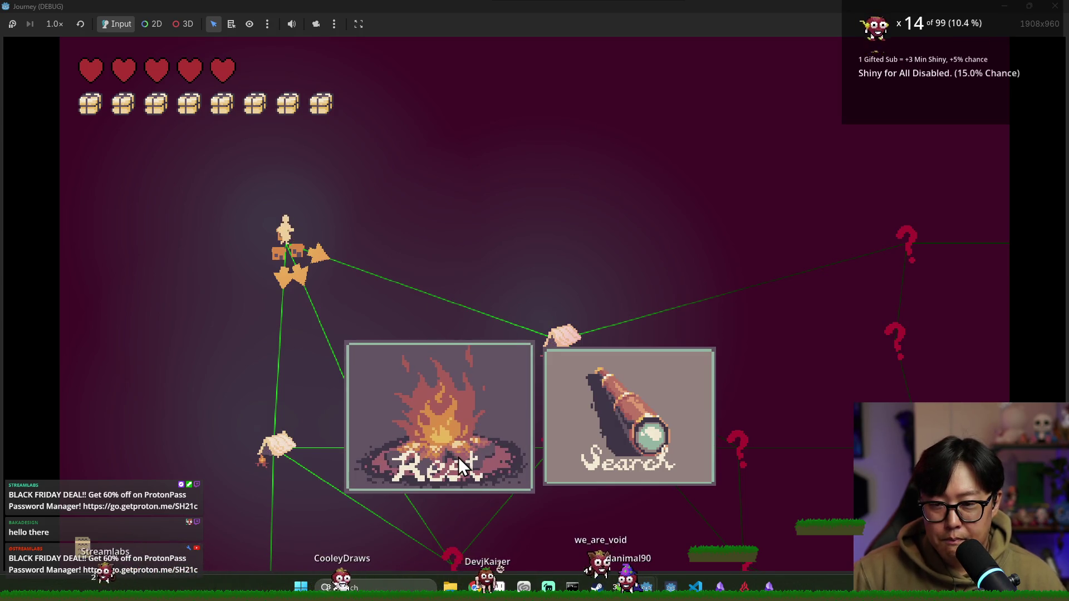
Step: Back in the script editor, delete the placeholder pass line in _on_action_requested
key(alt+Tab)
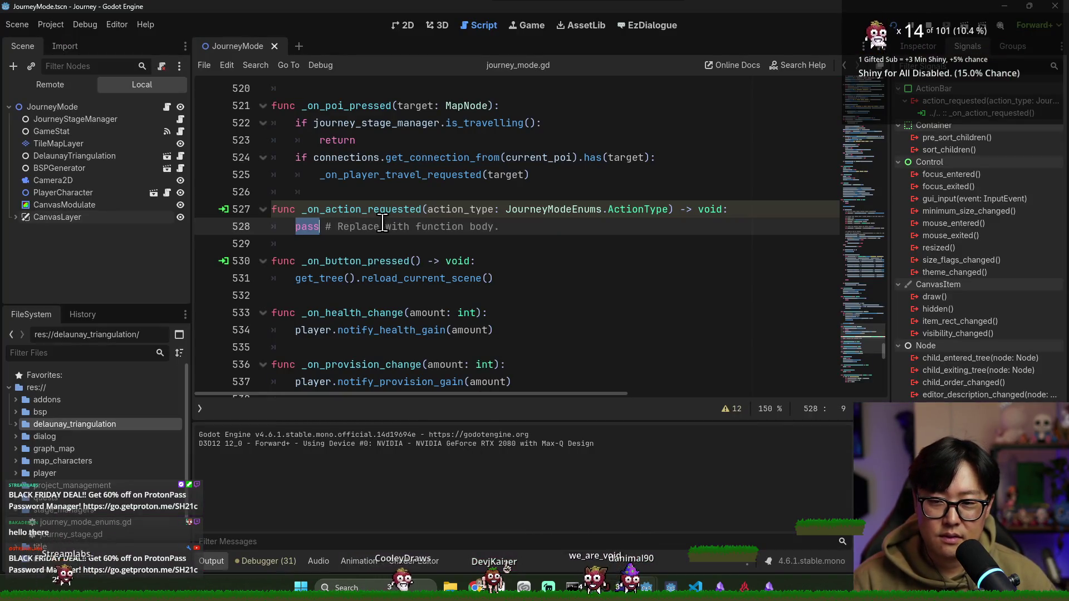
key(ctrl+s)
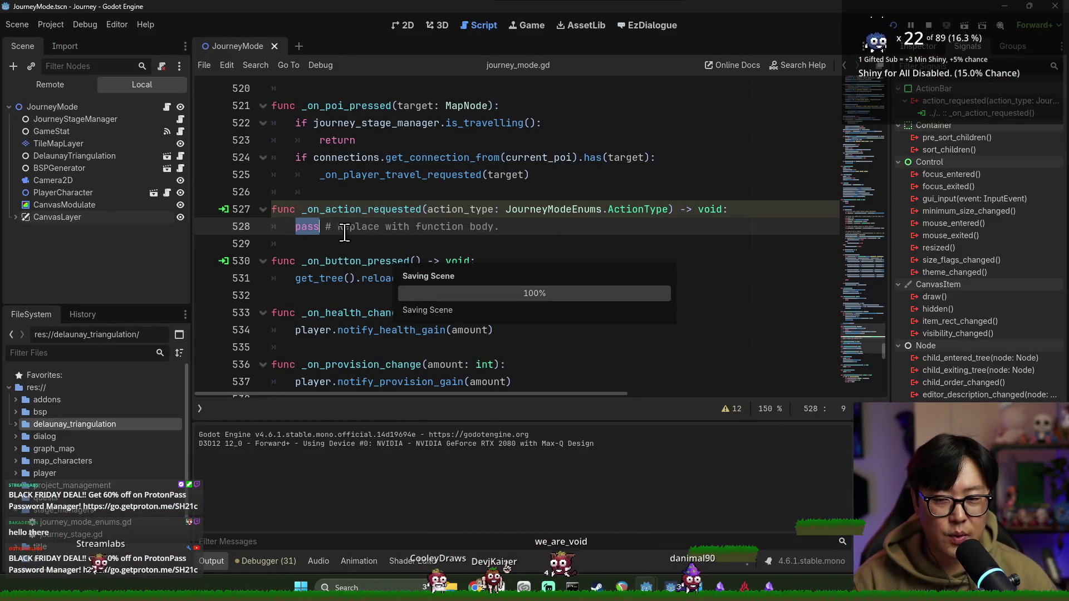
key(alt+Tab)
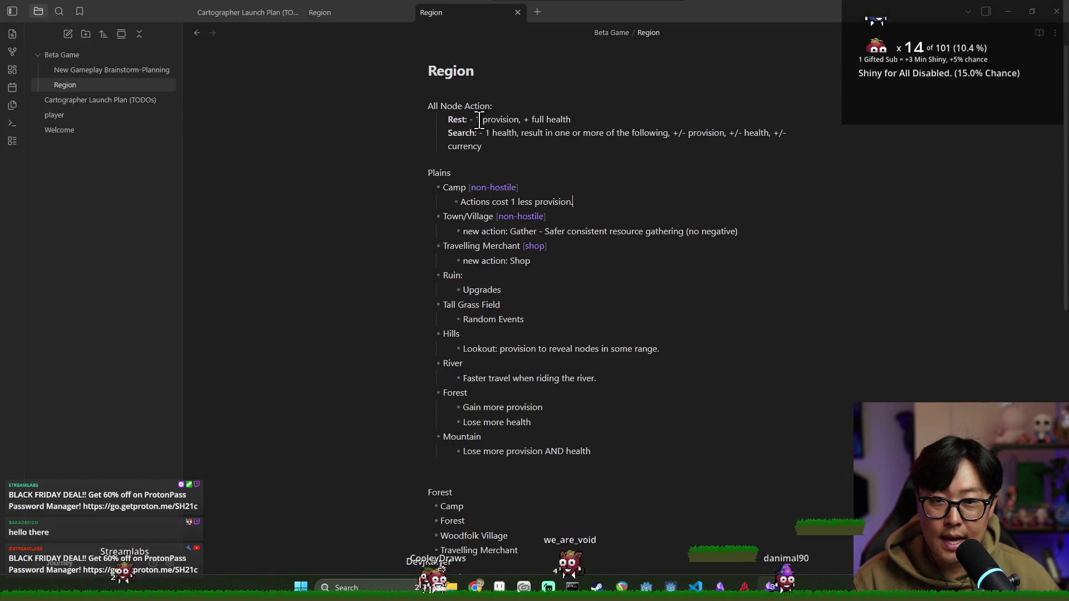
key(alt+Tab)
key(ctrl+s)
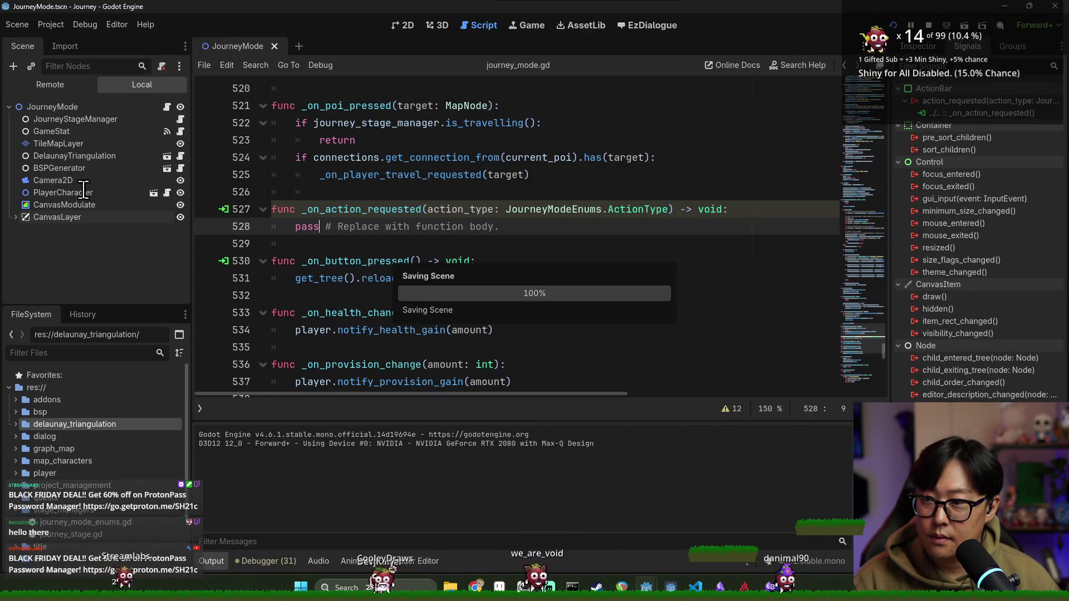
shift+click(537, 233)
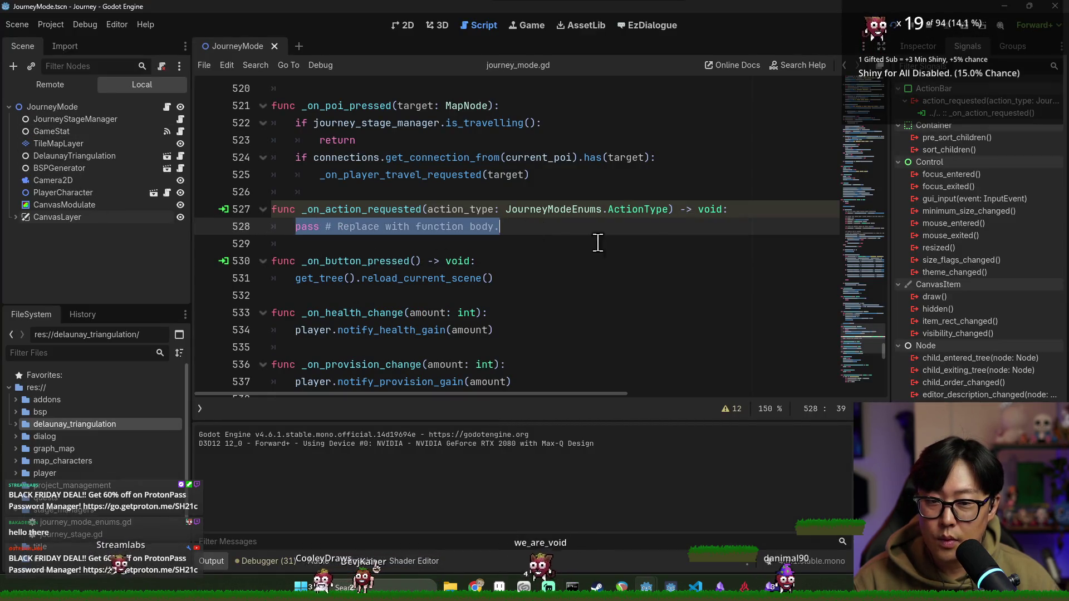
key(BackSpace)
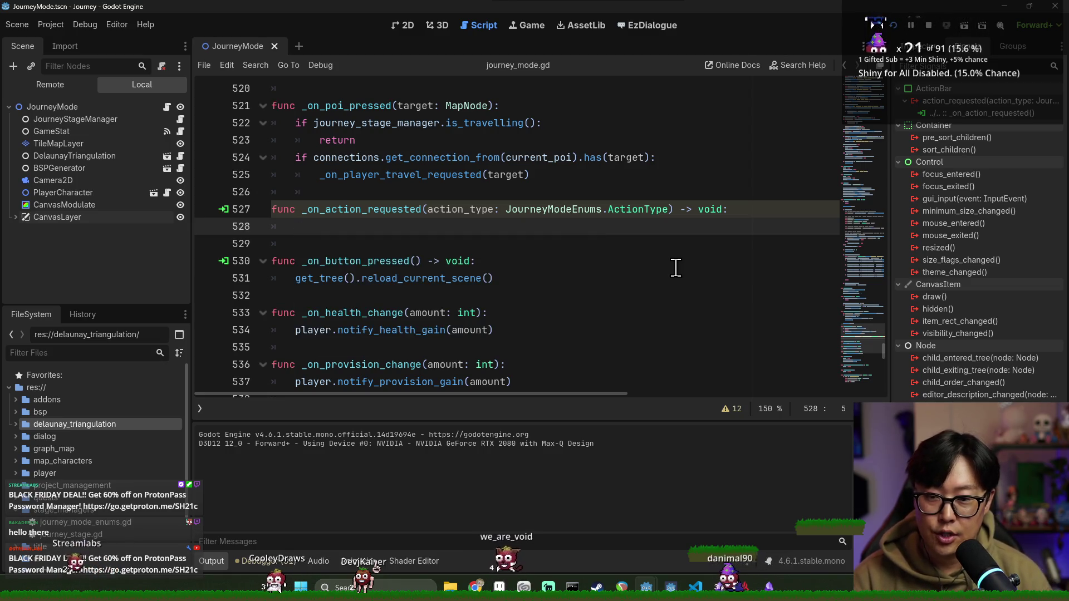
Step: Write game_stat.spend_provision(1) in the handler, using the Rest cost from the notes
text(Game)
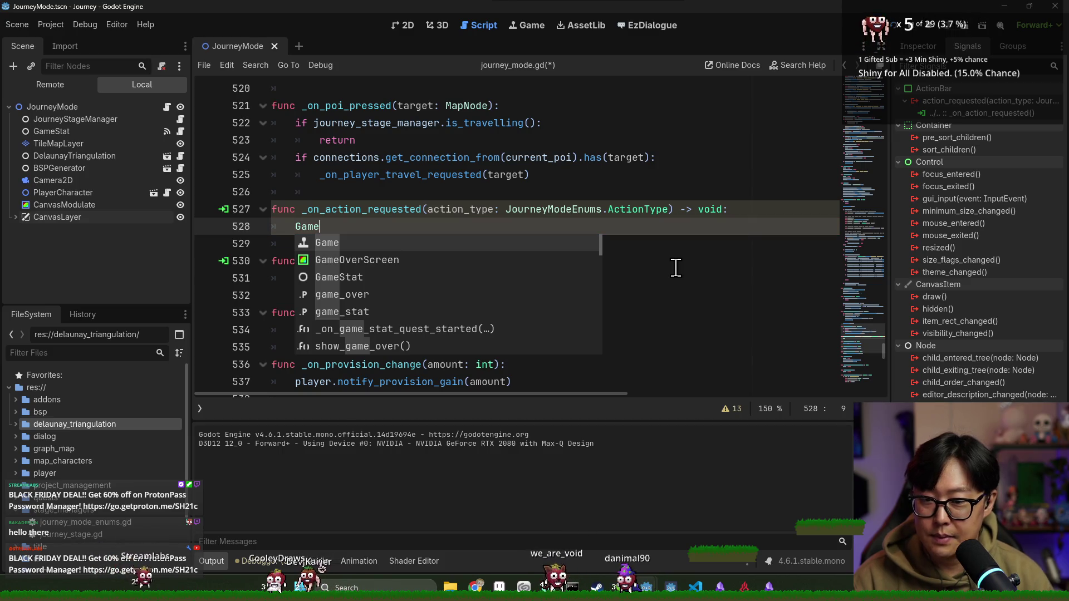
click(410, 309)
text(.)
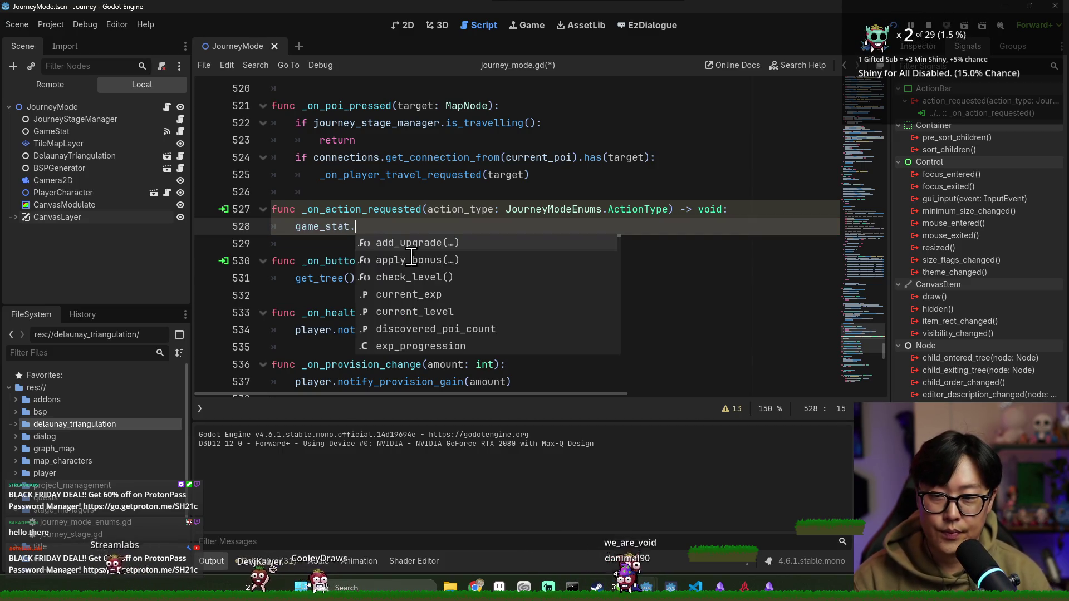
text(spen)
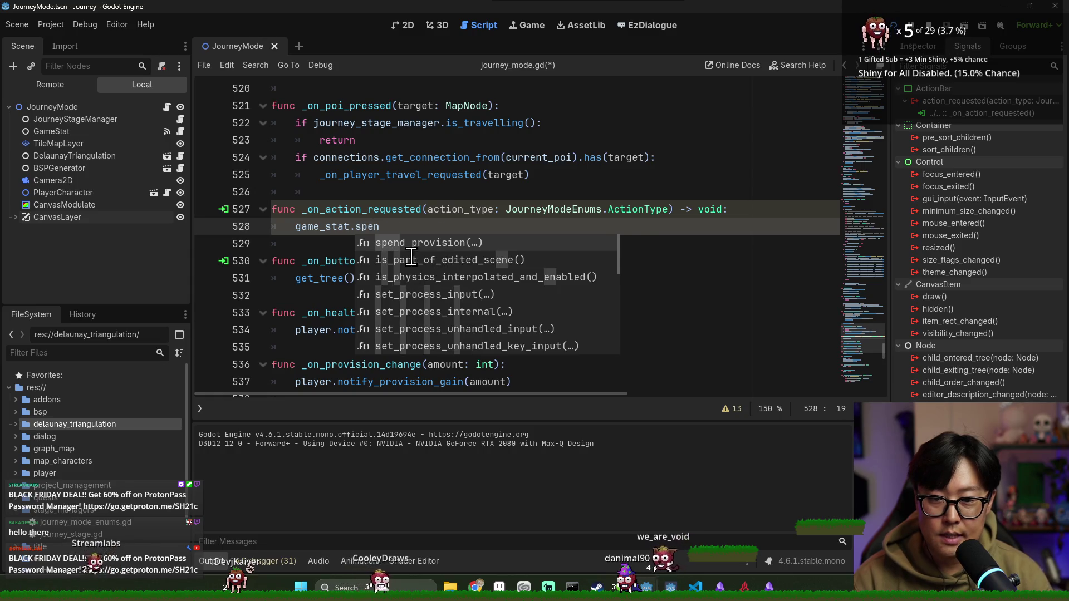
key(Return)
key(alt+Tab)
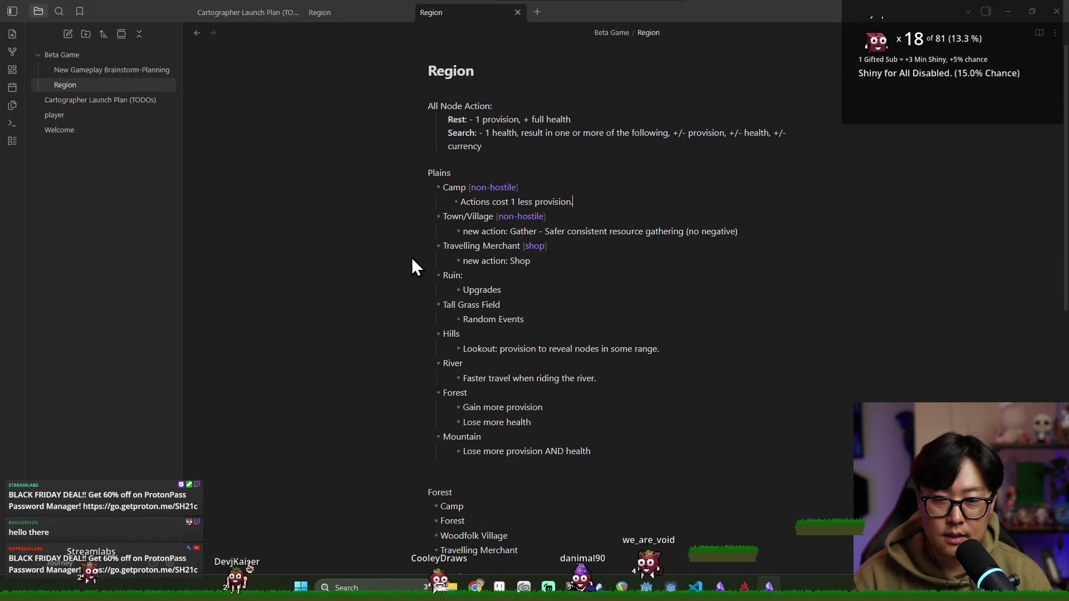
key(alt+Tab)
text(1)
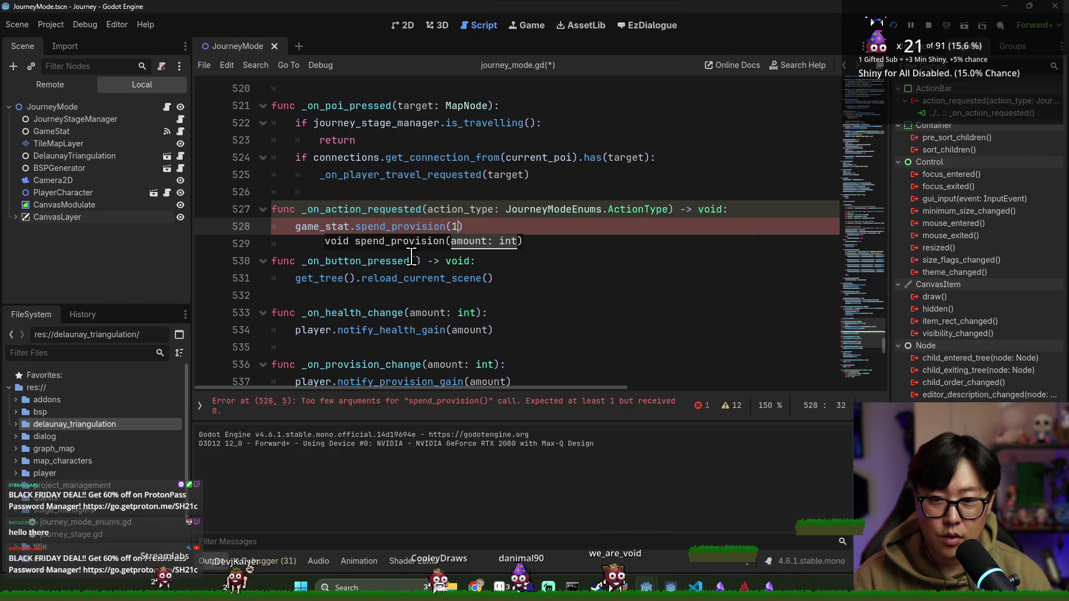
text())
key(Return)
Step: Start a game_stat.gain line and open game_stat.gd to check its members
text(game_stat.)
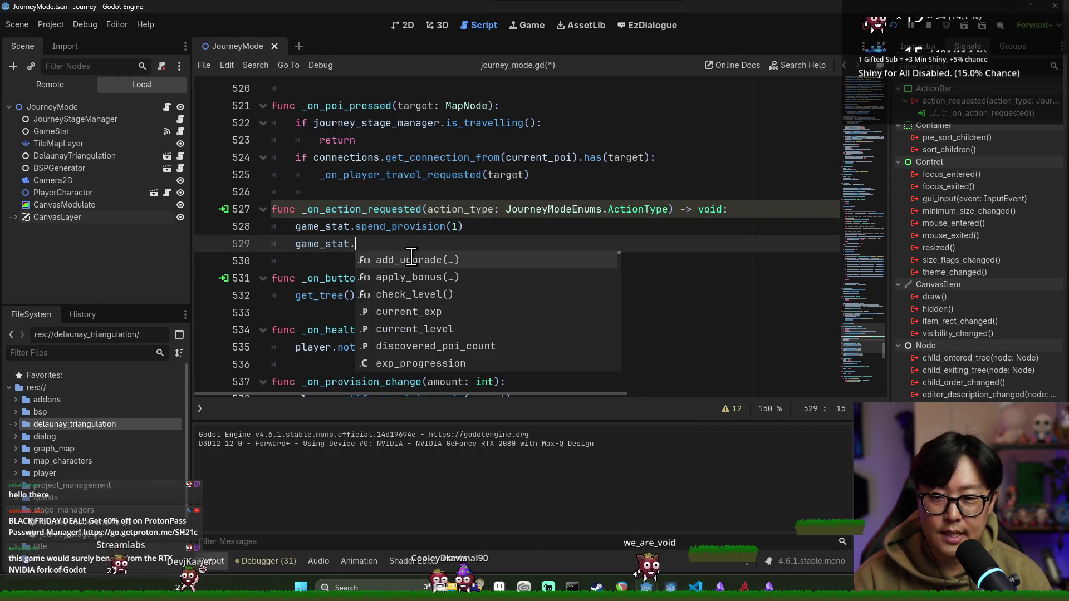
key(alt+Tab)
key(alt+Tab)
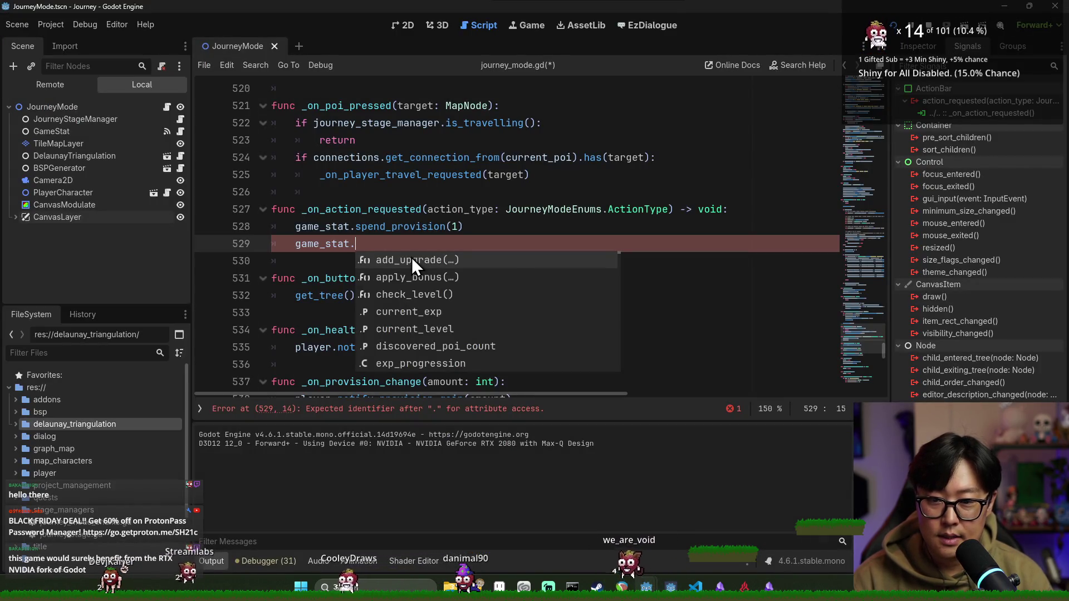
text(gai)
key(BackSpace)
key(BackSpace)
key(BackSpace)
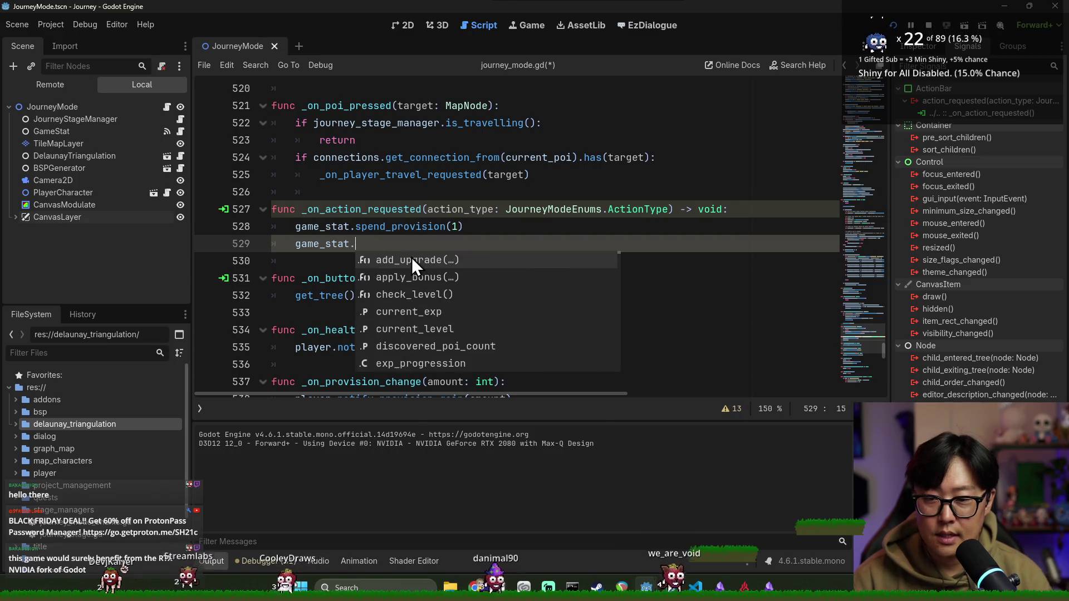
text(heal)
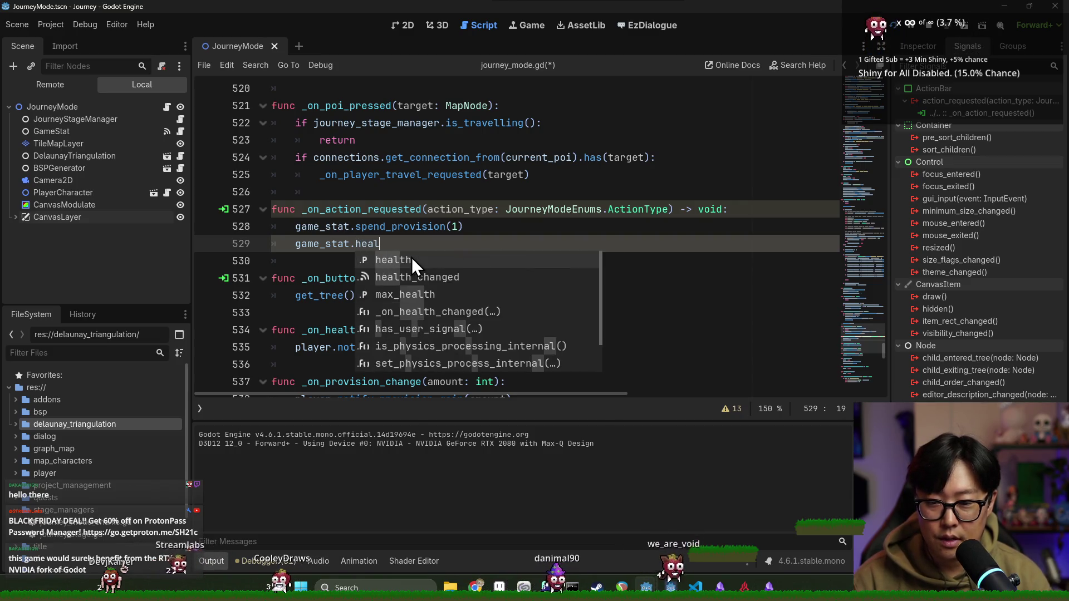
key(BackSpace)
key(BackSpace)
key(BackSpace)
text(gain)
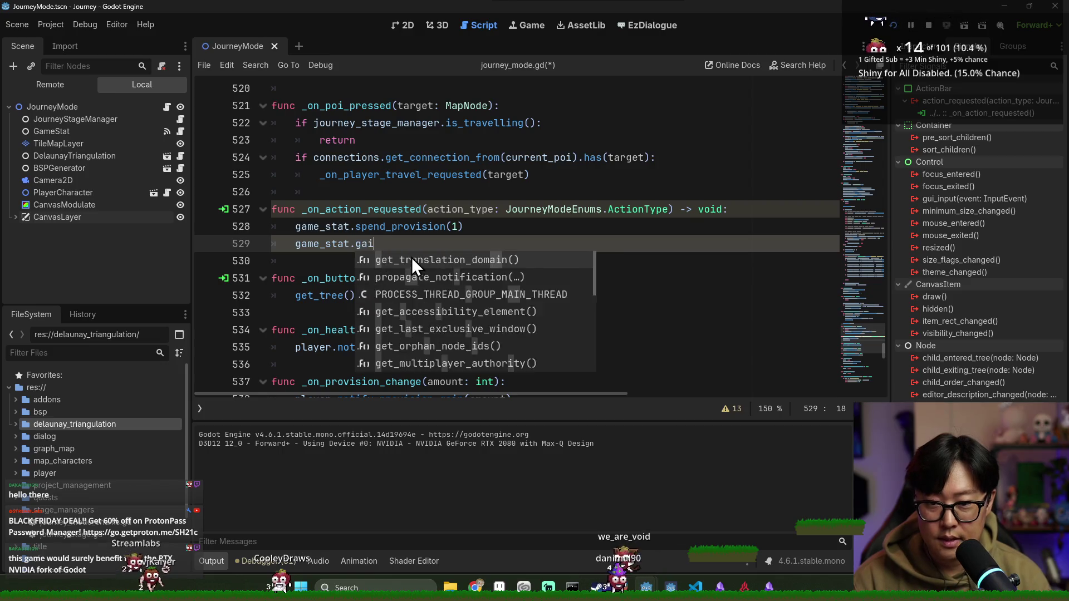
click(179, 131)
Step: Scroll down game_stat.gd to review the apply_bonus function
scroll(430, 244, down, 4)
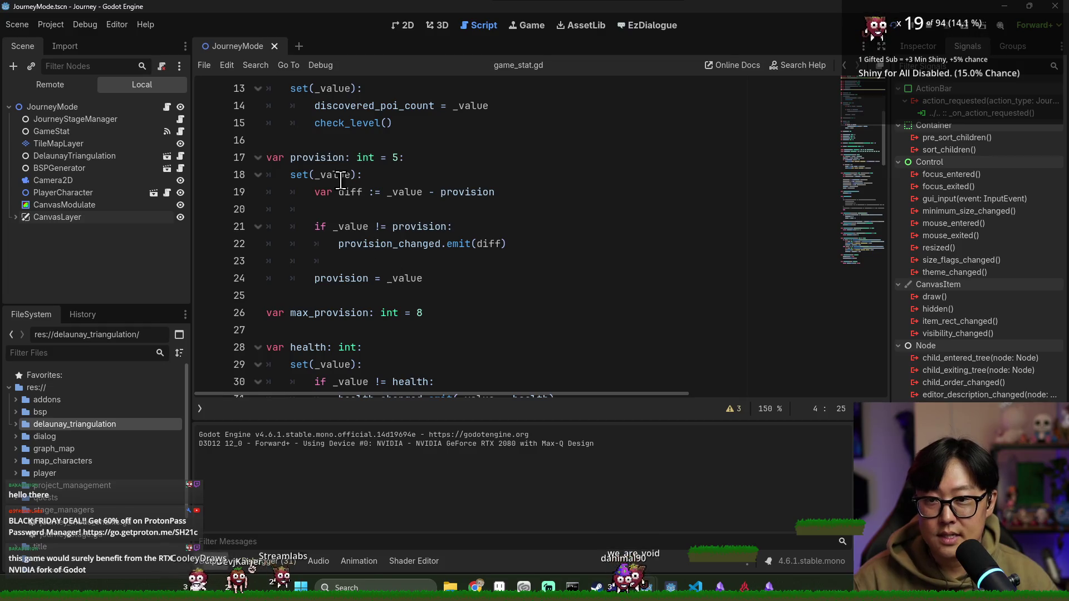
scroll(348, 206, down, 4)
scroll(339, 167, down, 5)
double_click(334, 228)
scroll(333, 228, down, 5)
double_click(337, 158)
scroll(340, 167, down, 2)
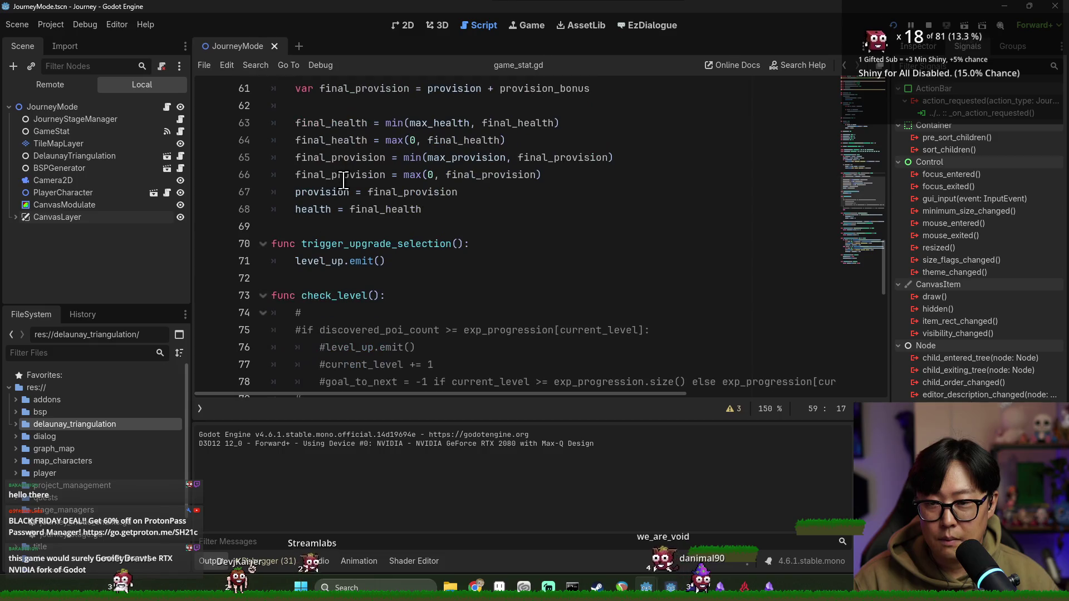
Step: Inspect the neighbouring add_upgrade, remove_upgrade and _on_health_changed functions
click(353, 261)
scroll(344, 262, down, 5)
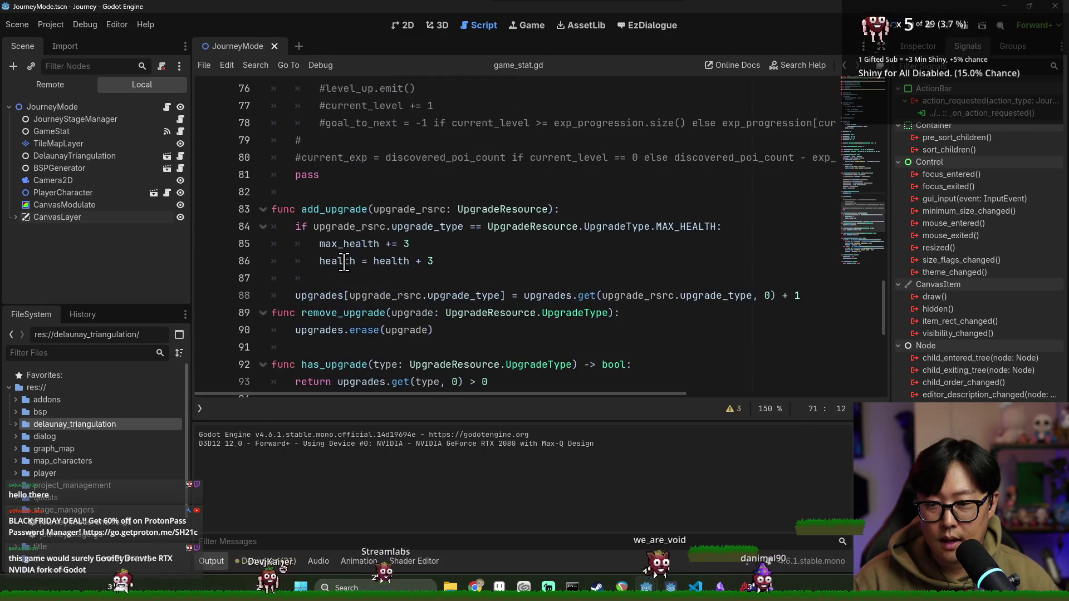
double_click(338, 217)
scroll(335, 223, down, 2)
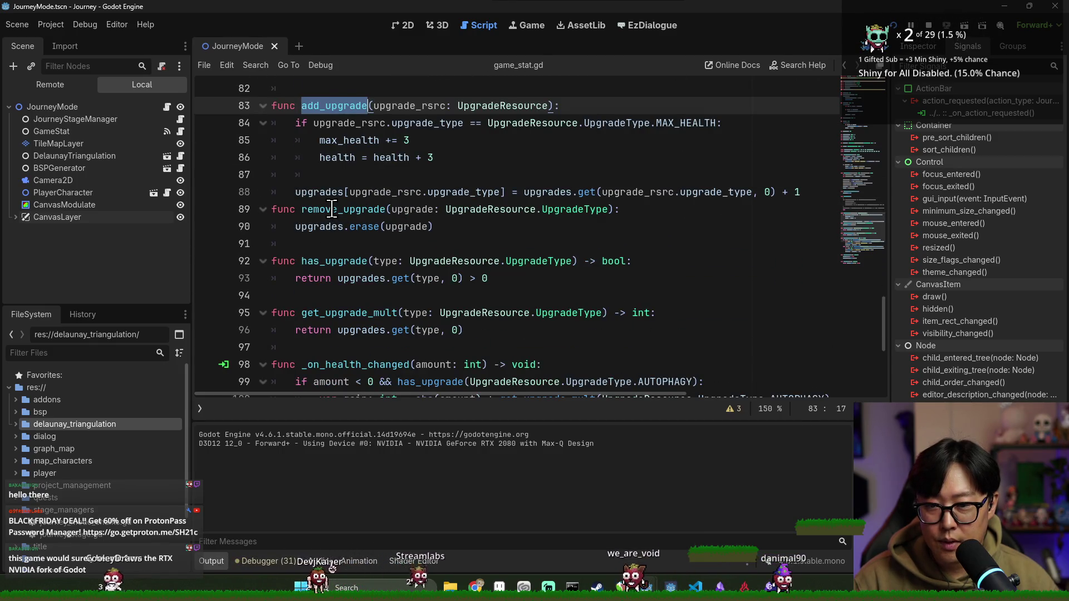
click(331, 209)
scroll(334, 222, down, 5)
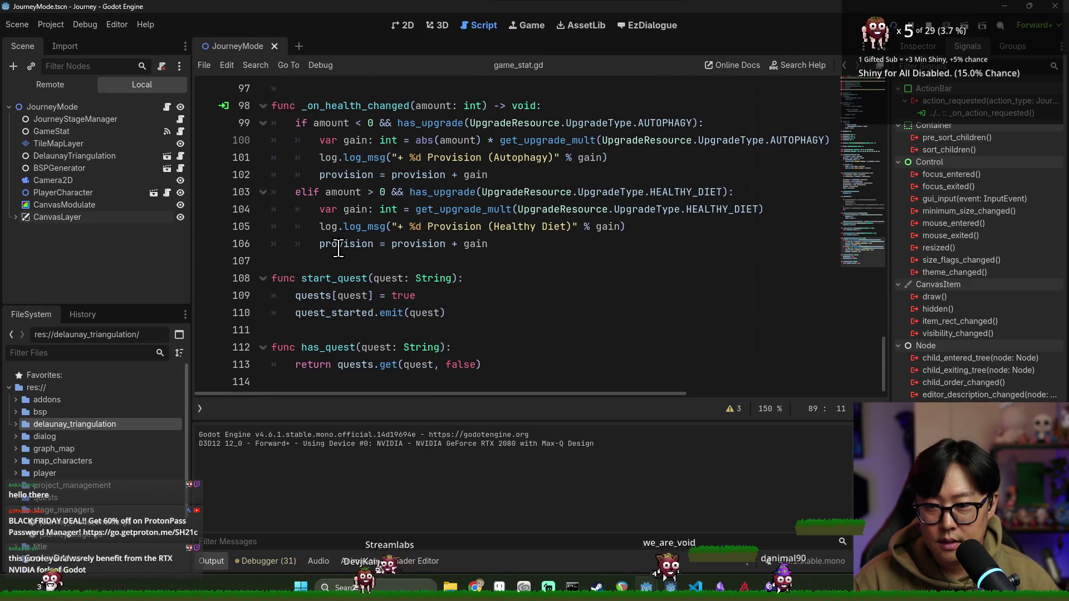
scroll(351, 262, up, 3)
double_click(339, 261)
scroll(334, 245, up, 2)
Step: Fix the blank-line spacing around apply_bonus and remove_upgrade
click(323, 214)
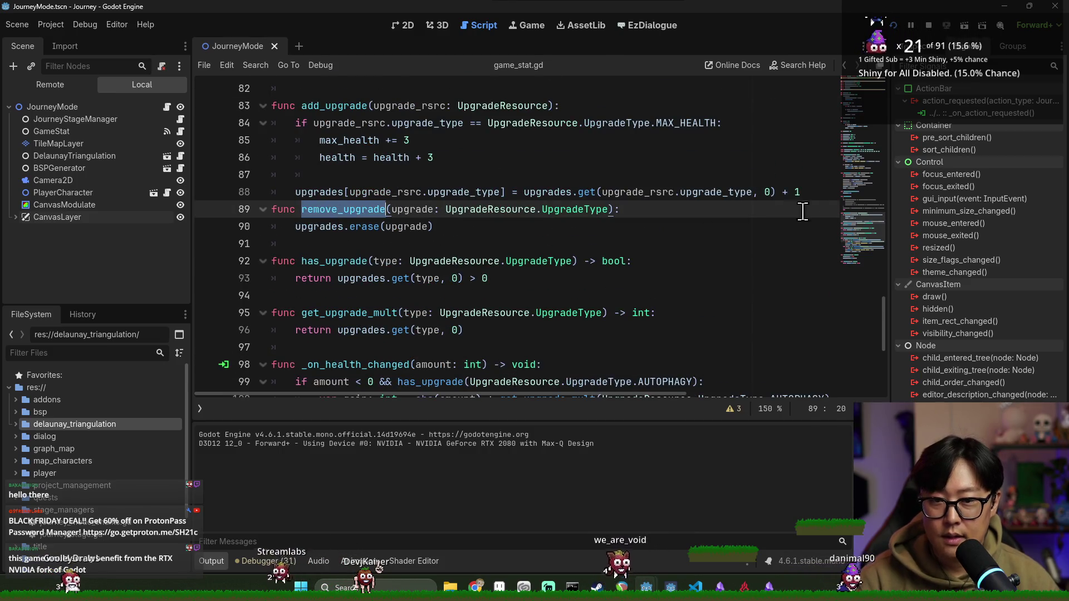
click(796, 192)
scroll(389, 240, up, 3)
key(Return)
key(Up)
key(Up)
key(Up)
scroll(356, 211, up, 3)
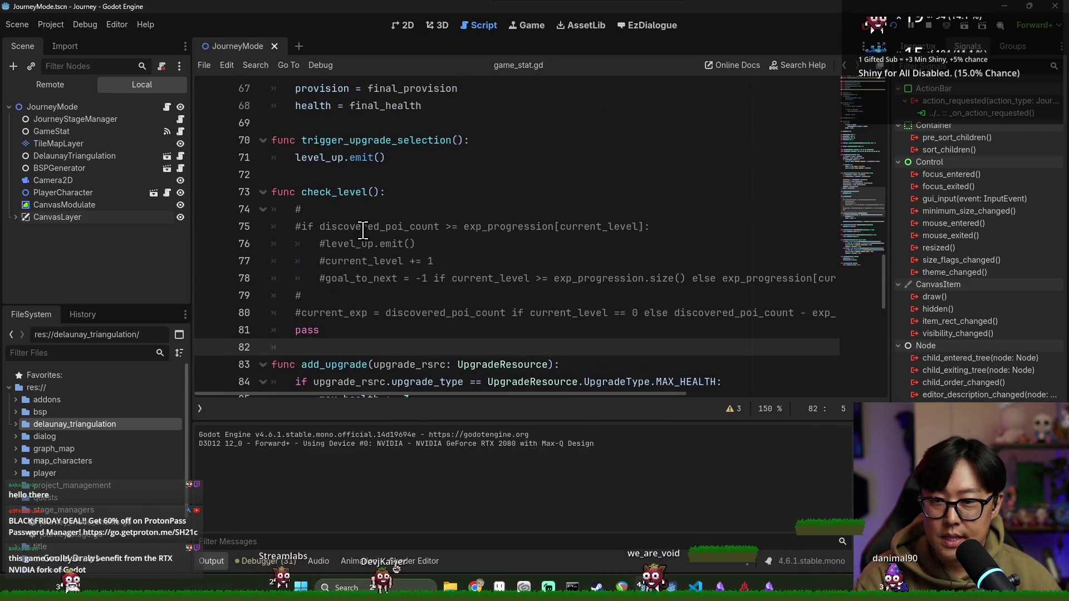
scroll(338, 245, up, 3)
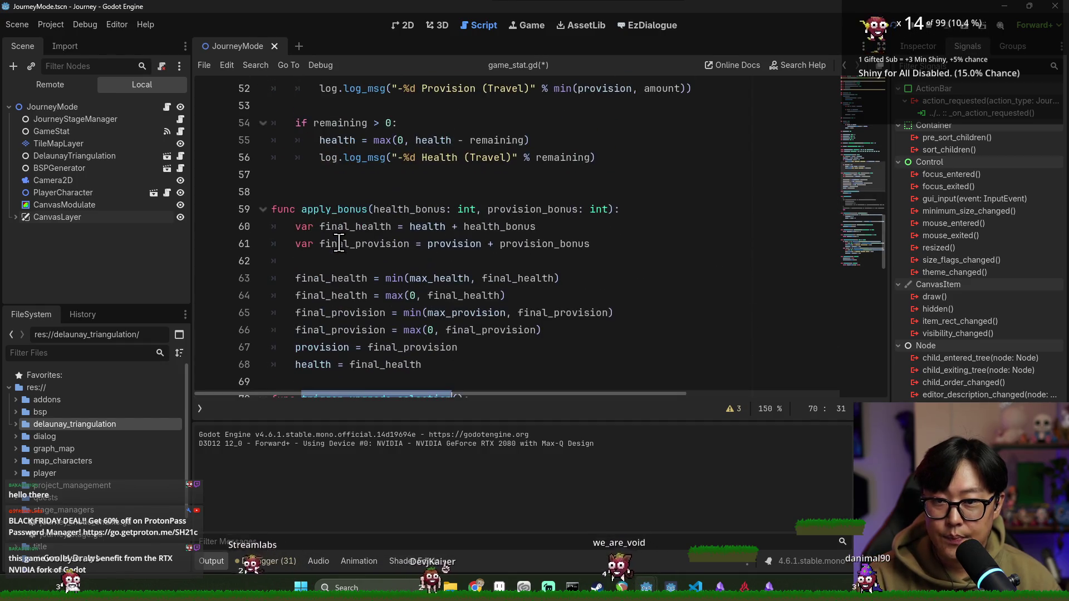
double_click(354, 209)
key(Up)
key(BackSpace)
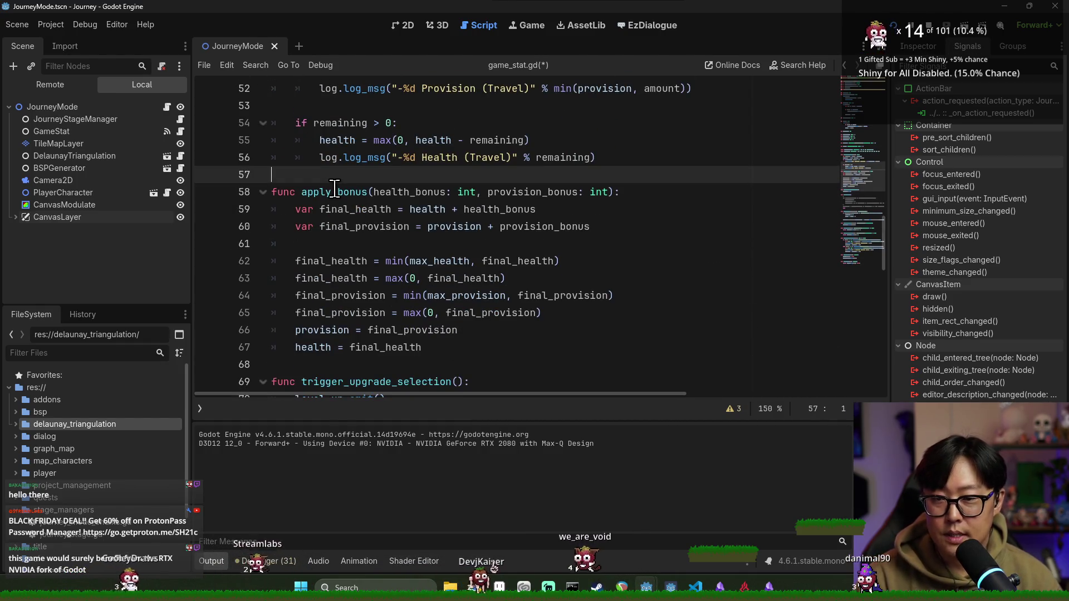
double_click(351, 192)
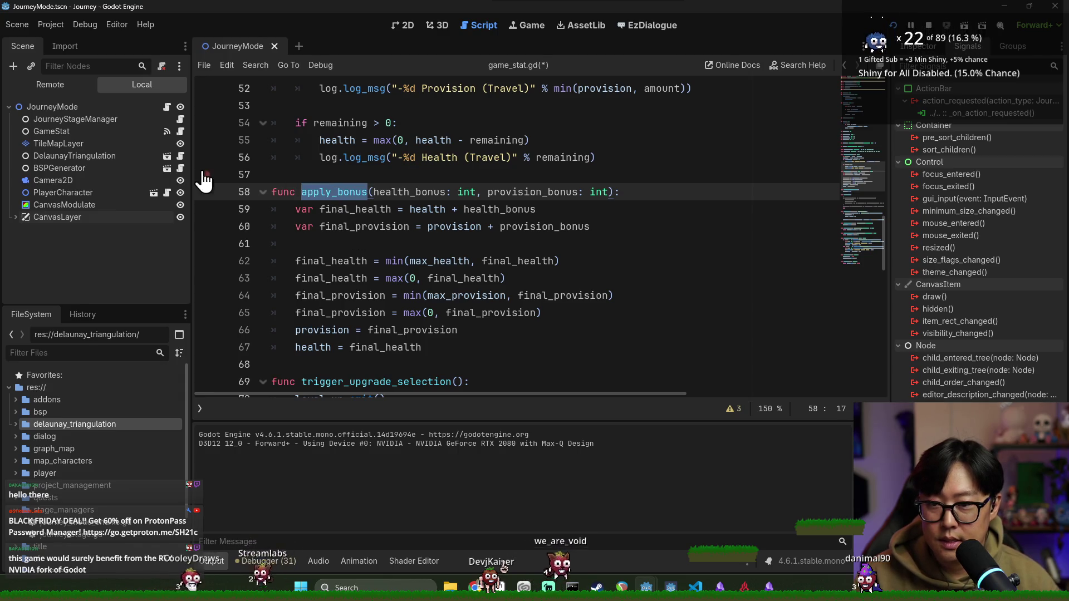
click(341, 209)
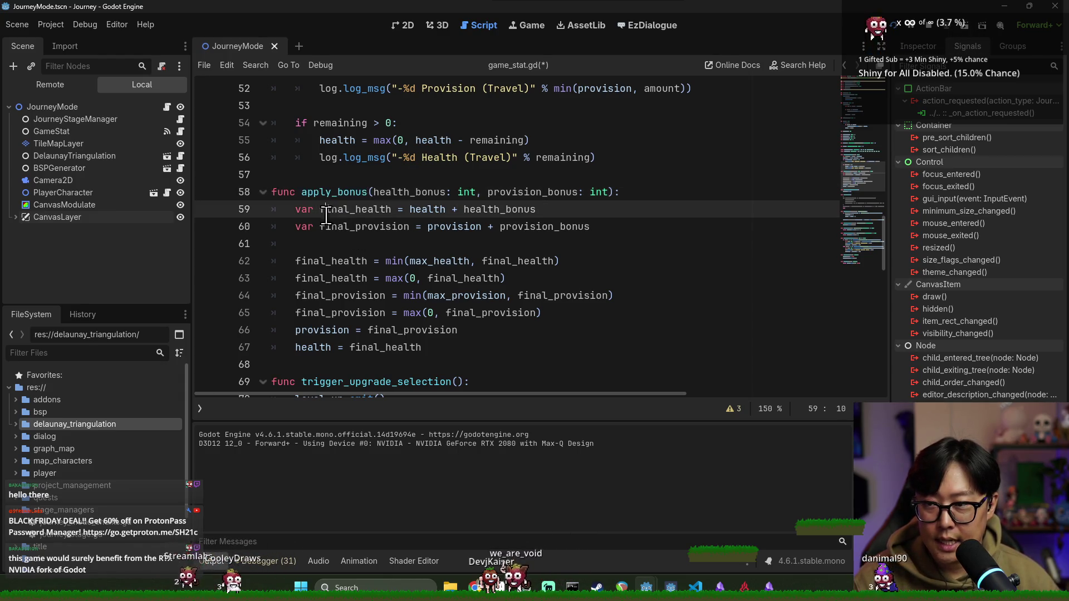
Step: Save the edited scripts and return to the apply_bonus call in journey_mode.gd
key(ctrl+w)
click(577, 318)
key(ctrl+s)
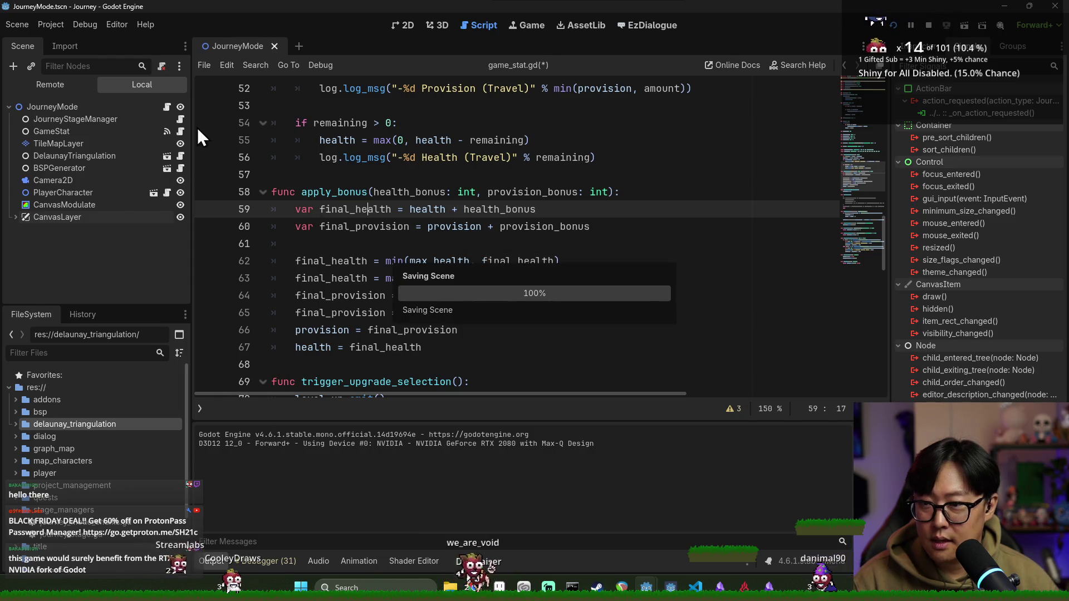
click(167, 107)
key(Escape)
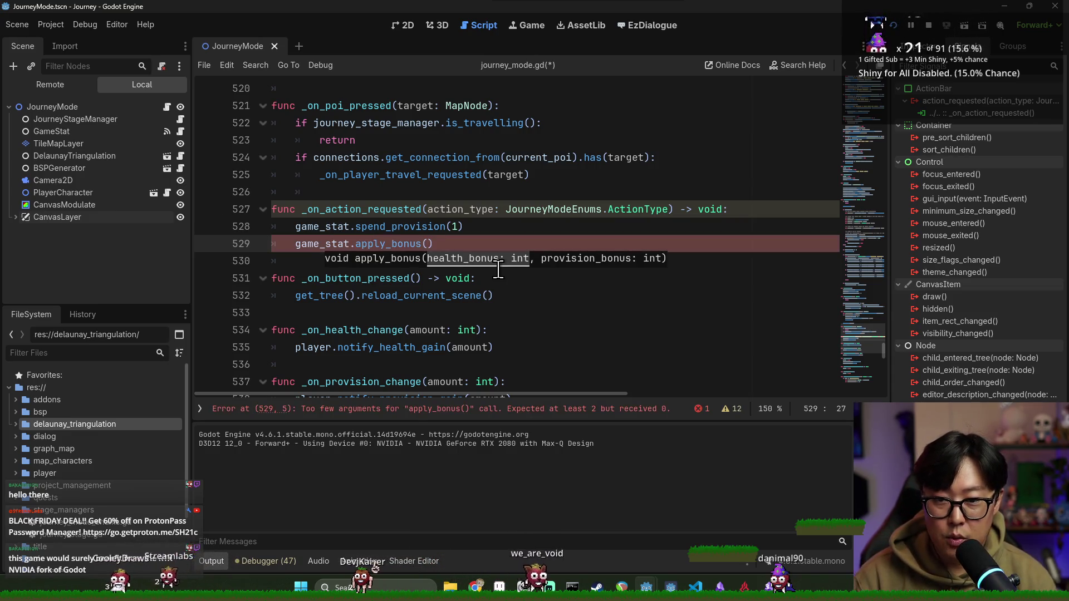
Step: Fill in the call as game_stat.apply_bonus(game_stat.max_health, 0) and save
text(game_stat.max)
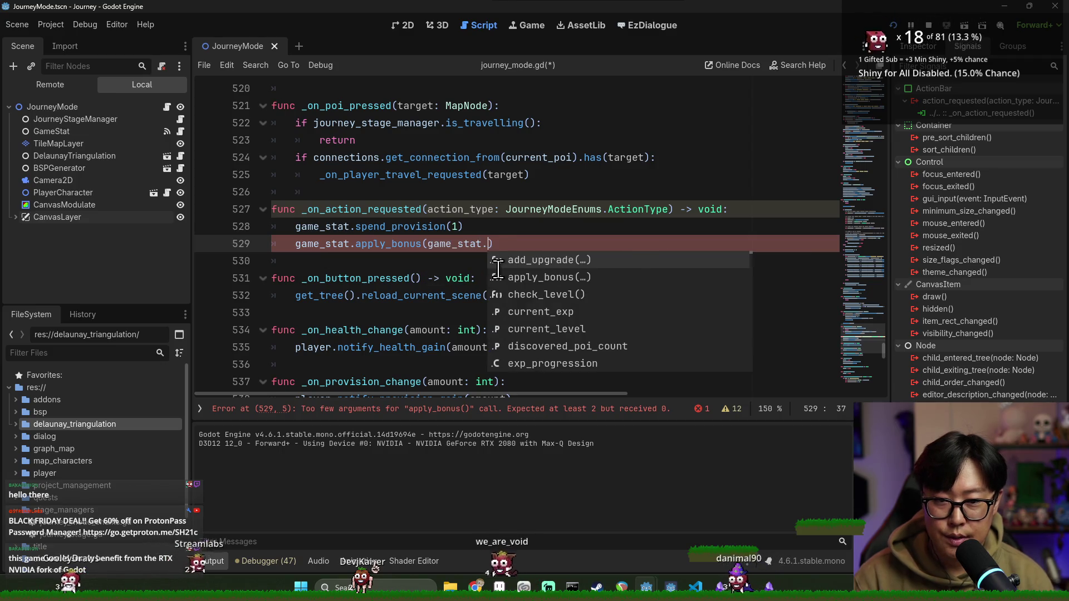
key(Return)
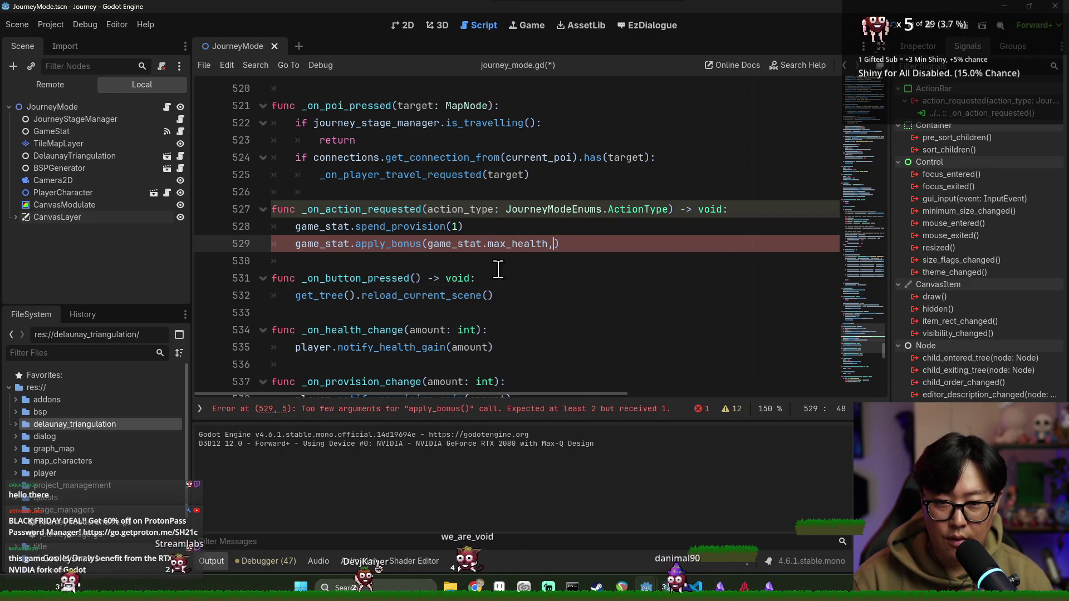
text(0)
key(ctrl+s)
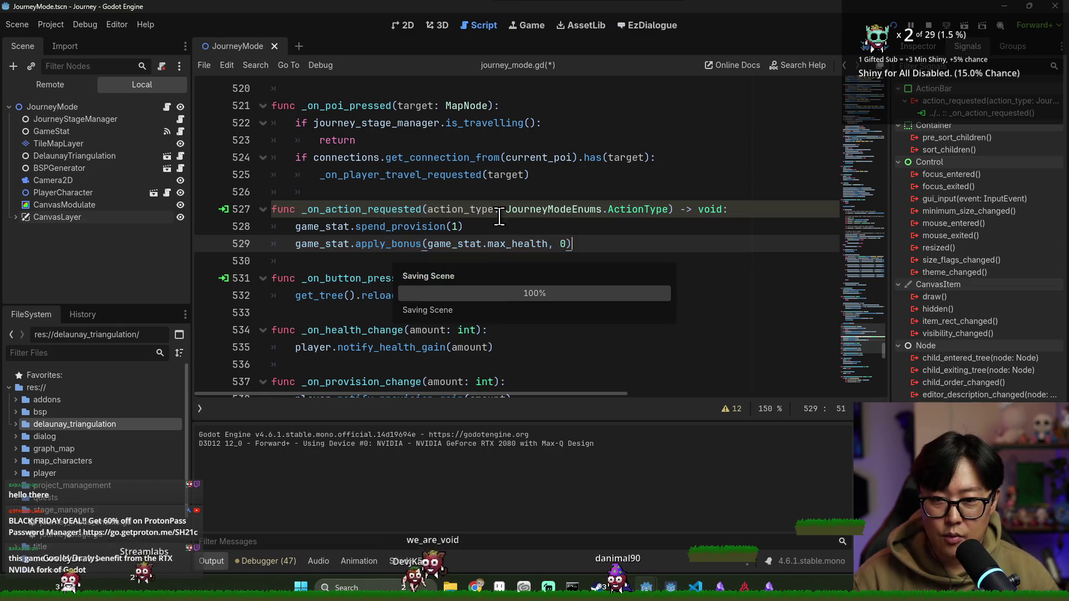
Step: Inspect spend_provision's definition, return to the action handler, and launch the game
click(385, 228)
ctrl+click(394, 228)
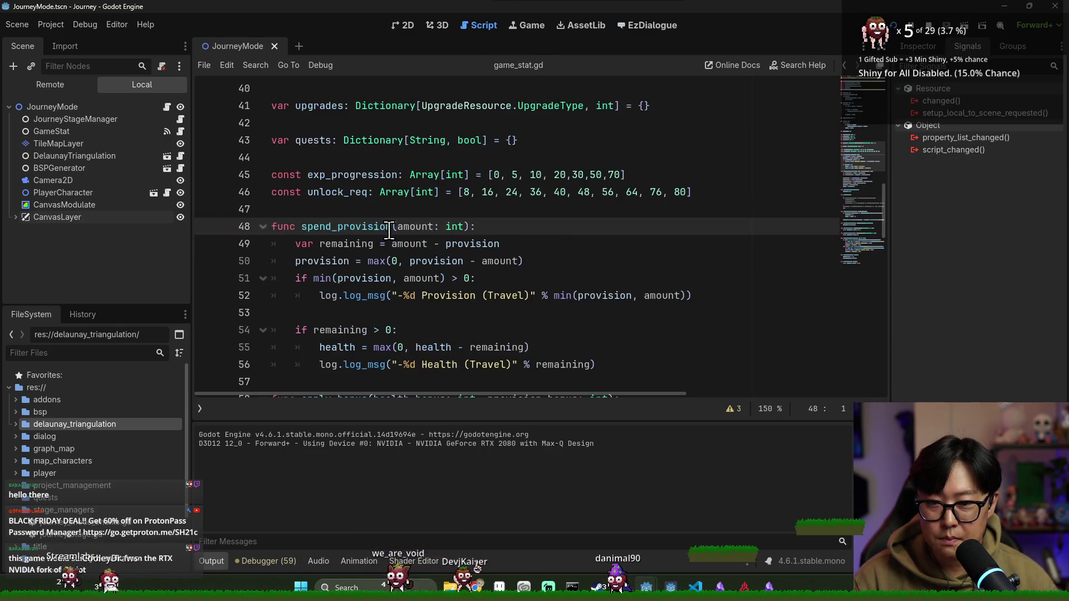
double_click(415, 226)
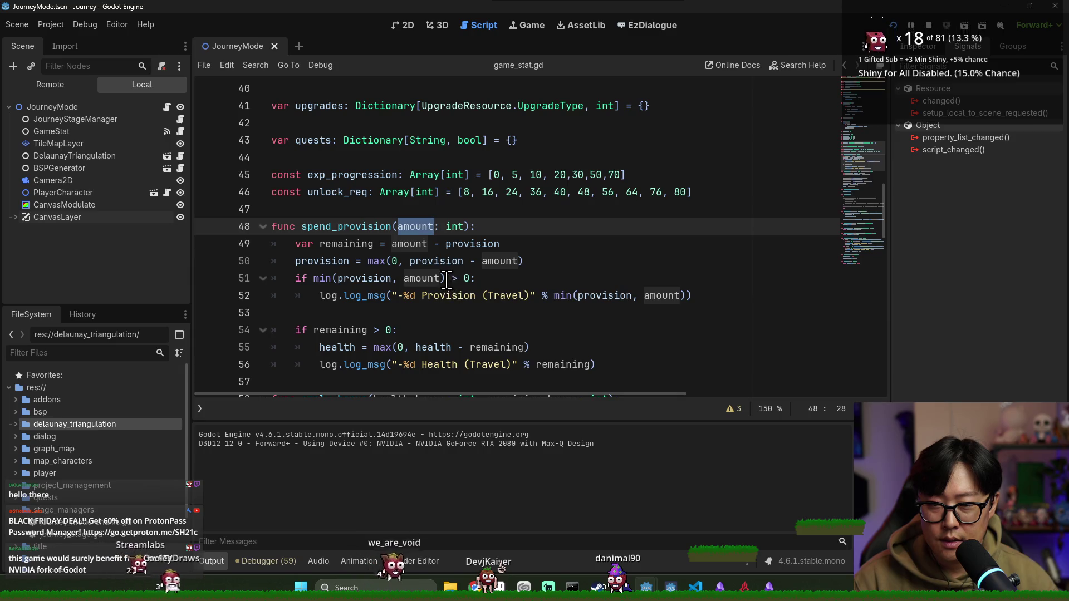
scroll(457, 322, down, 2)
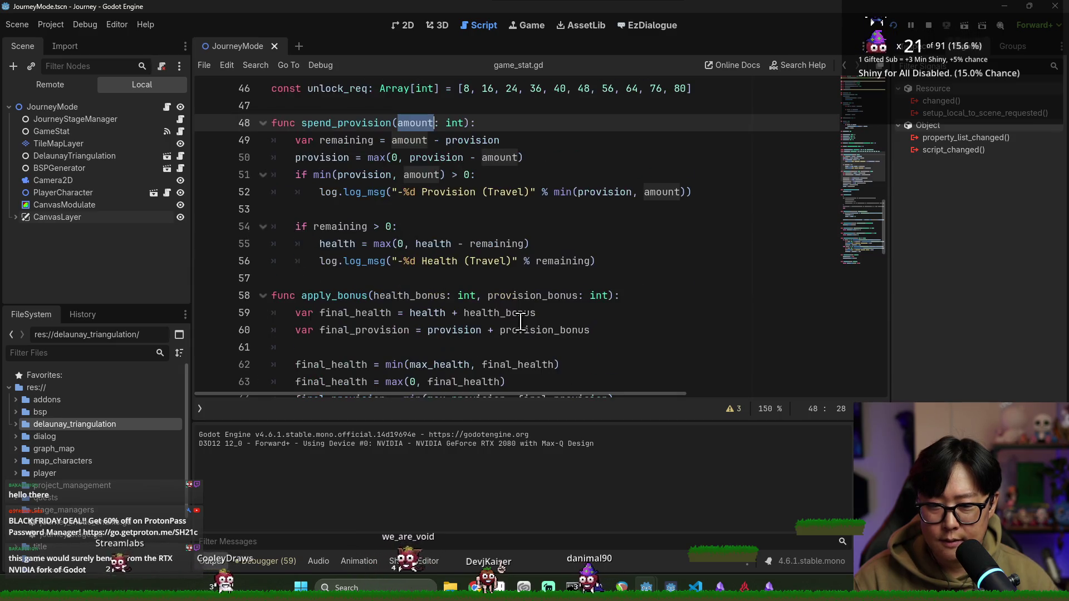
click(503, 289)
key(alt+Left)
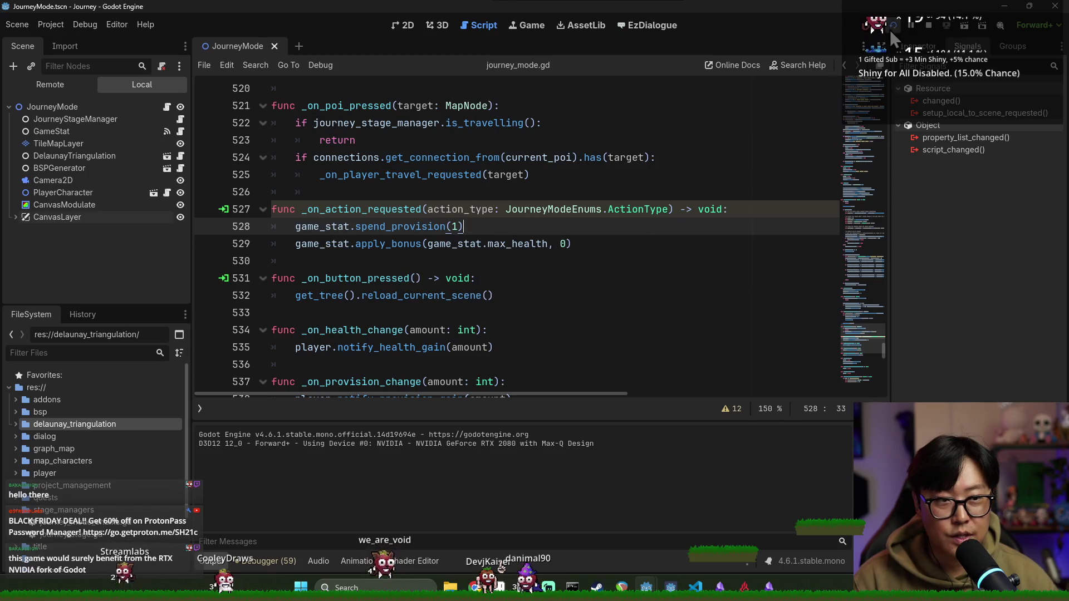
click(900, 34)
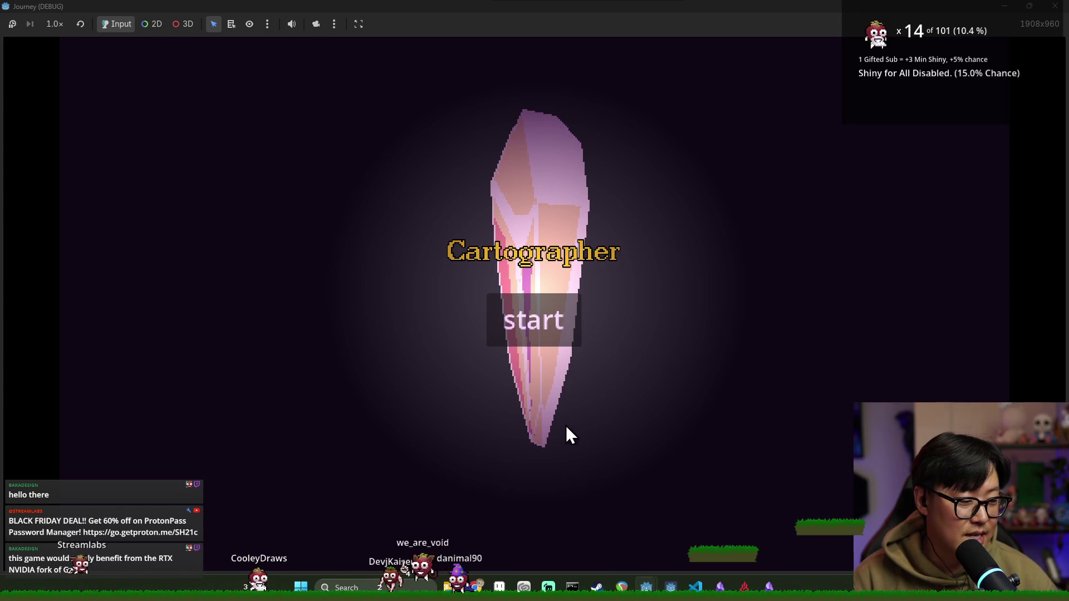
Step: Start a new game, resume past the debugger break, and Rest repeatedly to check hearts and supplies
click(520, 337)
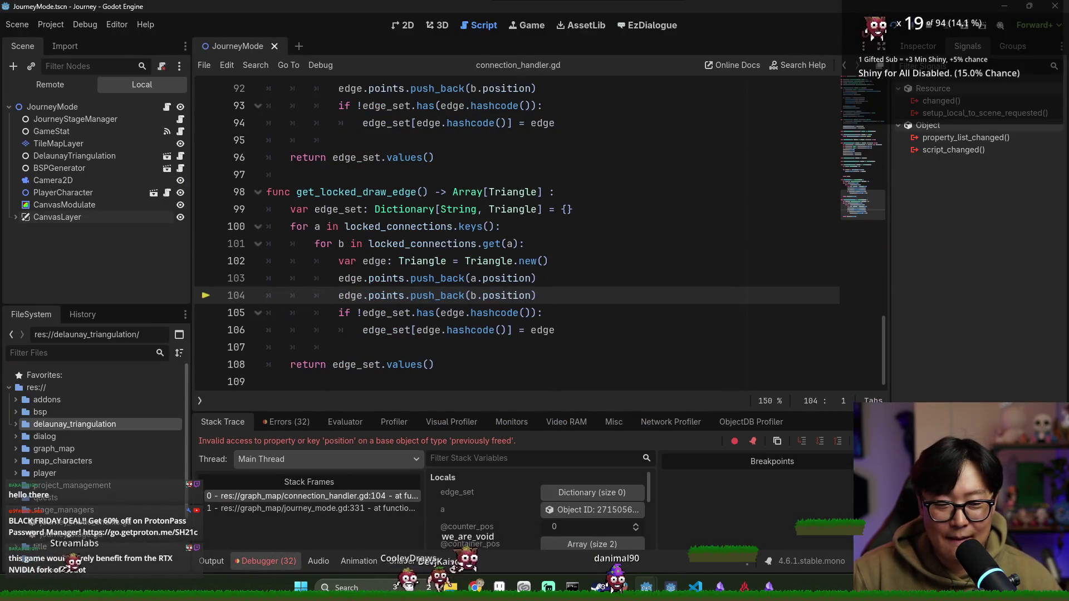
key(F12)
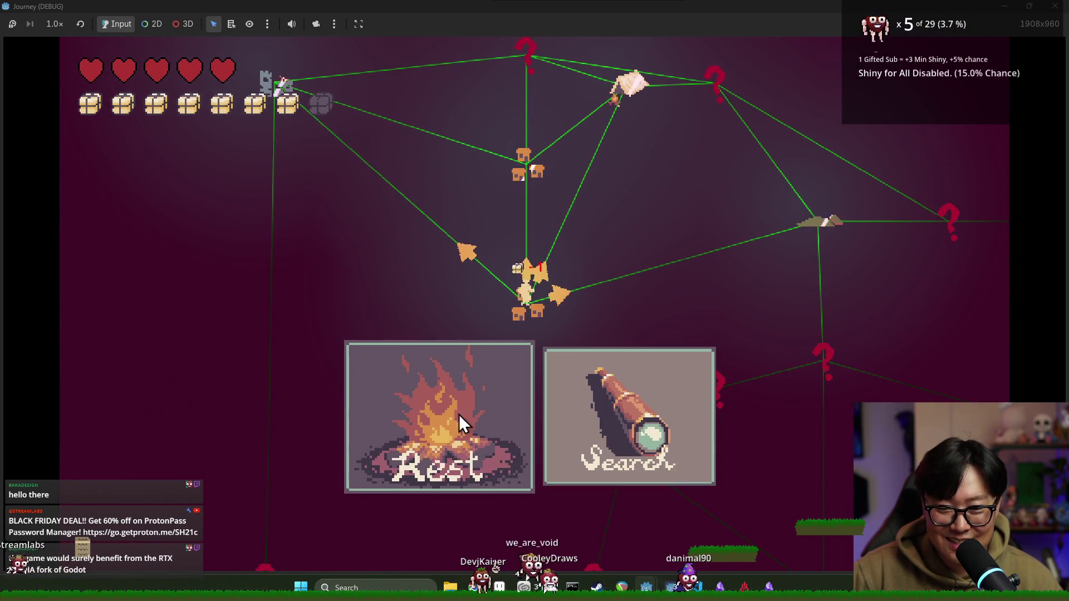
click(628, 418)
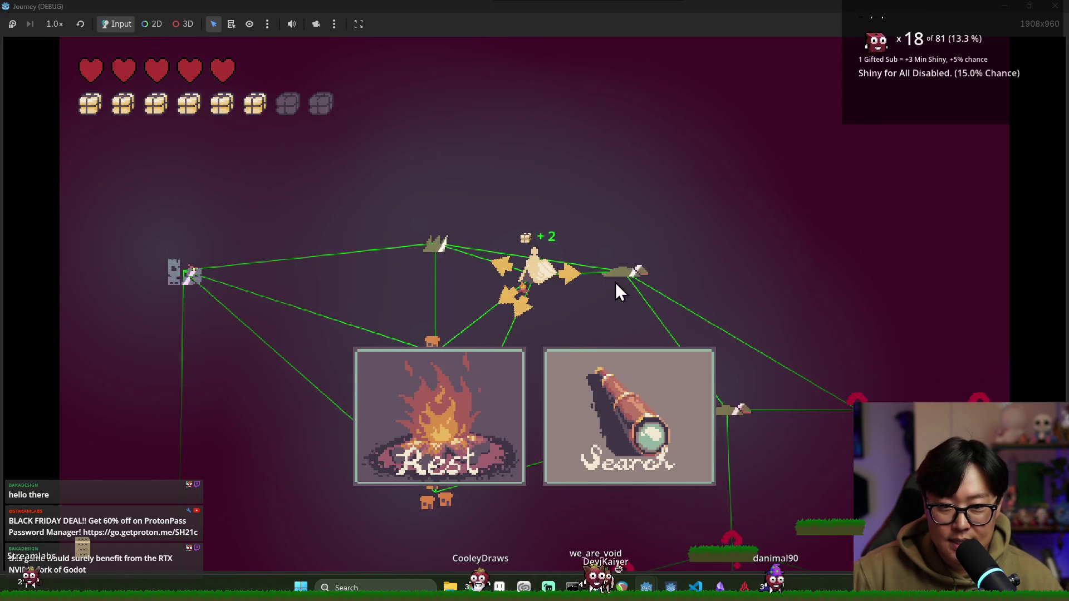
click(621, 270)
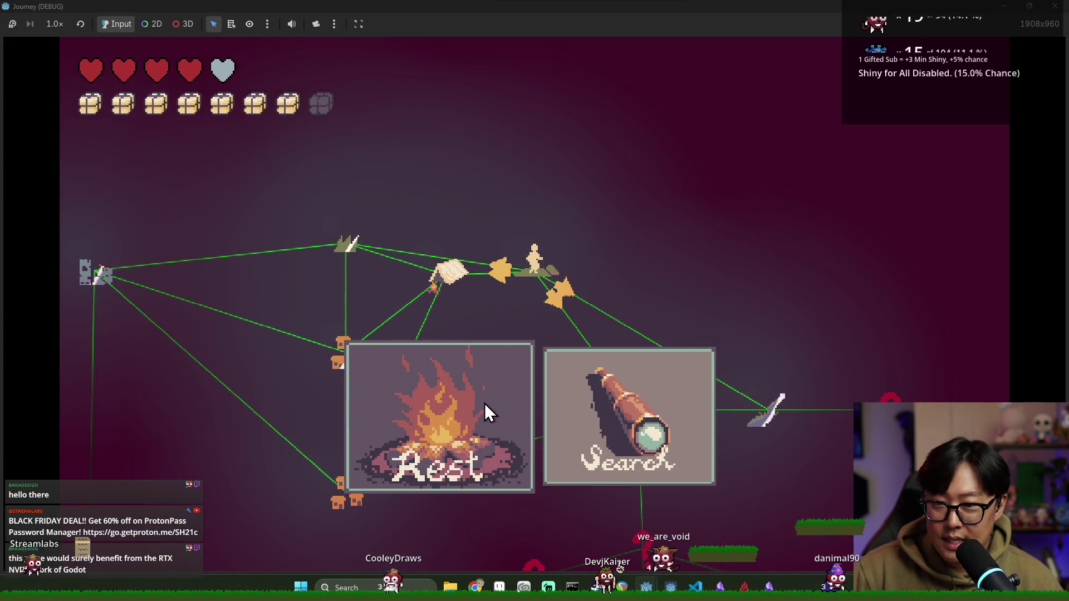
click(475, 402)
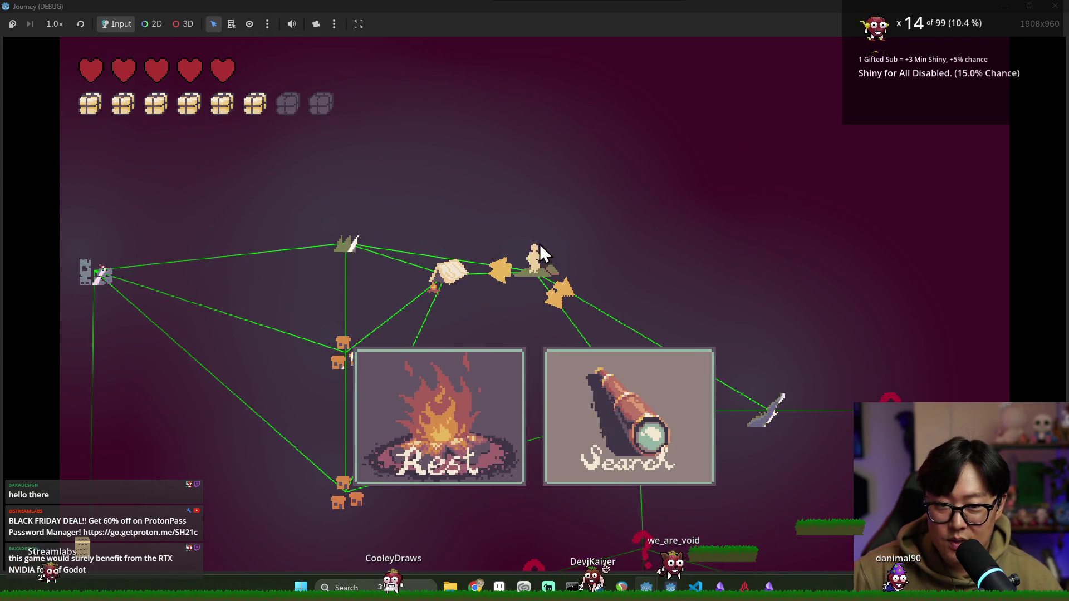
click(481, 415)
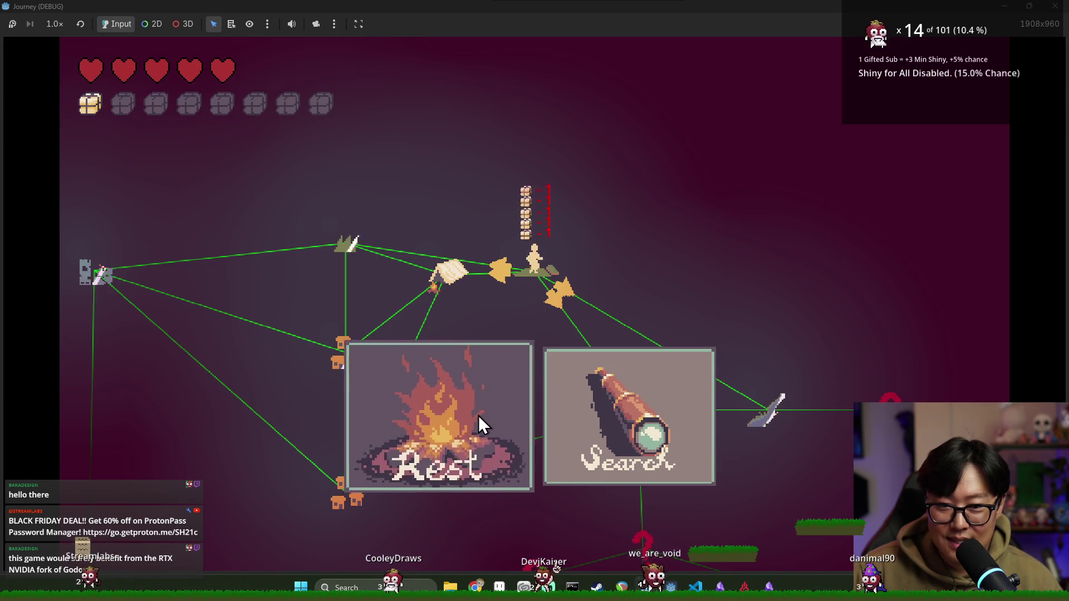
click(449, 419)
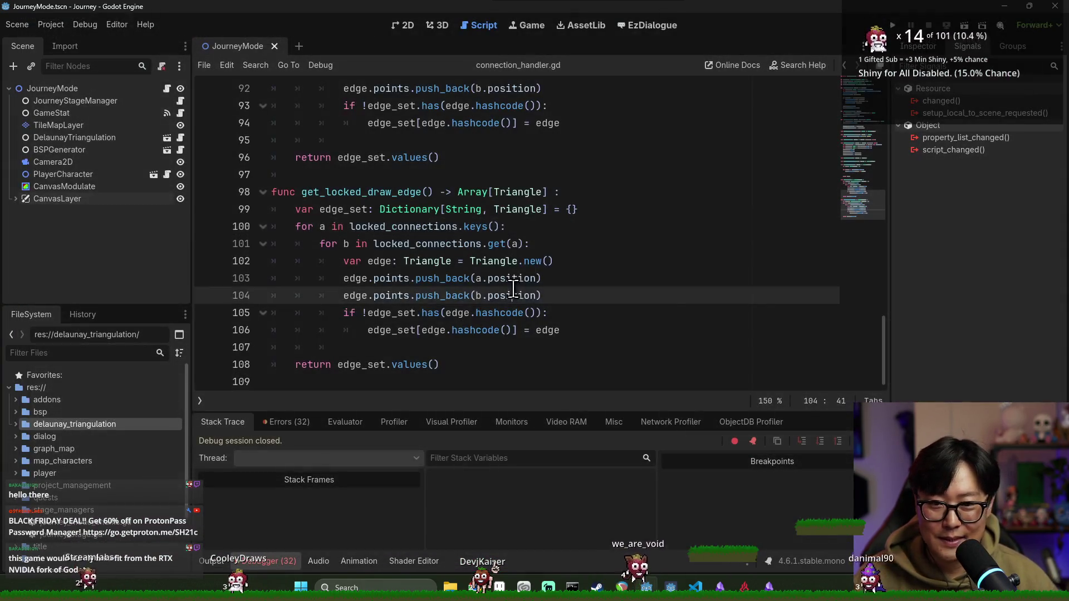
Step: Stop the debug session, rerun the game, and bring the Godot editor back
click(509, 295)
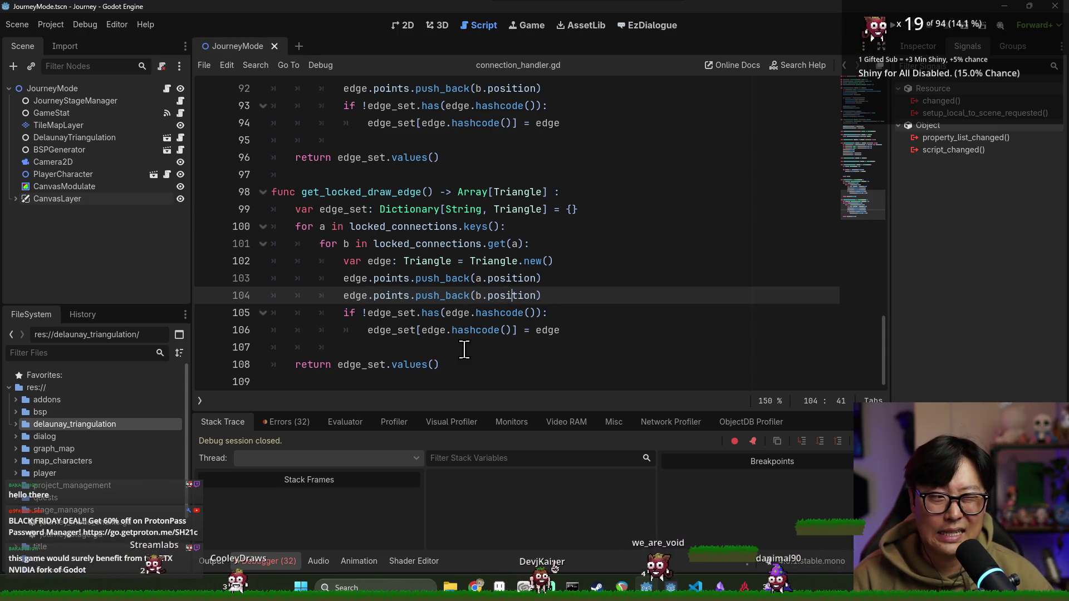
key(alt+Tab)
key(alt+Tab)
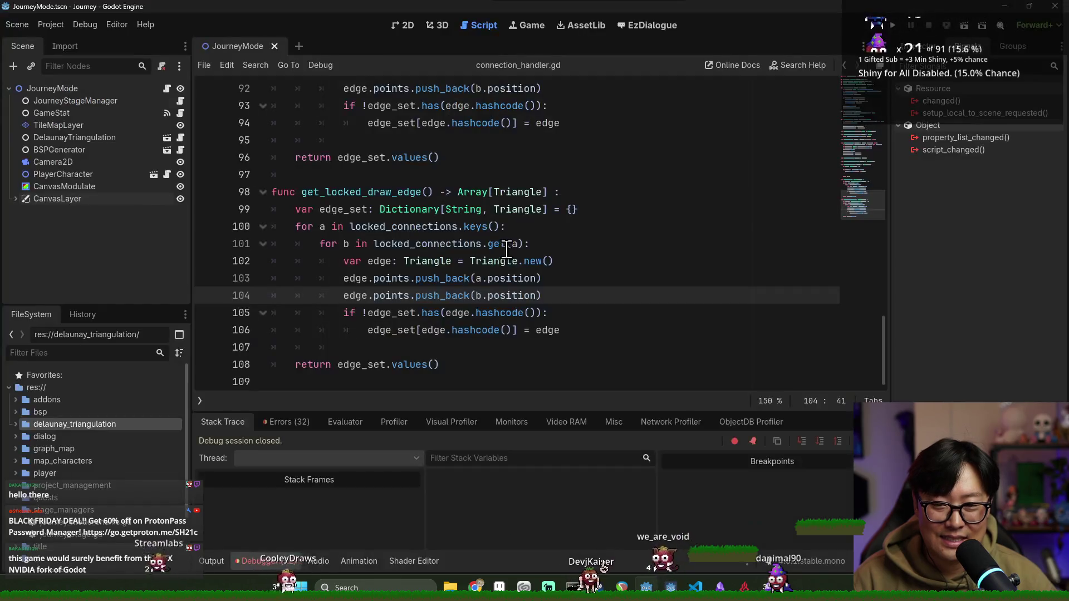
click(505, 245)
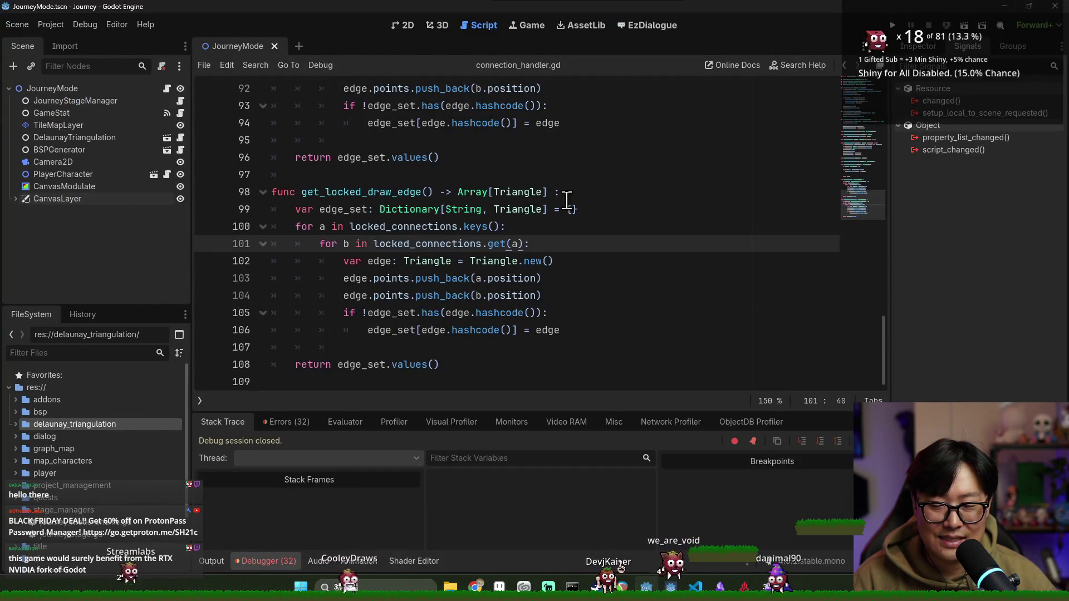
click(893, 25)
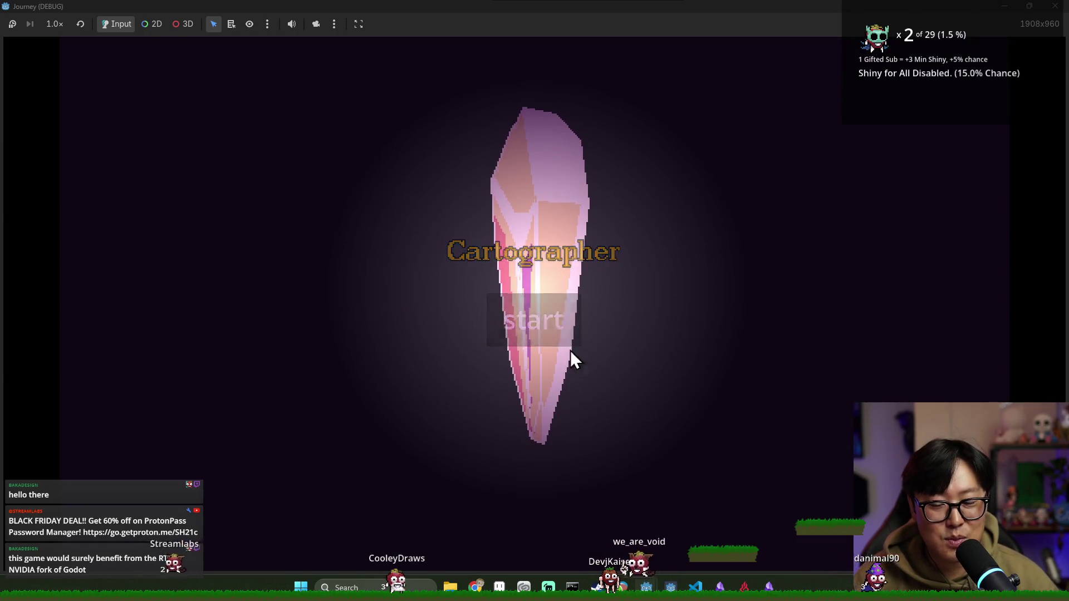
key(alt+Tab)
key(alt+Tab)
click(584, 236)
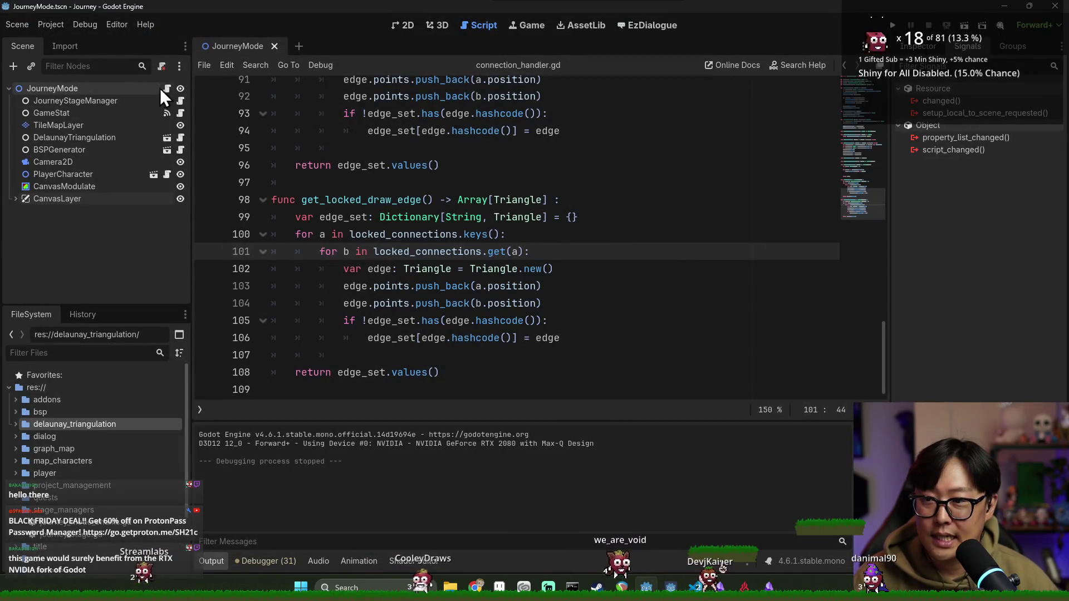
Step: Open journey_mode.gd at _on_action_requested, save, and place the caret at the handler's header end
click(166, 88)
key(ctrl+s)
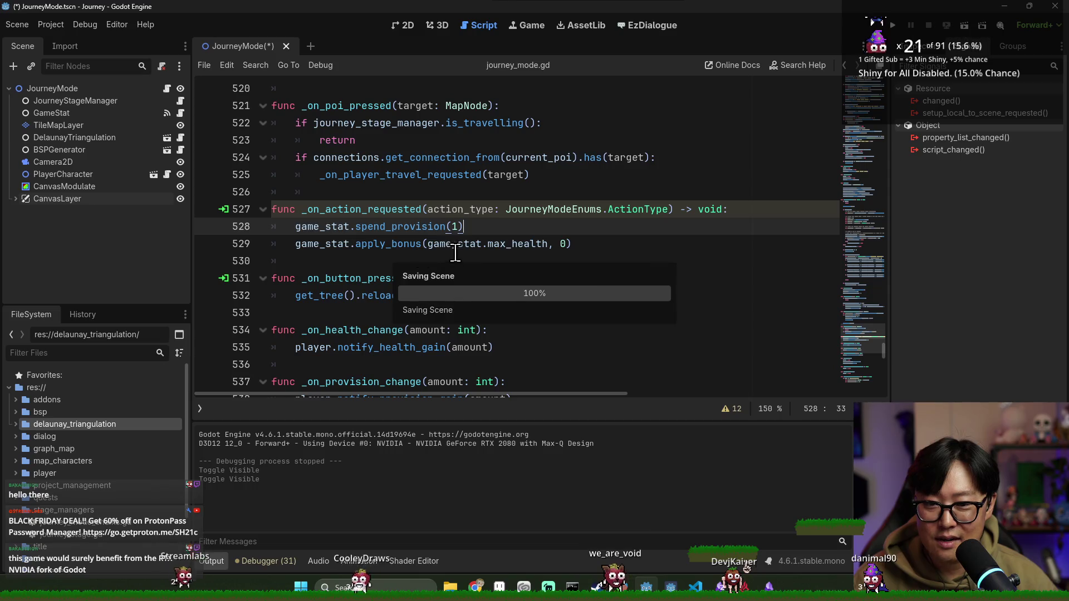
drag(445, 226, 359, 227)
double_click(323, 227)
double_click(400, 227)
double_click(323, 227)
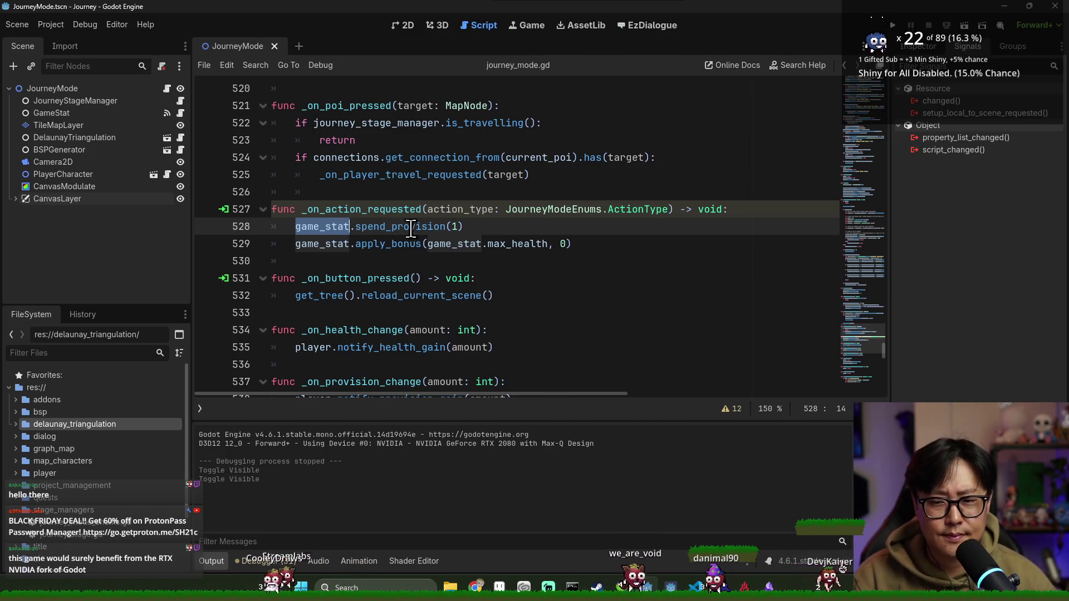
double_click(465, 210)
click(741, 210)
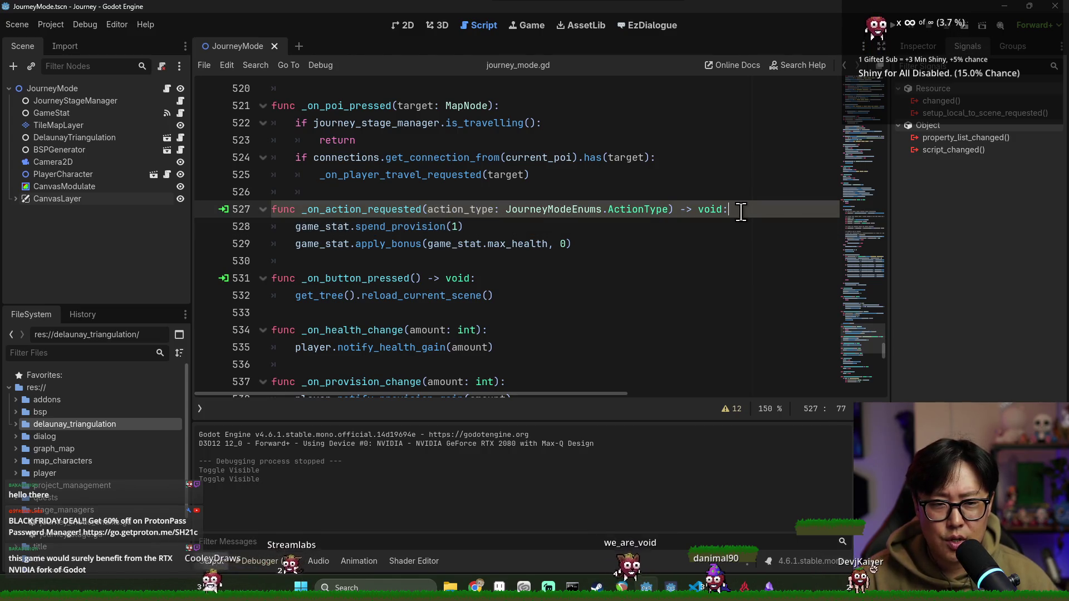
Step: Add 'match action_type:' with a REST case indenting the spend_provision and apply_bonus calls
key(Return)
text(matc)
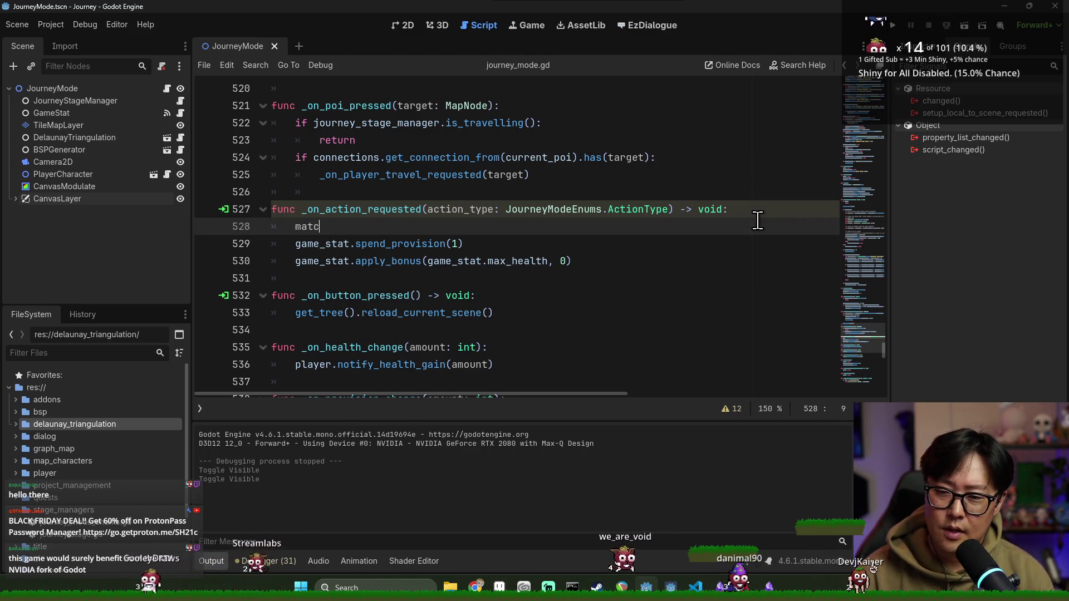
text(h action_type:)
key(Return)
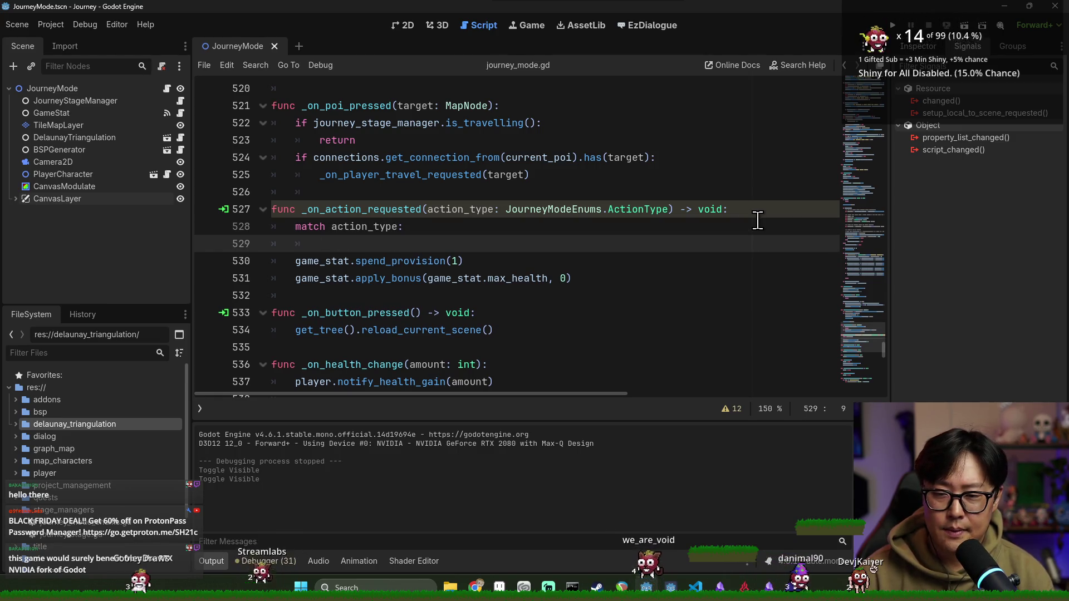
double_click(575, 208)
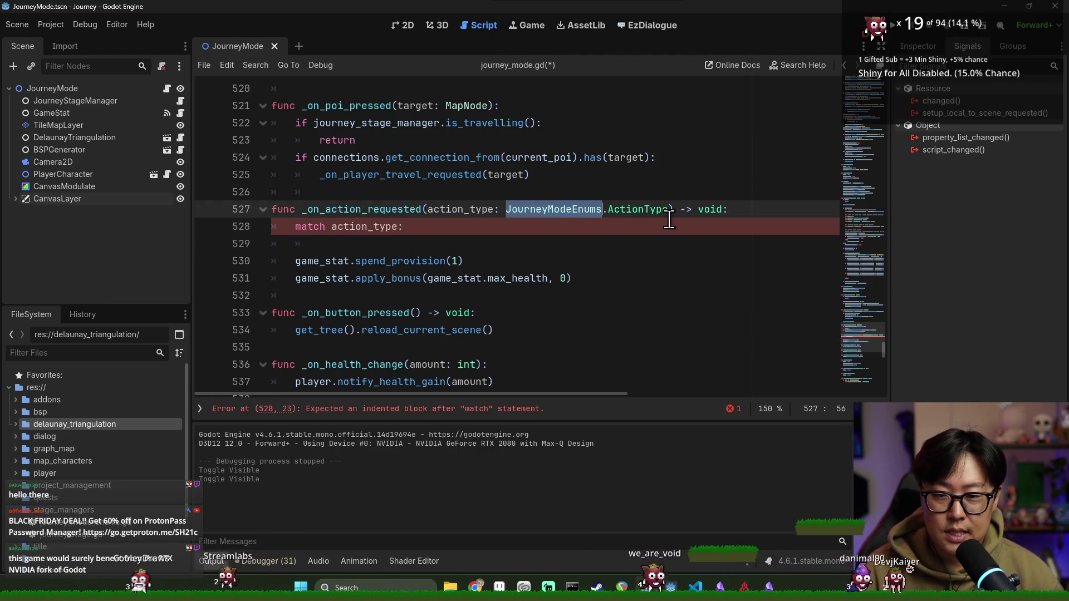
click(524, 239)
text(JourneyModeEnums.ActionType.)
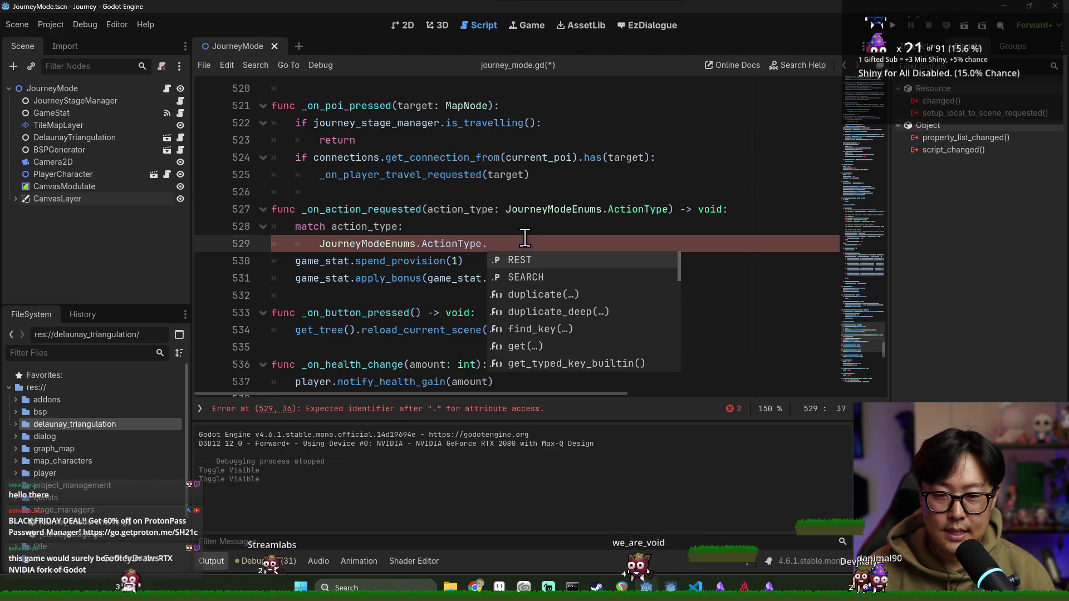
key(Return)
text(:)
key(Down)
key(shift+Down)
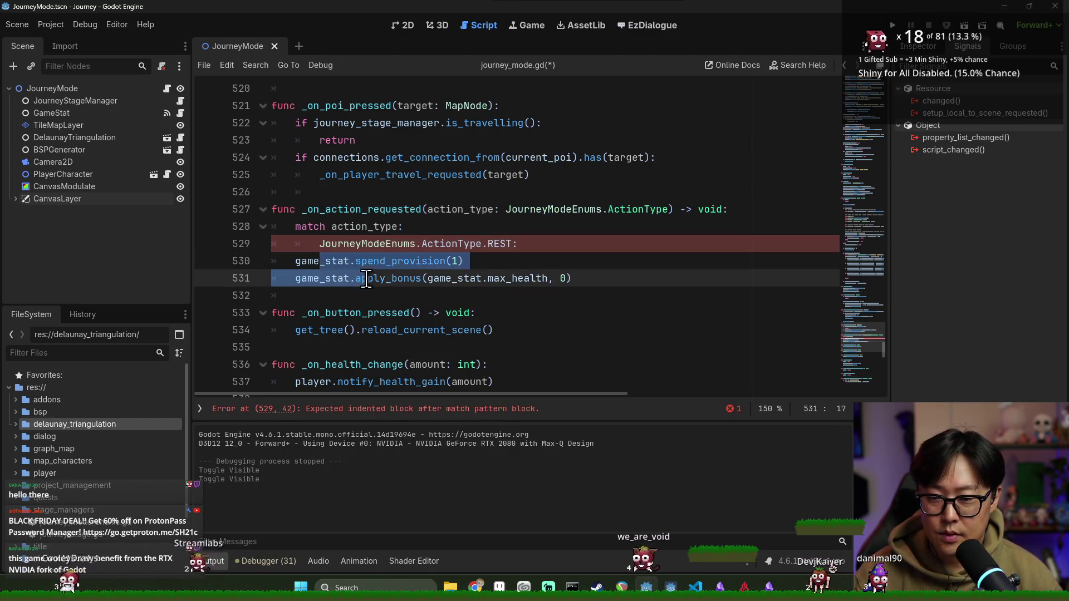
key(Tab)
key(shift+Up)
key(shift+Down)
key(Tab)
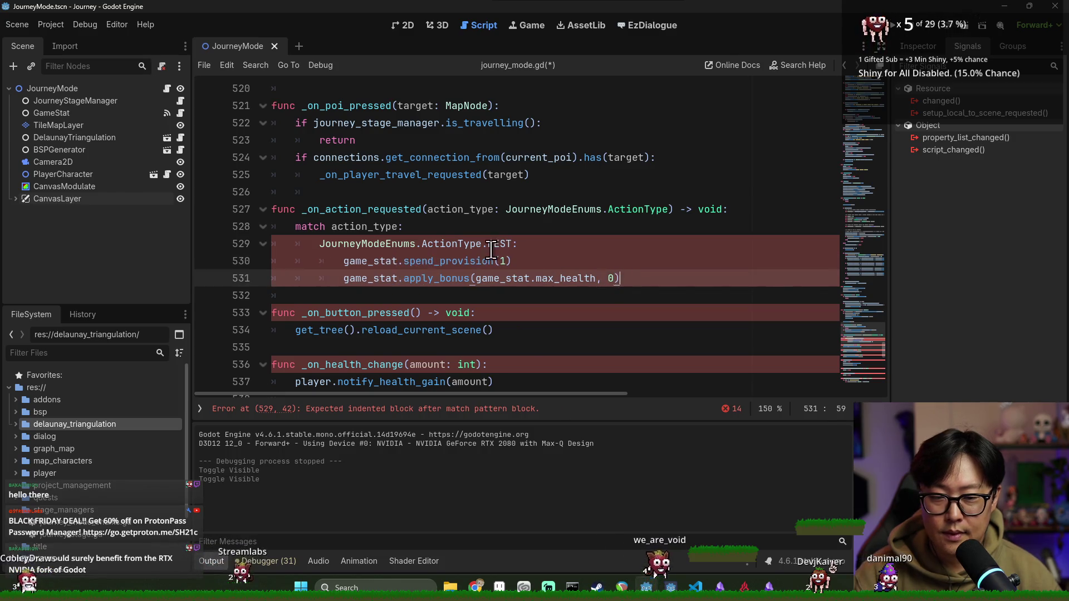
Step: Add a SEARCH case line below the REST case
double_click(385, 243)
click(635, 278)
key(Return)
key(BackSpace)
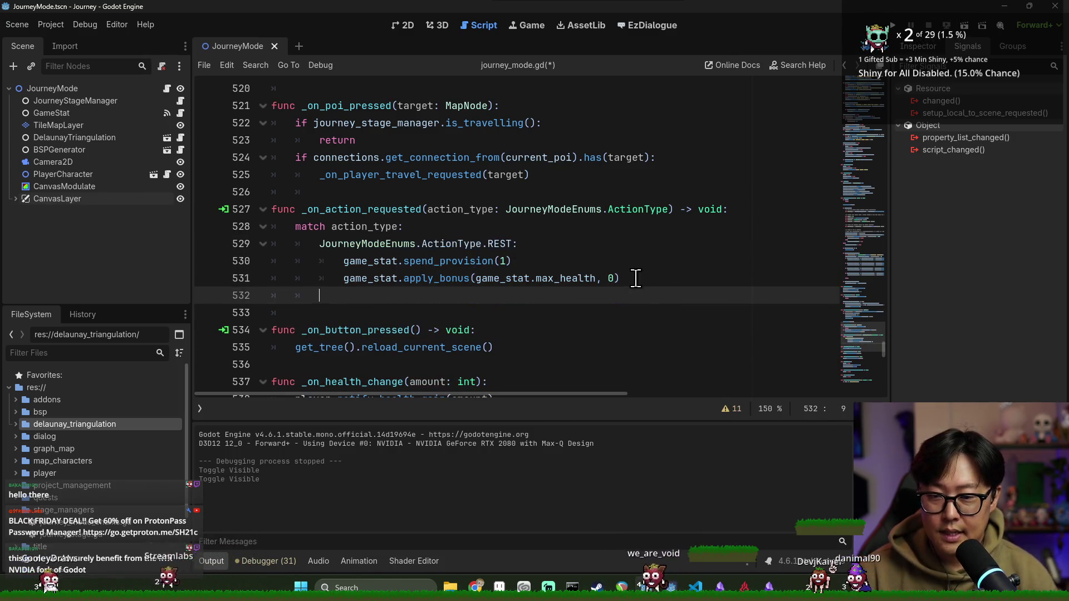
text(JourneyModeEnums.ActionType.REST)
double_click(513, 295)
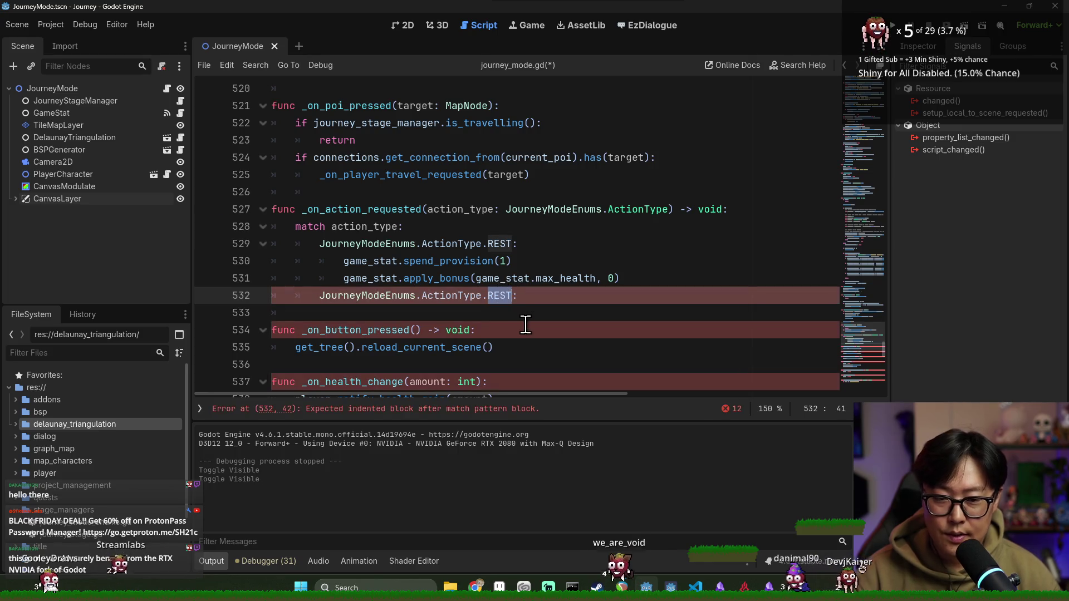
text(S)
key(Return)
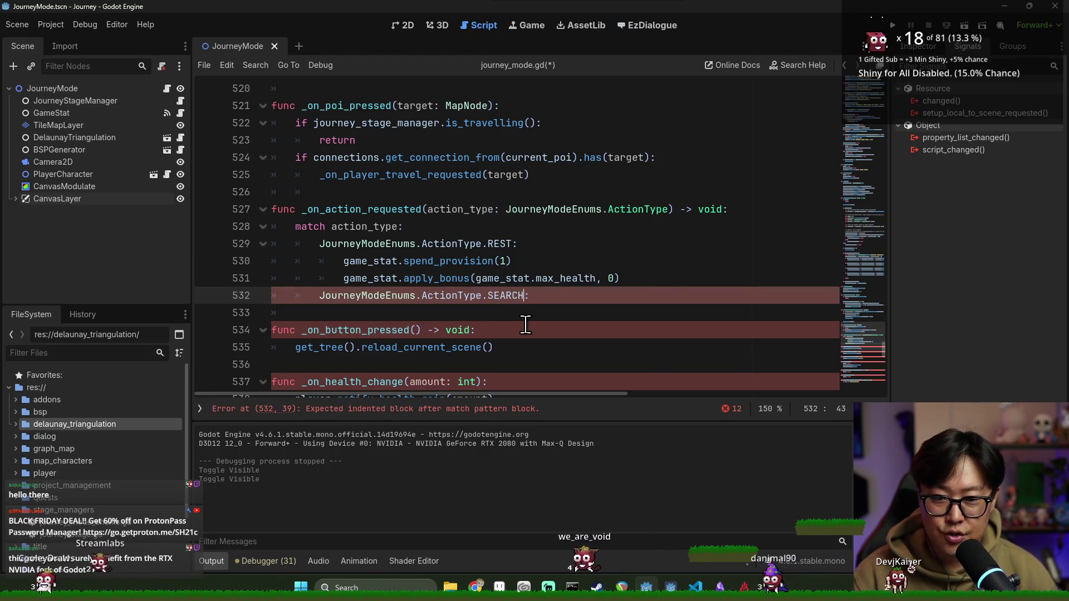
Step: Copy the two REST action lines under the SEARCH case and indent them
drag(344, 260, 639, 280)
key(ctrl+c)
click(425, 313)
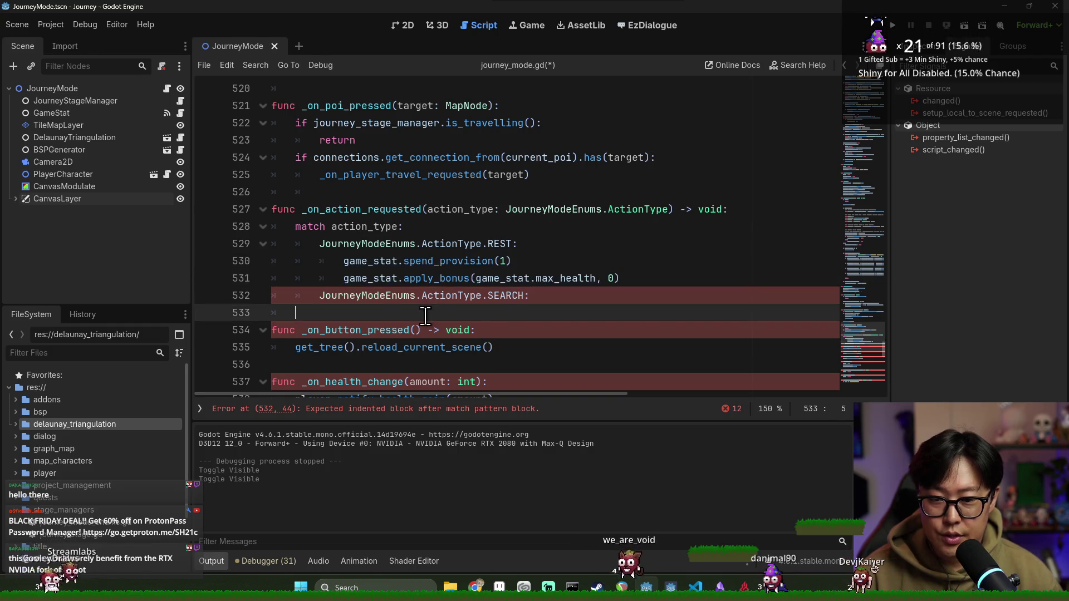
key(ctrl+v)
click(293, 312)
key(Tab)
key(Tab)
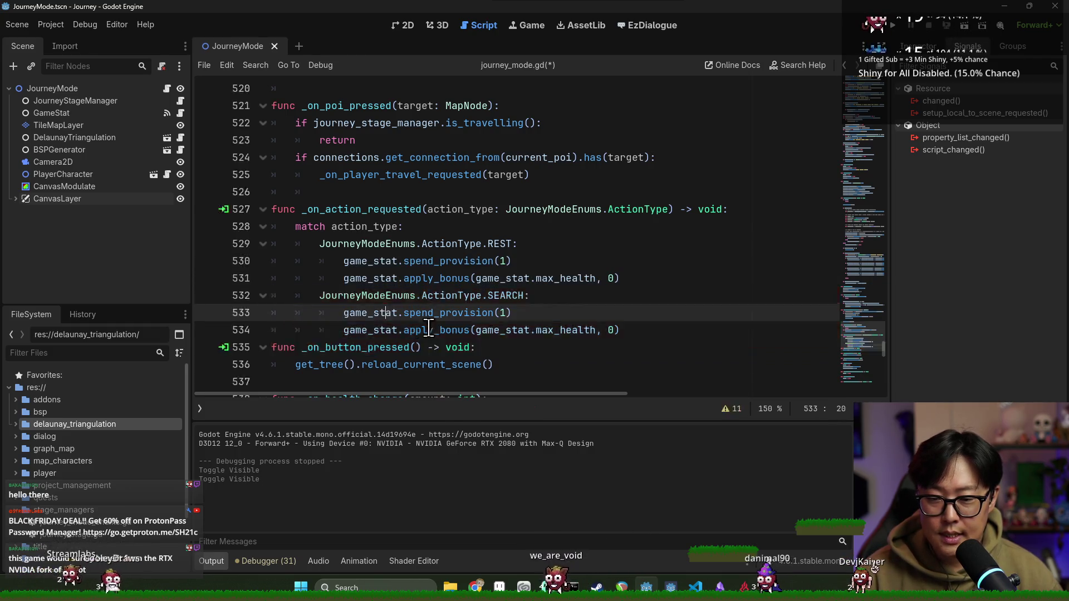
Step: Replace spend_provision with damage in the SEARCH case and save journey_mode.gd
key(alt+Tab)
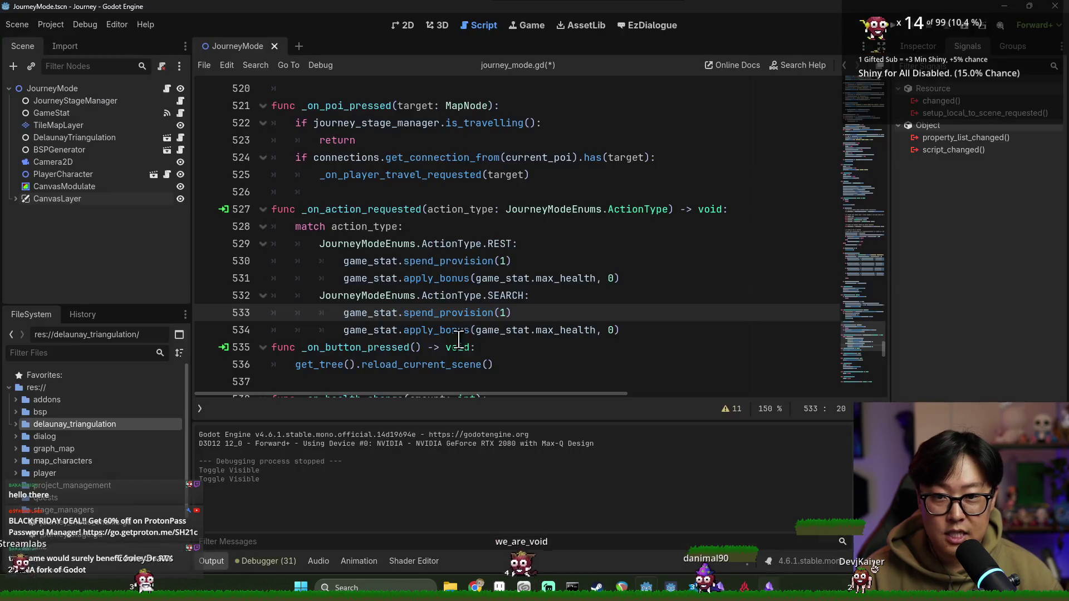
key(alt+Tab)
double_click(488, 313)
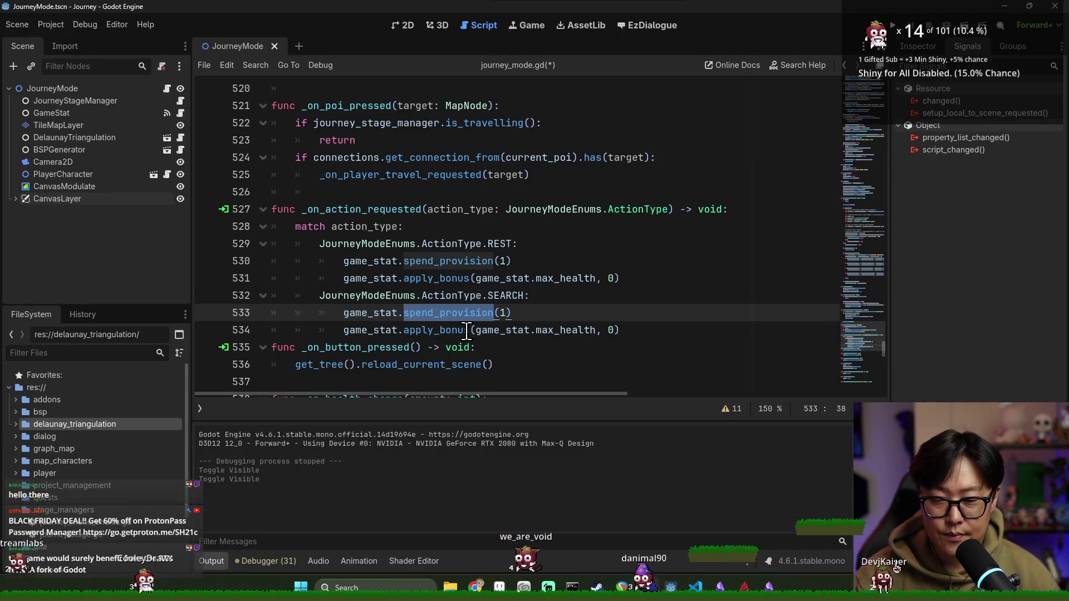
key(BackSpace)
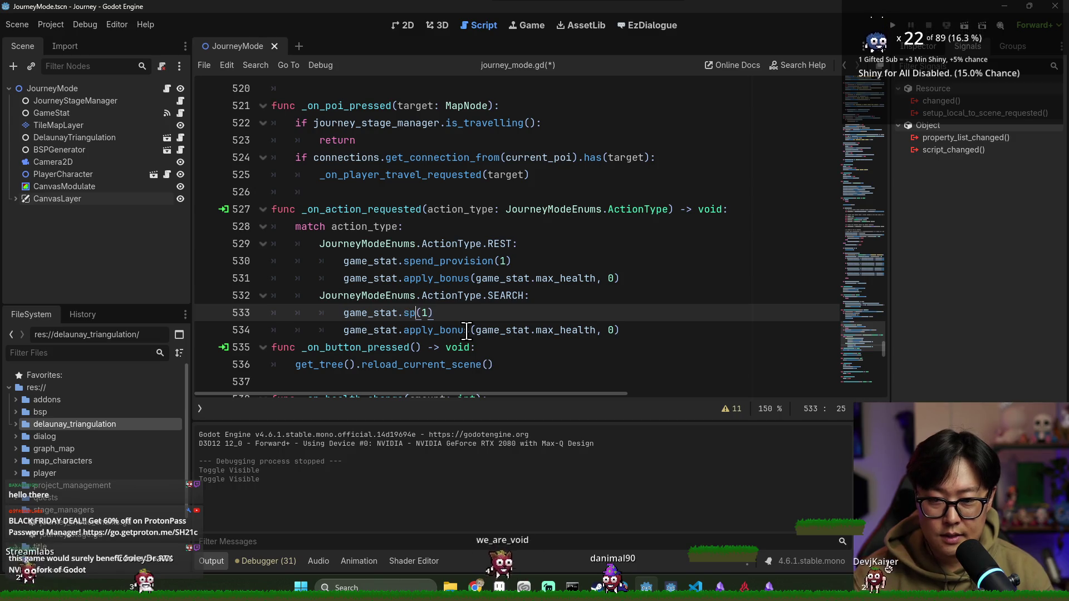
key(BackSpace)
key(BackSpace)
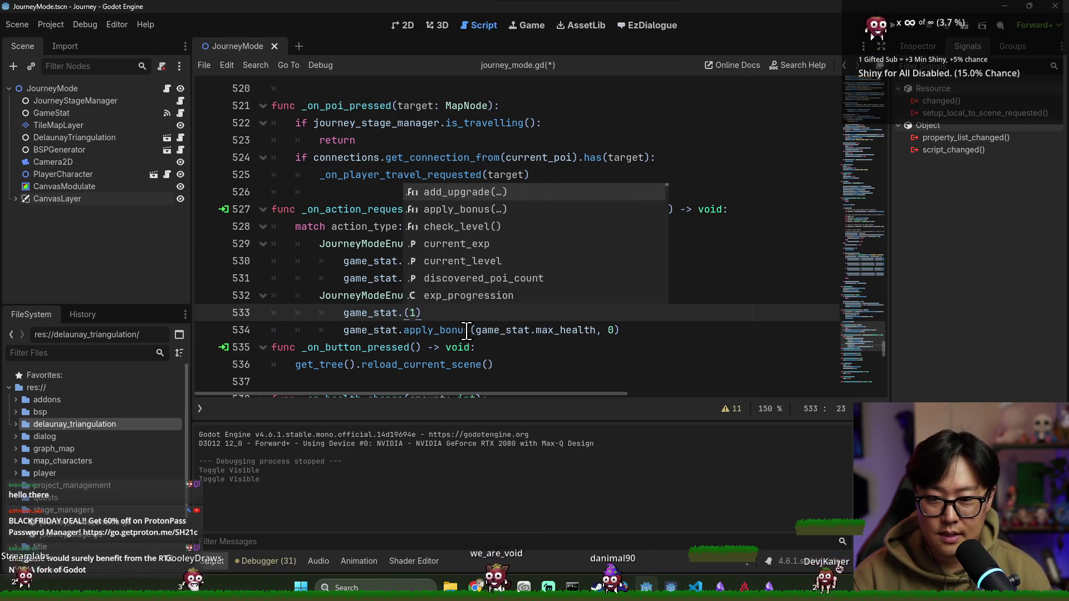
text(damage)
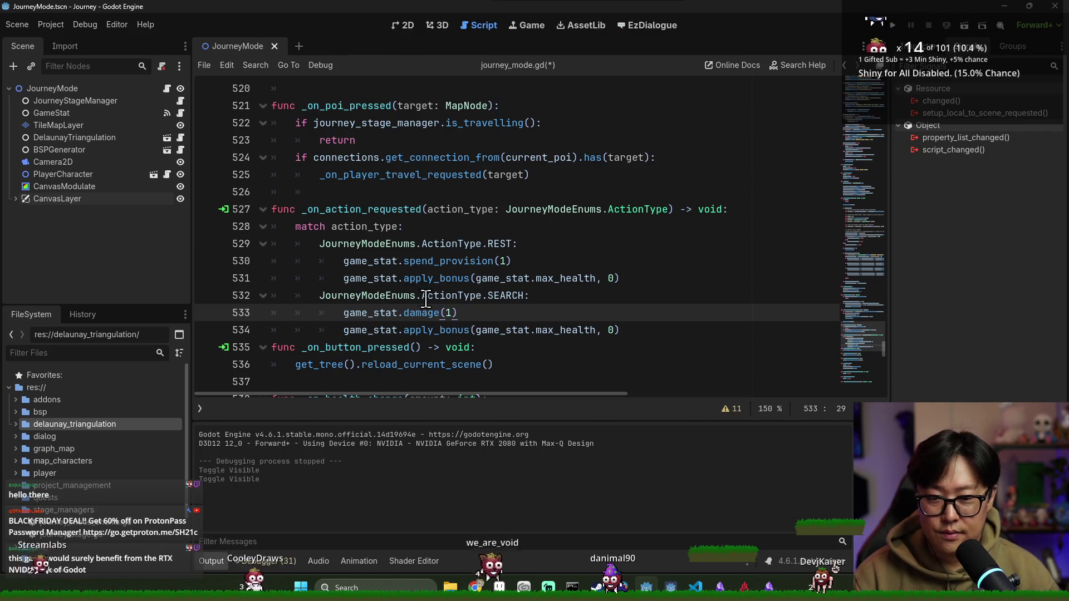
click(386, 312)
key(ctrl+s)
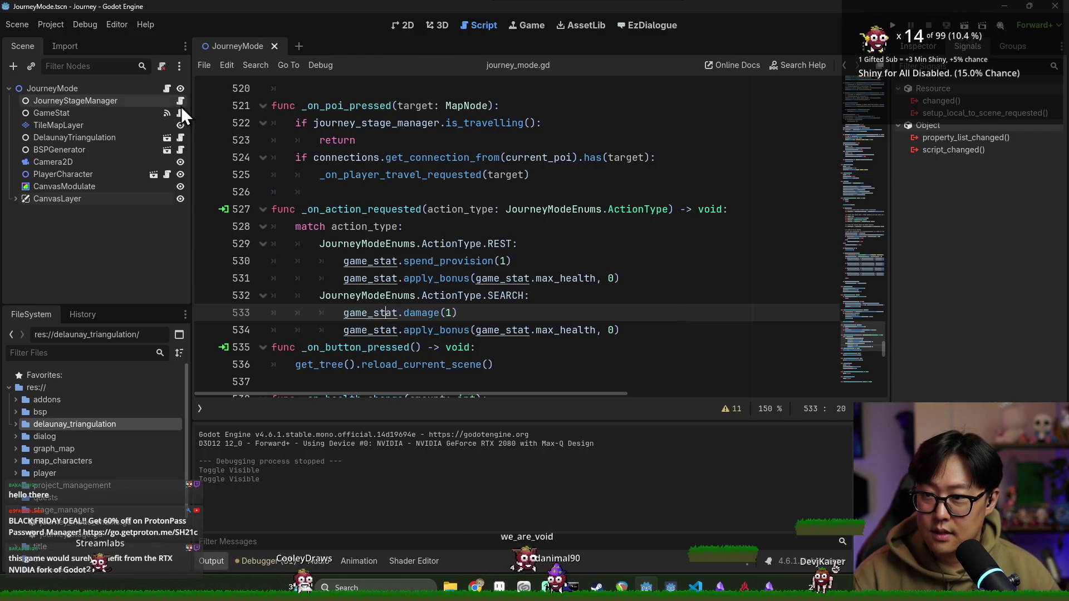
click(180, 112)
Step: Write the func damage(amount: int) signature at line 57 of game_stat.gd
scroll(364, 315, down, 10)
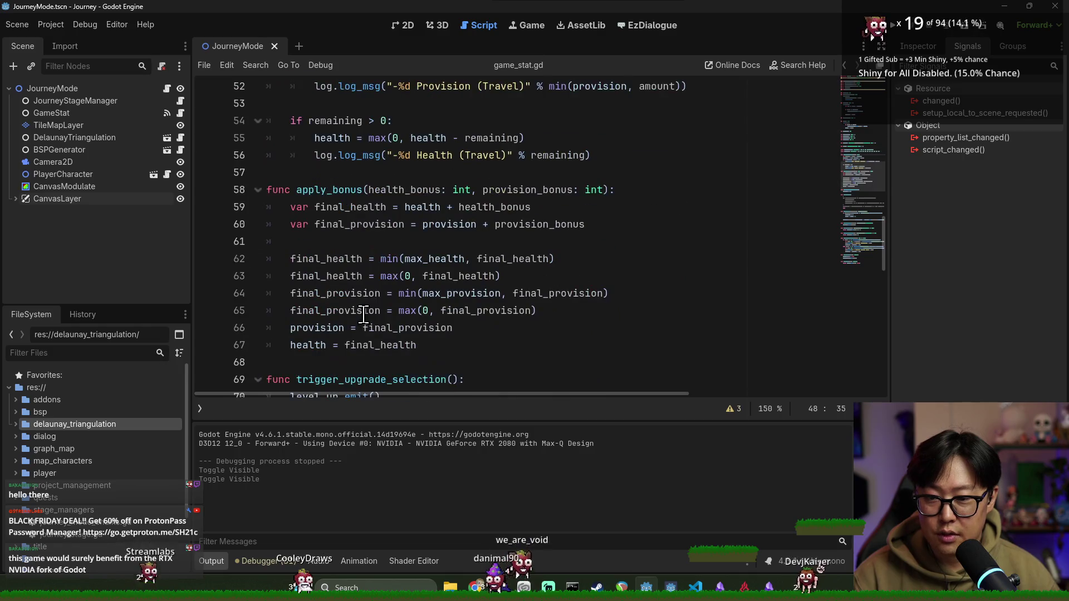
click(329, 174)
scroll(554, 182, up, 2)
scroll(510, 285, down, 2)
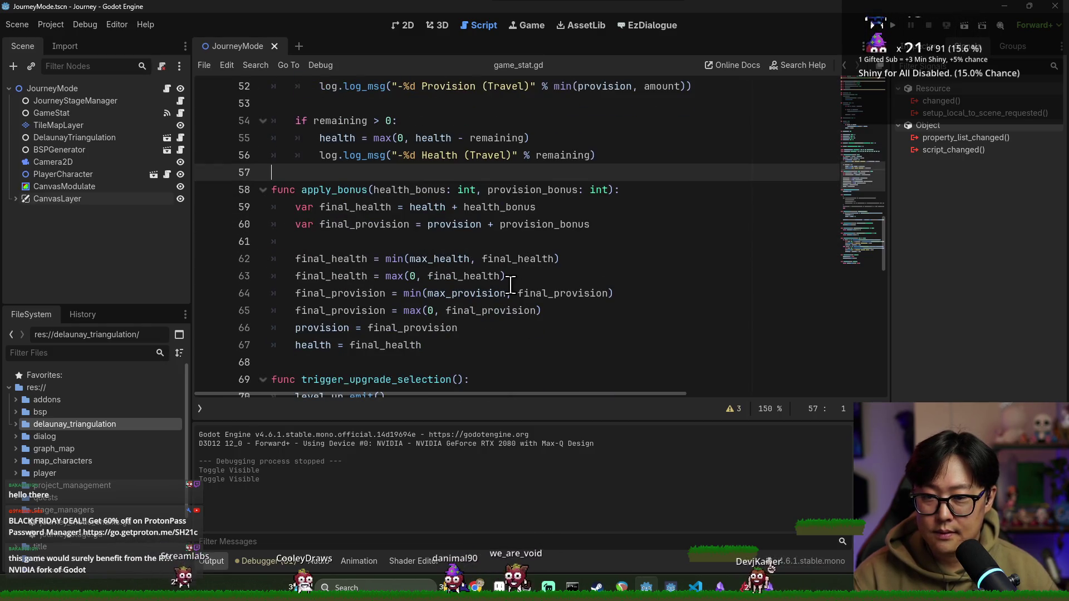
text(funcdamage(amou)
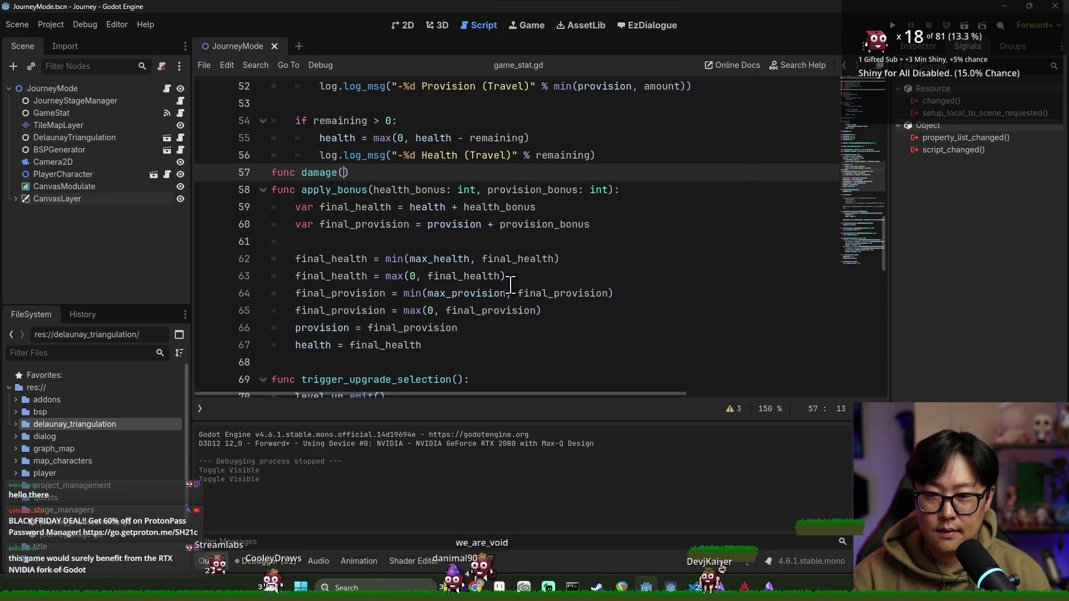
text( int)
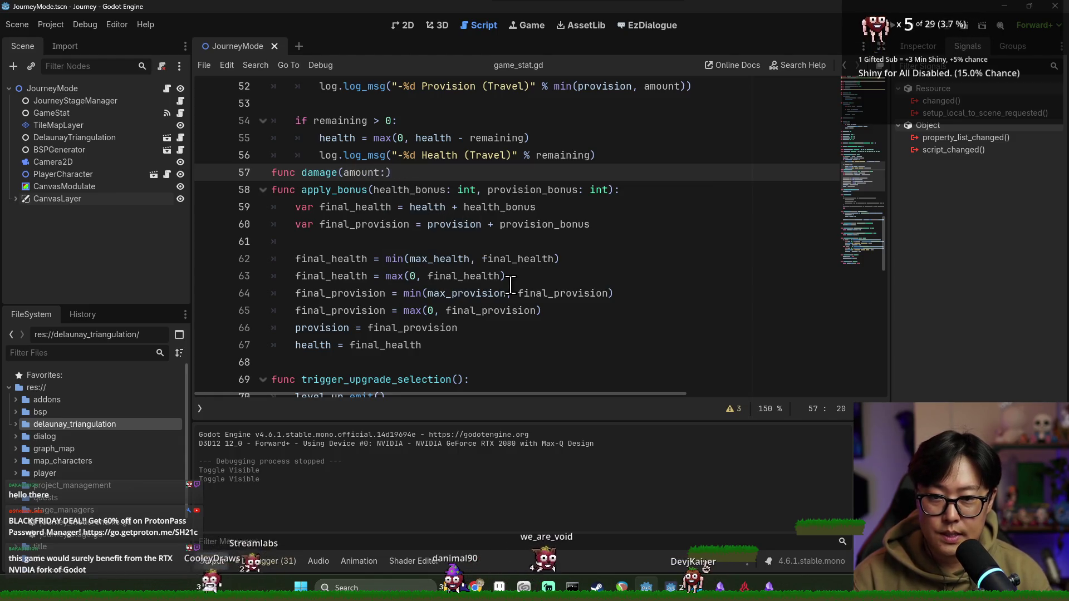
text(_))
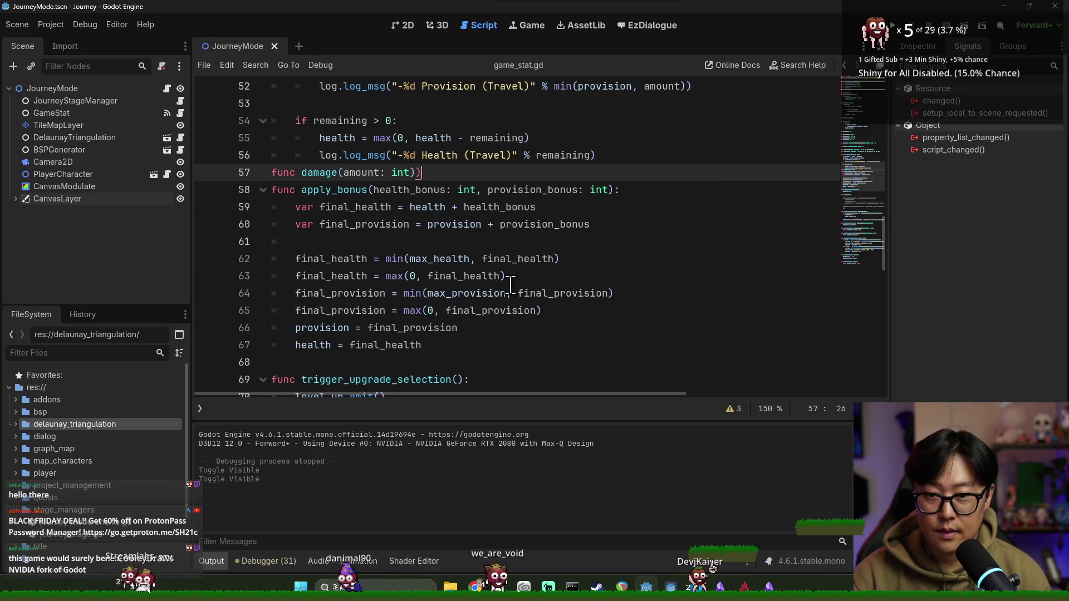
text():)
key(Return)
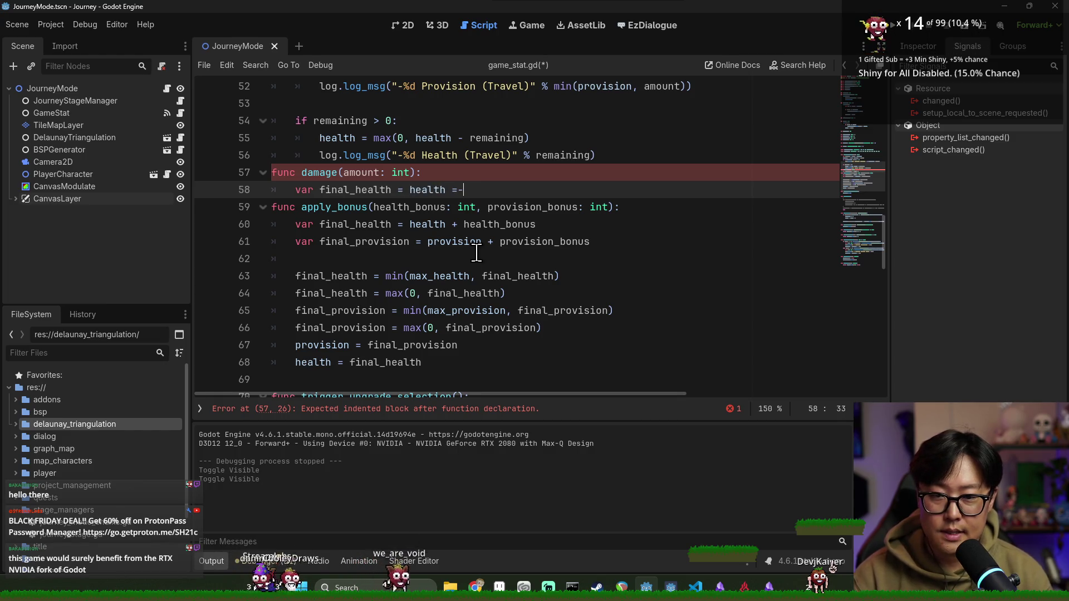
text(nt)
key(Return)
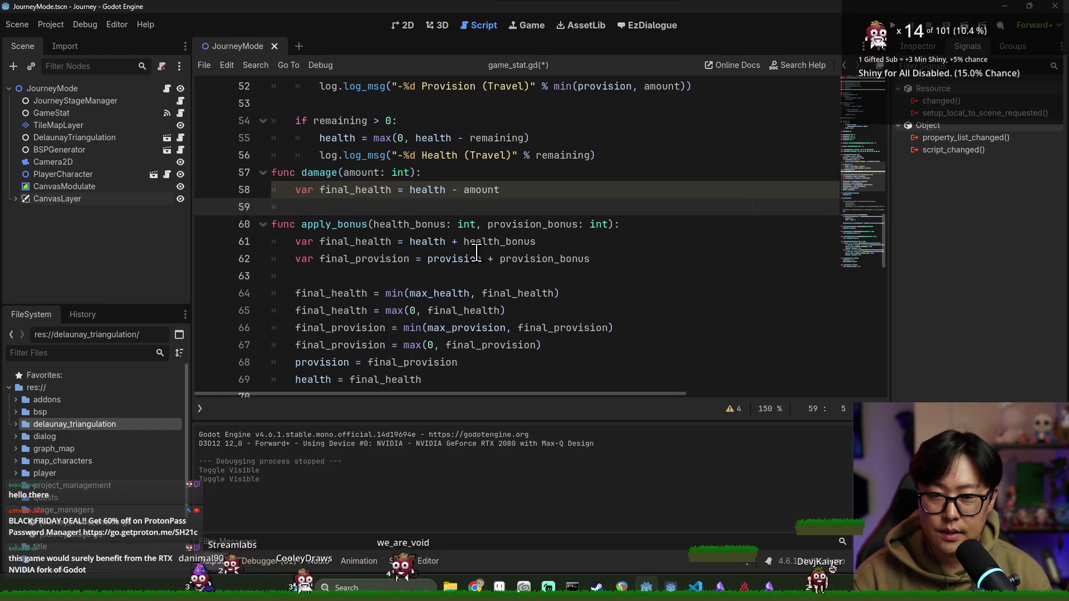
Step: Clamp final_health at zero, assign it to health, and save game_stat.gd
click(411, 190)
text(min(0)
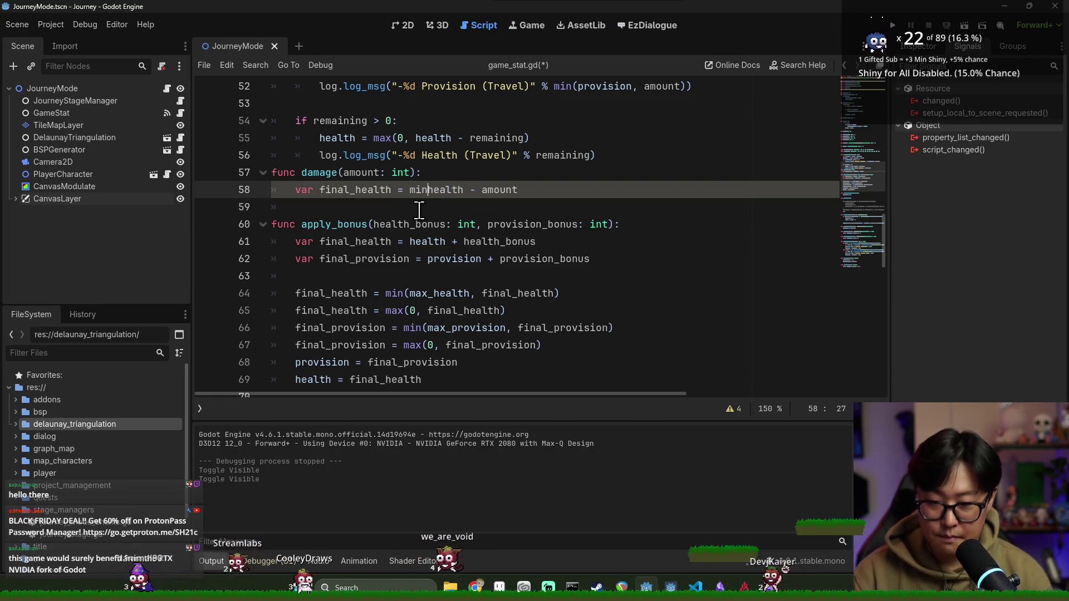
text(,)
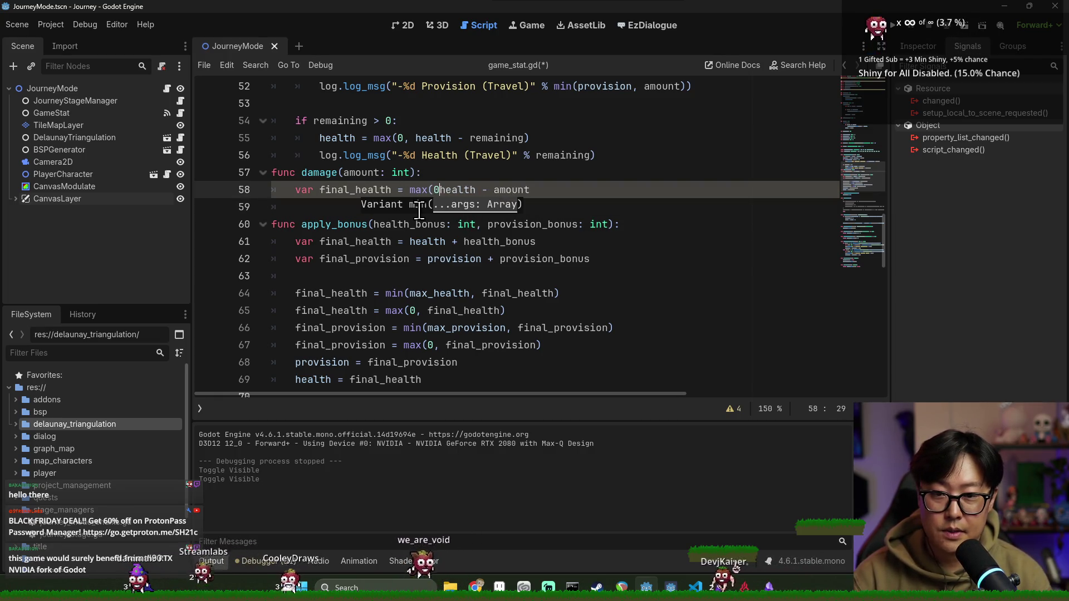
click(548, 189)
text())
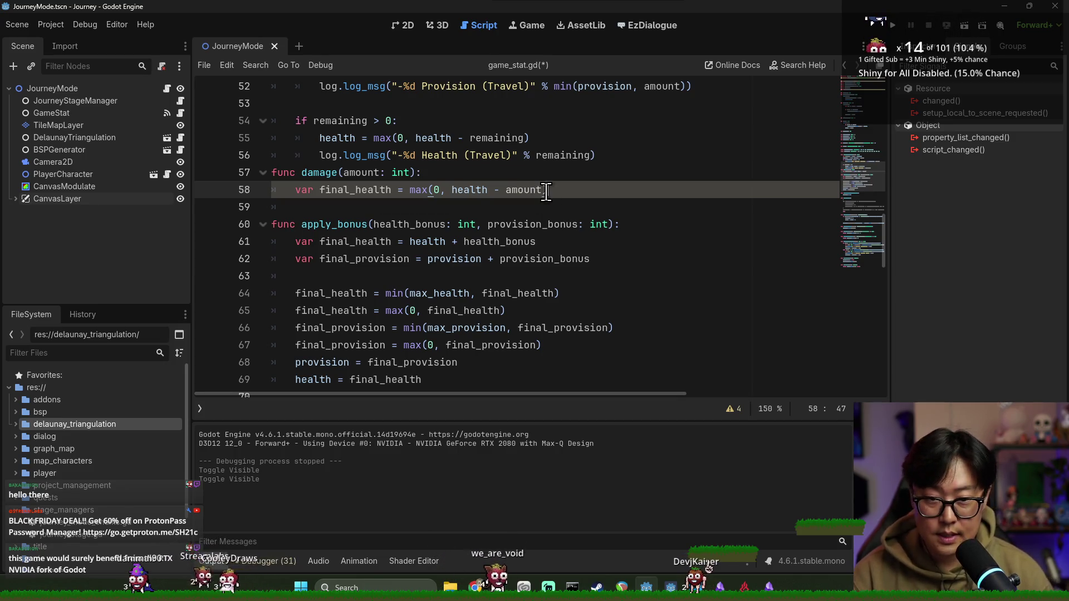
click(350, 184)
double_click(349, 190)
click(416, 209)
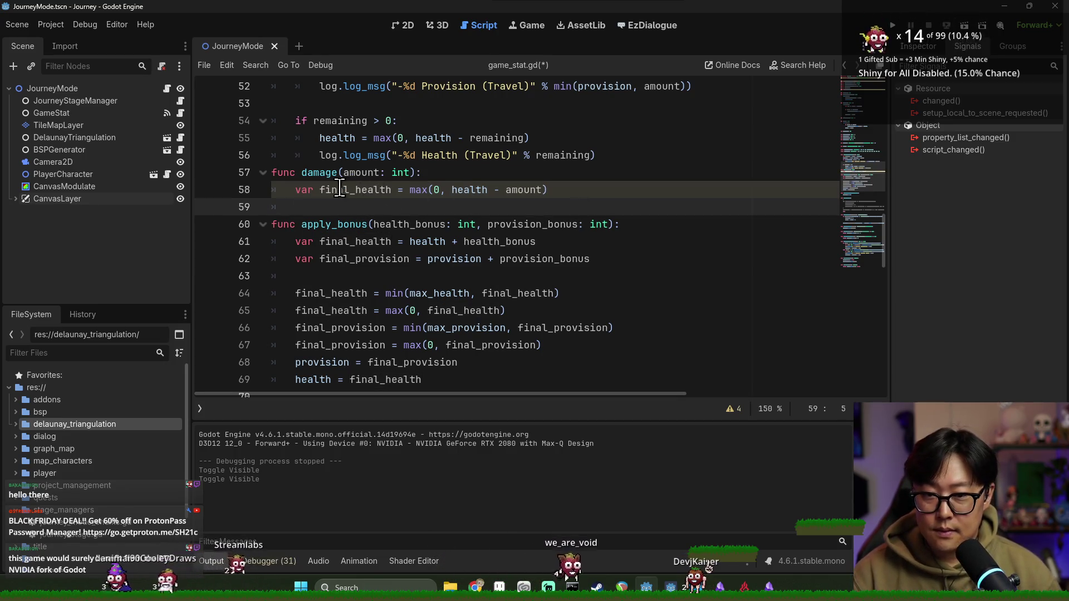
text(health = final_health)
key(Return)
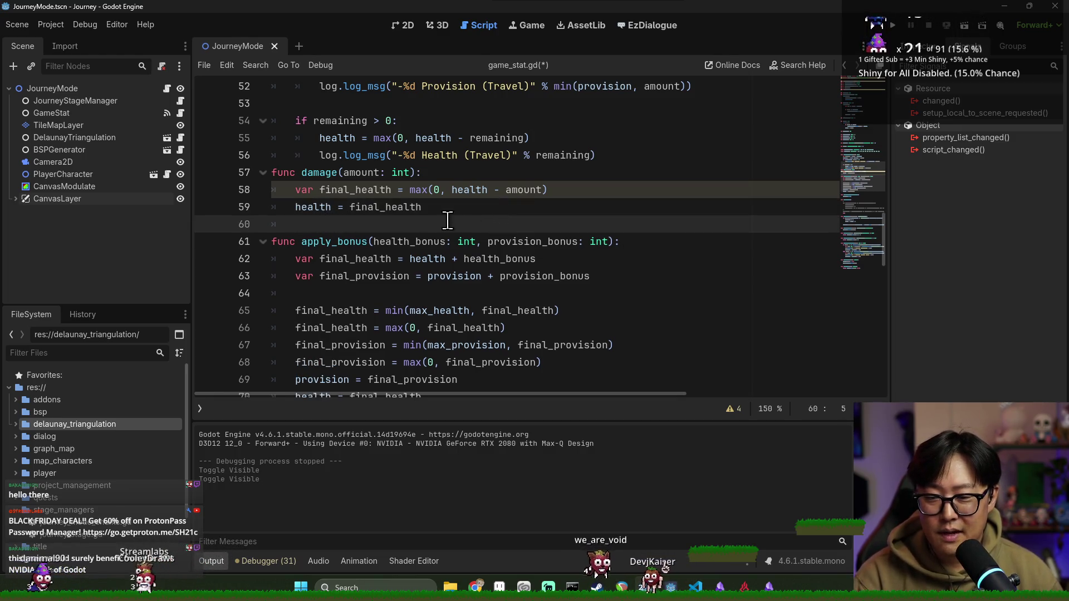
key(ctrl+s)
Step: Remove a stray blank line, save game_stat.gd and journey_mode.gd, then switch to the Region note
scroll(453, 251, down, 3)
scroll(452, 286, up, 2)
key(ctrl+s)
click(656, 100)
key(Return)
click(443, 189)
key(BackSpace)
key(BackSpace)
key(ctrl+s)
key(alt+Left)
key(ctrl+s)
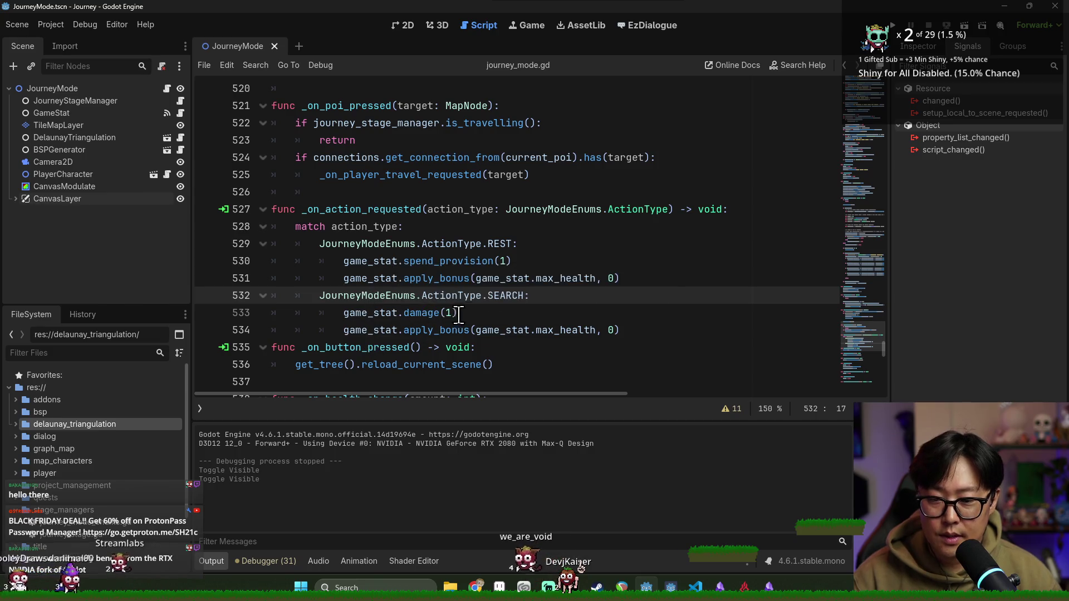
double_click(370, 329)
key(alt+Tab)
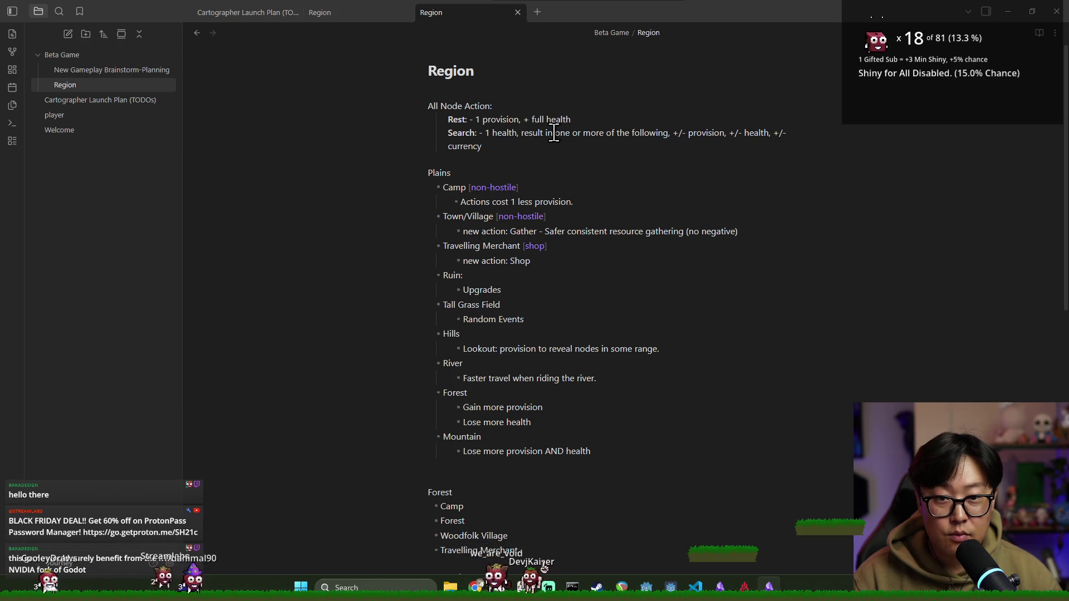
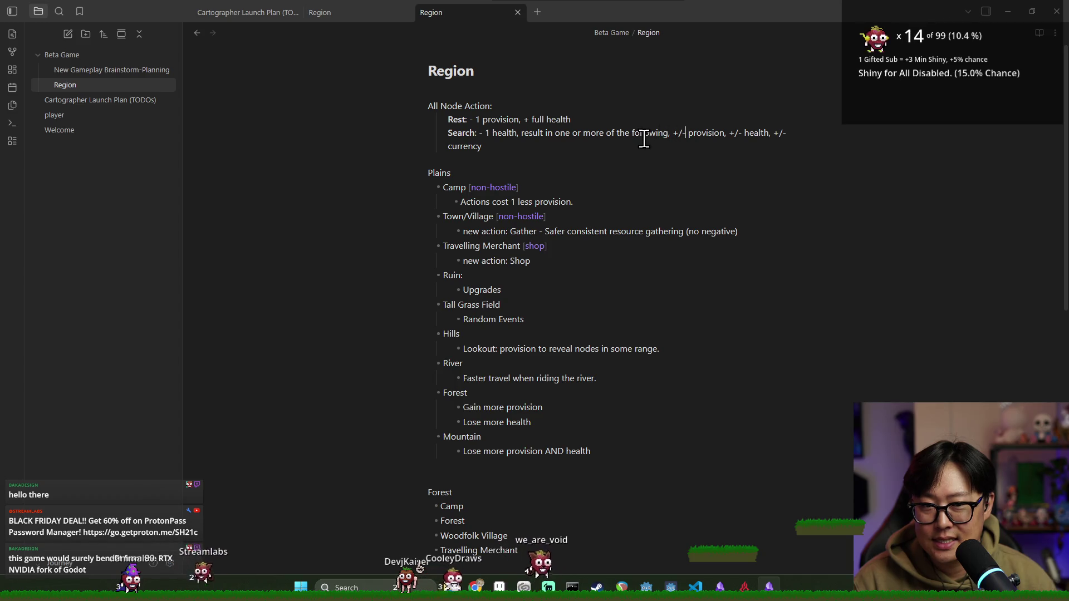
Step: Insert a blank line after the Search branch's apply_bonus call on line 534 of journey_mode.gd
key(alt+Tab)
click(681, 334)
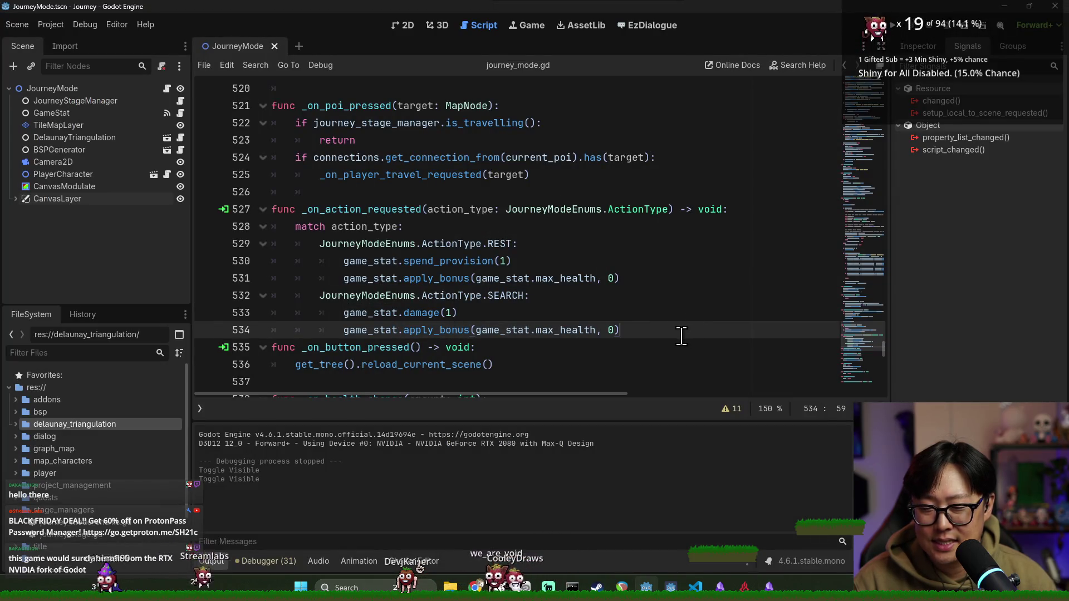
key(Return)
Step: Inspect game_stat and apply_bonus, then select the region entries in the Obsidian Region note
double_click(496, 278)
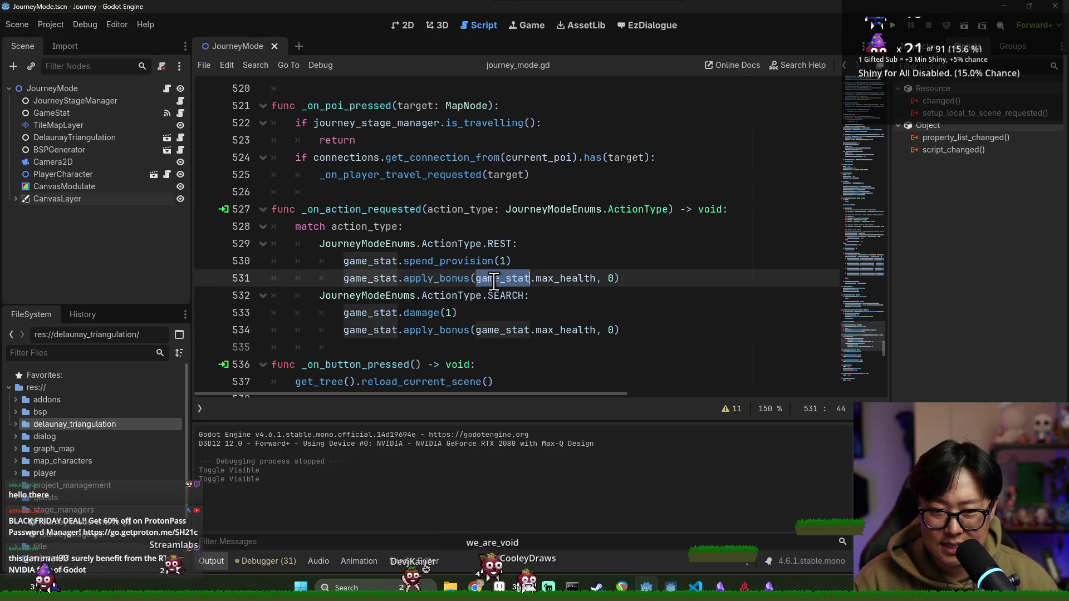
double_click(415, 333)
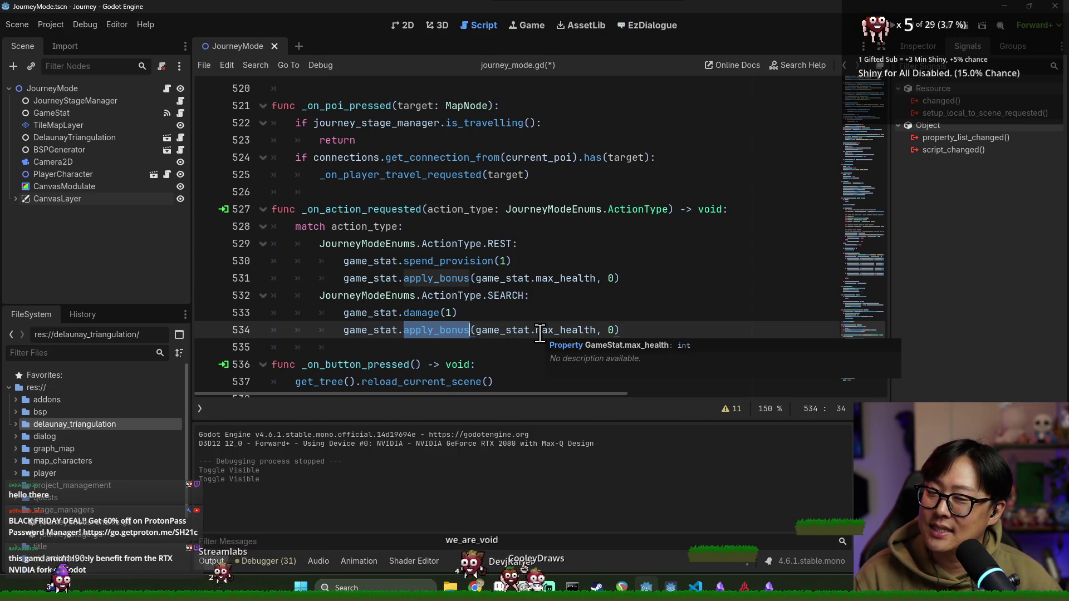
key(alt+Tab)
mouse_move(464, 202)
mouse_down()
mouse_move(589, 449)
mouse_move(440, 187)
mouse_move(537, 406)
mouse_move(574, 454)
mouse_up()
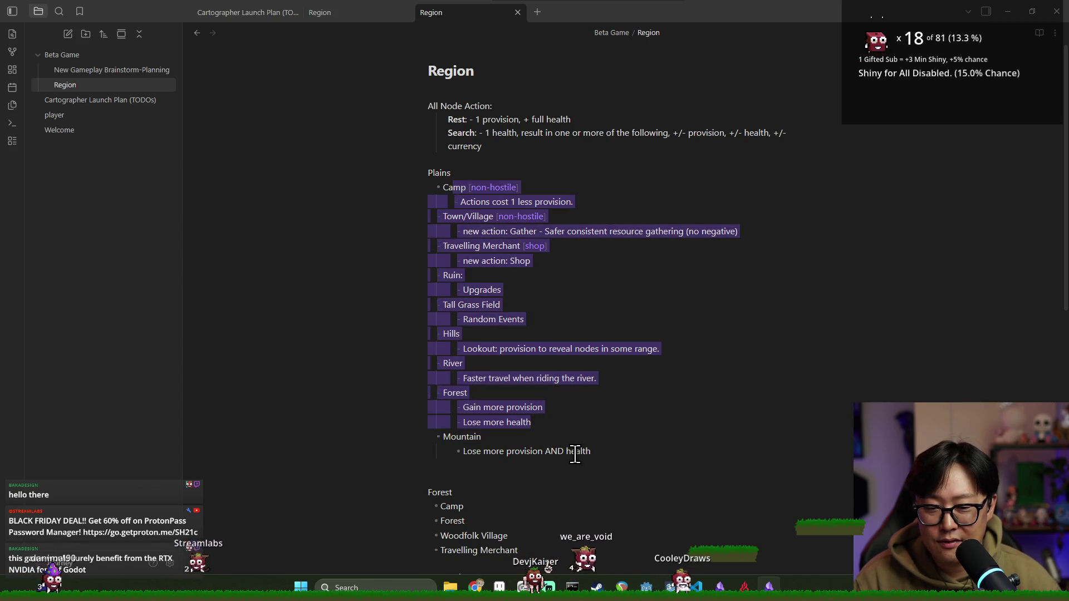
Step: Deselect the note's region list, return to Godot and select game_stat.max_health on line 534
click(575, 454)
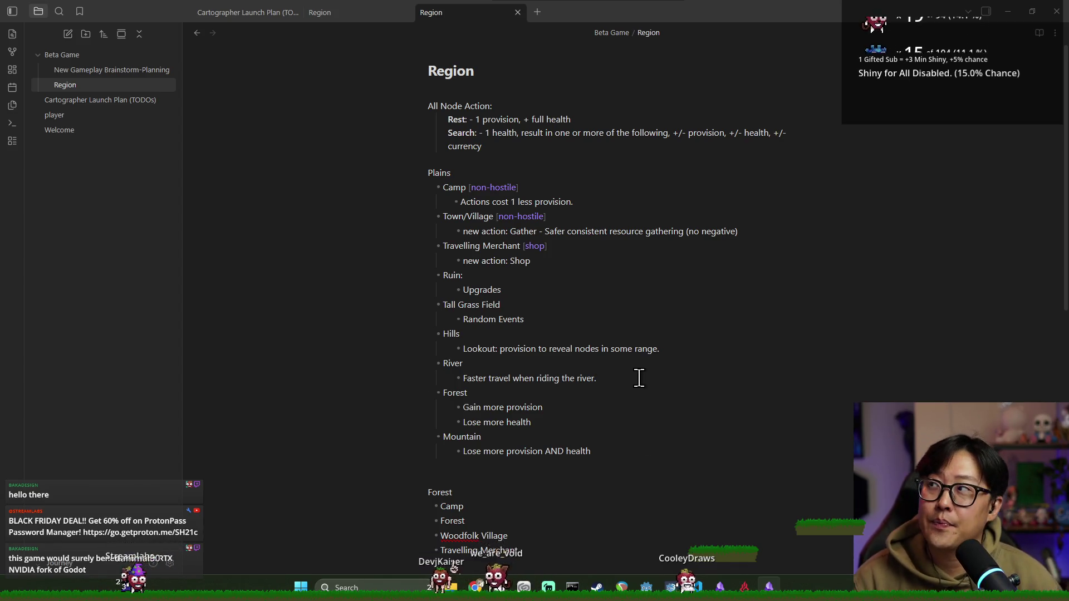
key(alt+Tab)
drag(476, 330, 598, 329)
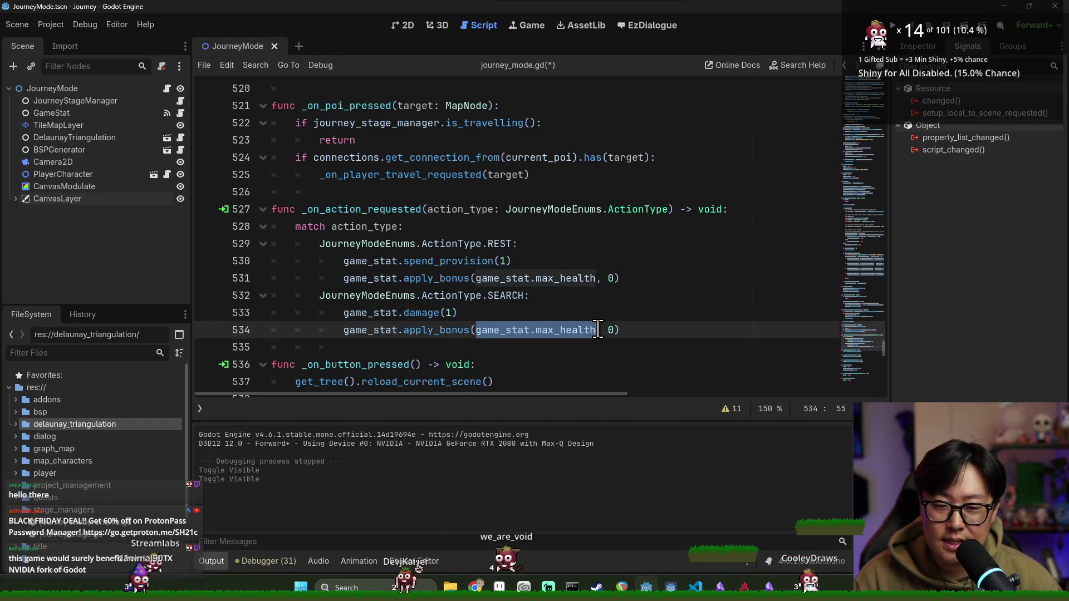
Step: Replace the Search call's arguments on line 534 with 0, 1 and save
key(BackSpace)
key(Delete)
key(Delete)
key(Delete)
text(0,1)
key(Left)
key(ctrl+s)
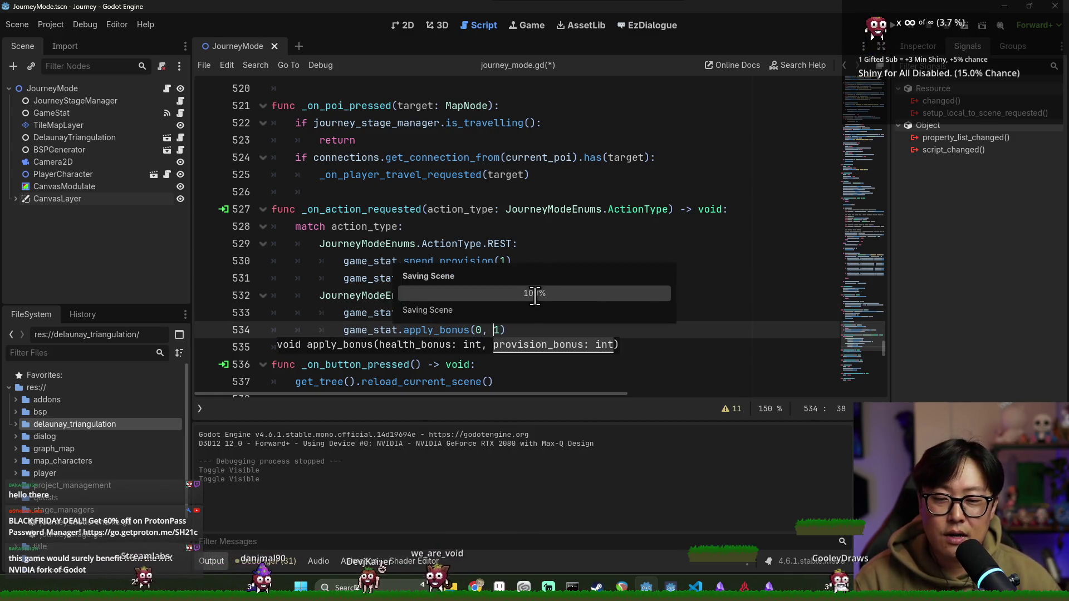
Step: Change the Rest call's first argument on line 531 to 1, save, and run the project
click(434, 260)
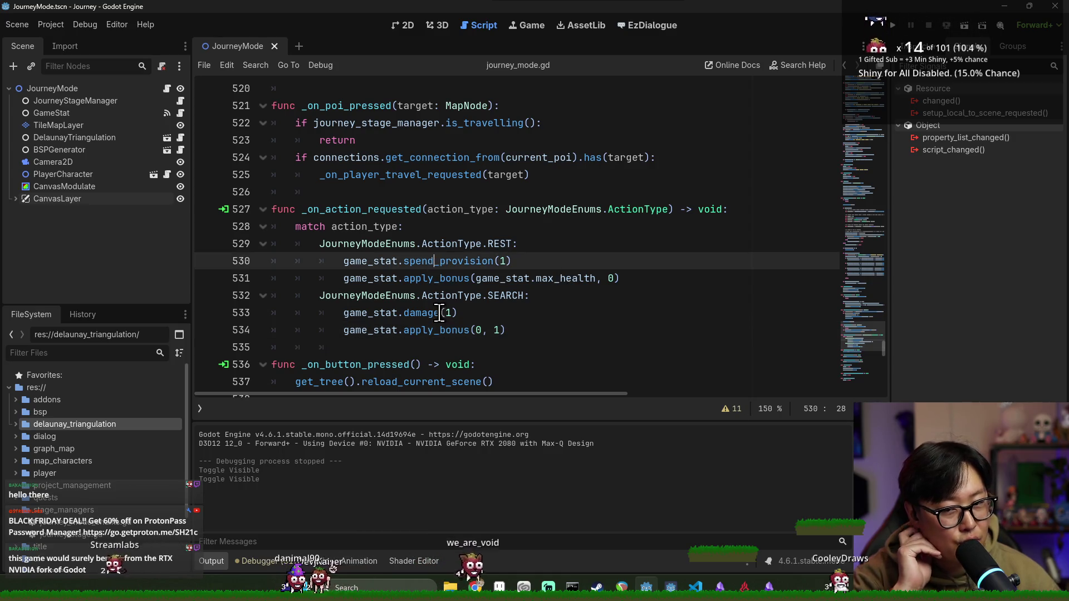
key(Down)
key(Down)
key(Down)
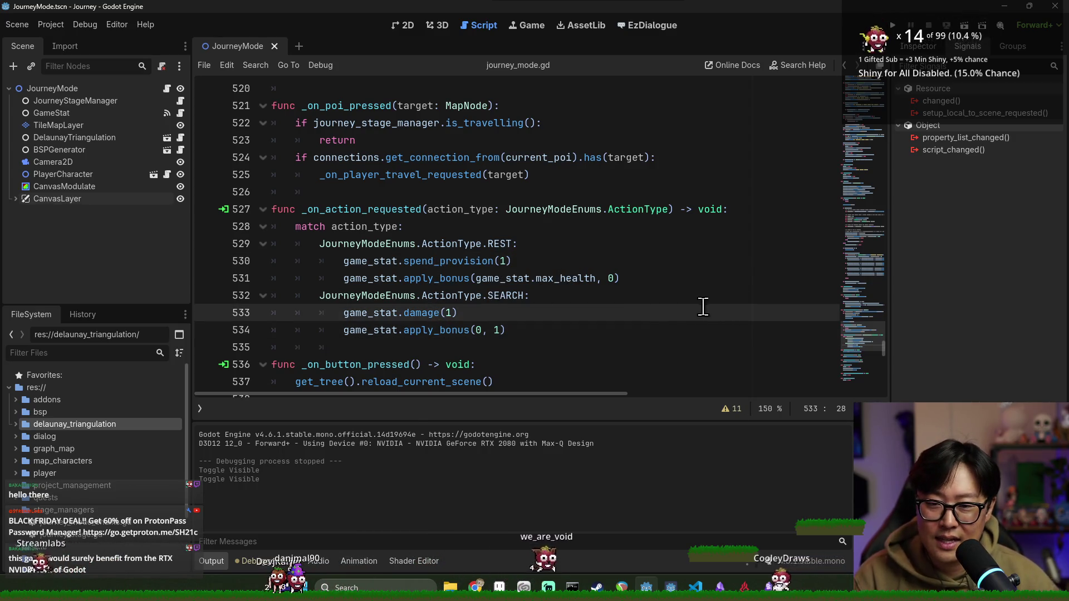
click(616, 278)
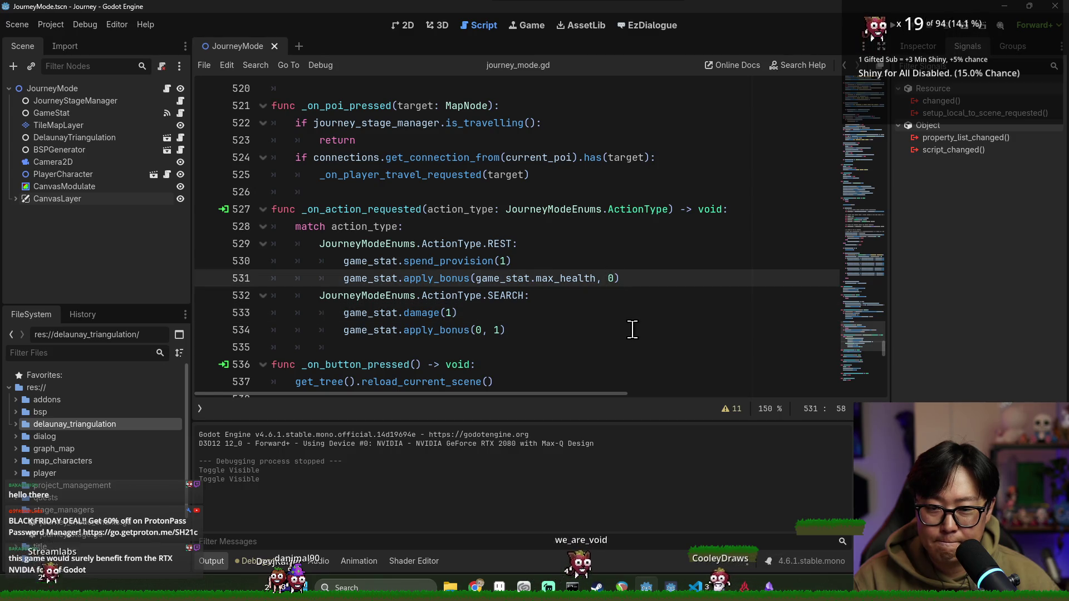
double_click(551, 279)
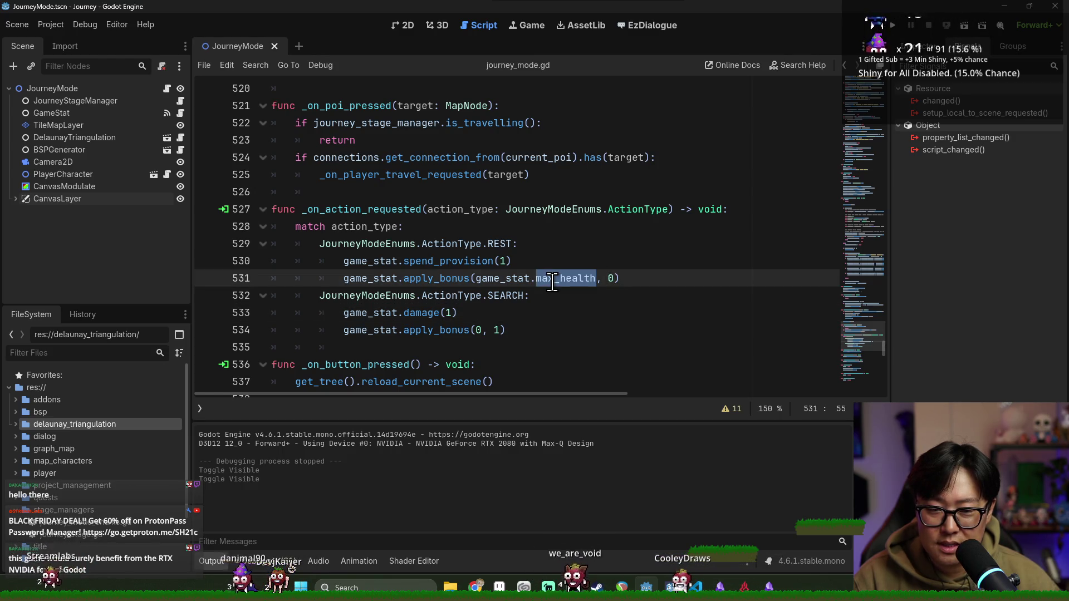
double_click(498, 279)
shift+click(595, 278)
text(1)
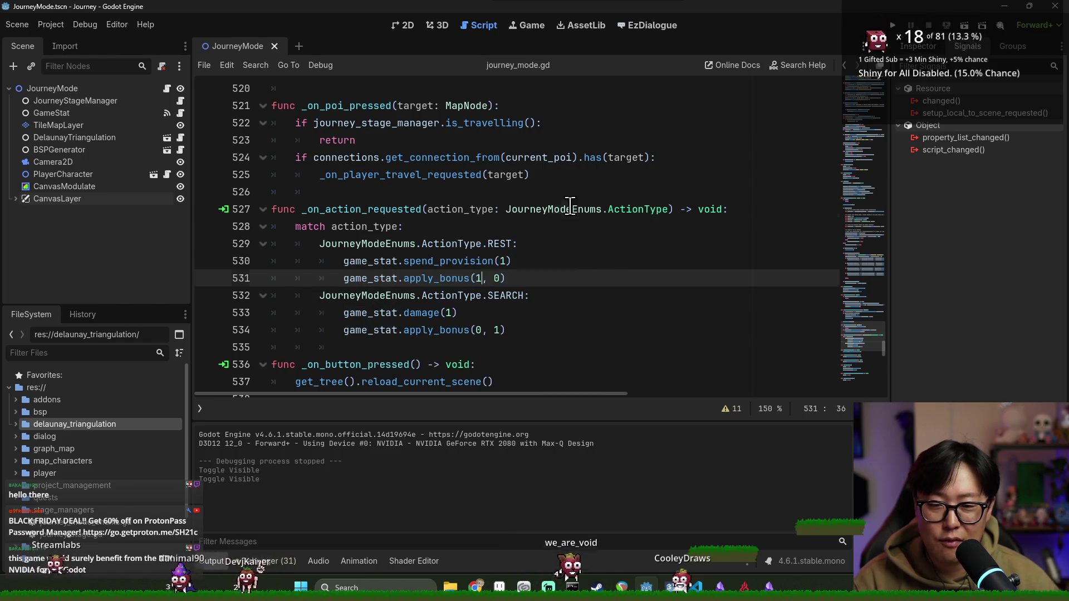
key(ctrl+s)
click(890, 26)
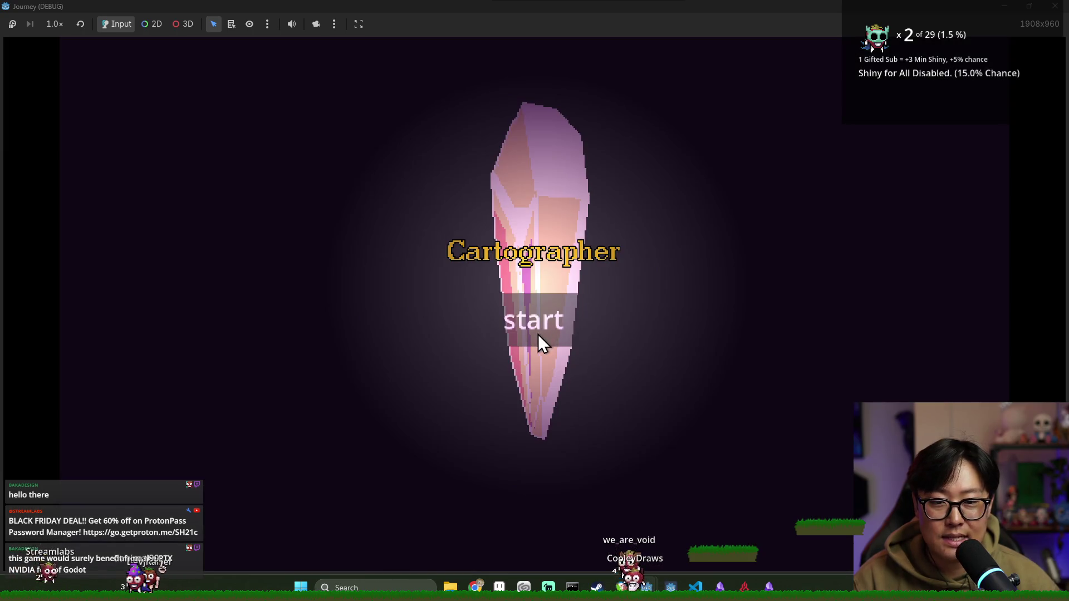
Step: Start a new game, dismiss the controls hint, choose Rest twice at the town, then stop the game
click(521, 321)
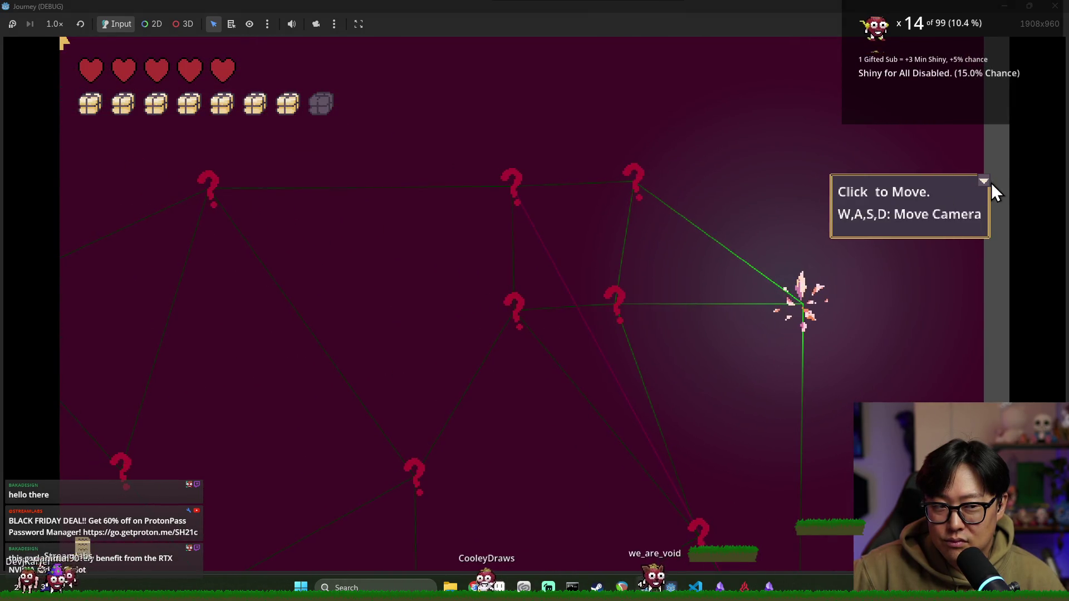
click(990, 182)
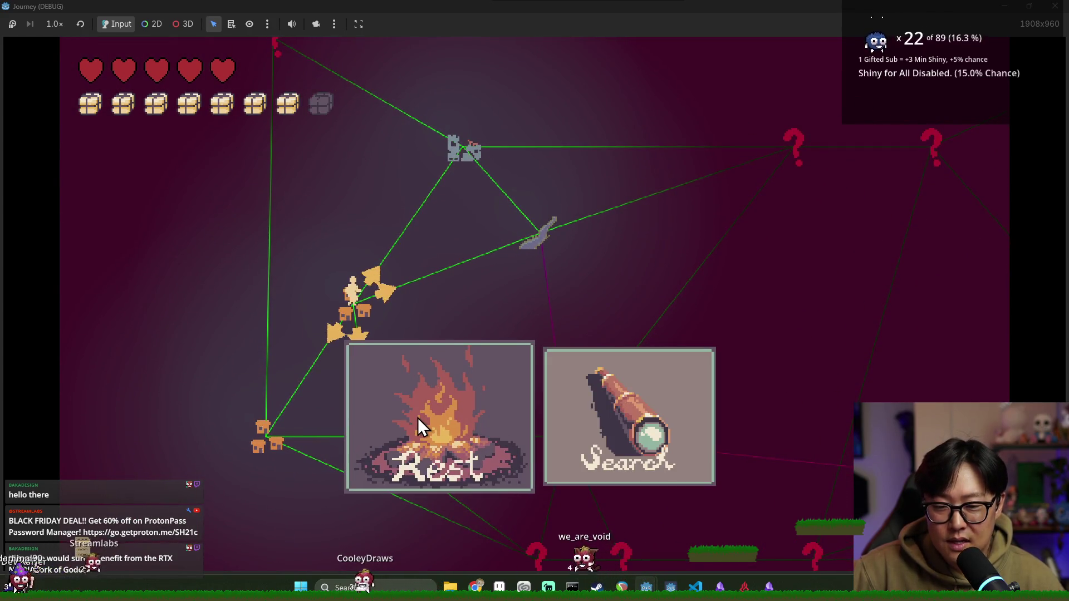
click(433, 409)
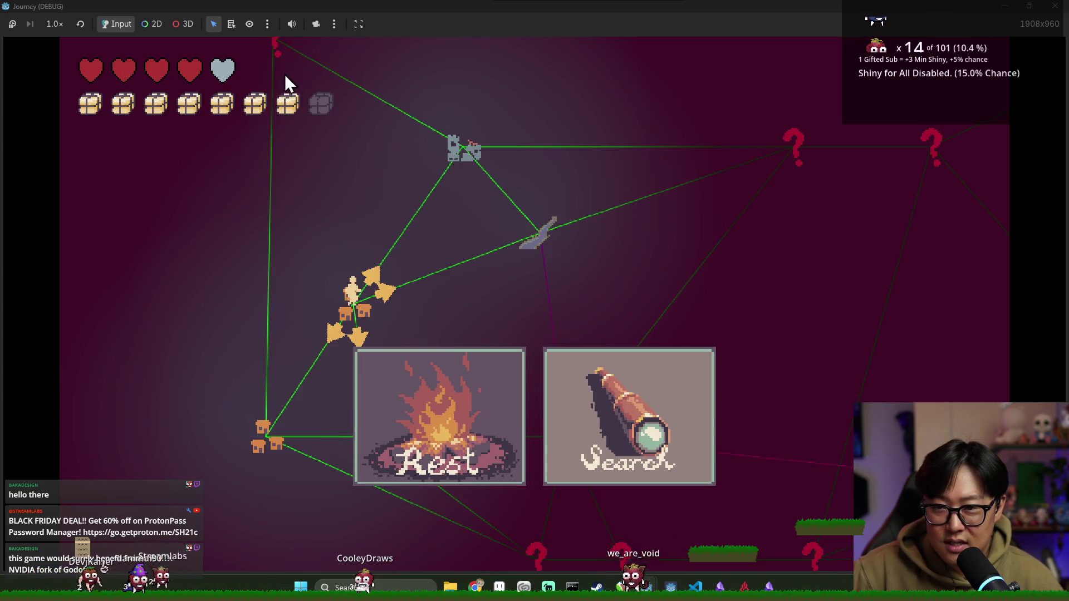
click(449, 432)
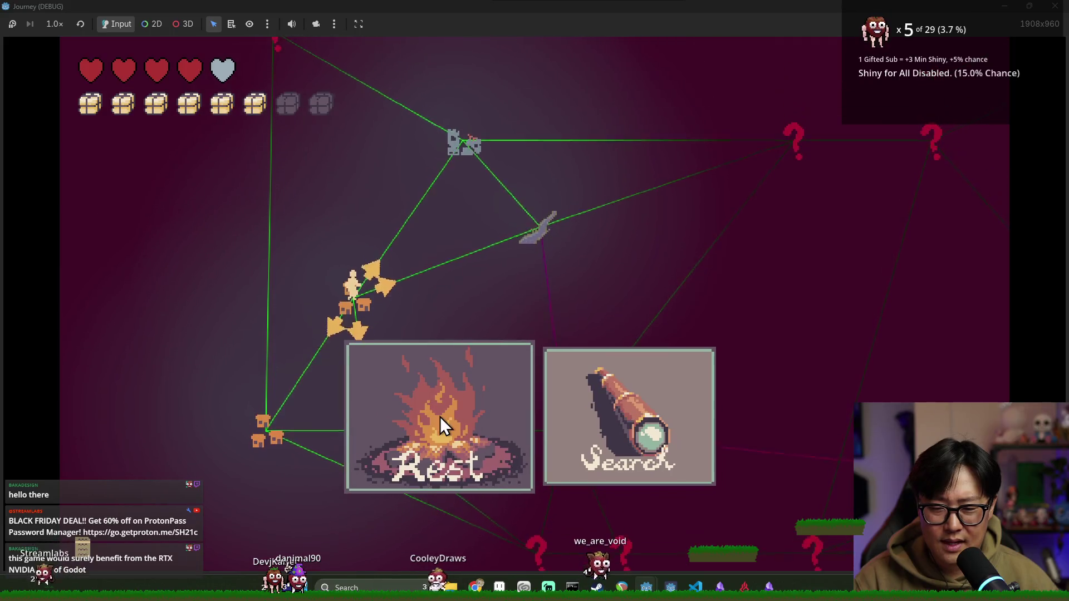
scroll(495, 419, down, 1)
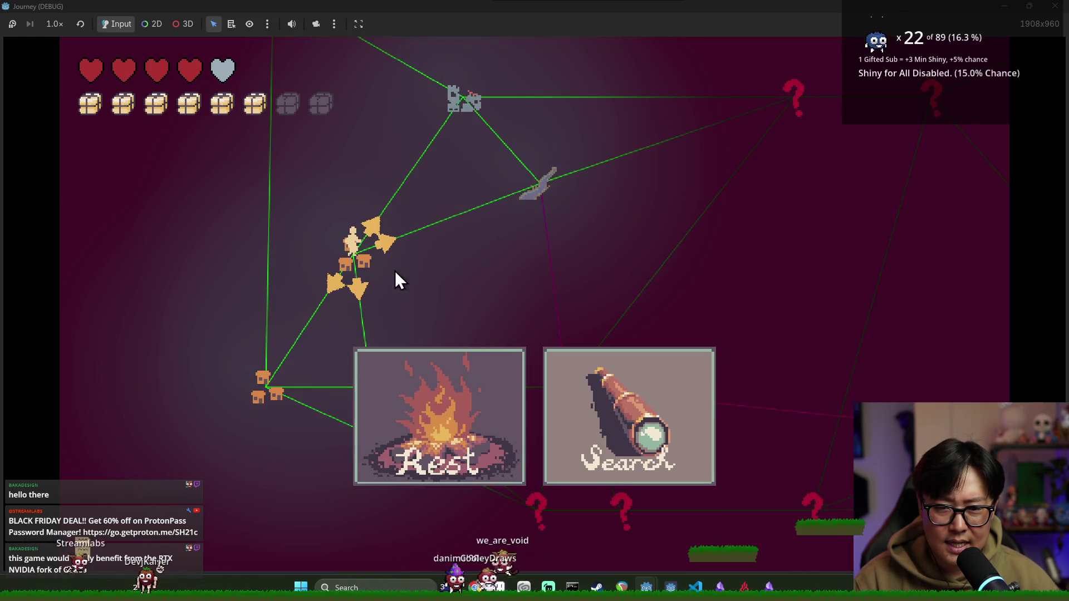
click(522, 385)
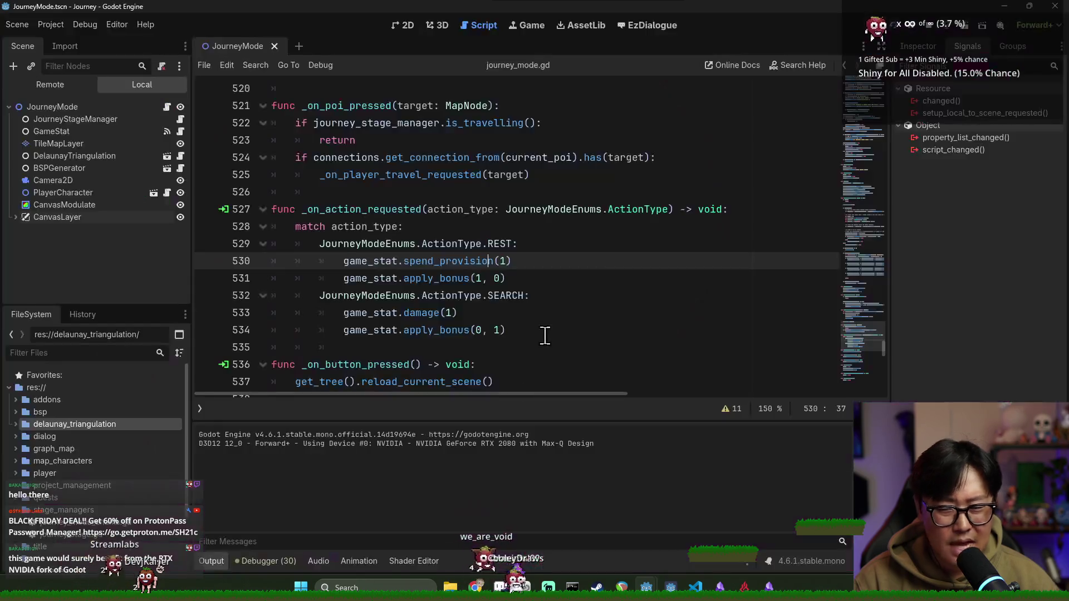
Step: Save journey_mode.gd and look through the GameStat and JourneyStageManager scripts
click(346, 244)
click(358, 226)
click(354, 209)
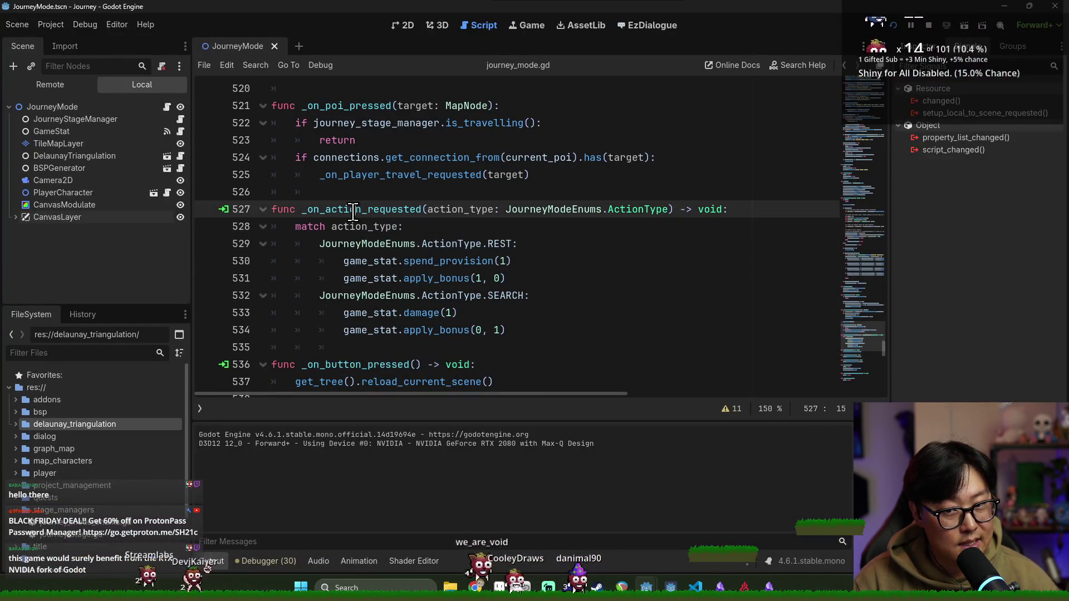
key(ctrl+s)
click(180, 133)
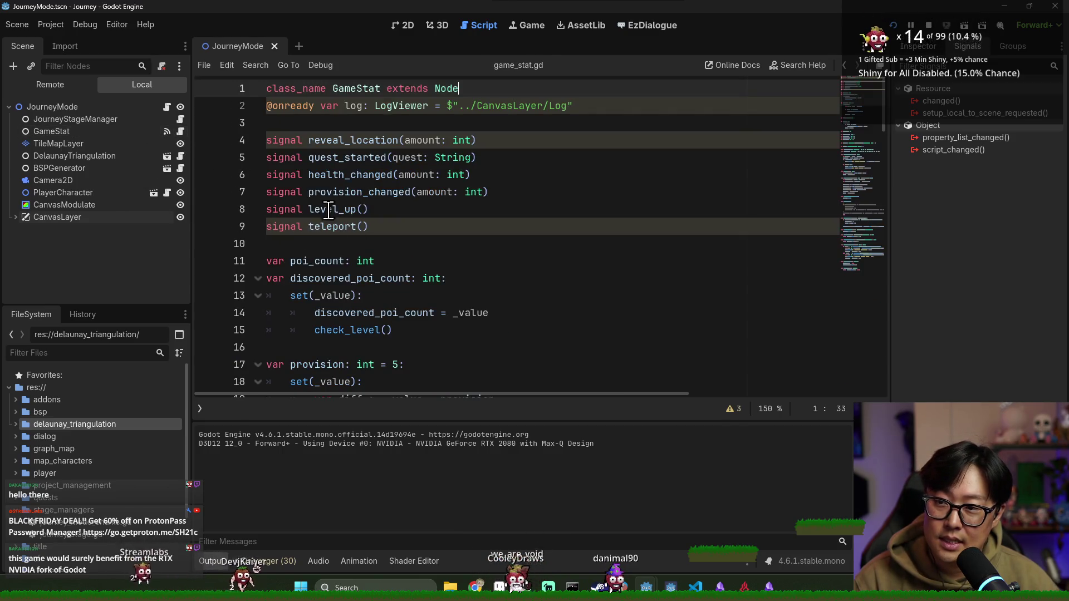
click(329, 210)
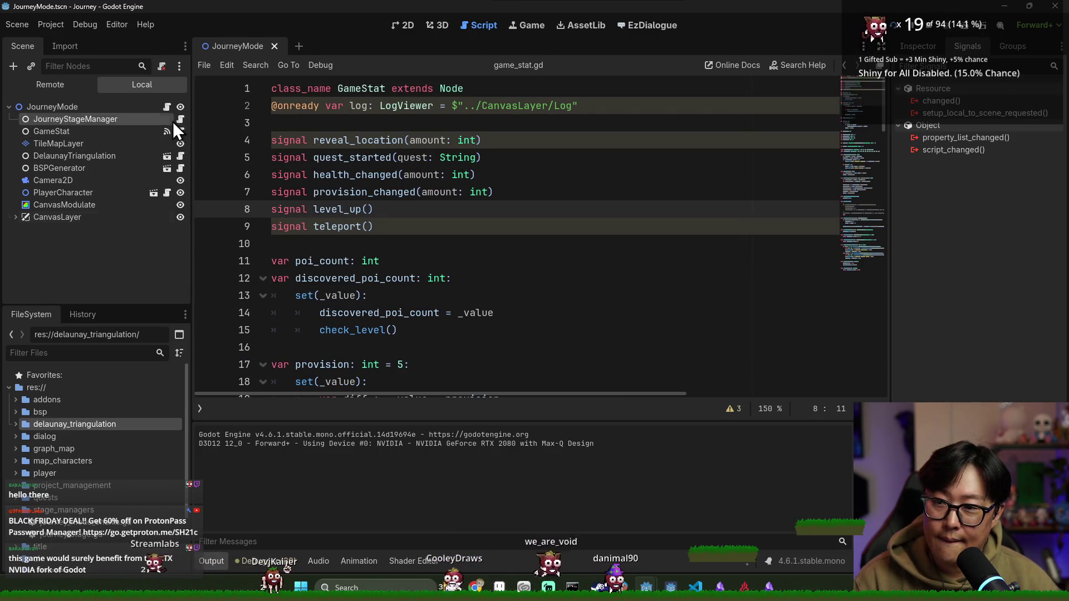
click(178, 120)
key(ctrl+s)
scroll(401, 237, up, 1)
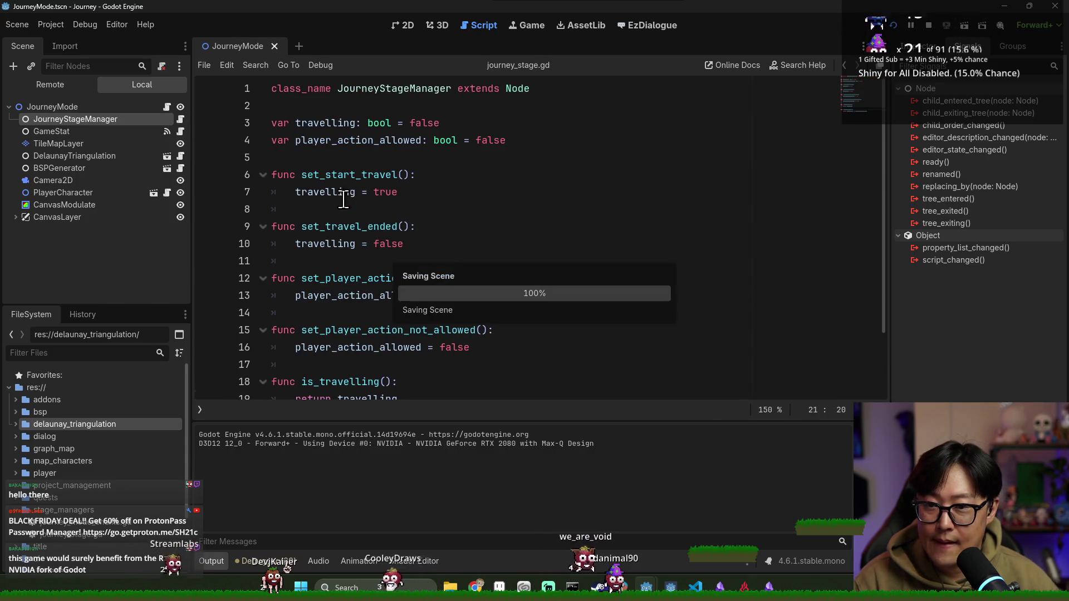
scroll(334, 156, down, 2)
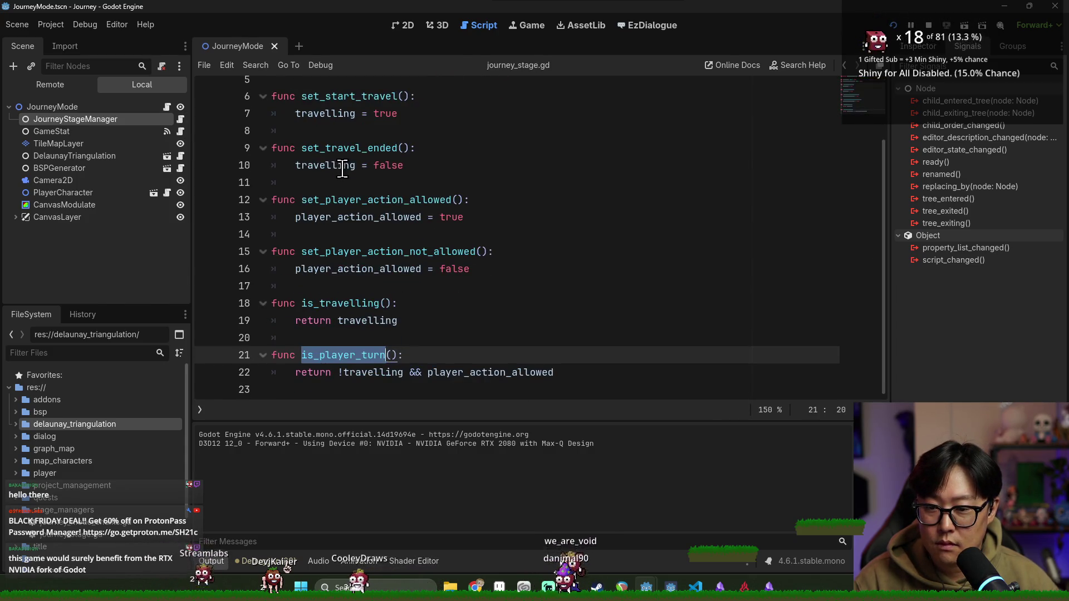
Step: In game_stat.gd, open a new line below the quests dictionary declaration
click(179, 132)
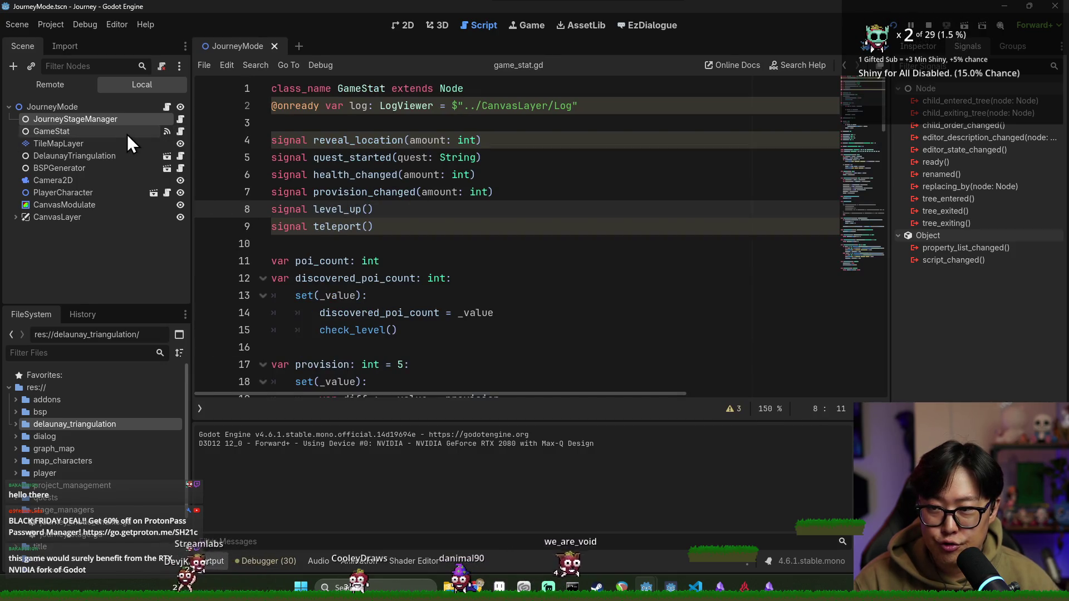
scroll(344, 273, down, 3)
click(397, 174)
scroll(411, 223, up, 2)
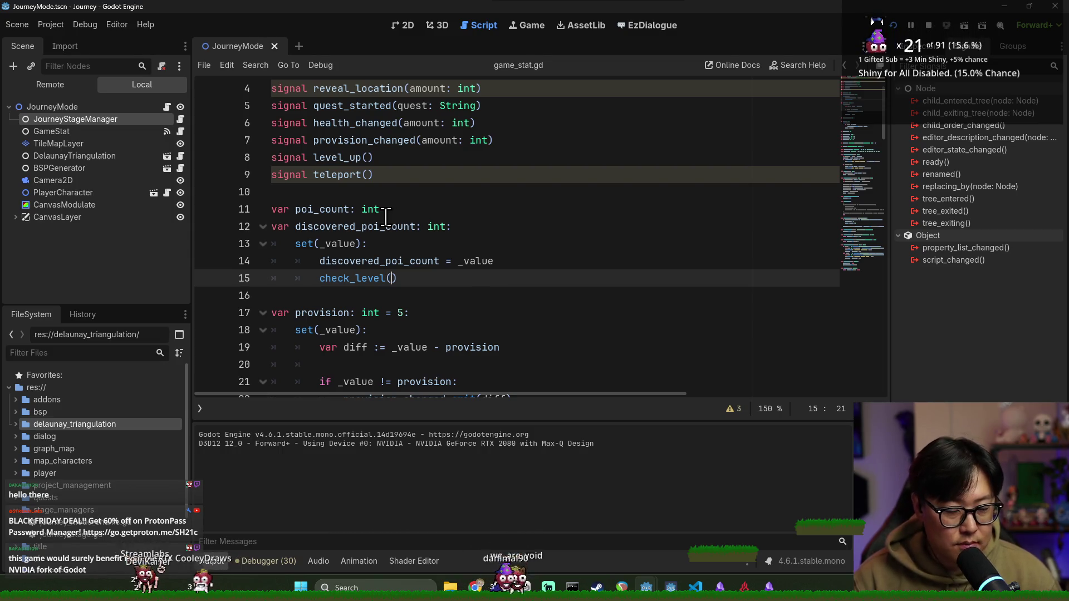
scroll(386, 217, down, 8)
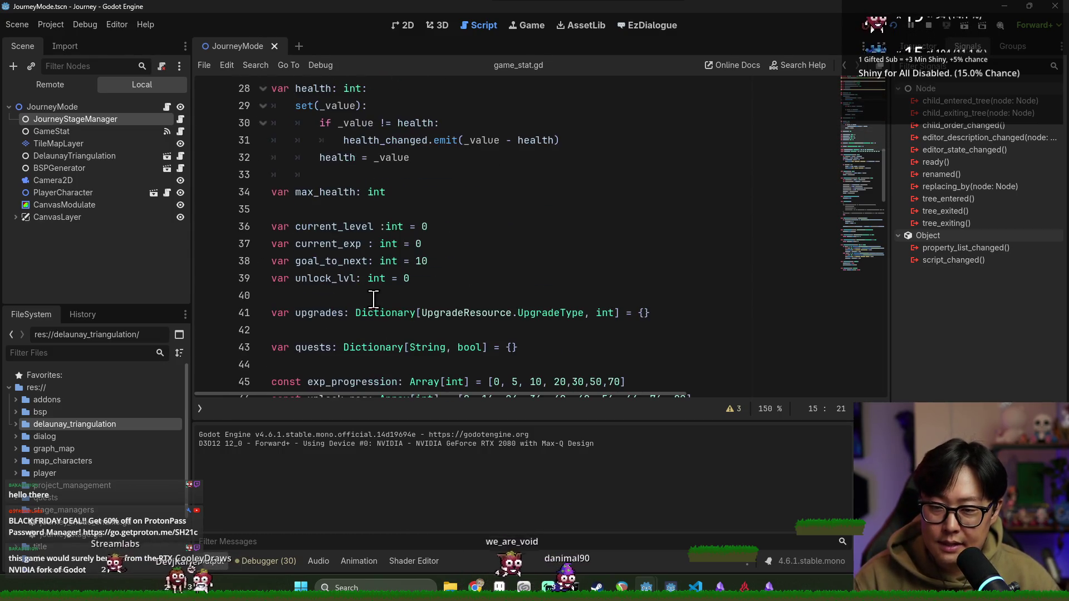
scroll(361, 278, down, 2)
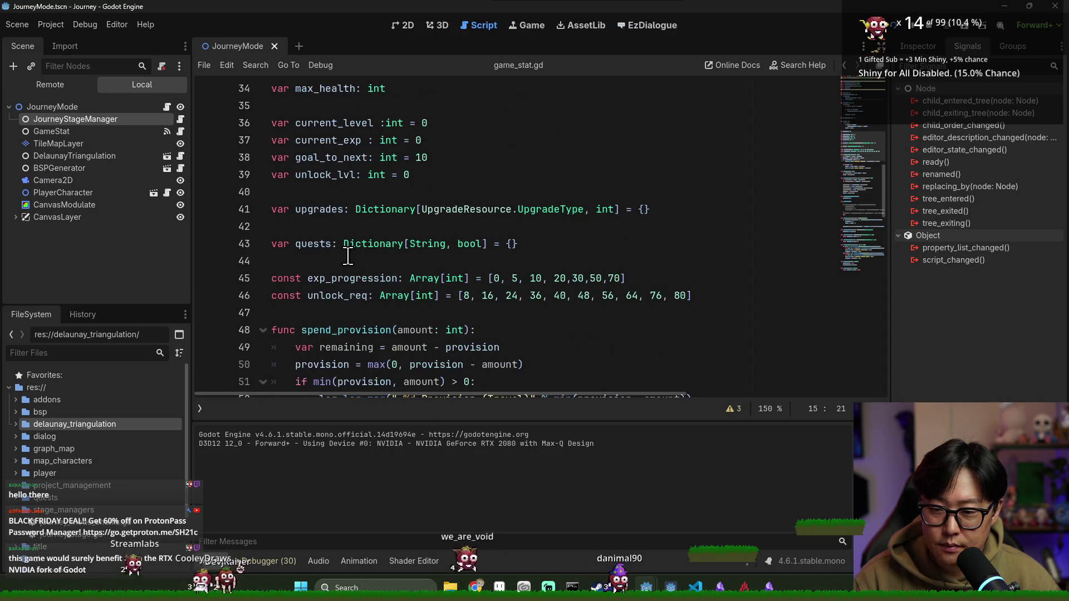
scroll(348, 268, up, 3)
scroll(349, 270, up, 8)
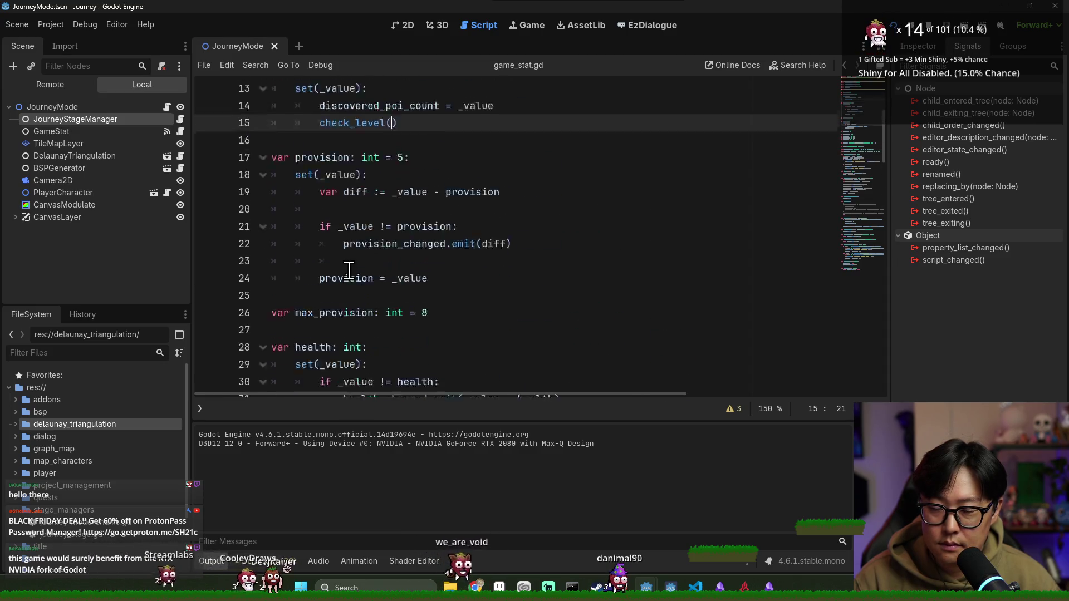
scroll(315, 228, down, 10)
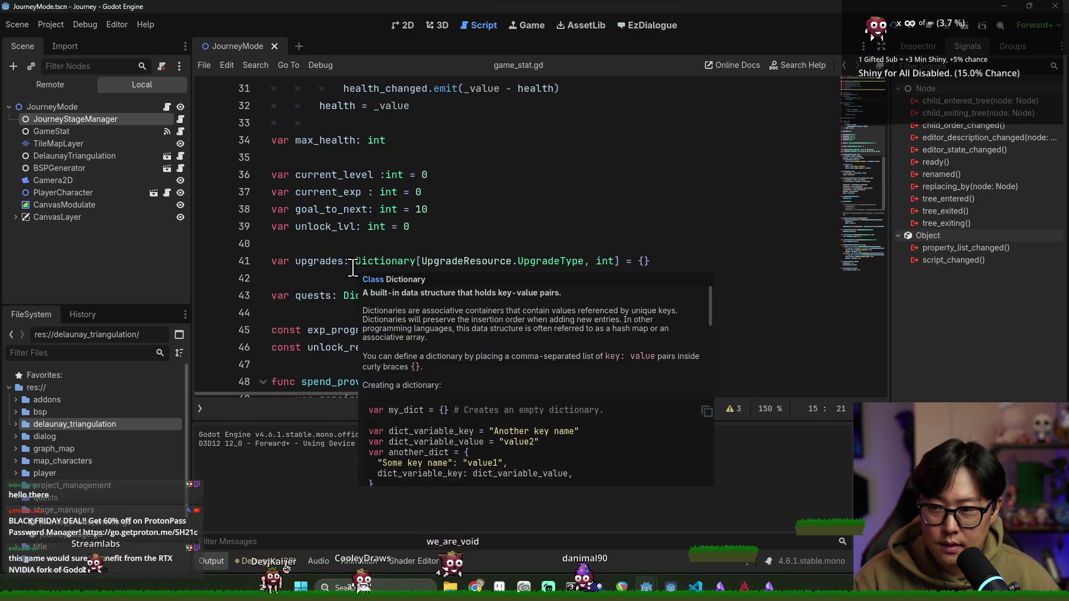
scroll(345, 256, down, 3)
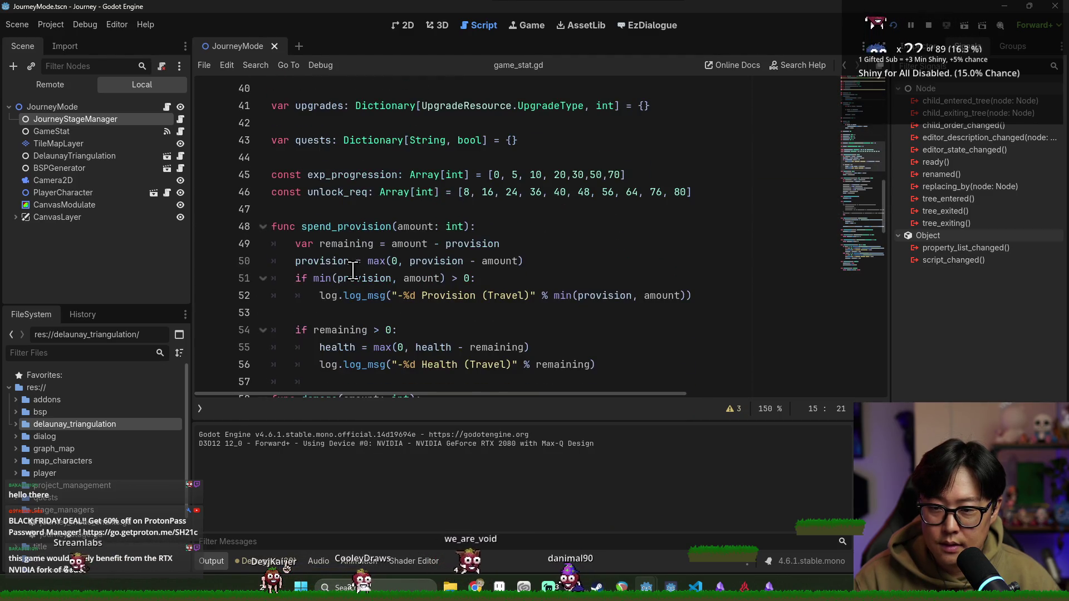
click(321, 208)
click(302, 153)
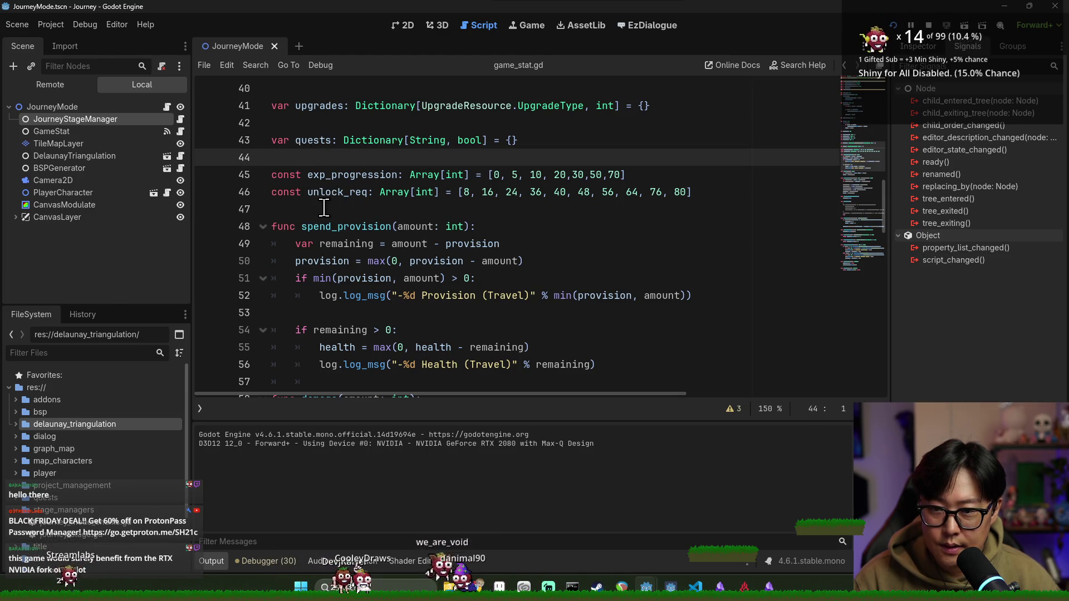
key(Down)
key(Down)
key(Down)
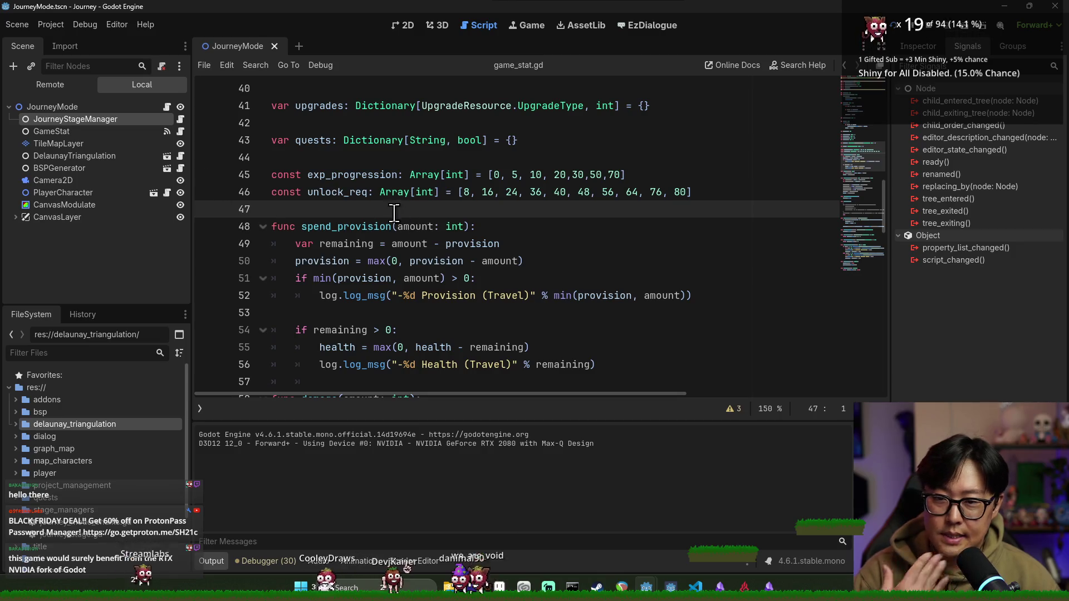
scroll(400, 248, up, 1)
click(505, 210)
key(Return)
key(Up)
Step: Declare var base_action_count: int = 1 after max_health in game_stat.gd and save
text(va)
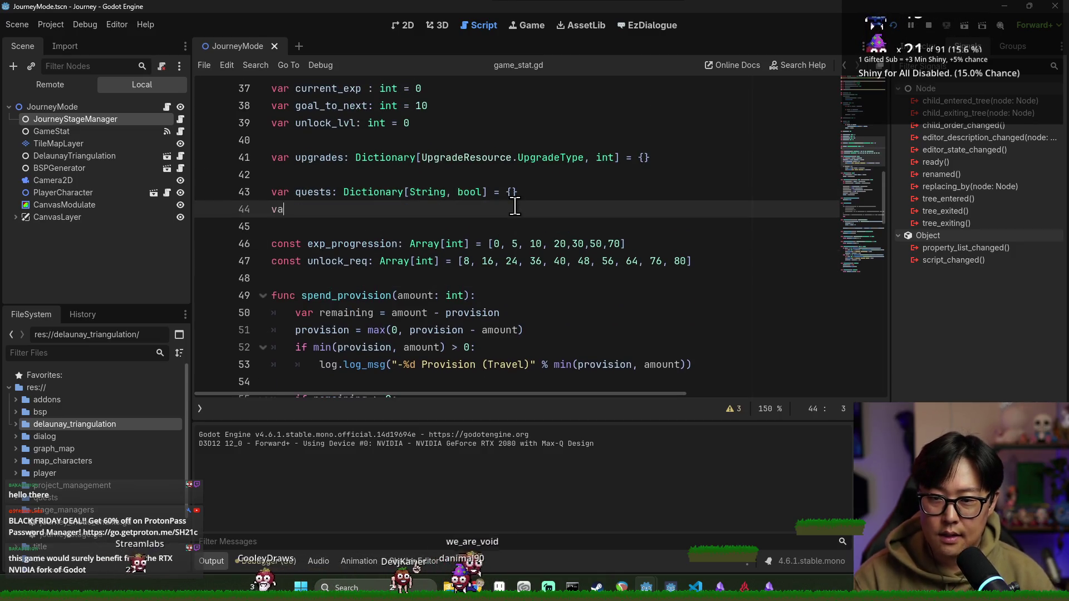
key(BackSpace)
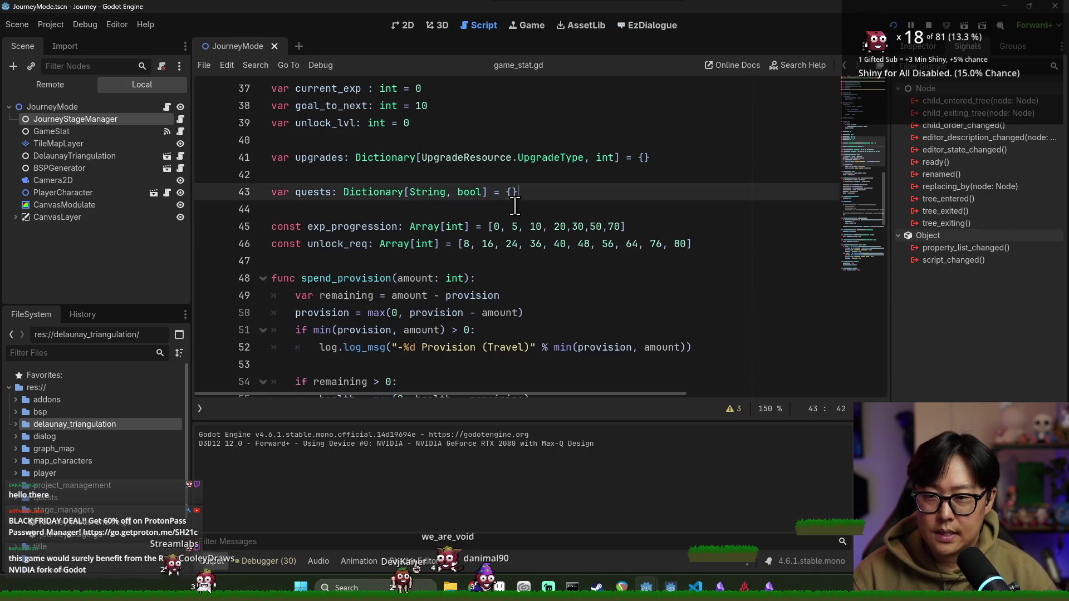
scroll(439, 222, up, 4)
click(444, 262)
key(Return)
text(var base_action_count :int)
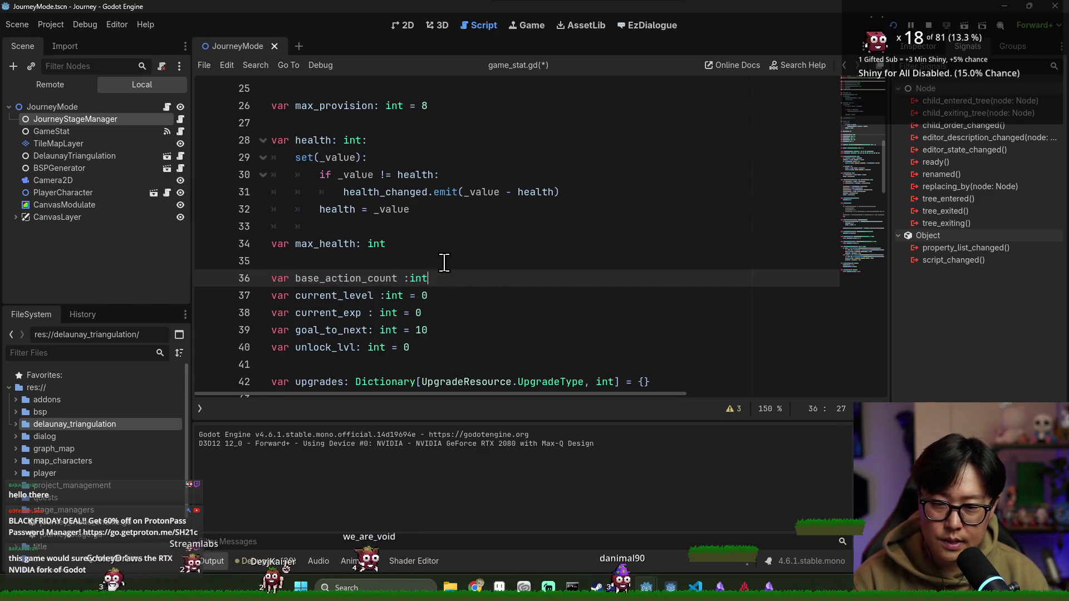
text( = 1)
key(ctrl+s)
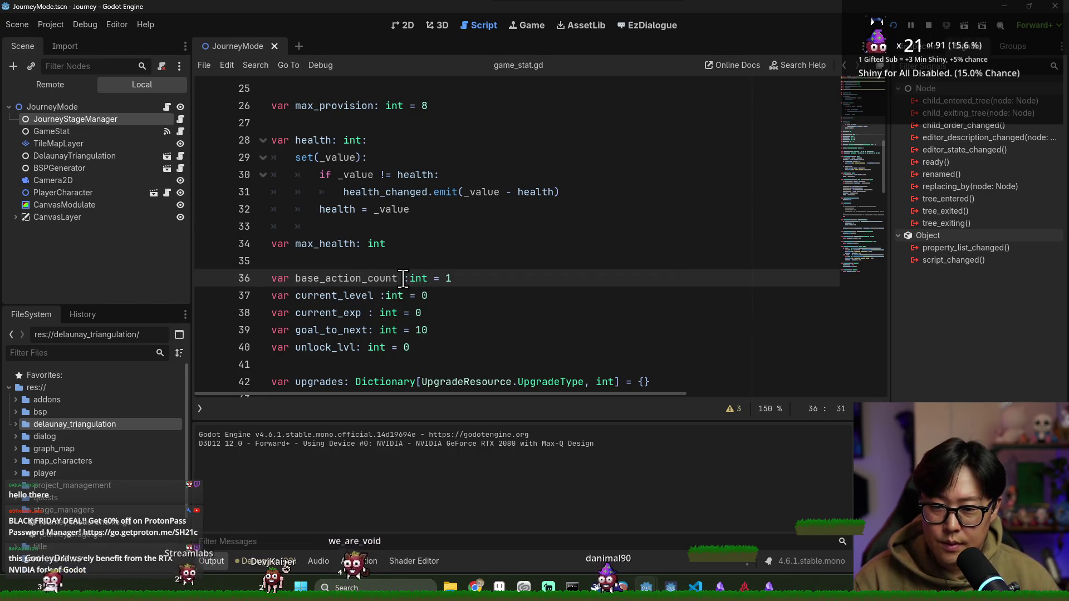
key(ctrl+s)
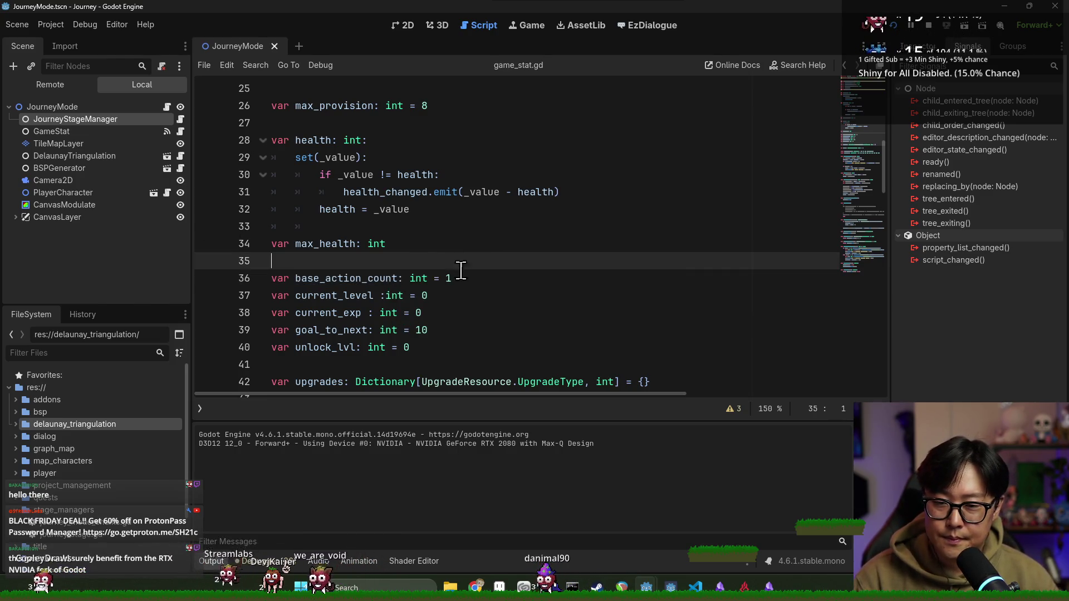
Step: Add var action_spent: int = 0 on the line below base_action_count
click(461, 279)
key(Return)
click(359, 278)
click(344, 295)
text(var action_)
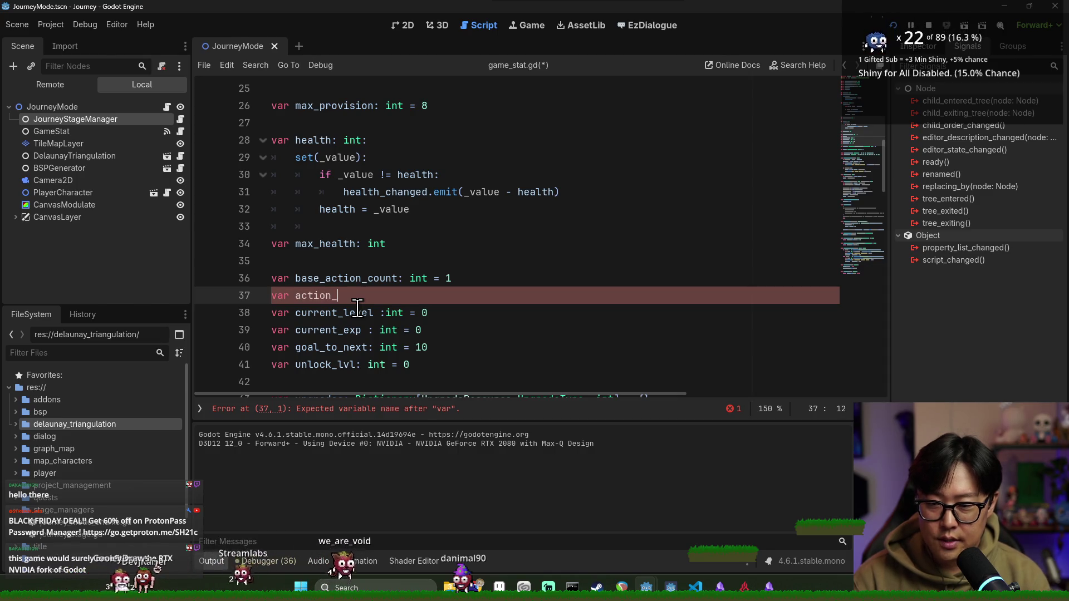
text(spent: int = 0)
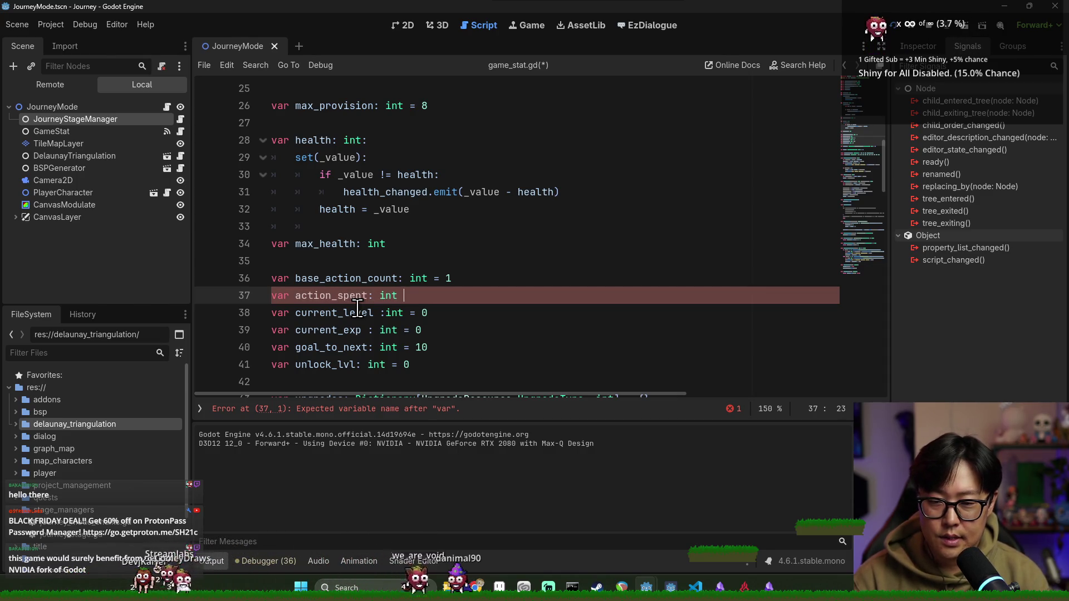
key(Return)
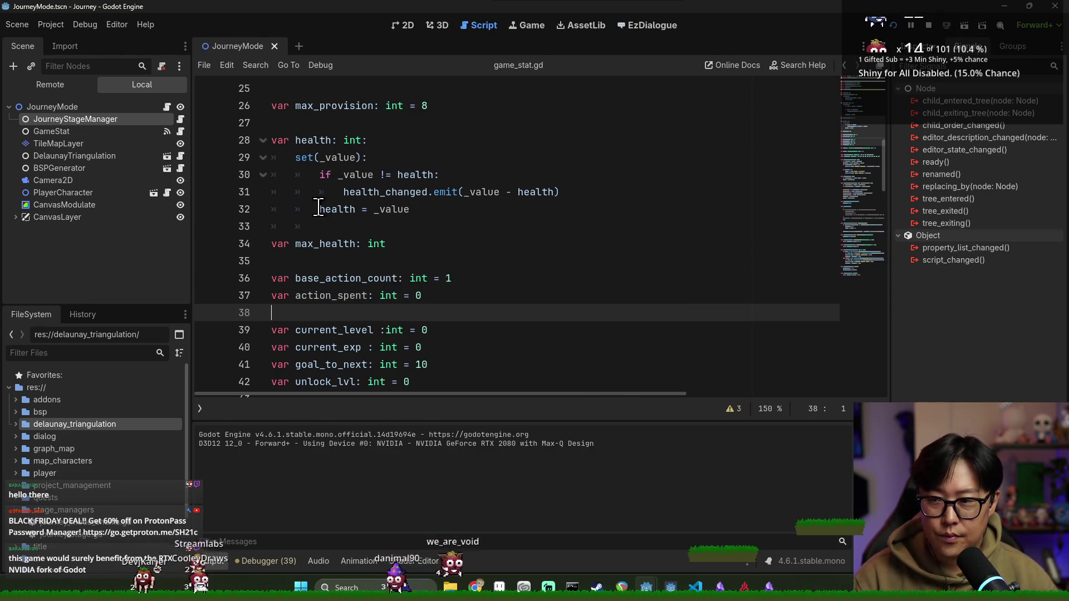
click(179, 119)
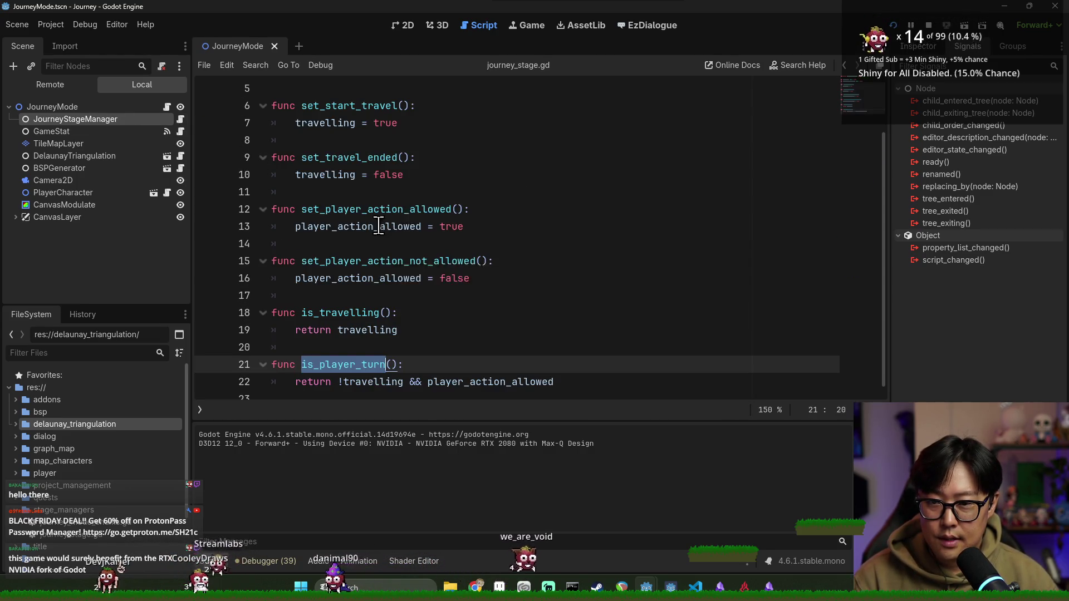
scroll(334, 195, up, 2)
click(533, 107)
key(Return)
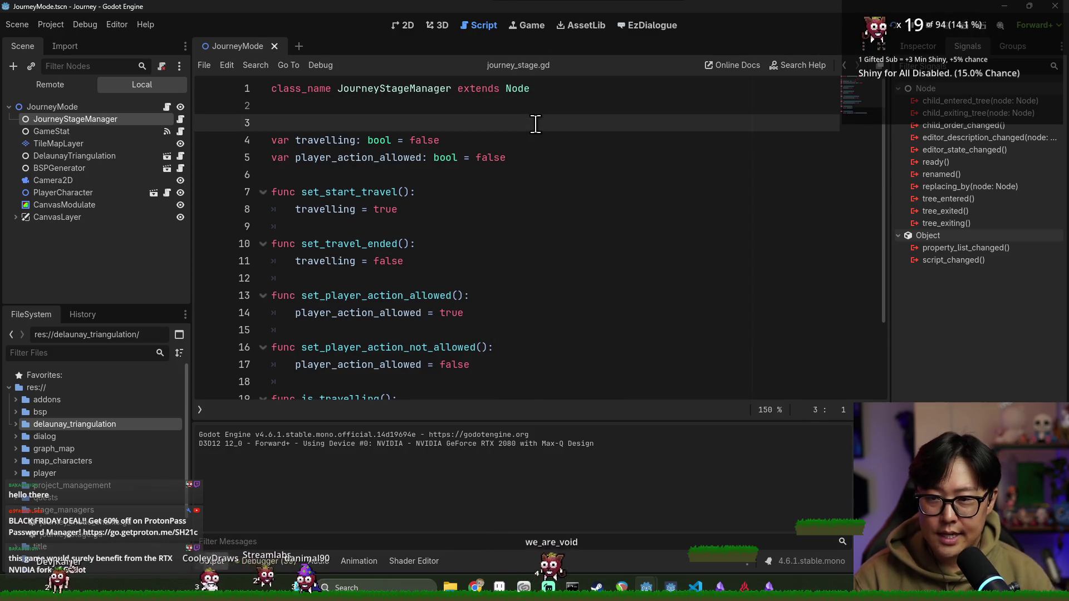
text(@export var )
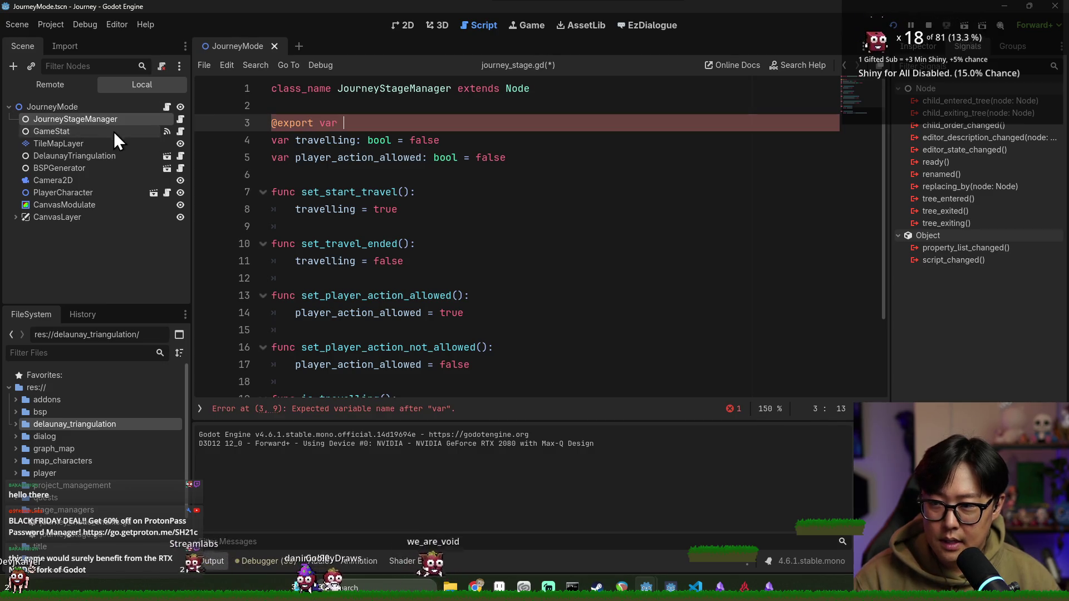
text(game_stat: Gam)
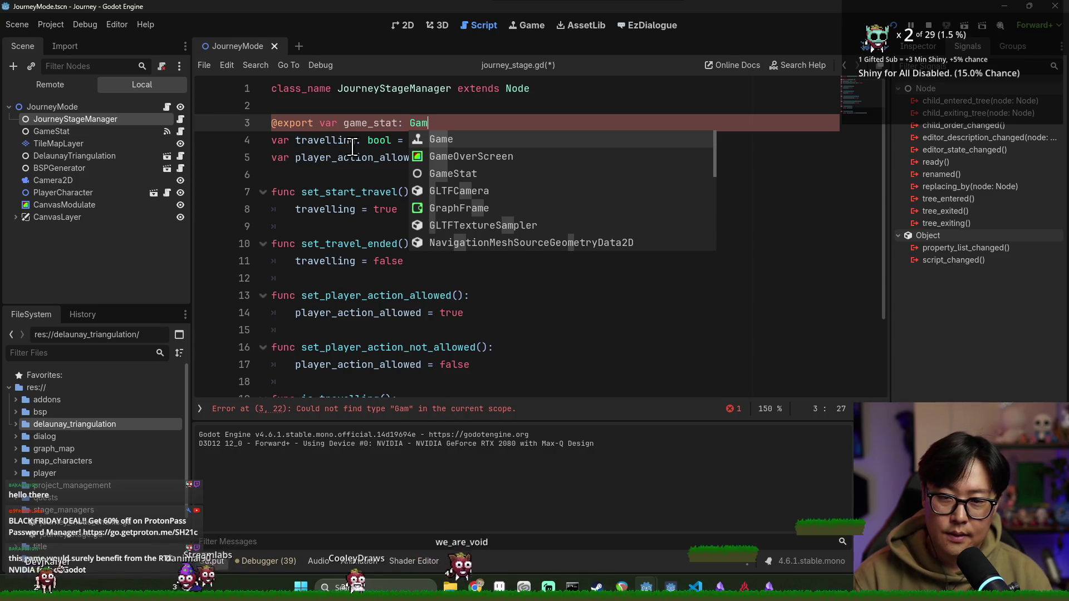
key(Down)
key(Down)
key(Return)
key(Return)
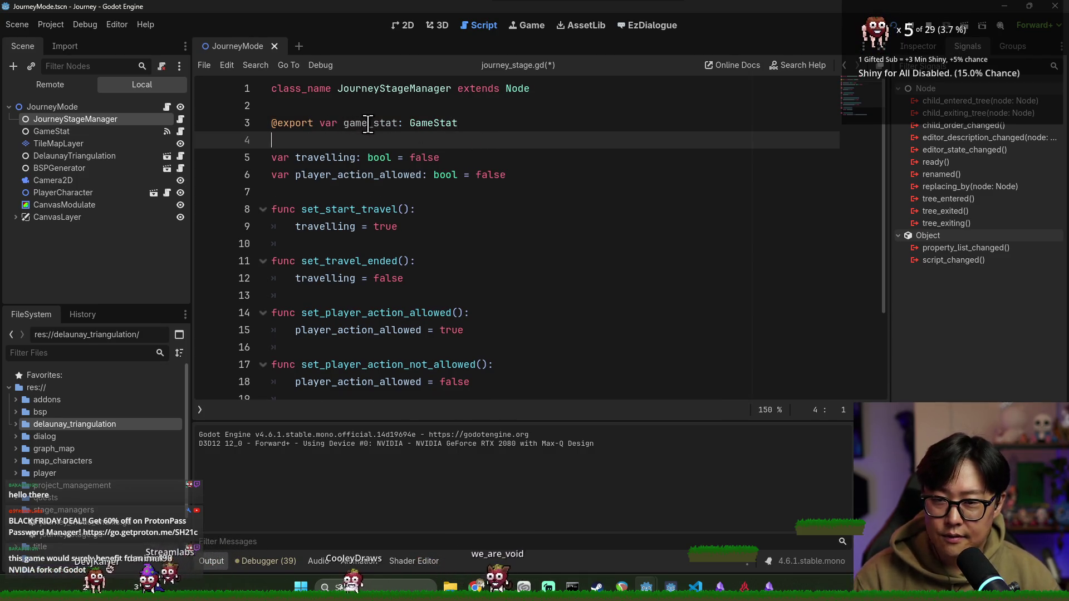
key(ctrl+s)
click(918, 46)
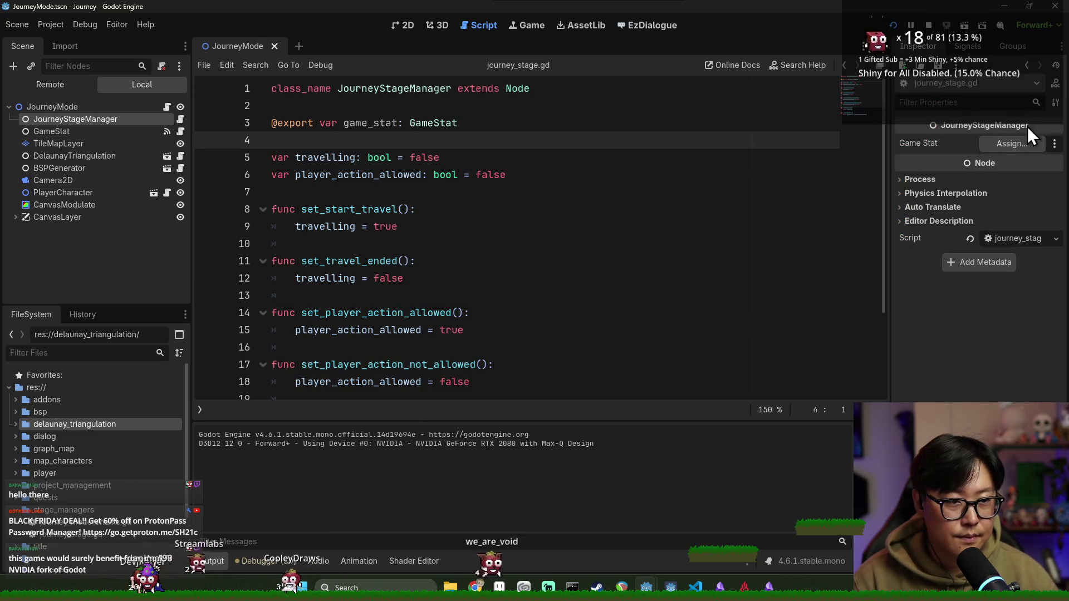
Step: Assign the GameStat node to JourneyStageManager's Game Stat property and save the scene
click(1024, 143)
double_click(494, 179)
click(380, 175)
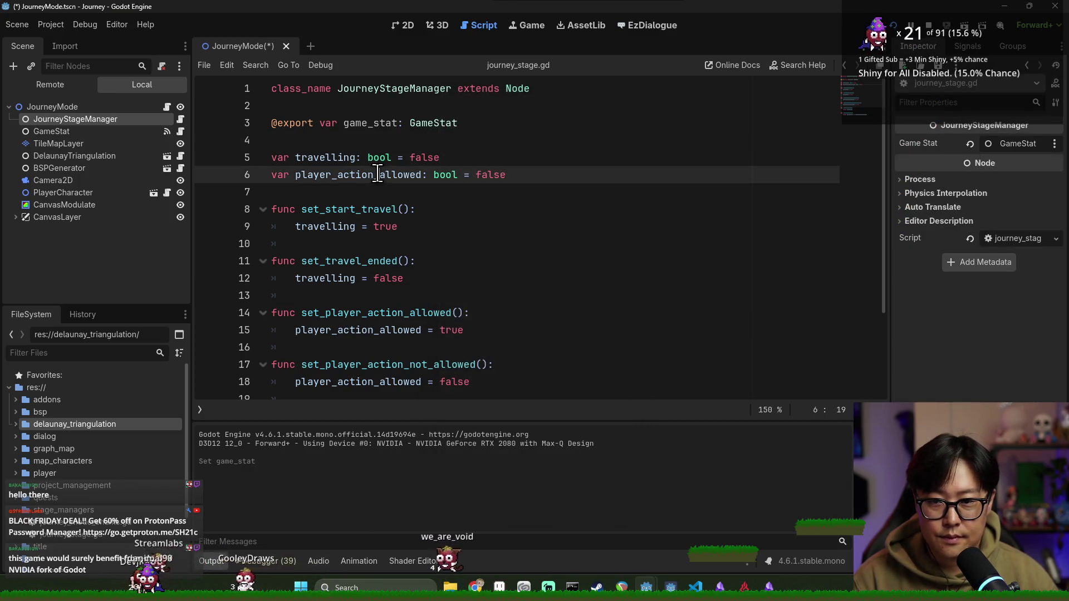
double_click(385, 121)
scroll(374, 234, down, 2)
key(ctrl+s)
Step: Start a has_actions function with a return line at the end of journey_stage.gd
click(312, 338)
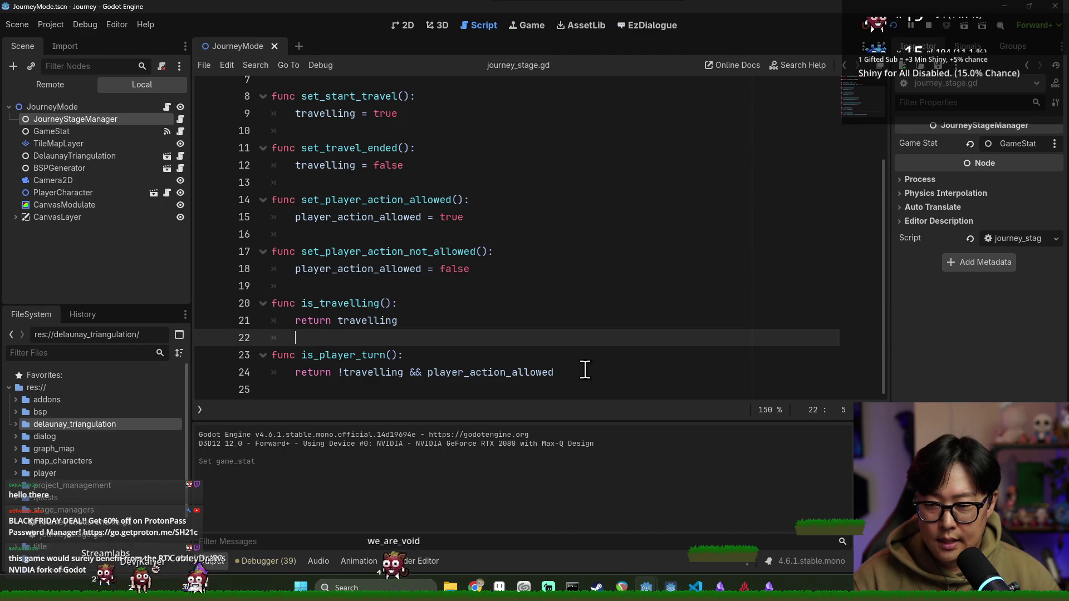
click(585, 372)
click(609, 388)
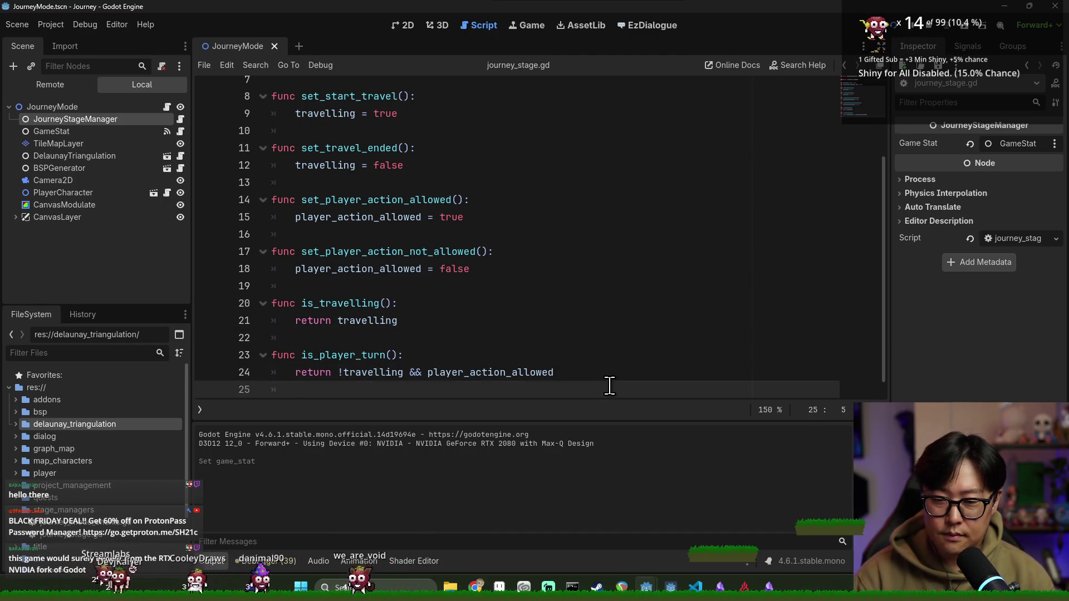
text(fu)
key(BackSpace)
key(BackSpace)
key(Return)
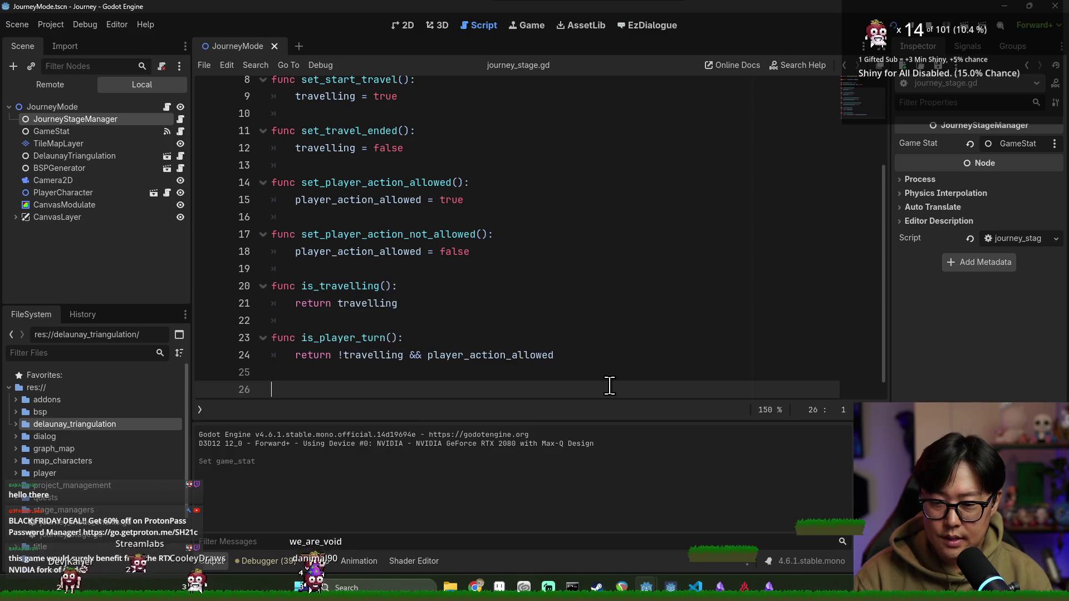
text(funchas_action)
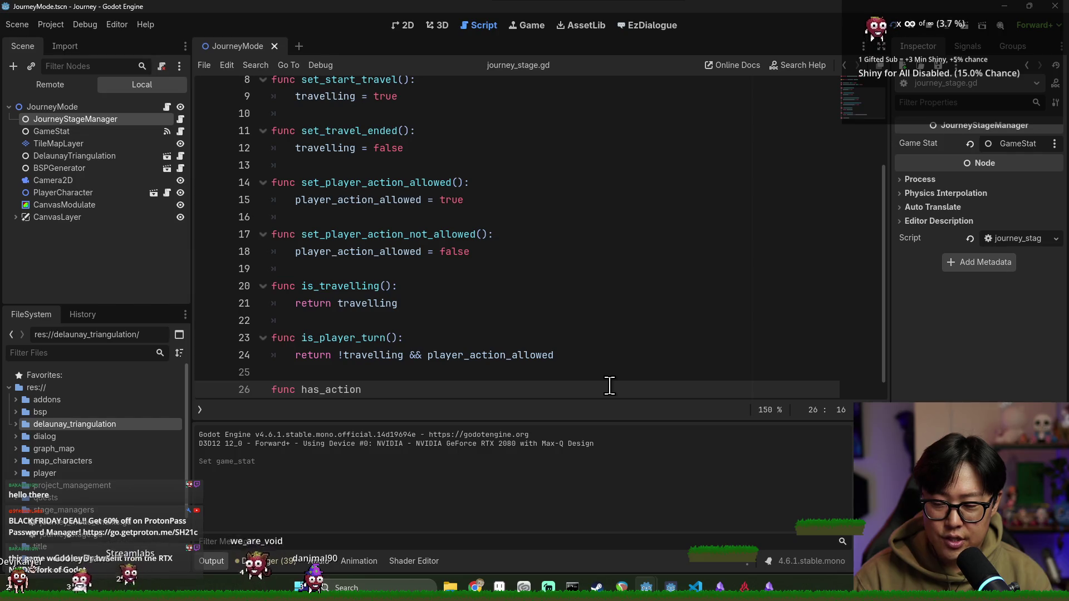
text(:)
key(Return)
text(return)
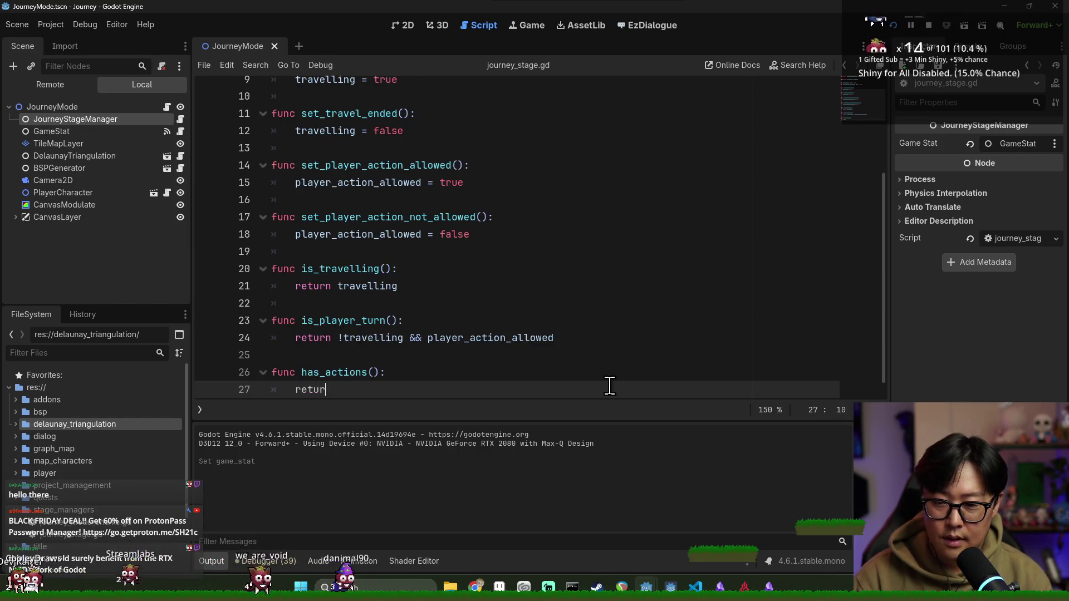
key(Return)
Step: Make has_actions return game_stat's base_action_count - action_spent > 0, and save
scroll(501, 250, up, 3)
double_click(359, 124)
key(ctrl+c)
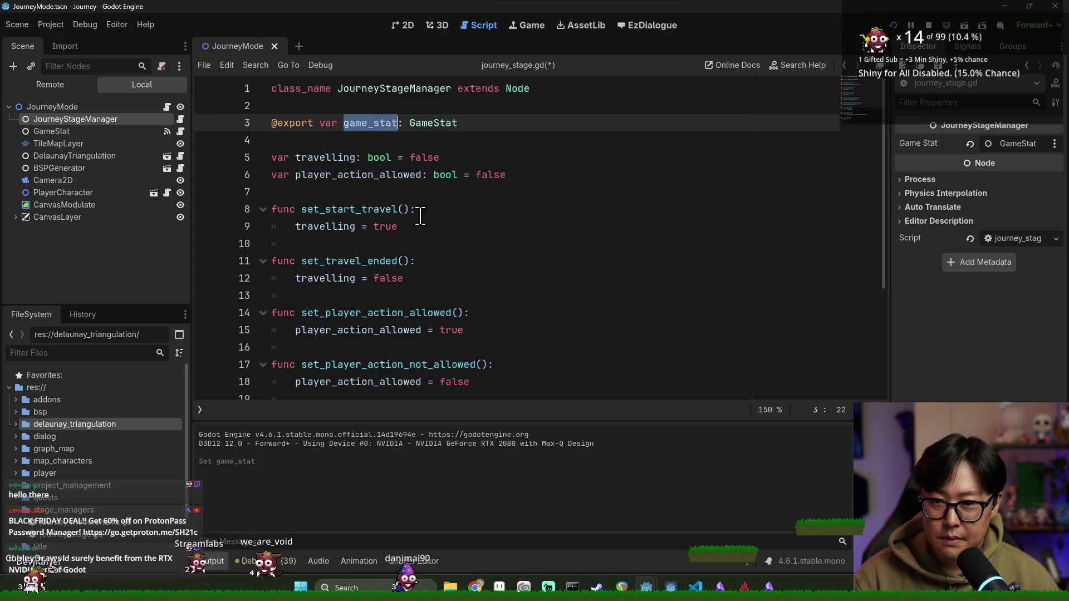
scroll(388, 395, down, 3)
click(388, 372)
key(ctrl+v)
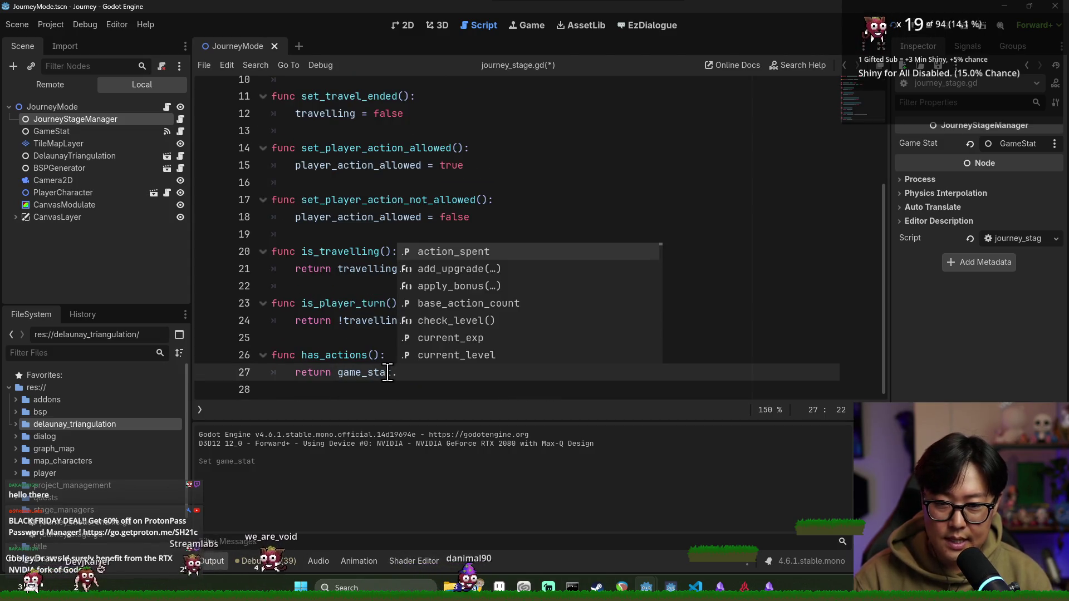
key(Return)
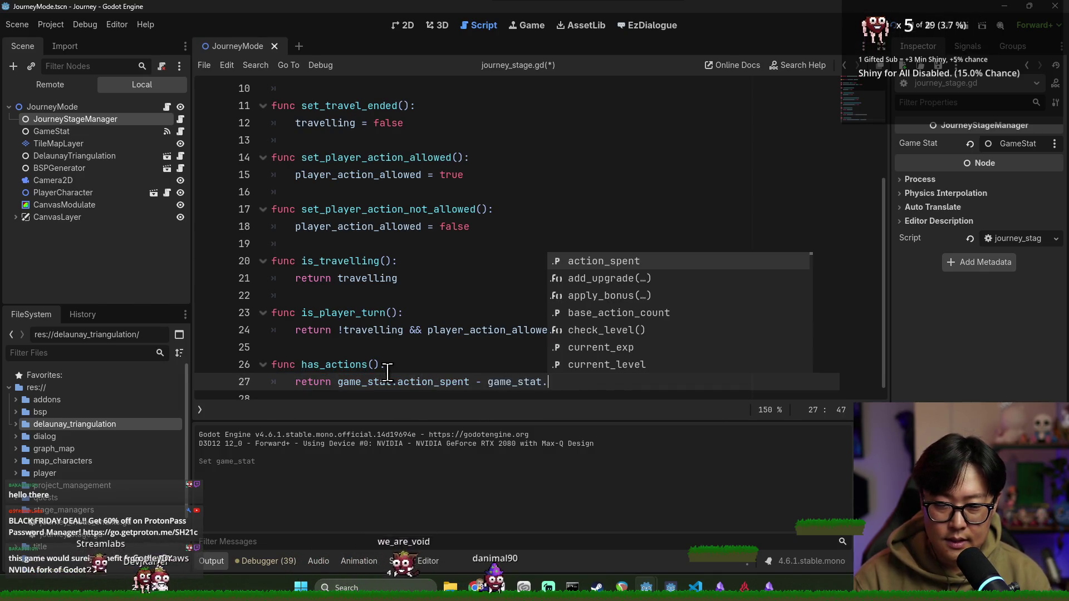
key(Down)
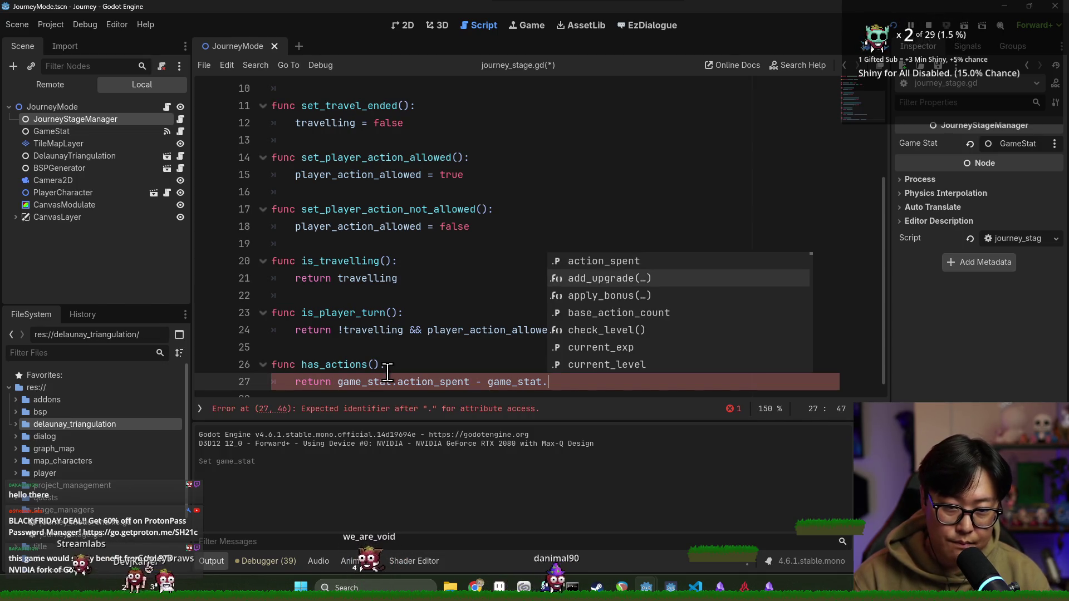
key(Down)
key(Down)
key(Return)
shift+click(487, 382)
key(ctrl+x)
click(337, 381)
key(ctrl+v)
text(-)
click(666, 382)
key(BackSpace)
key(BackSpace)
key(ctrl+s)
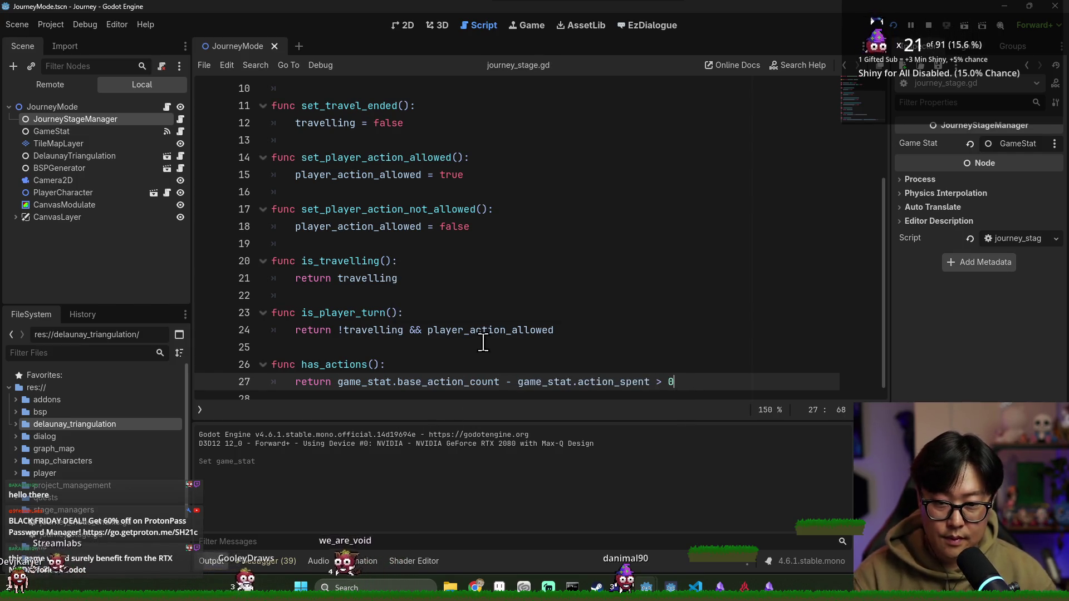
Step: Undo a half-started function, then remove the has_actions function from journey_stage.gd
double_click(364, 382)
click(470, 350)
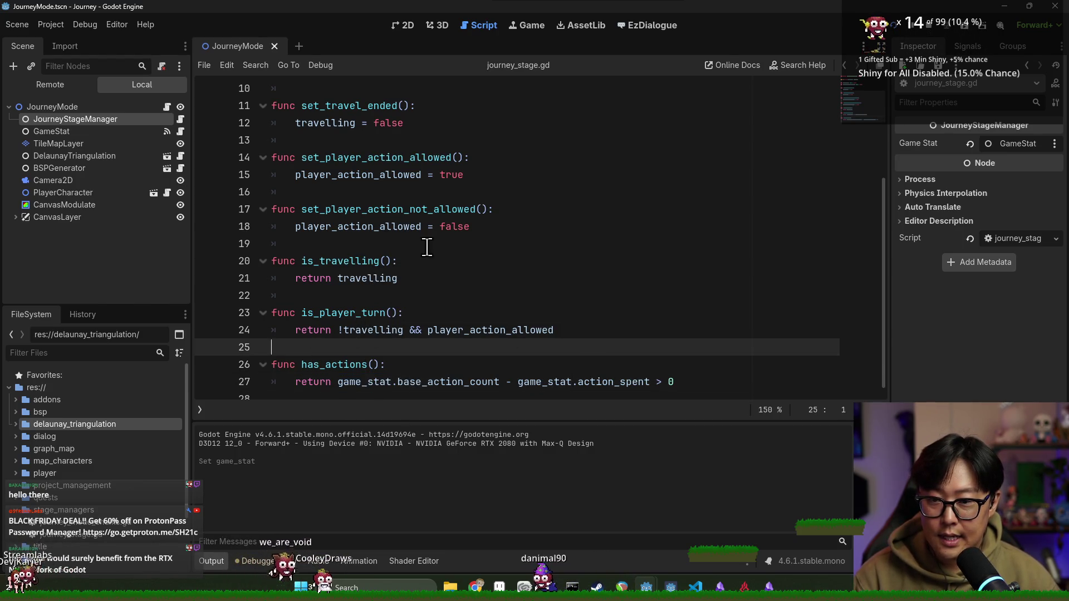
click(501, 227)
key(Return)
key(Return)
text(func)
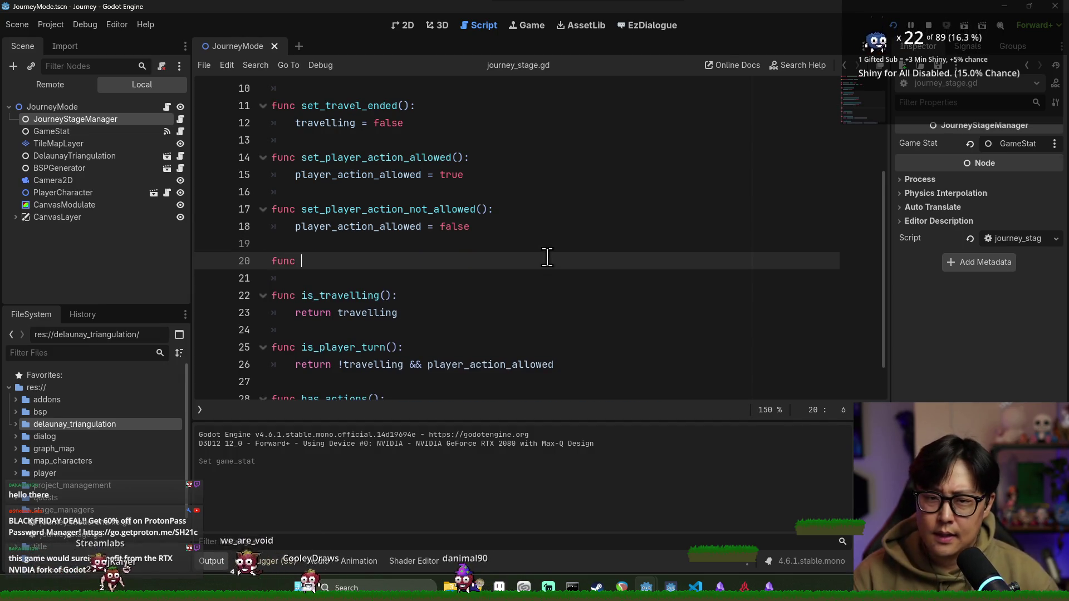
key(ctrl+z)
key(ctrl+z)
key(ctrl+z)
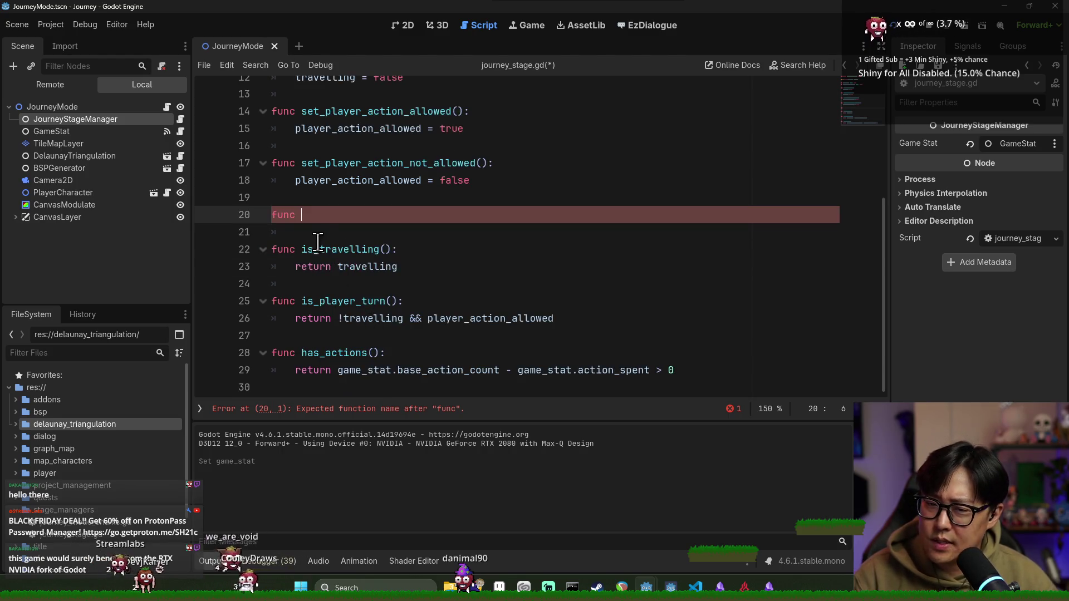
scroll(356, 323, up, 1)
click(278, 337)
shift+click(646, 367)
key(Delete)
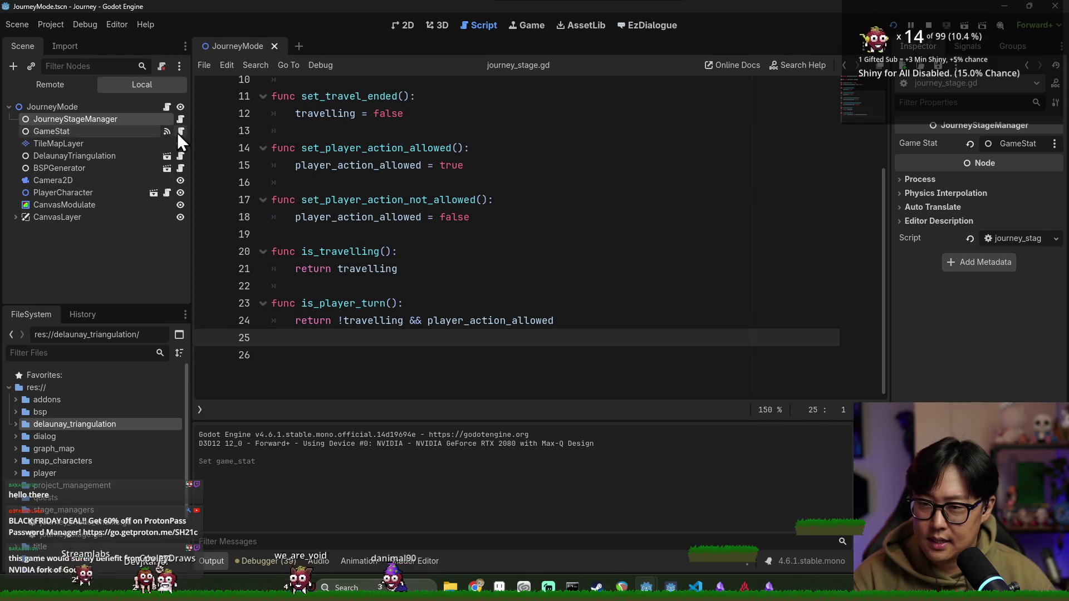
Step: Paste the has_actions function at the end of game_stat.gd and start a 'fun' line above it
click(179, 131)
scroll(367, 334, down, 15)
scroll(357, 362, down, 5)
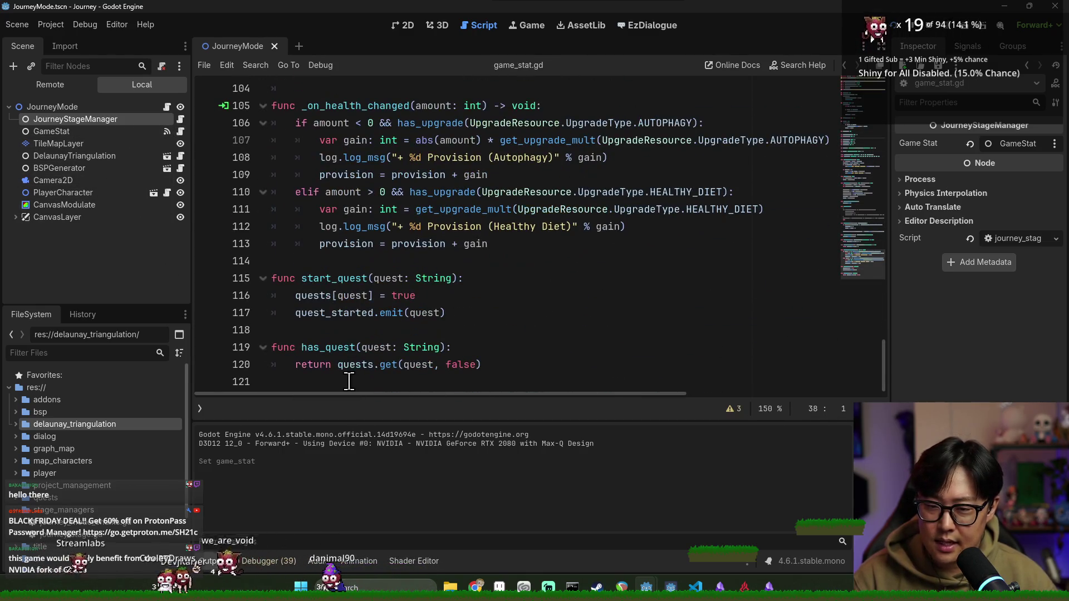
click(334, 377)
key(ctrl+v)
click(351, 342)
key(Return)
text(fun)
Step: Strip the 'game_stat.' prefixes so has_actions returns base_action_count - action_spent > 0, and save
scroll(366, 399, down, 1)
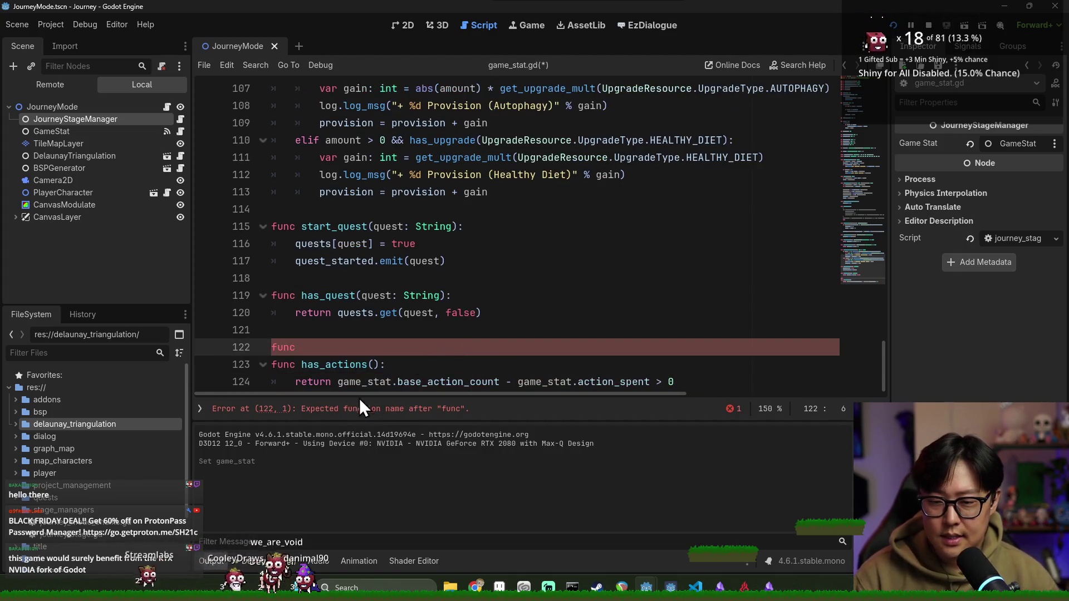
drag(337, 379, 422, 379)
key(BackSpace)
double_click(469, 379)
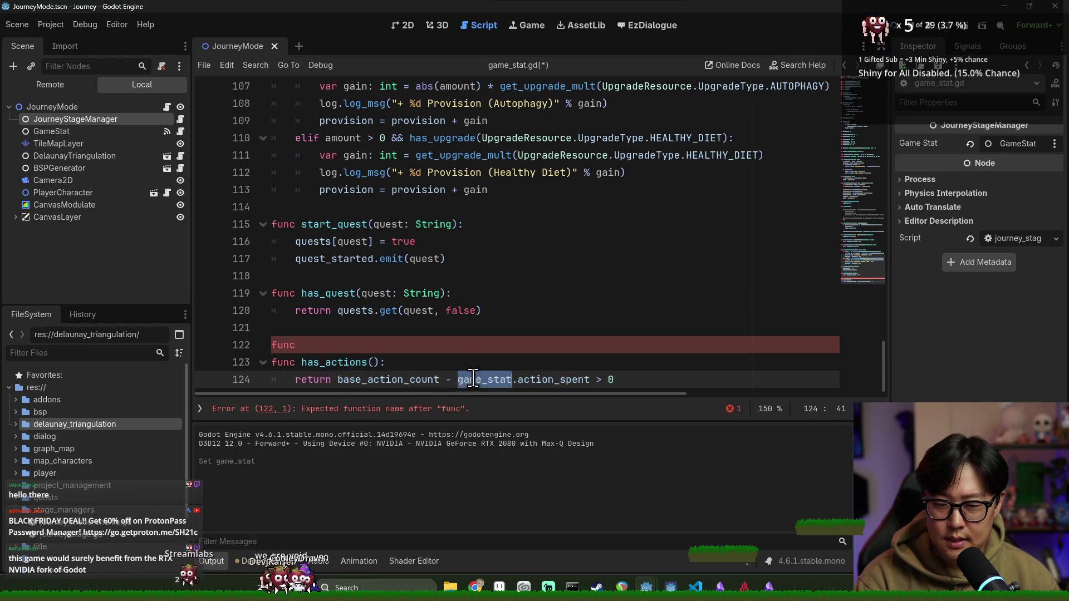
key(Delete)
click(466, 344)
key(ctrl+s)
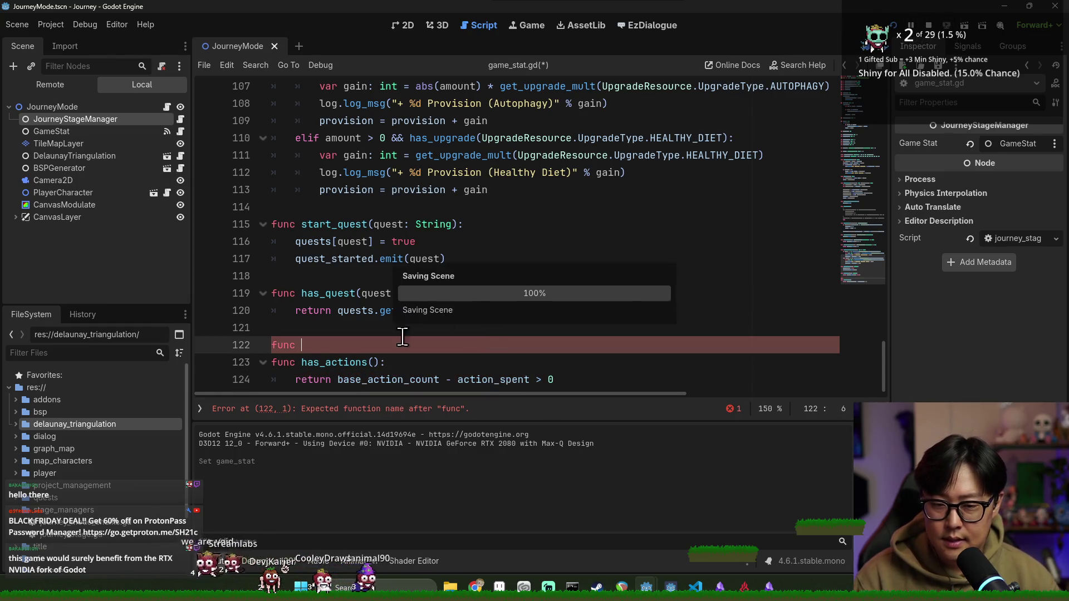
double_click(342, 362)
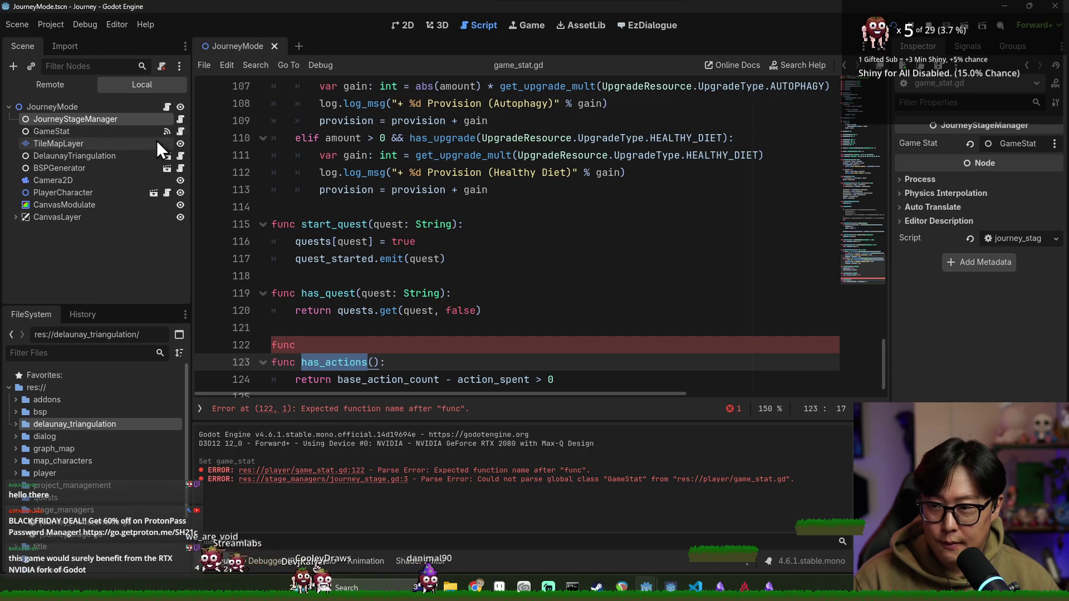
Step: Review is_player_turn in journey_stage.gd, checking its travelling and player_action_allowed return line
click(181, 120)
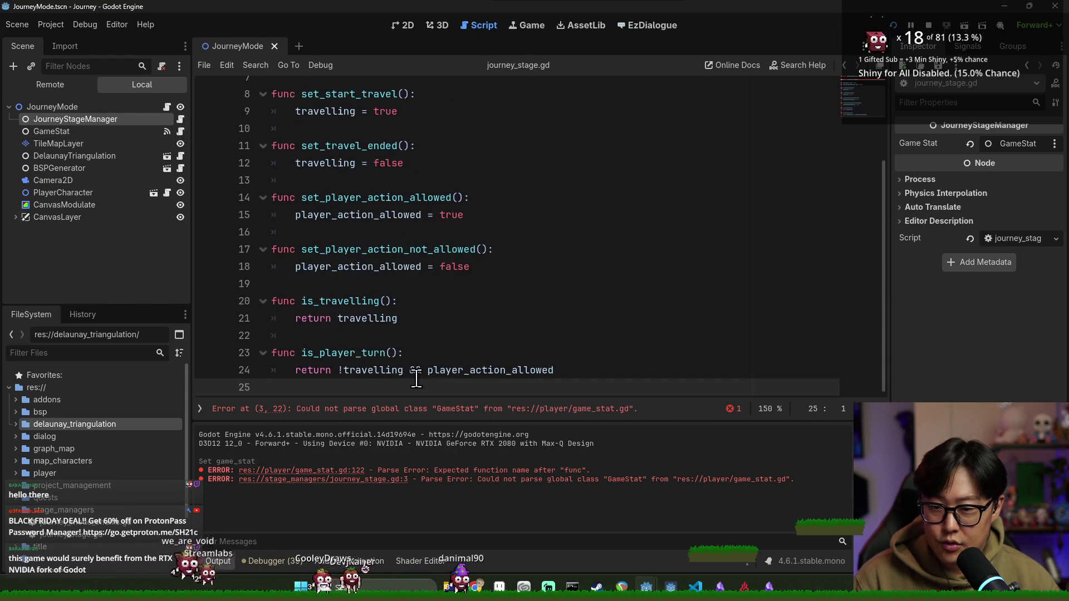
double_click(349, 356)
double_click(393, 371)
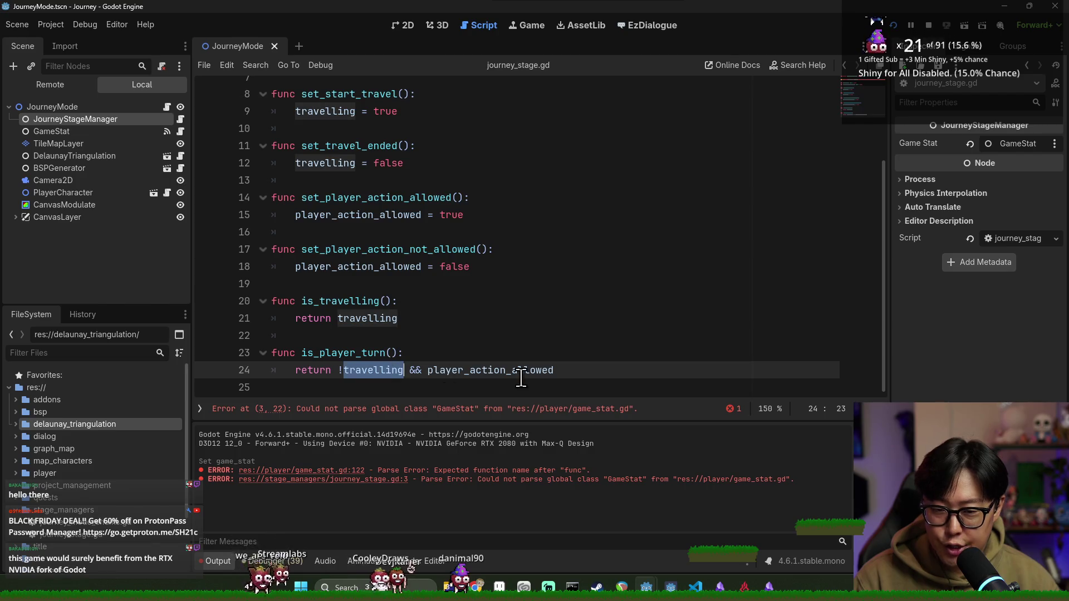
double_click(508, 371)
double_click(361, 356)
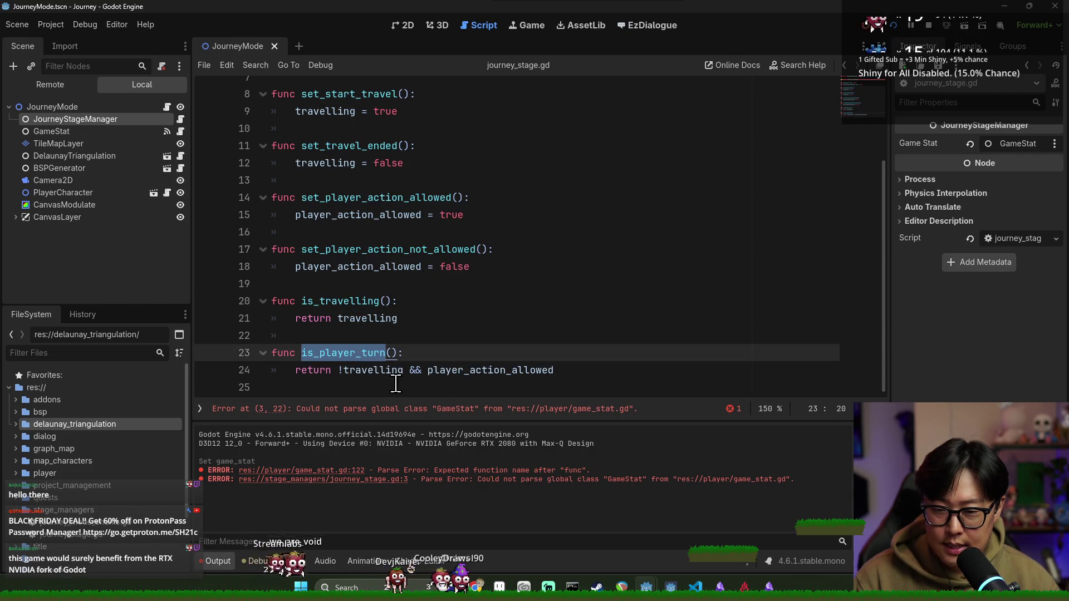
click(575, 371)
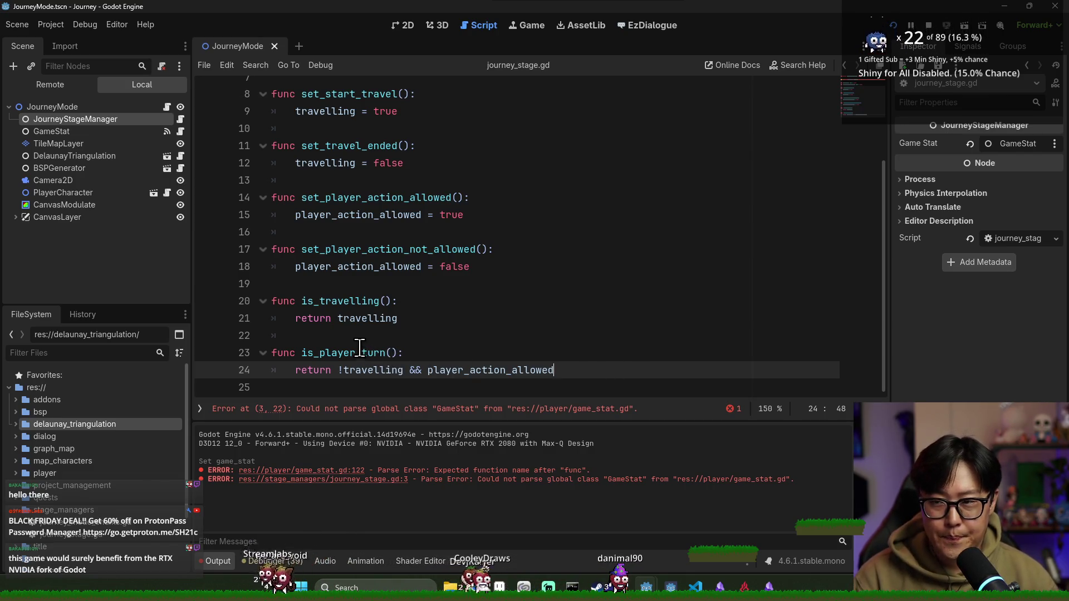
Step: Tidy the blank lines around line 22 of journey_stage.gd, save, and save game_stat.gd again
click(463, 332)
key(Return)
key(Up)
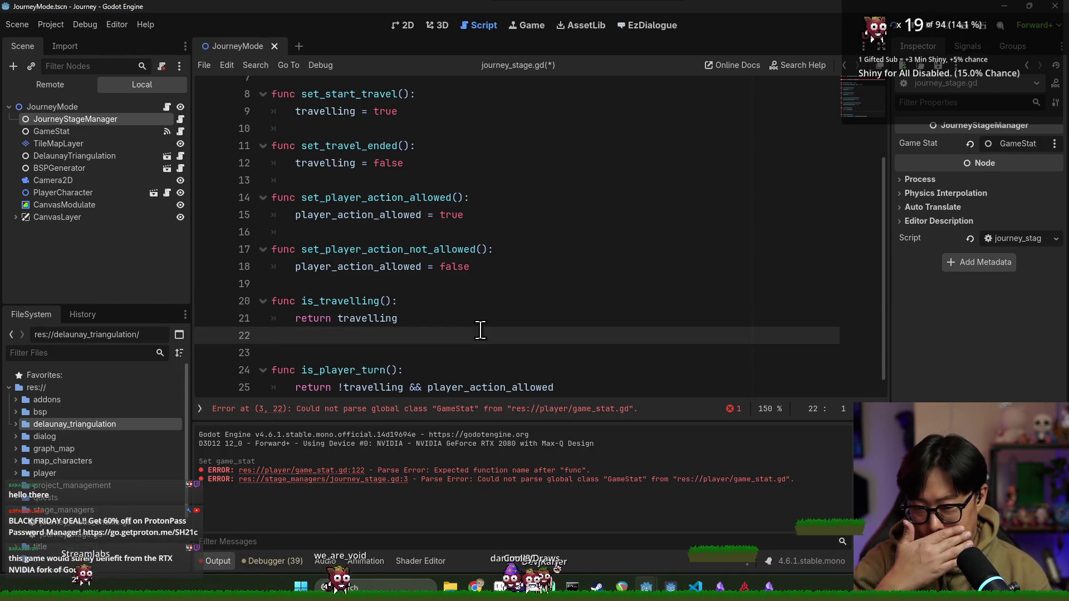
key(BackSpace)
key(ctrl+s)
click(180, 131)
key(ctrl+s)
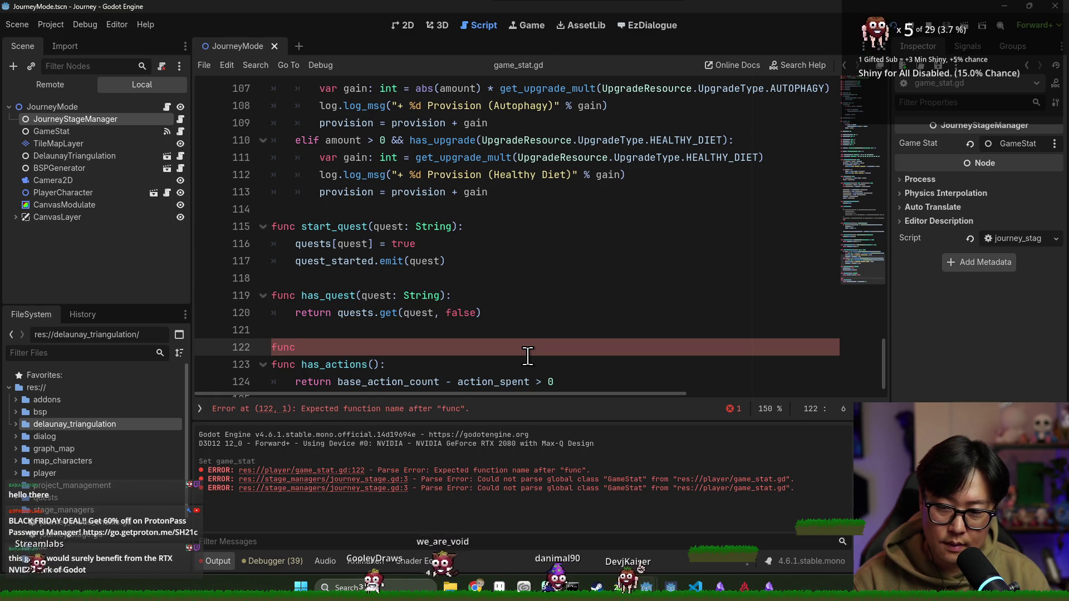
Step: Write reset_actions() in game_stat.gd, setting action_spent = 0
text(rese)
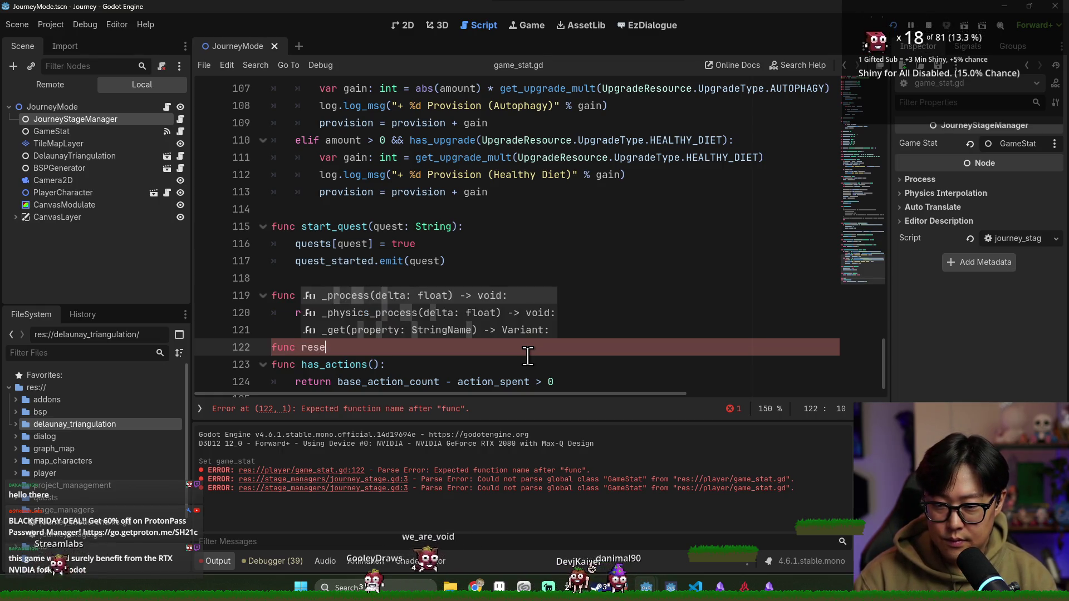
text(t_action():)
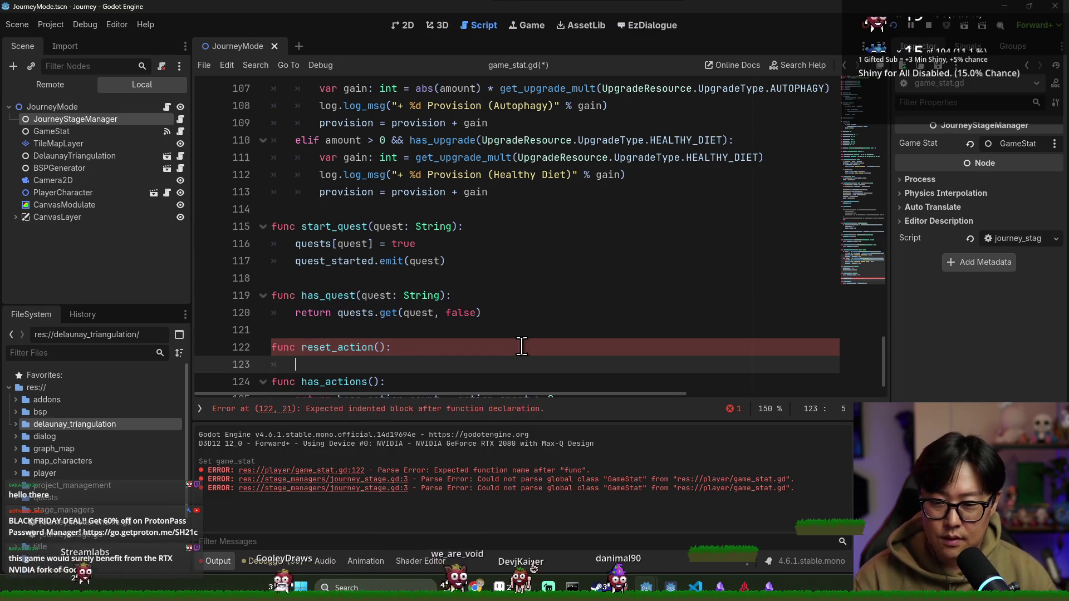
click(375, 347)
text(s)
scroll(368, 351, down, 1)
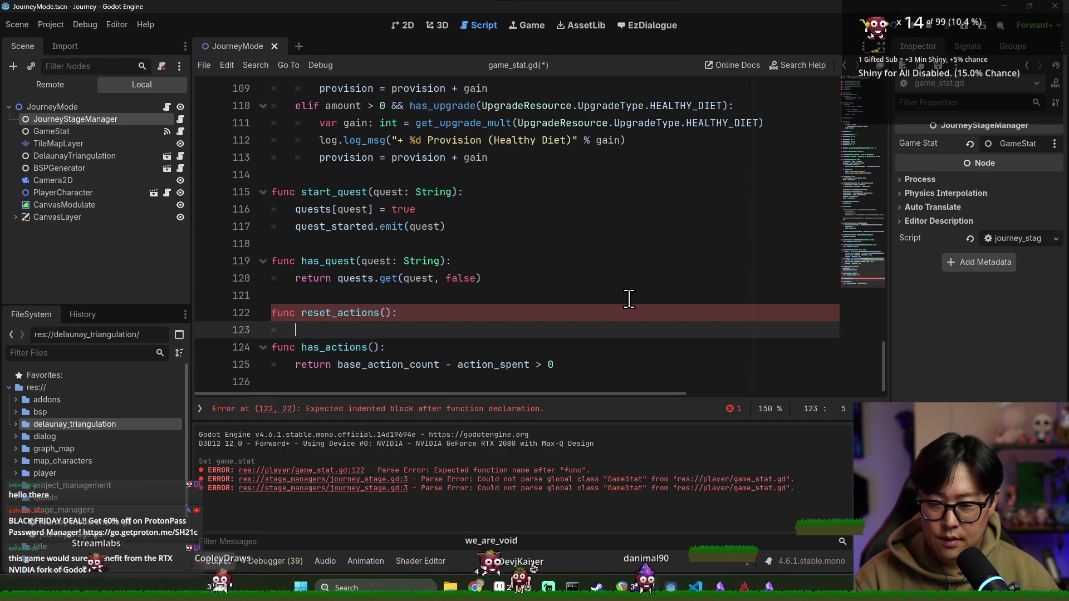
text(action_spent = )
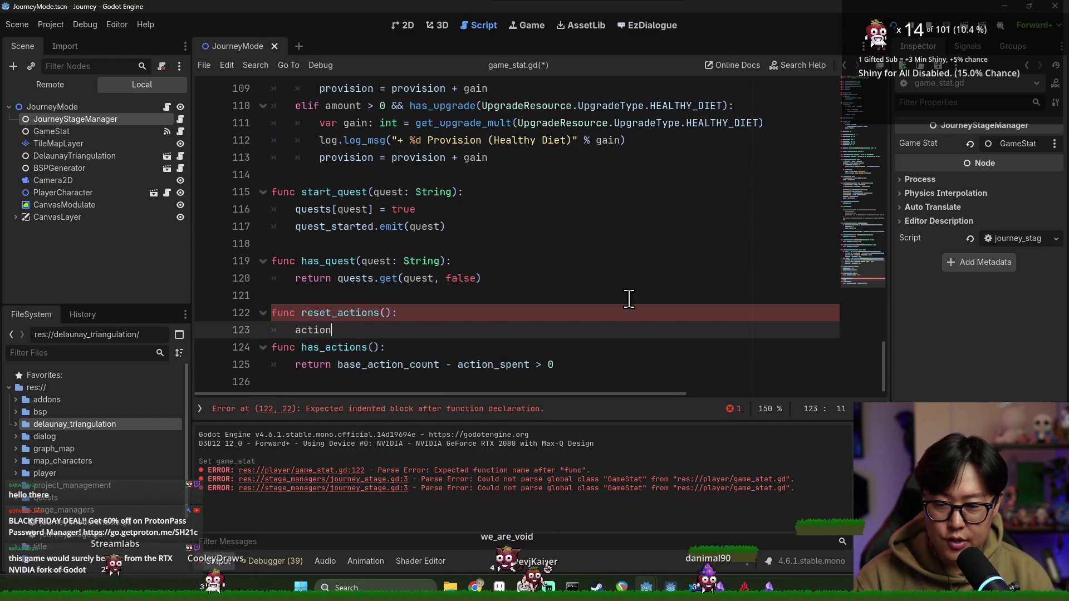
text(0)
key(Return)
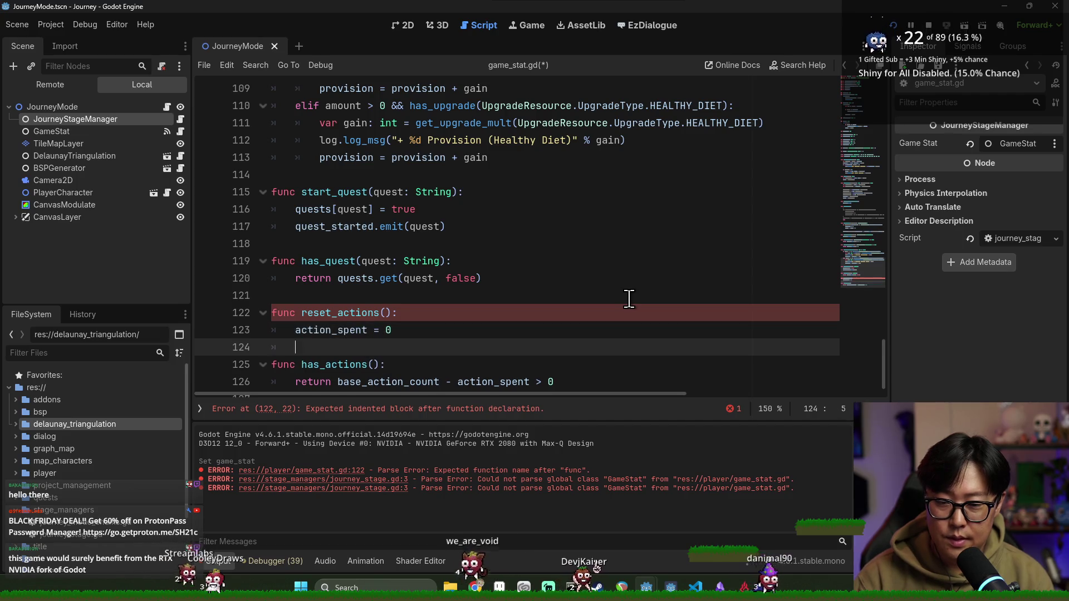
key(Return)
key(BackSpace)
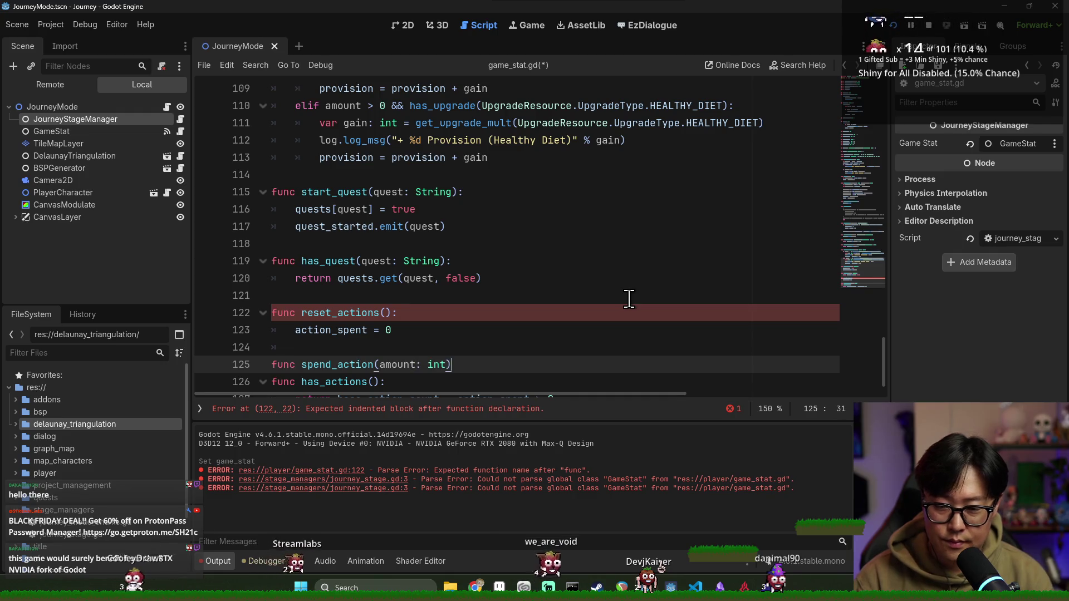
Step: Add spend_action(amount: int), which adds amount to action_spent, and save
text(:)
key(Return)
text(aciton_spent +)
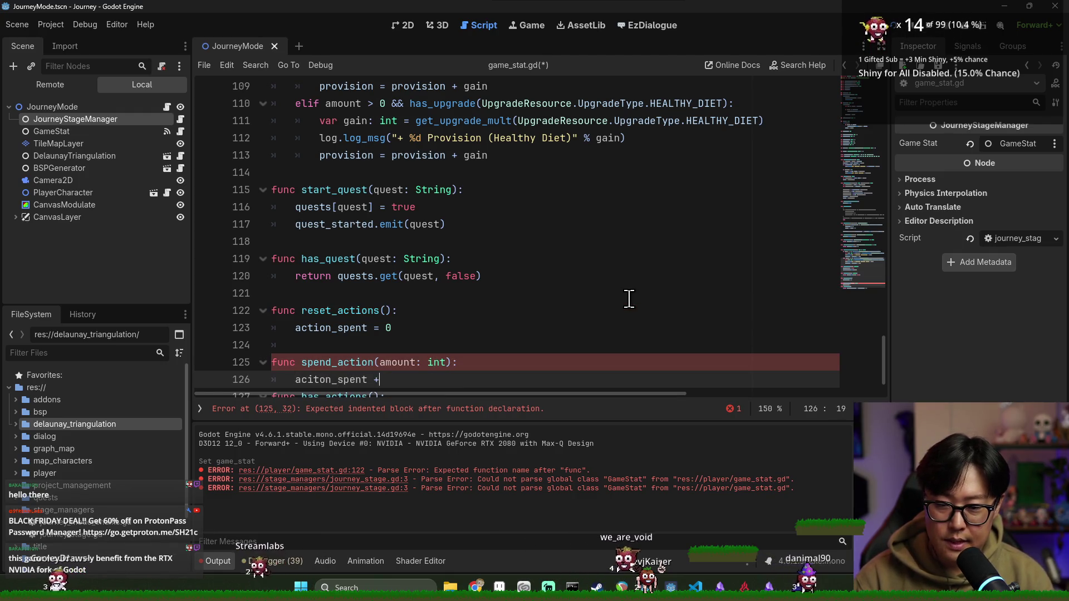
text(= amount)
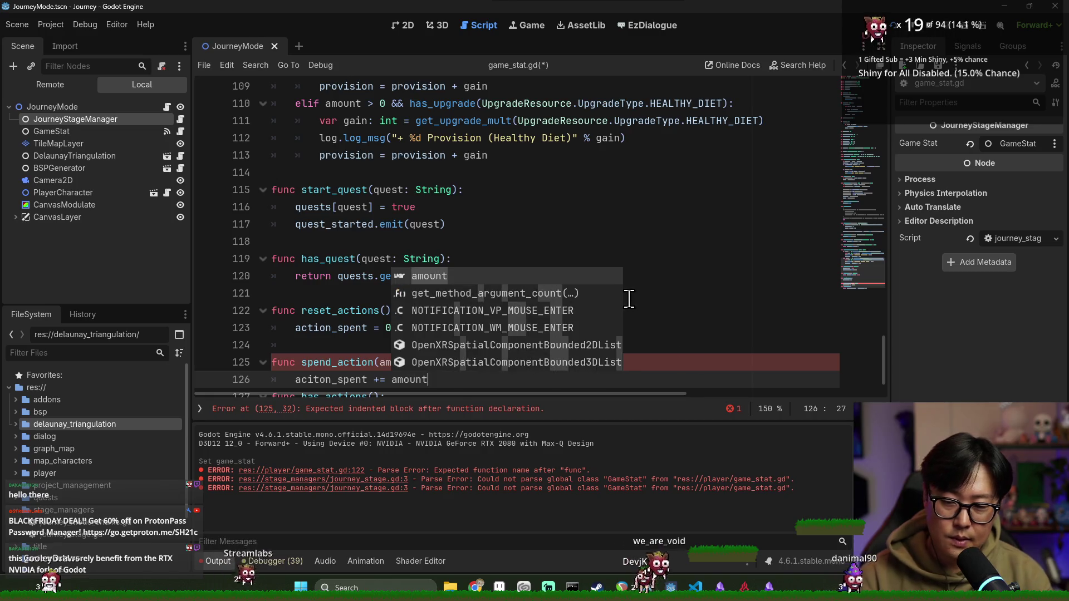
key(Escape)
key(Return)
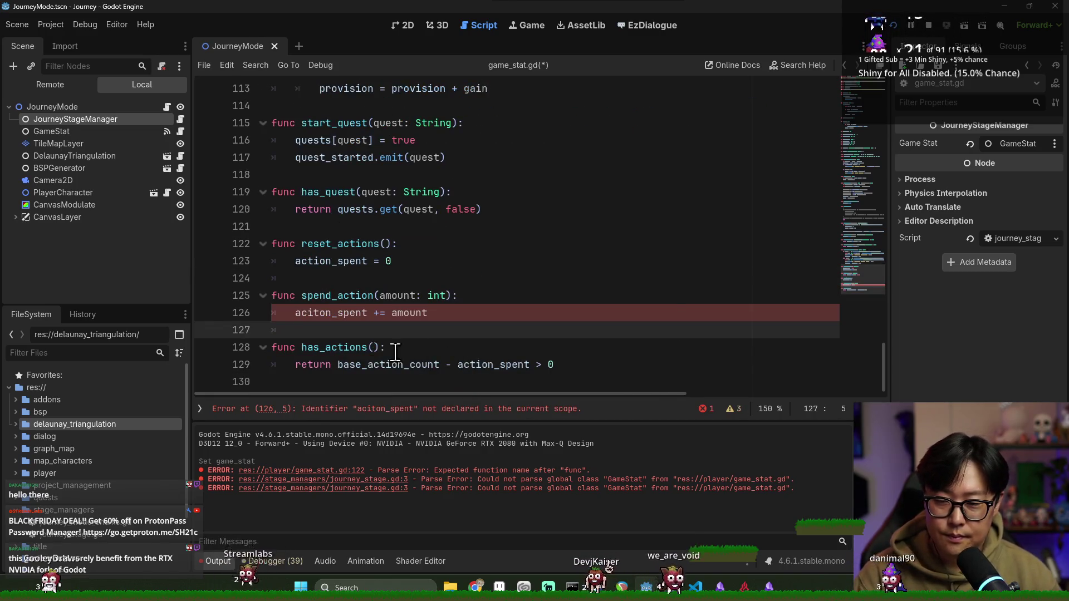
key(ctrl+s)
Step: Replace the misspelled 'aciton_spent' with the correct action_spent name and save
click(344, 354)
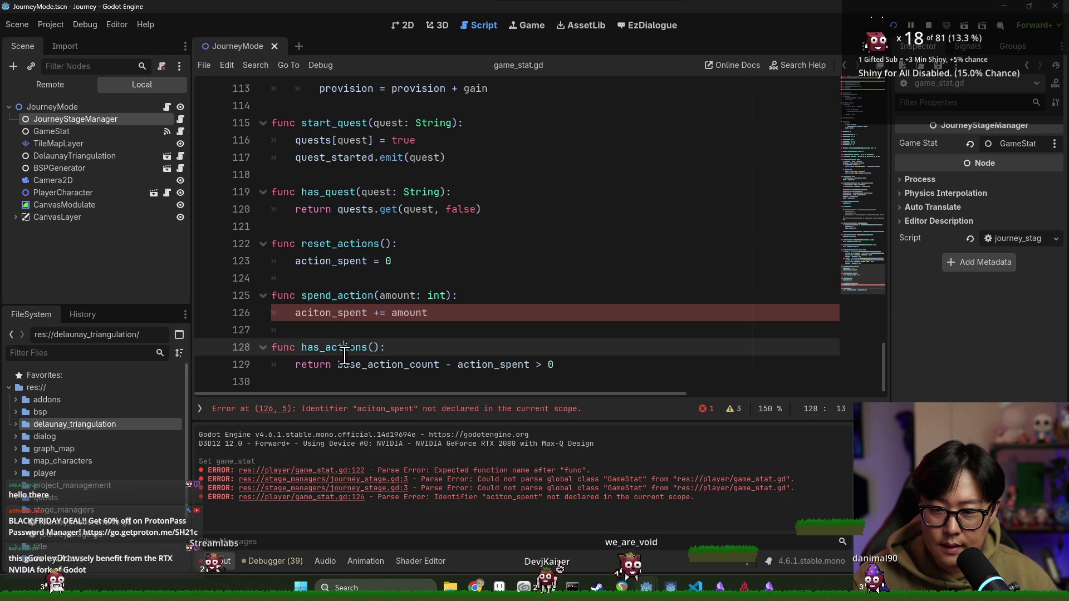
double_click(363, 318)
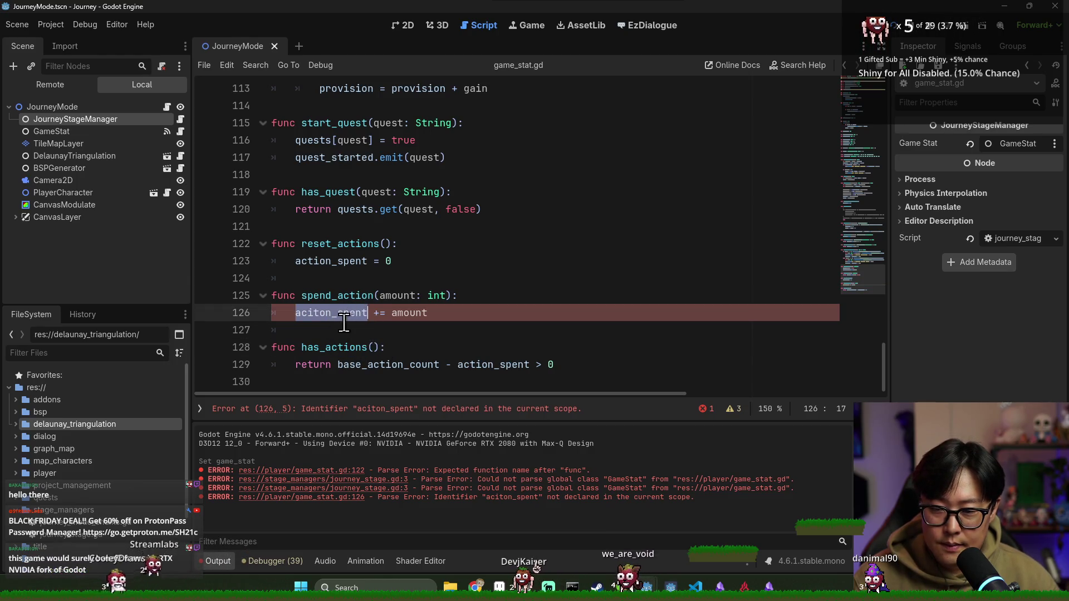
double_click(487, 365)
key(ctrl+c)
double_click(334, 313)
key(ctrl+v)
key(ctrl+s)
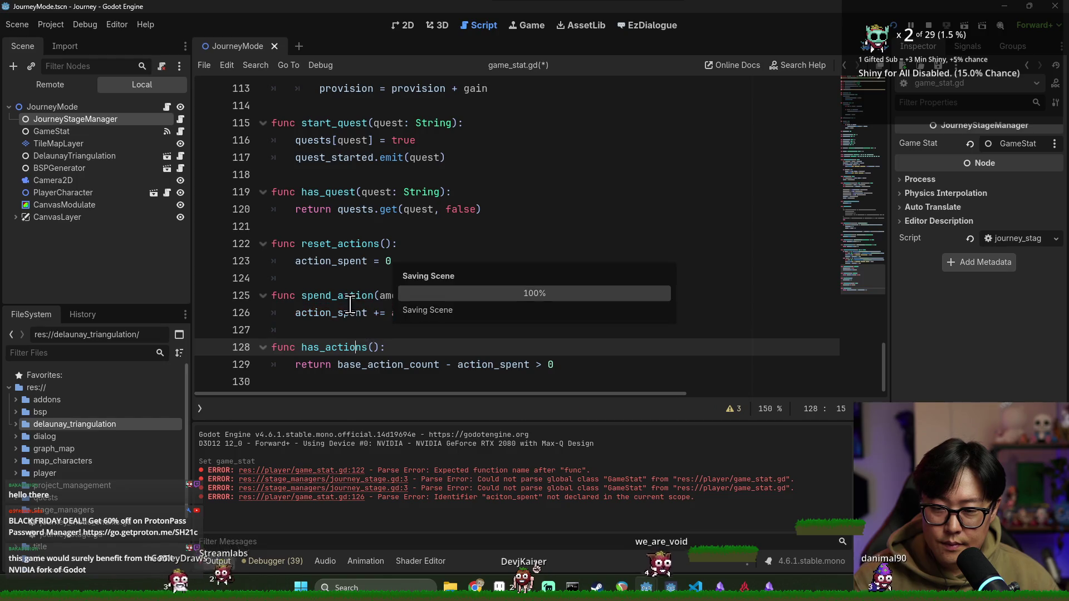
double_click(348, 298)
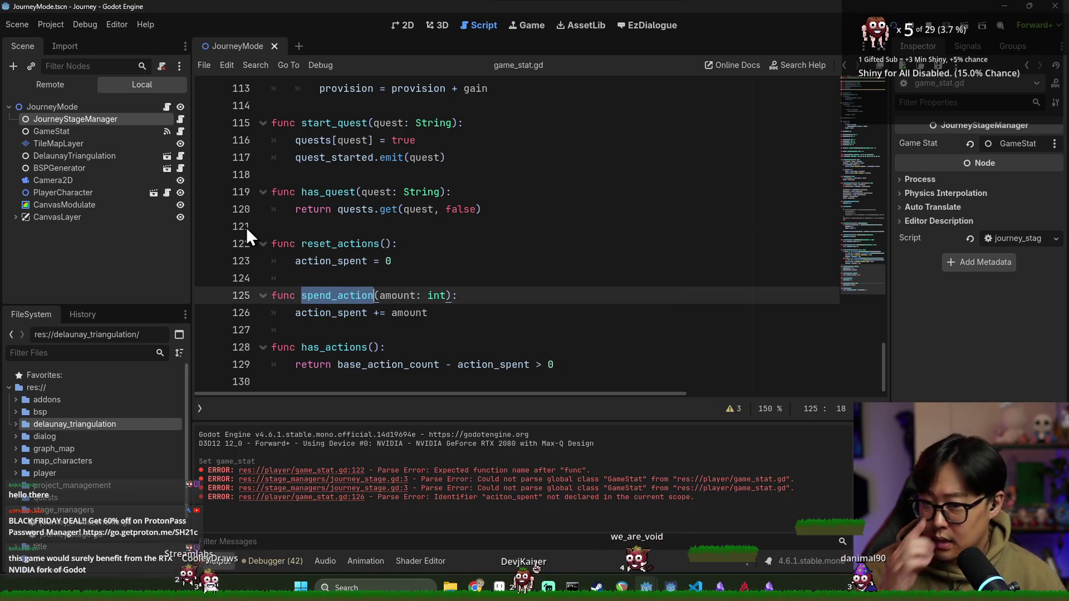
key(ctrl+s)
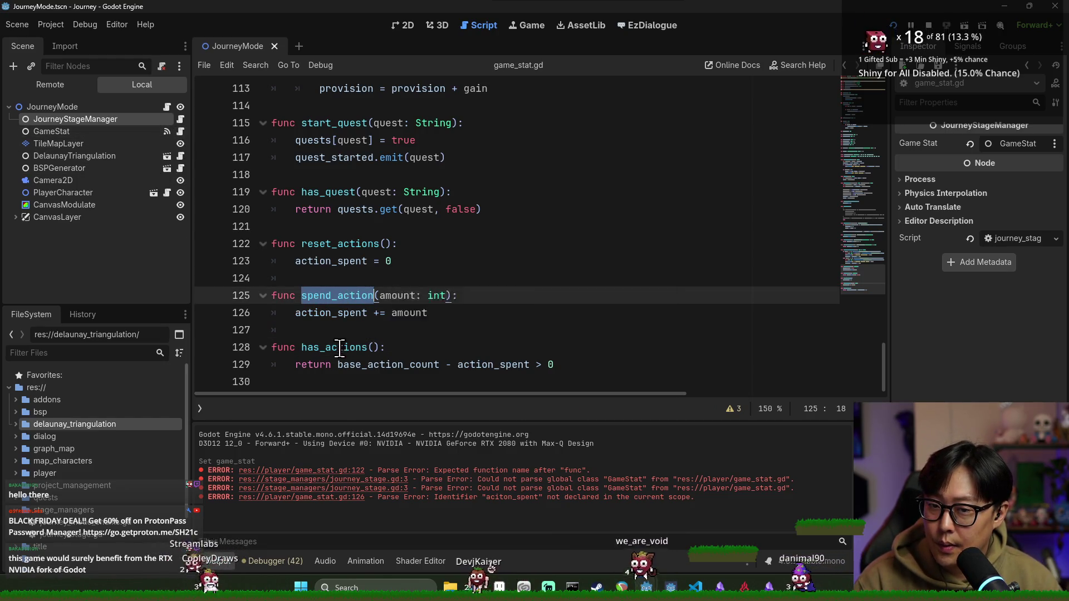
double_click(334, 347)
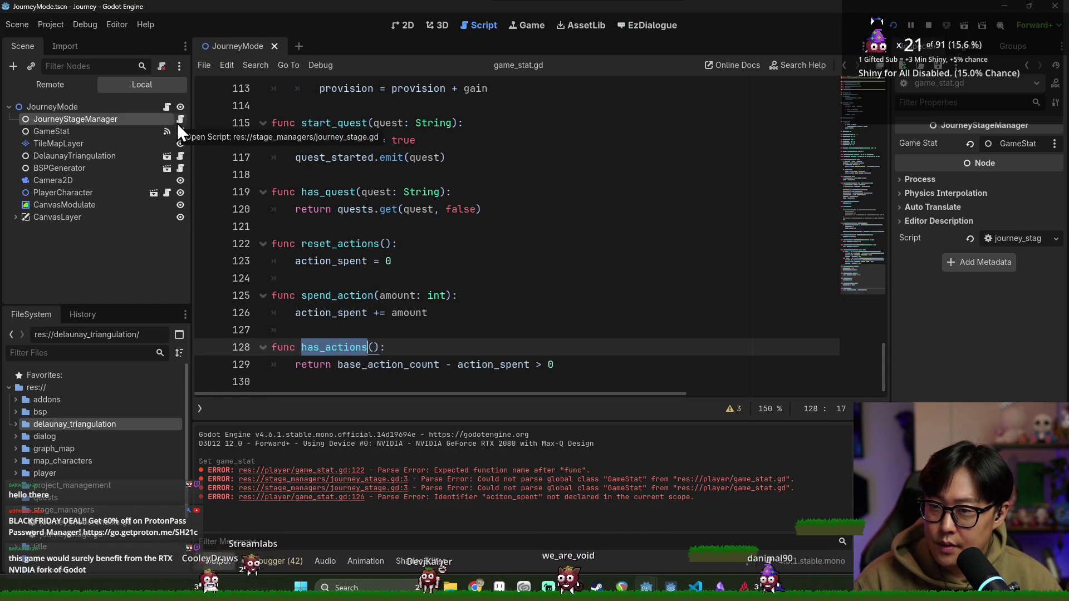
Step: In action_bar.gd, add a game_stat condition to the visibility check on line 14 and save
click(16, 217)
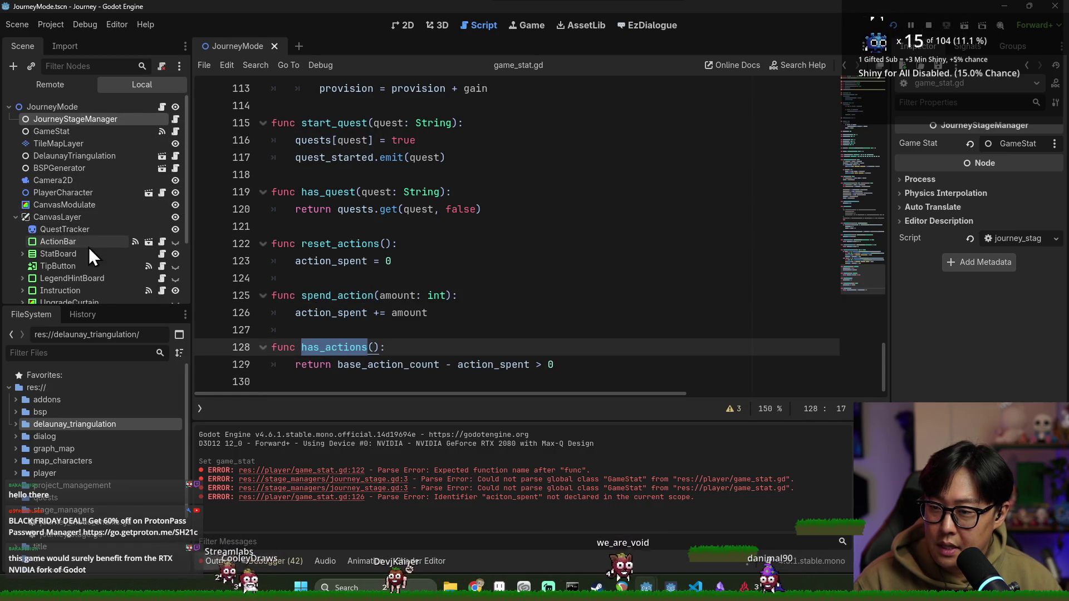
click(162, 241)
double_click(315, 244)
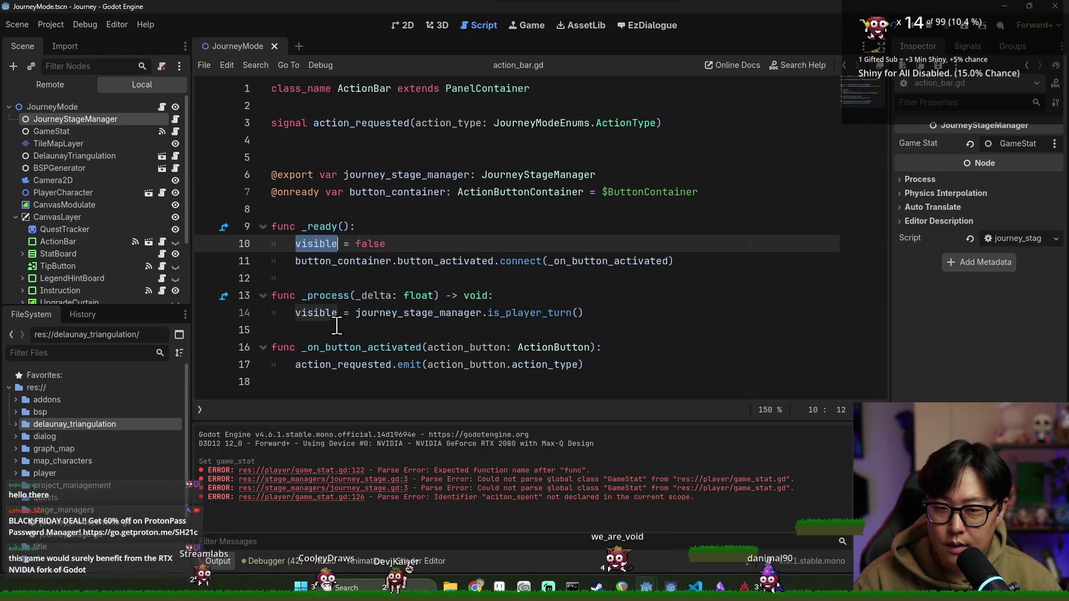
click(402, 313)
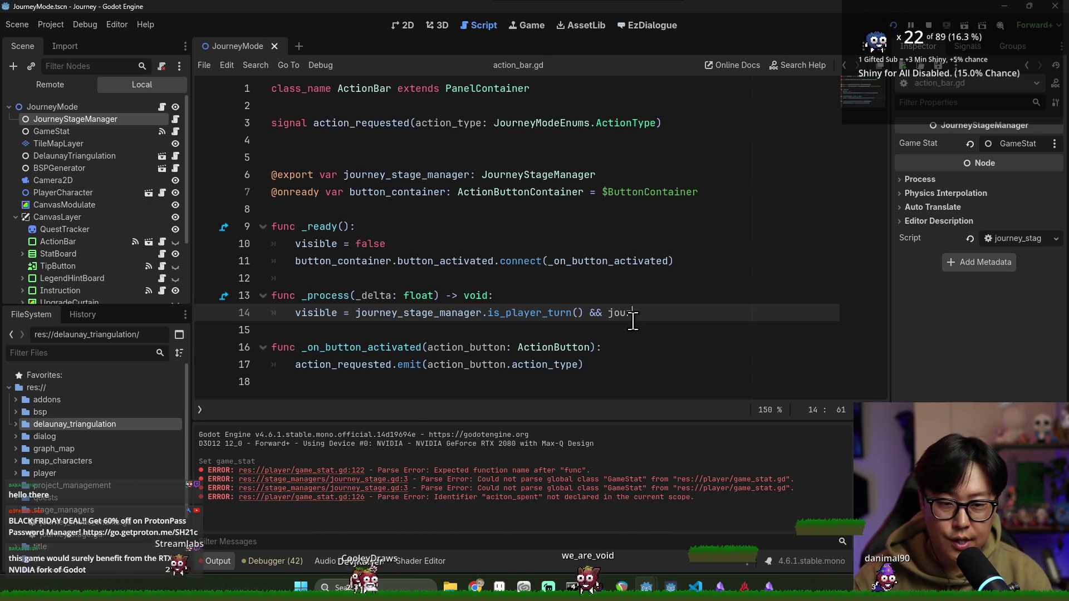
key(BackSpace)
key(BackSpace)
key(BackSpace)
text(game_stat.has_ac)
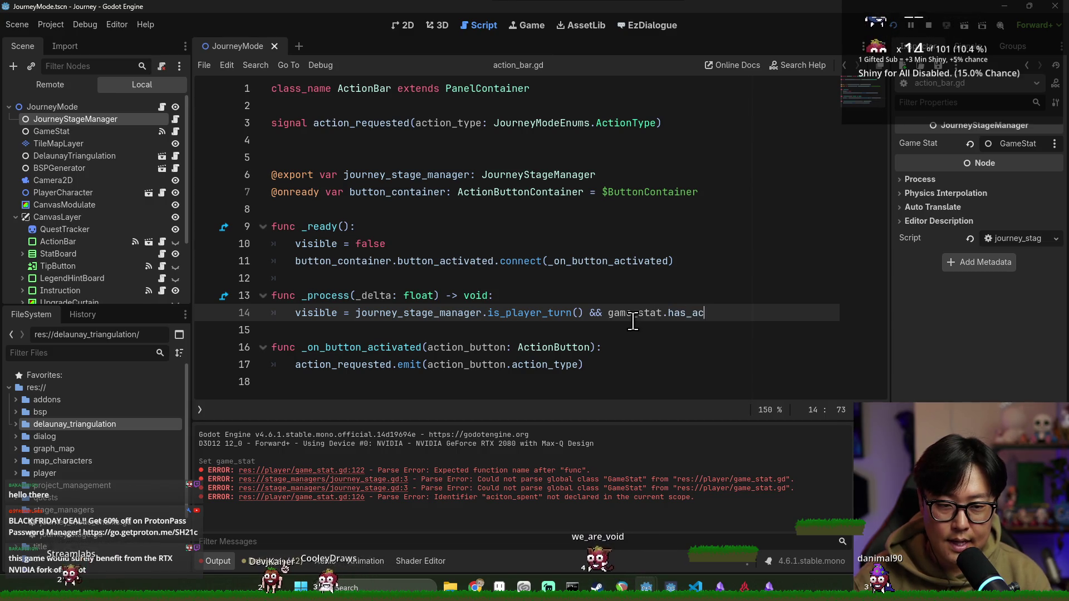
text())
key(ctrl+s)
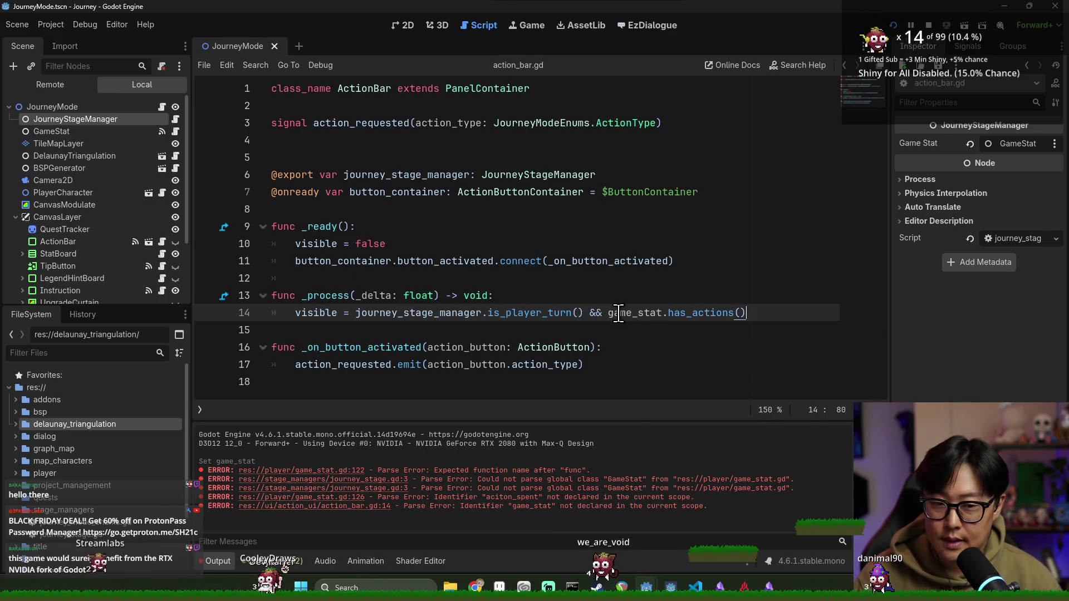
Step: Export game_stat as GameStat in action_bar.gd and assign the GameStat node to ActionBar's Game Stat
click(330, 160)
text(@export var game_stat: Game)
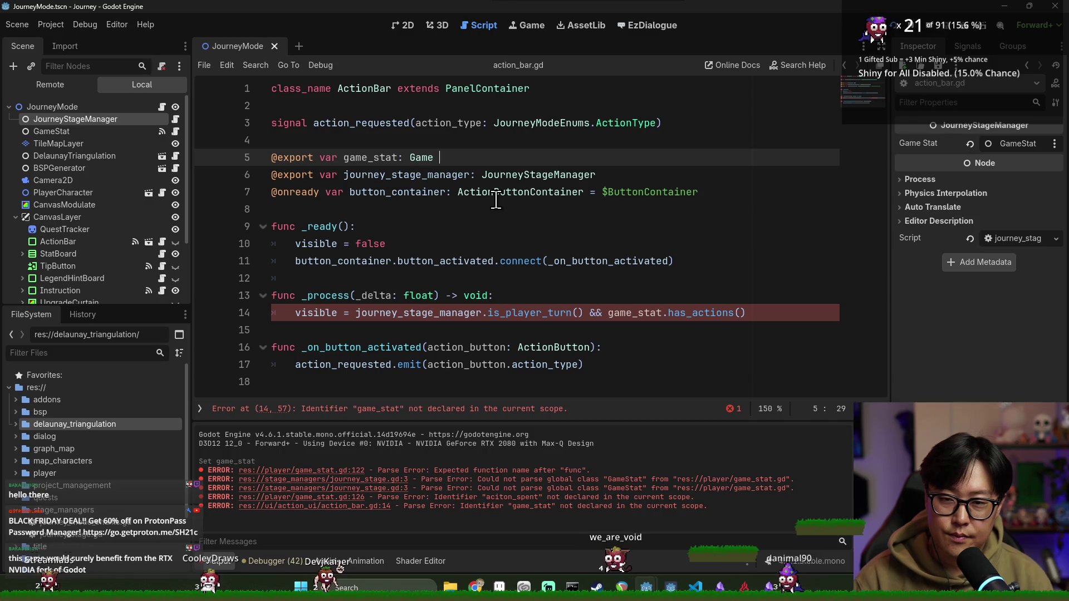
key(BackSpace)
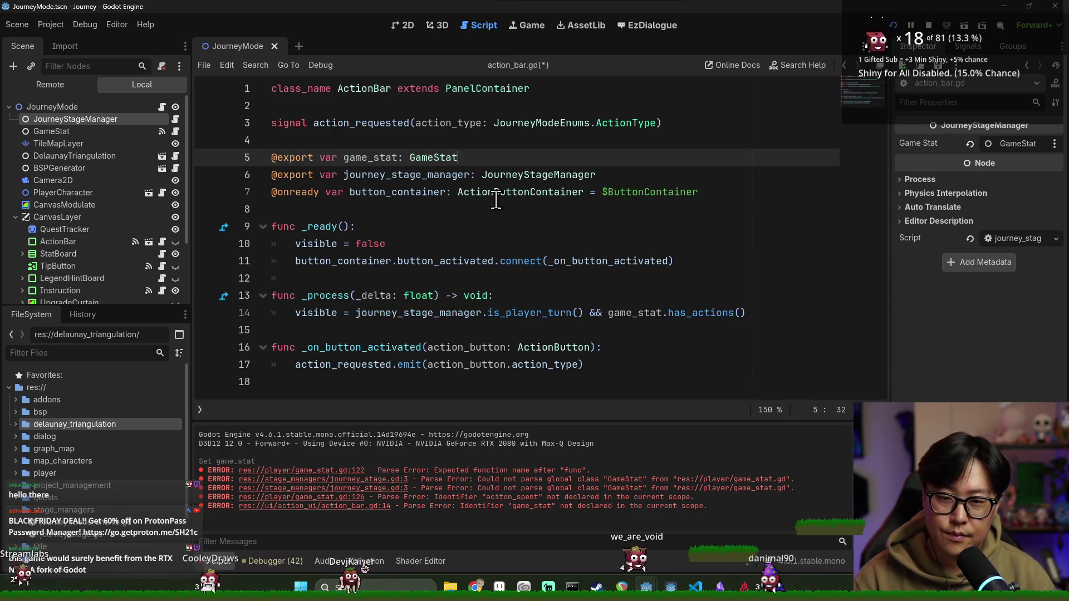
key(F5)
click(74, 244)
click(1001, 145)
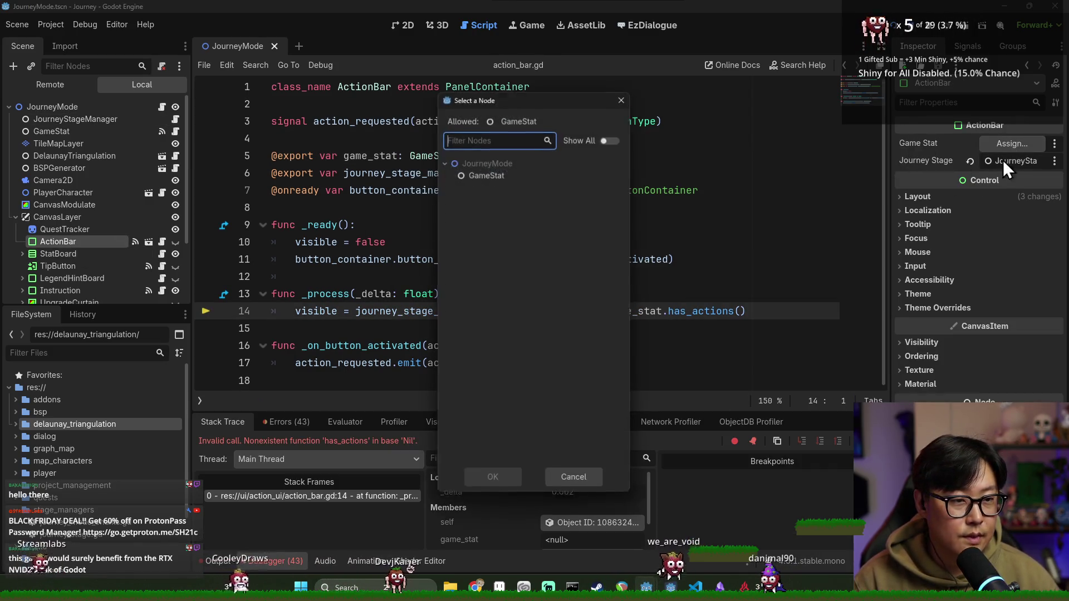
double_click(490, 175)
click(441, 277)
Step: Open the JourneyMode script at its _on_action_requested handler
click(476, 345)
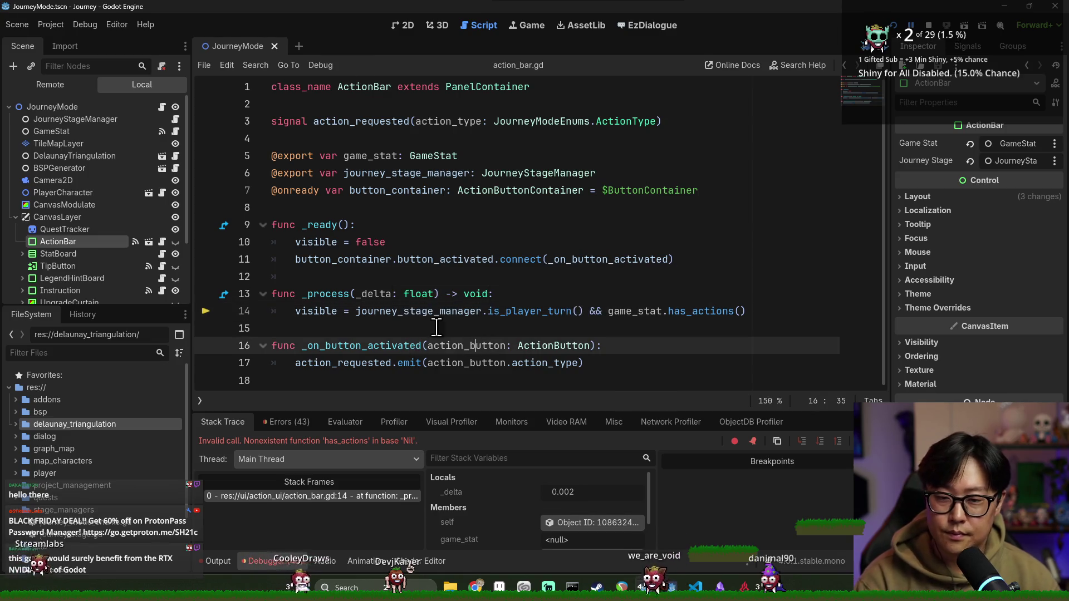
click(430, 329)
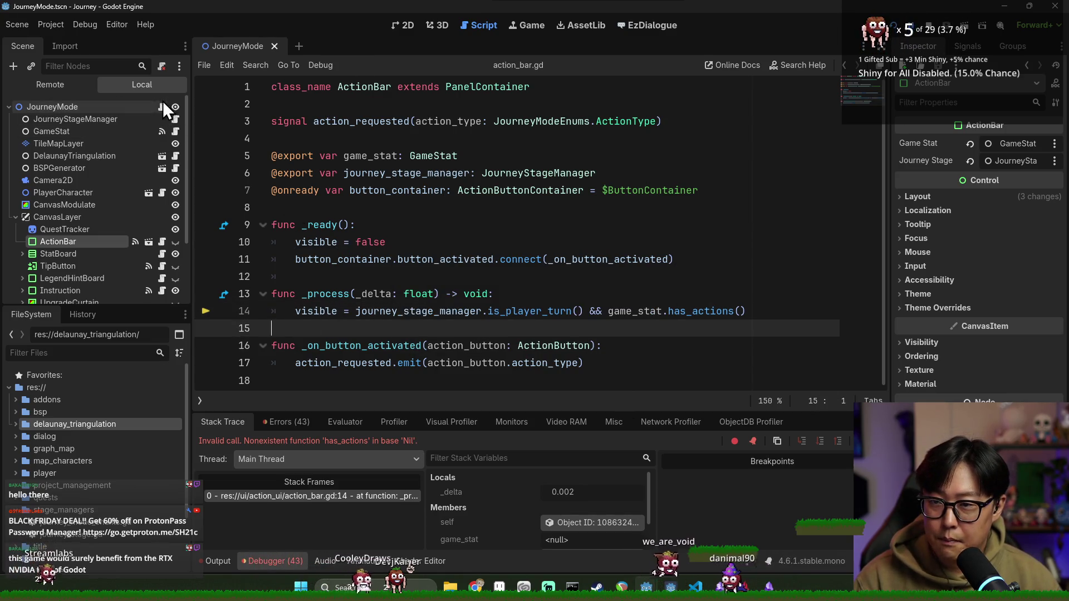
click(162, 106)
key(ctrl+s)
Step: Save, stop the running debug session, and return to _on_action_requested in journey_mode.gd
scroll(367, 194, down, 4)
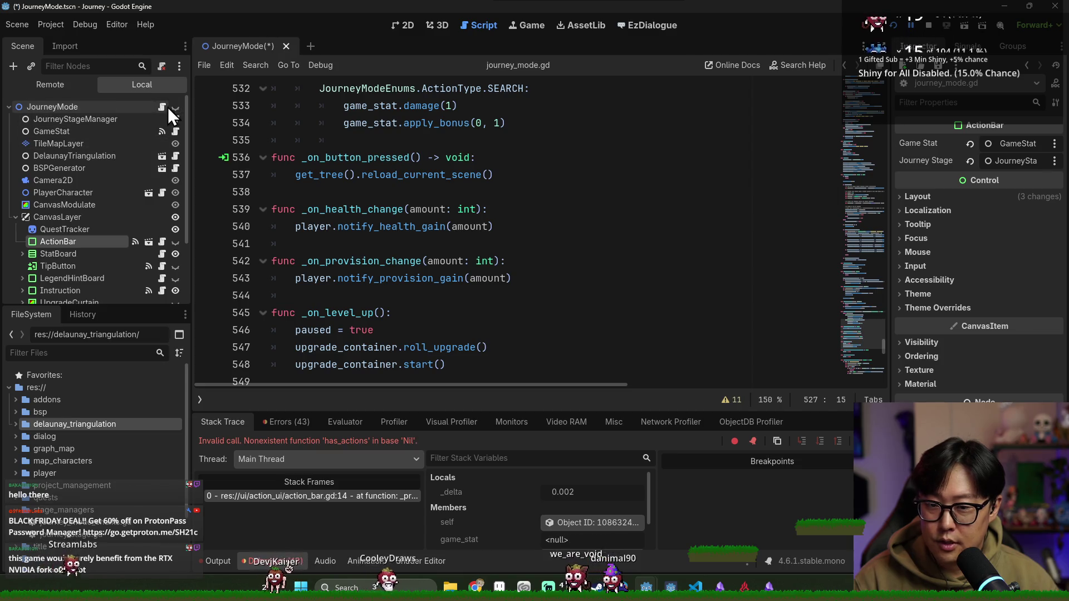
click(601, 294)
key(ctrl+s)
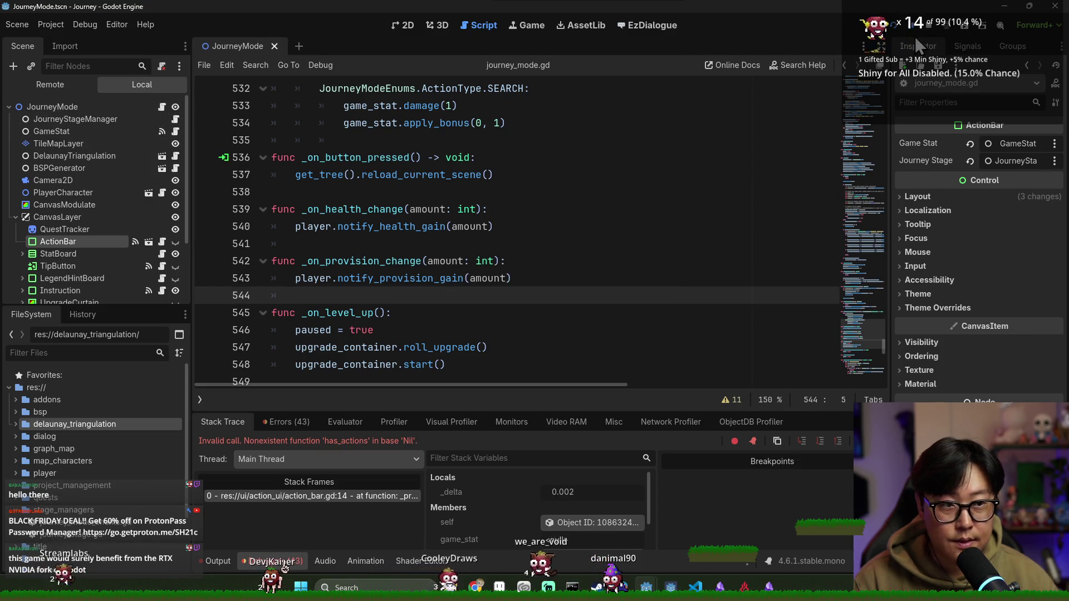
key(Up)
key(Up)
key(Up)
scroll(373, 198, up, 2)
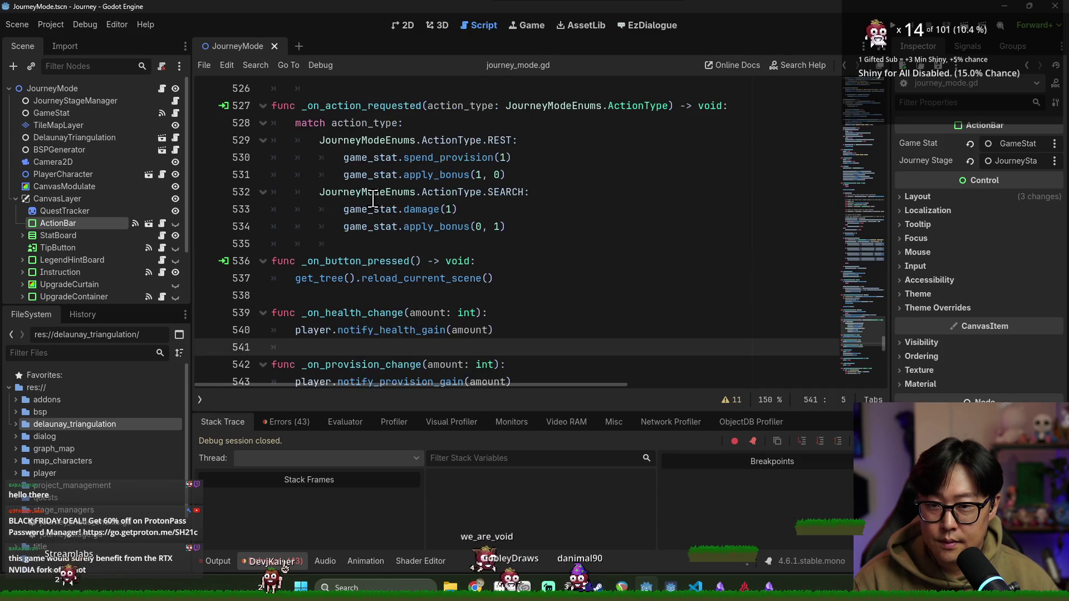
scroll(396, 258, up, 2)
click(363, 235)
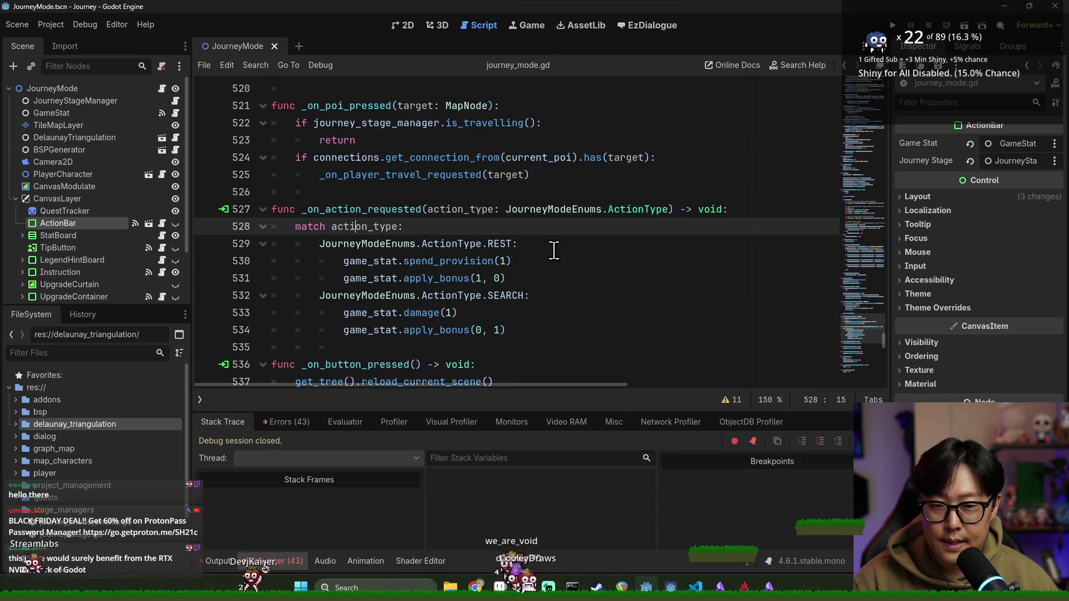
click(521, 273)
Step: Add game_stat.spend_action(1) after the Rest/Search match block and save
click(539, 334)
key(Return)
key(Return)
key(BackSpace)
key(BackSpace)
key(BackSpace)
text(ame_+s)
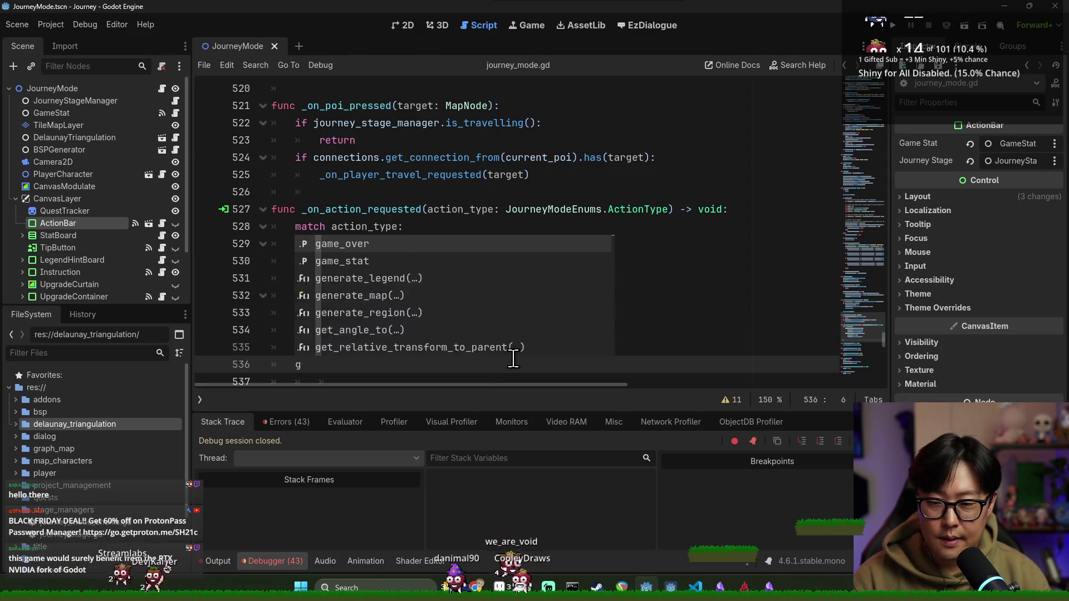
key(BackSpace)
key(BackSpace)
key(BackSpace)
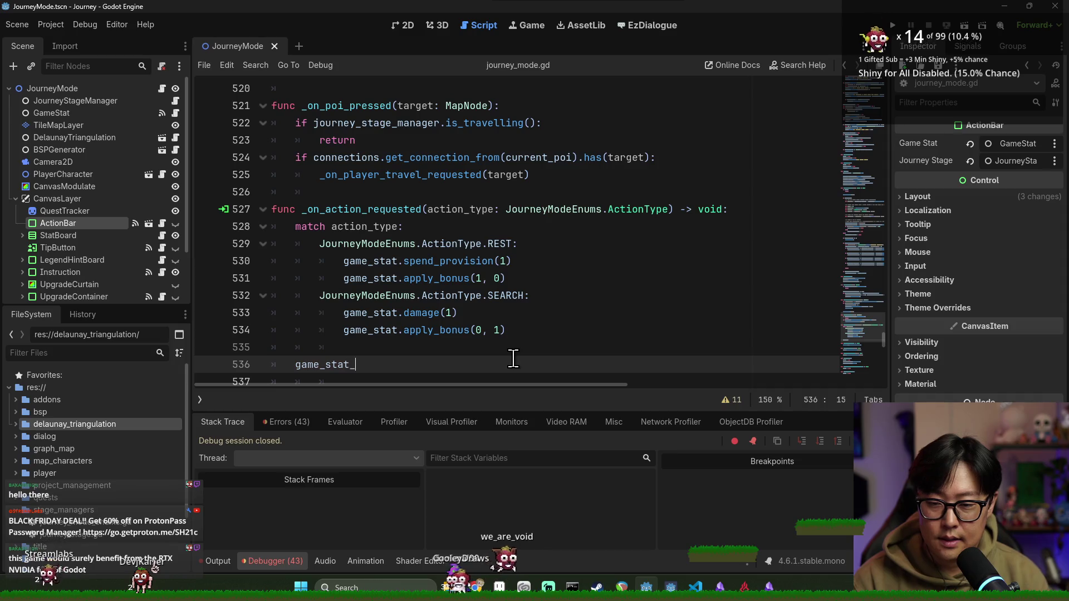
key(BackSpace)
text(.a)
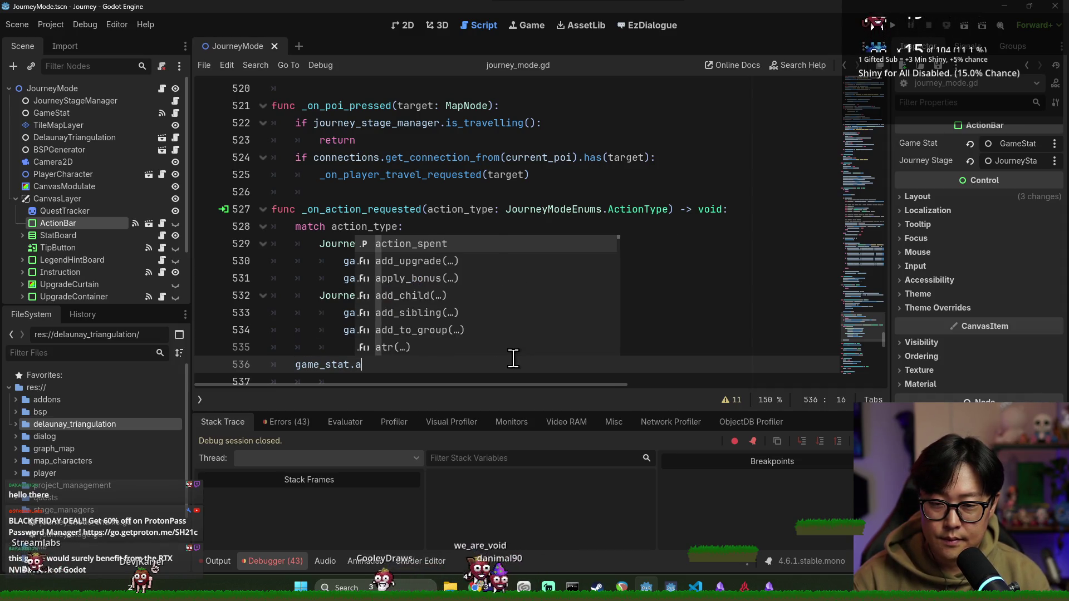
key(Return)
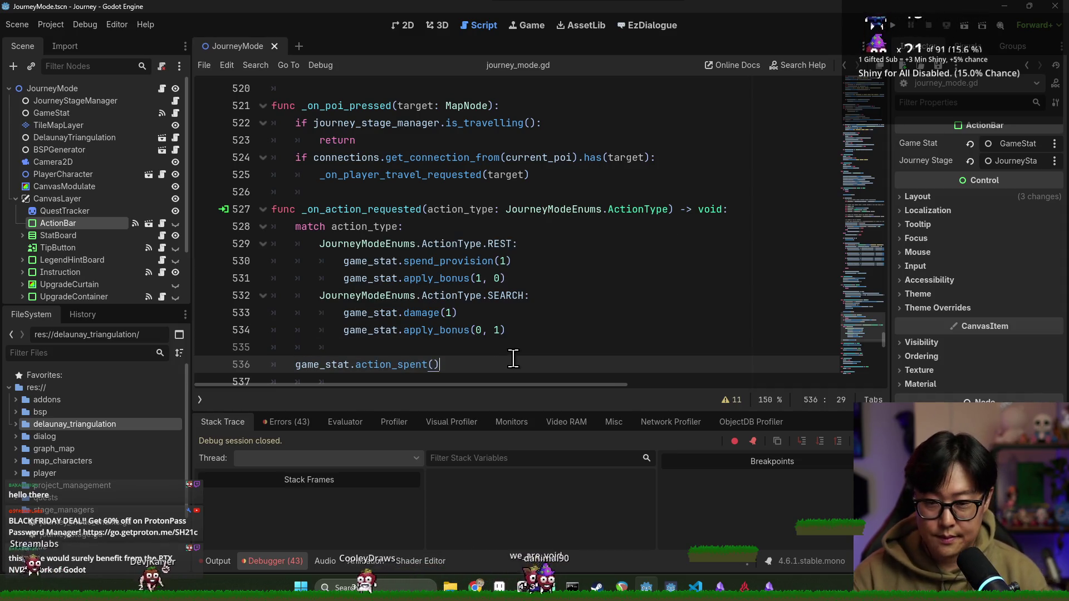
key(BackSpace)
text(1))
key(ctrl+s)
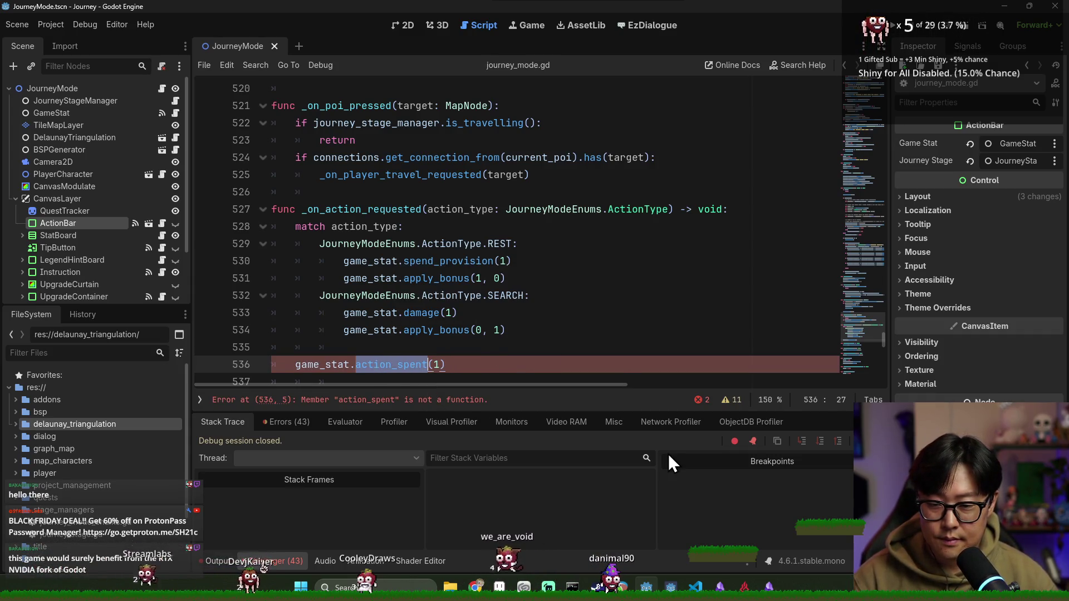
text(spend)
key(Return)
key(ctrl+s)
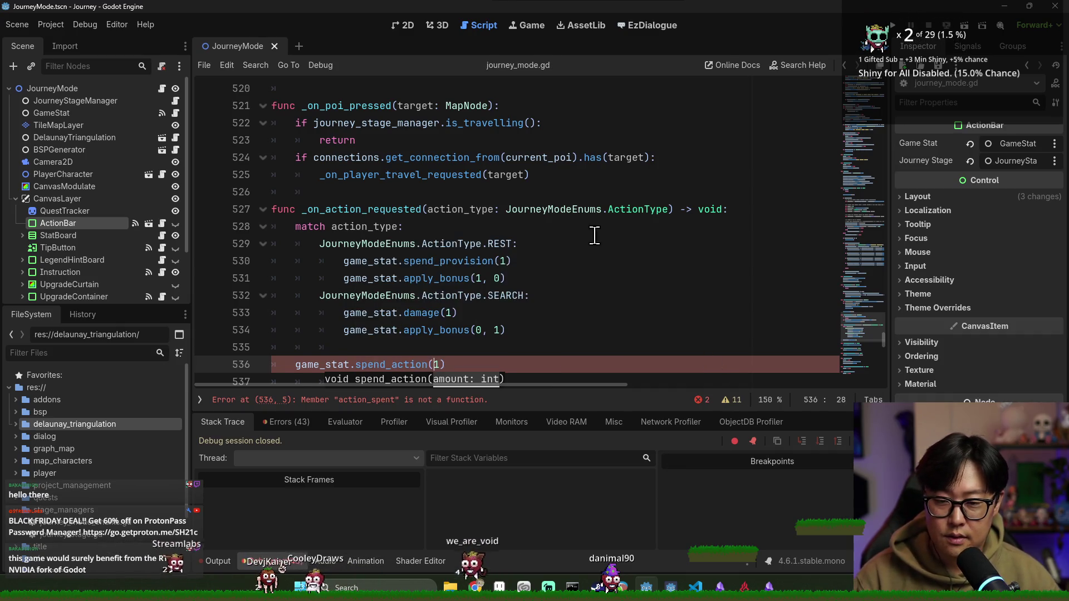
Step: Insert 'if !game_stat.has_actions(): return' at the top of the handler, save, and launch the game
click(594, 235)
click(723, 215)
key(Return)
key(Return)
key(Up)
text(if game_stat.is)
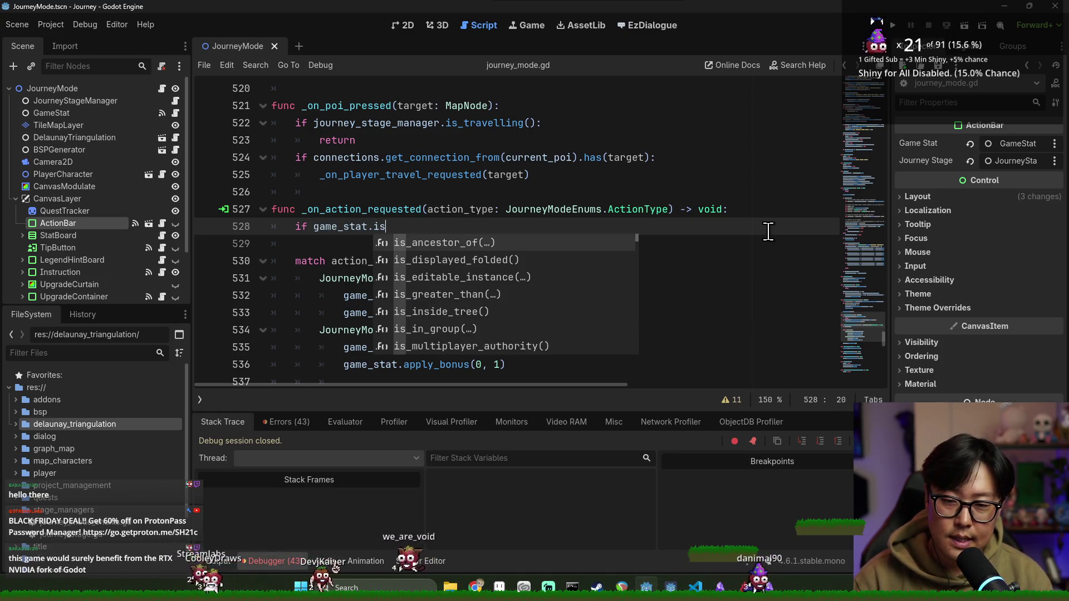
key(BackSpace)
key(BackSpace)
text(has_a)
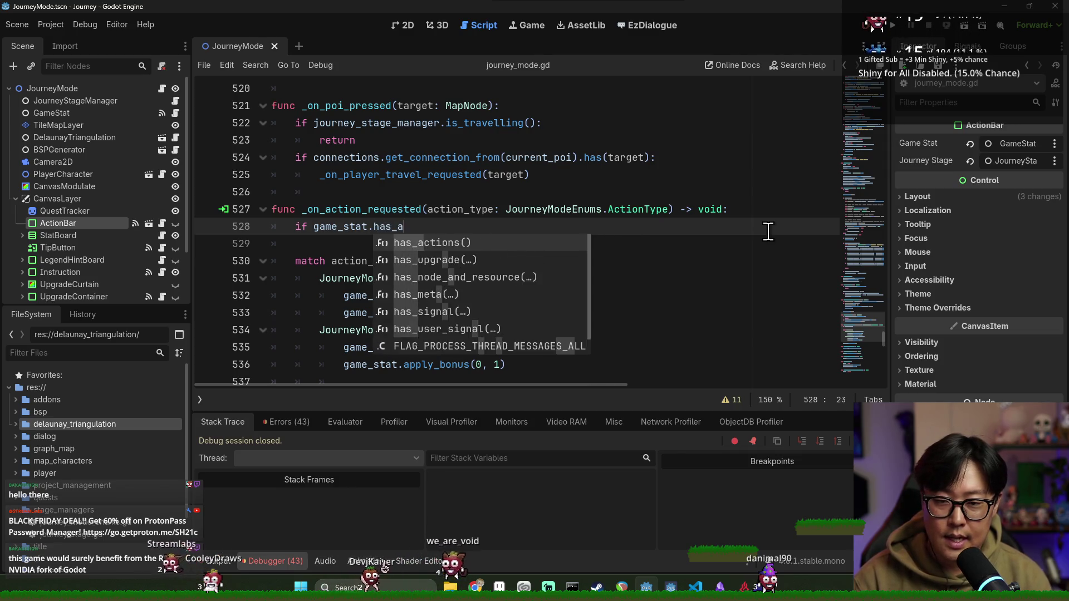
key(Return)
text(:)
key(Return)
text(return)
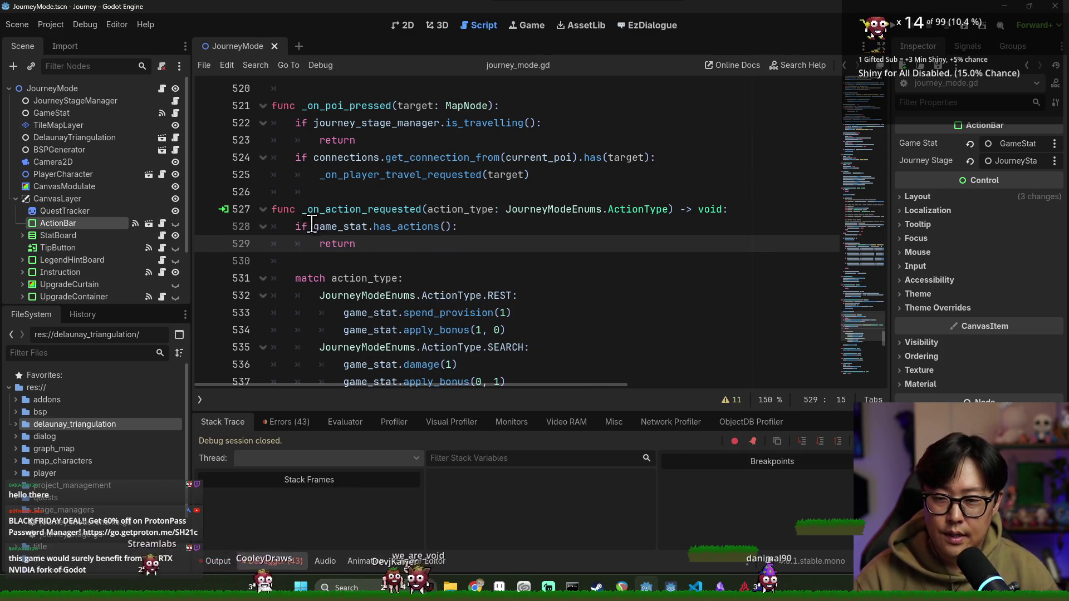
click(312, 226)
text(!)
key(ctrl+s)
key(Up)
key(Up)
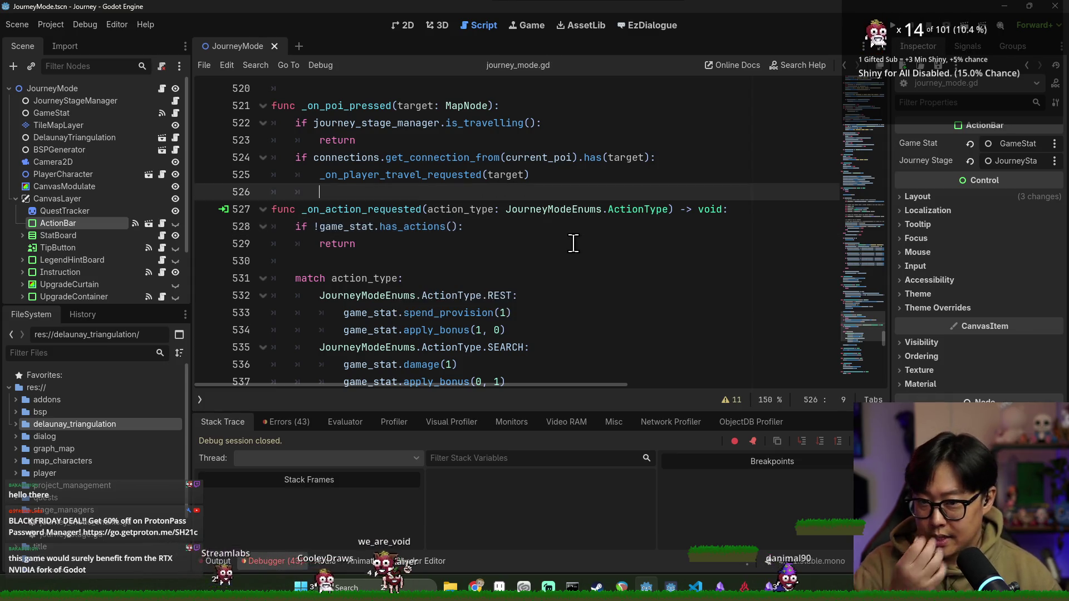
click(890, 24)
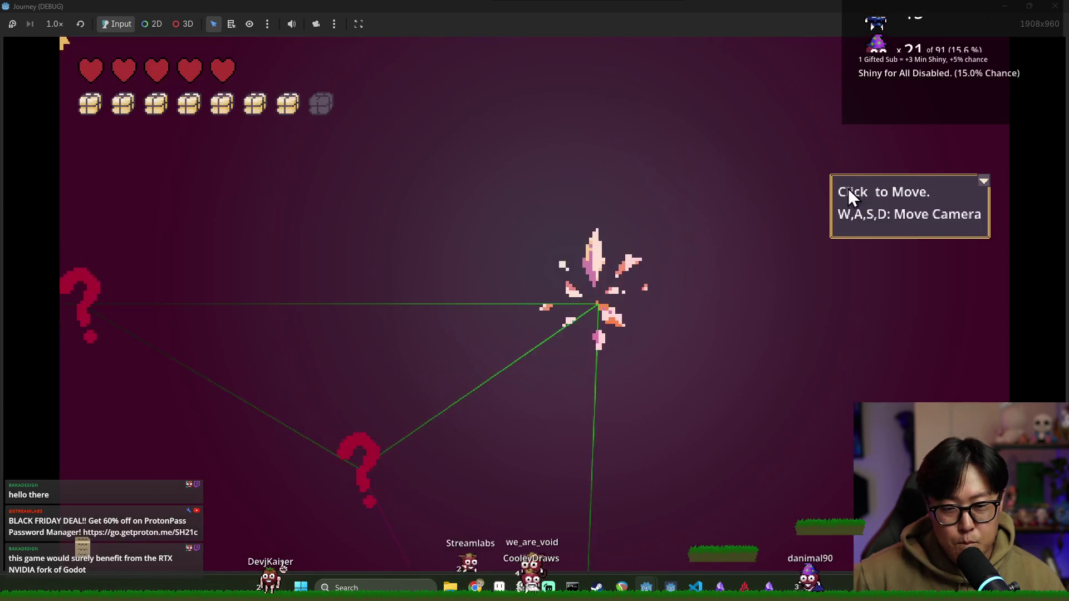
key(F8)
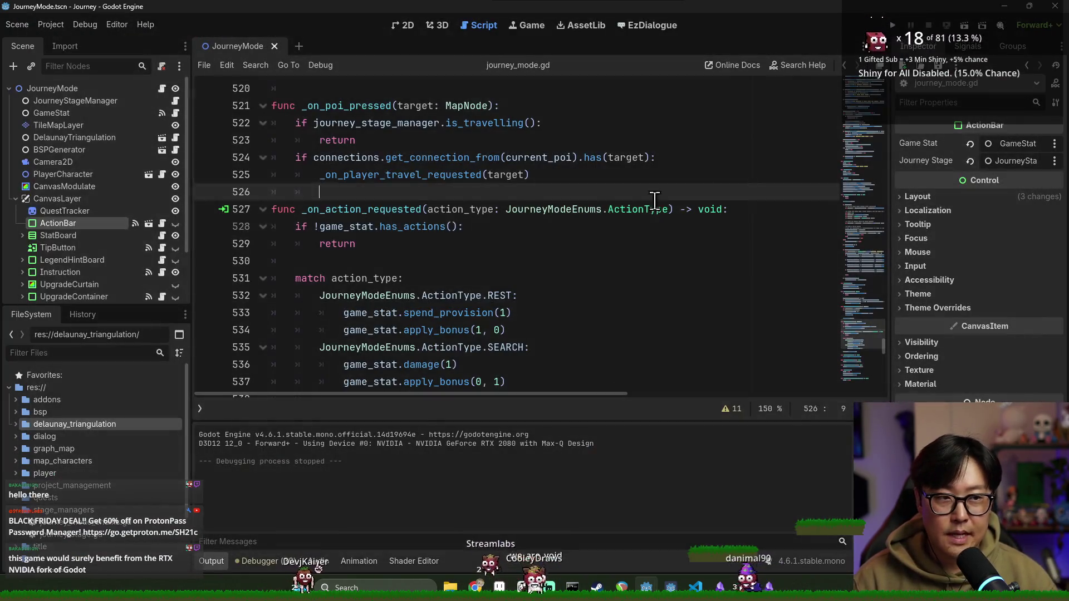
click(565, 226)
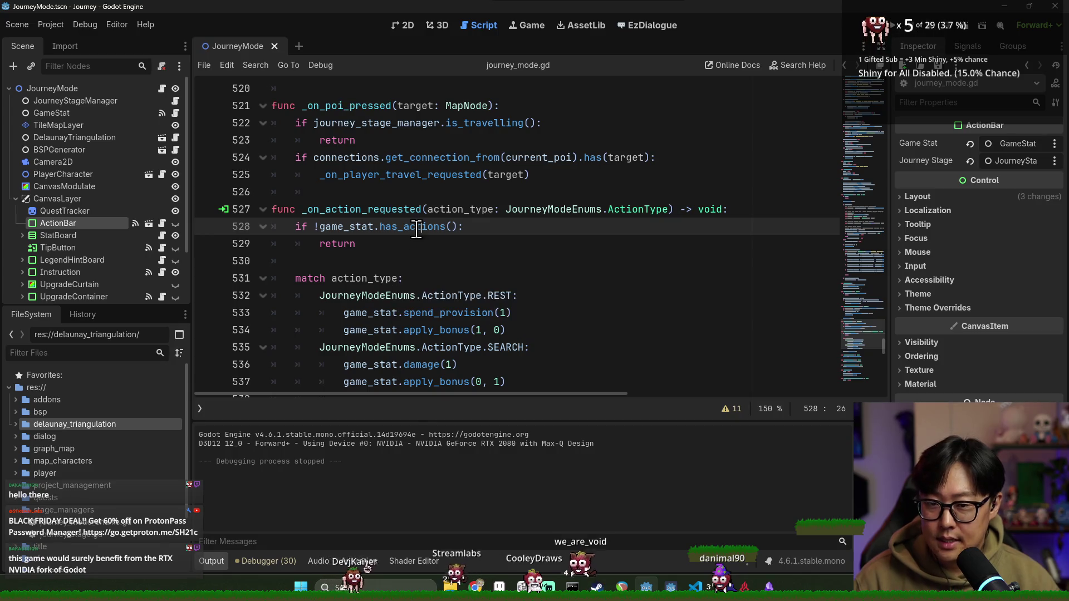
Step: Search journey_mode.gd for move_to and jump to the _move_to_poi definition
key(ctrl+f)
text(m)
key(Return)
text(move_to)
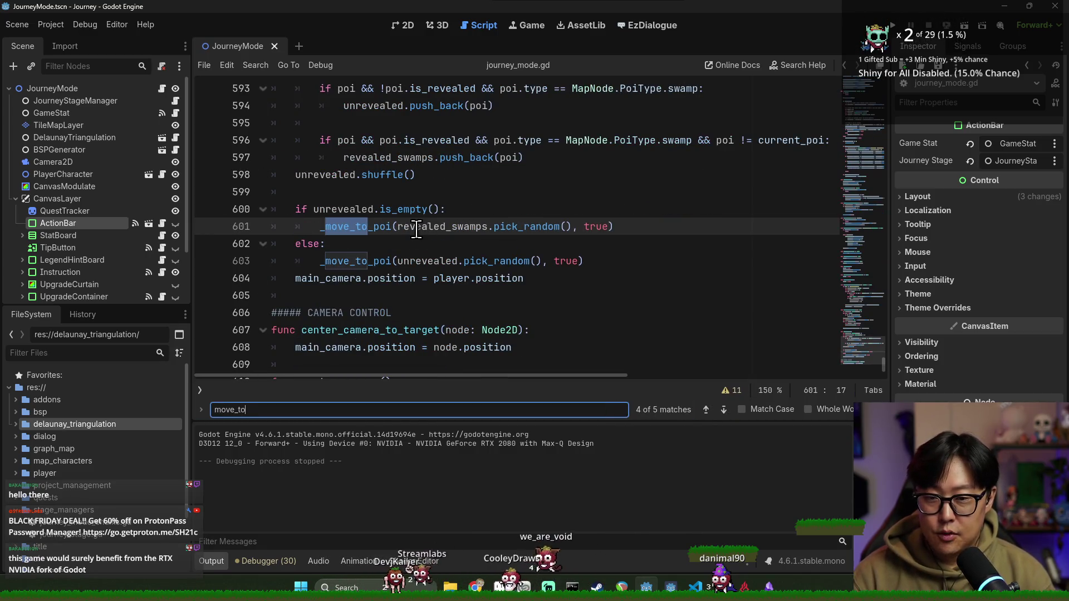
click(370, 225)
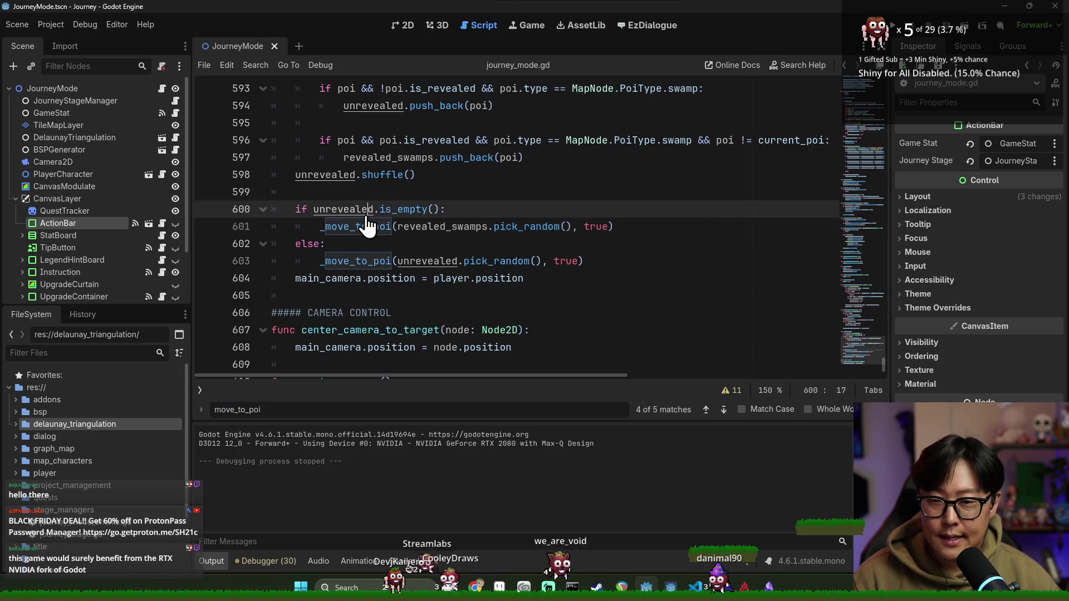
scroll(356, 239, up, 4)
key(ctrl+f)
key(BackSpace)
key(BackSpace)
key(BackSpace)
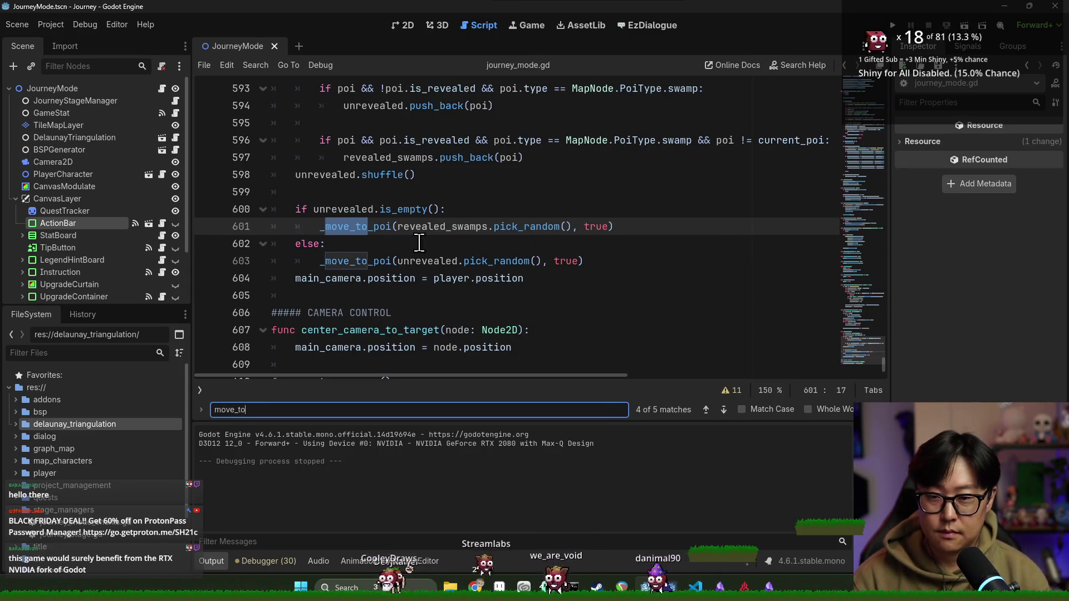
key(ctrl+s)
ctrl+click(351, 228)
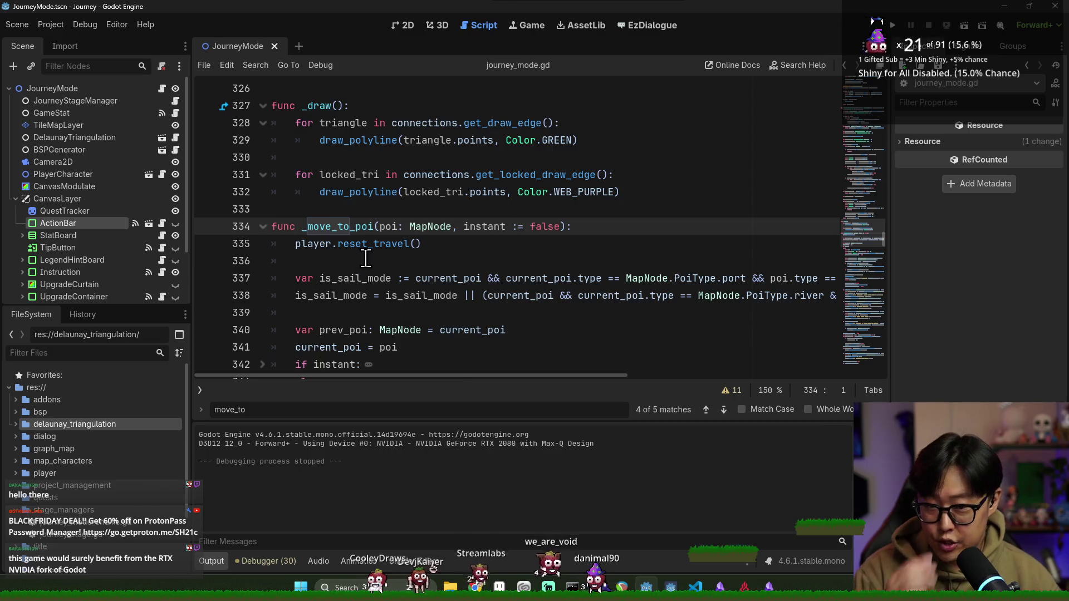
Step: Follow the player's reset_travel call into player_character.gd
scroll(338, 194, down, 2)
double_click(315, 146)
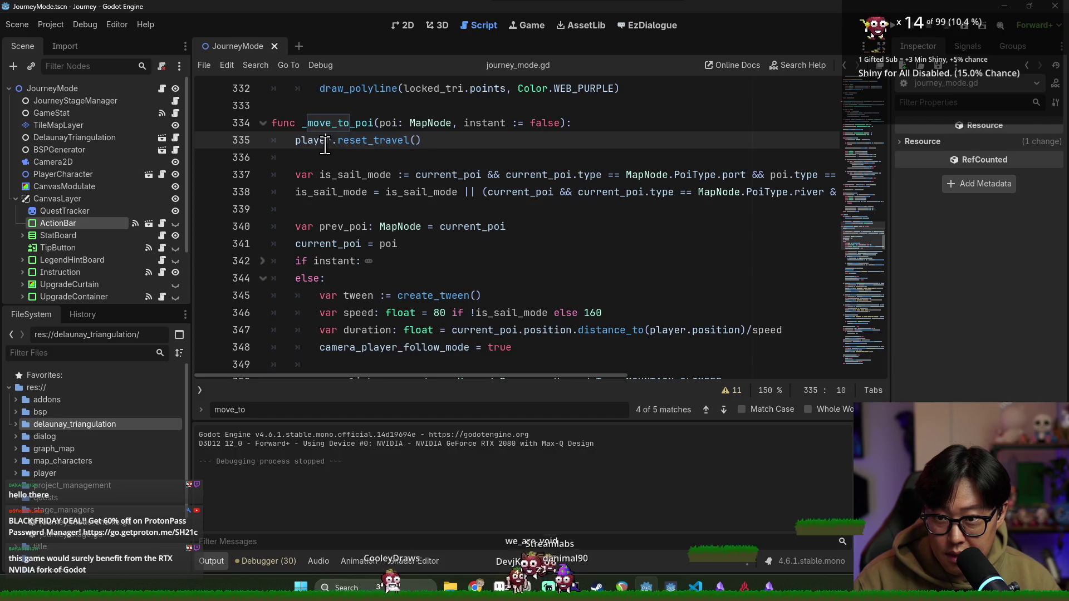
ctrl+click(369, 146)
key(ctrl+s)
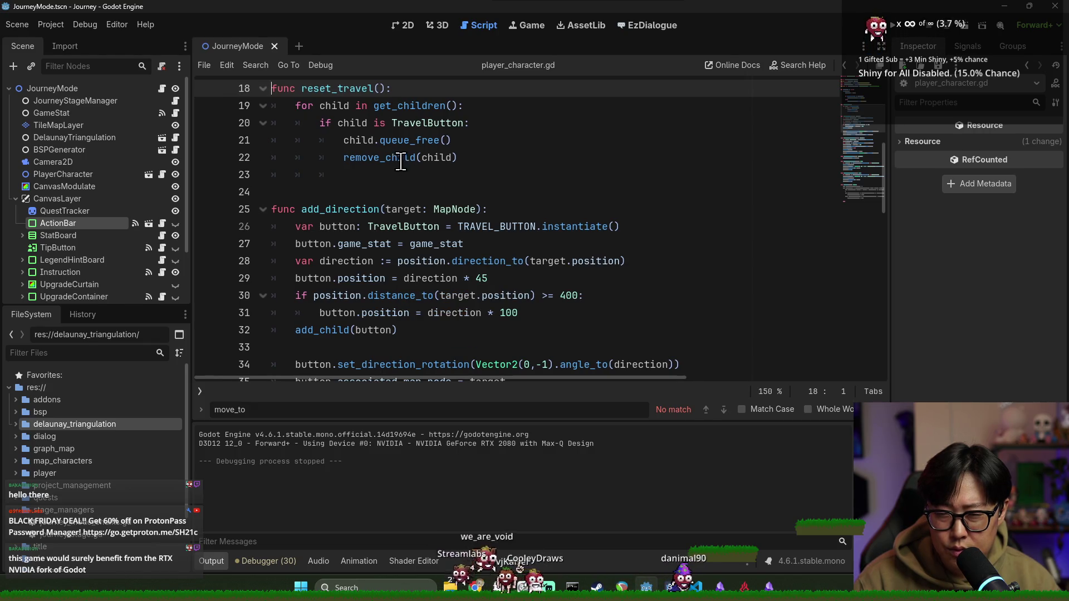
Step: Add game_stat.reset_actions() as the first line of reset_travel and save
key(Return)
text(game_stat.)
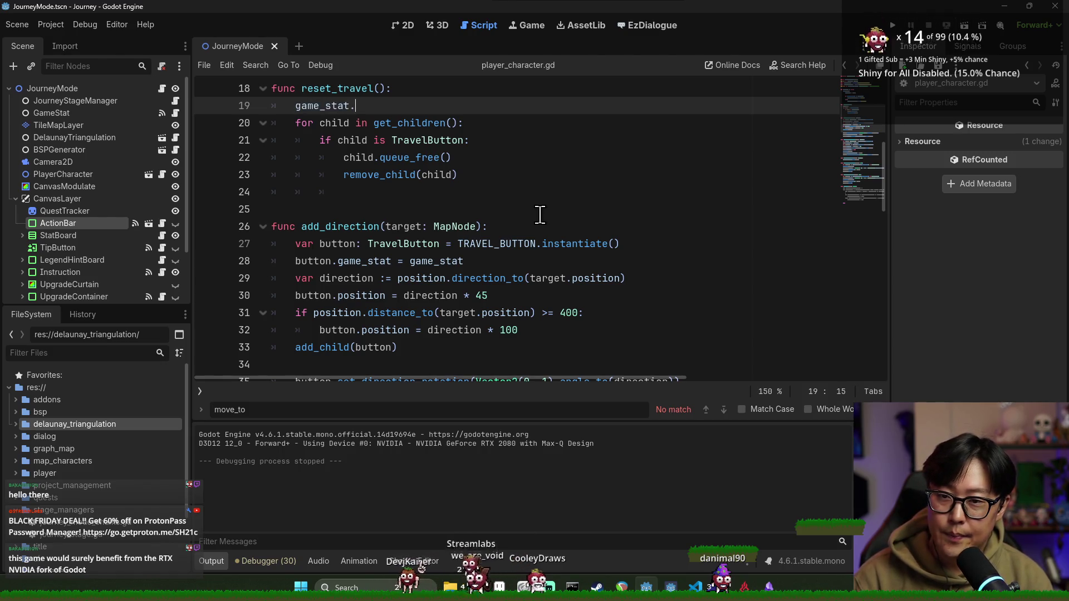
text(g)
key(BackSpace)
text(a)
key(BackSpace)
text(res)
key(Return)
key(ctrl+s)
click(532, 155)
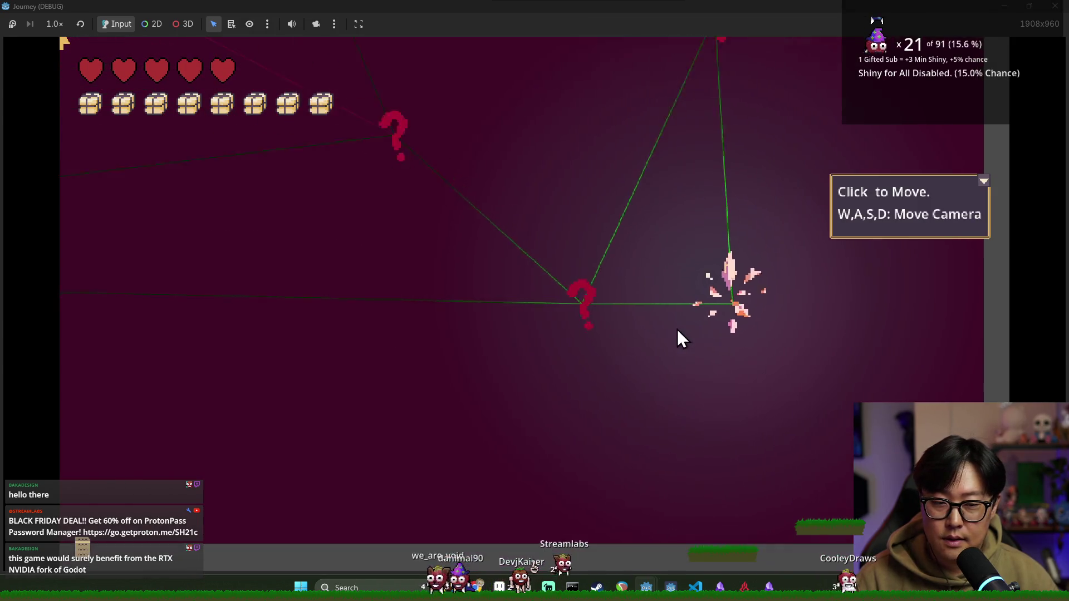
Step: Close the help box, Rest at the first stop, and travel to the lower house node
click(985, 182)
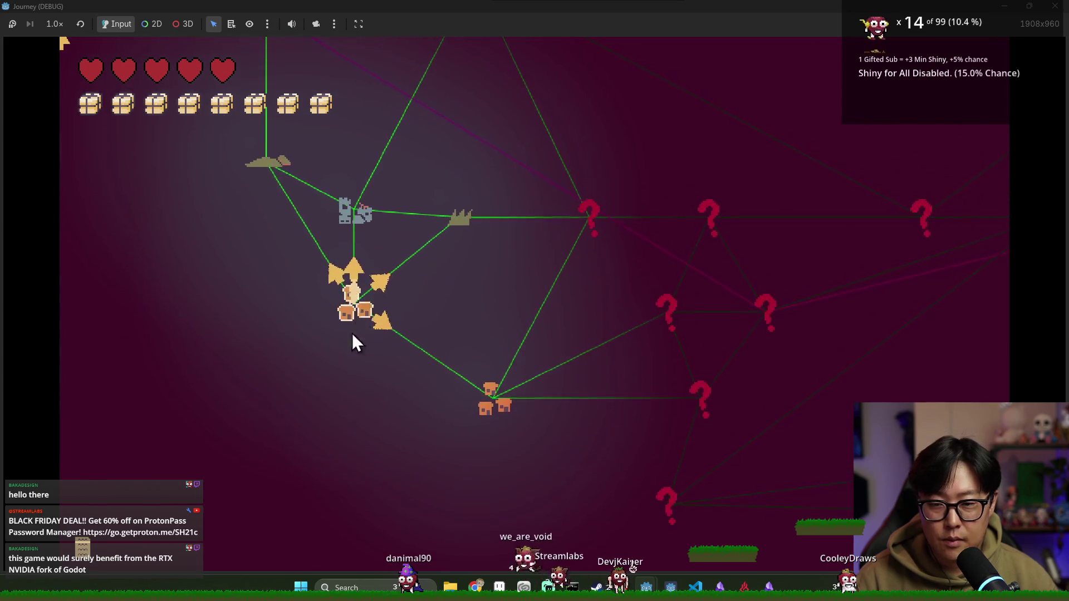
click(356, 312)
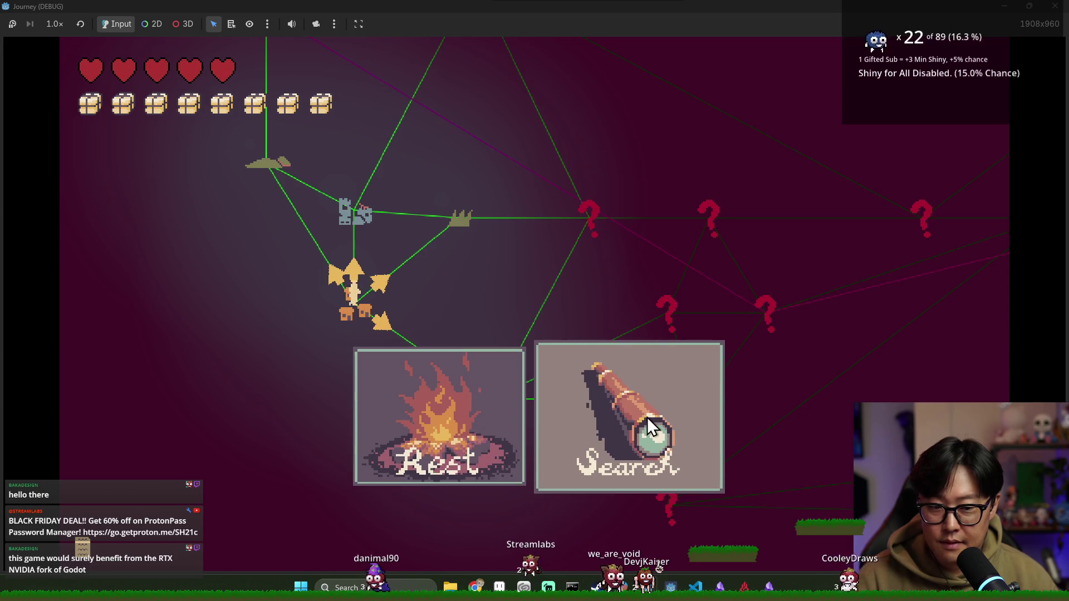
click(433, 417)
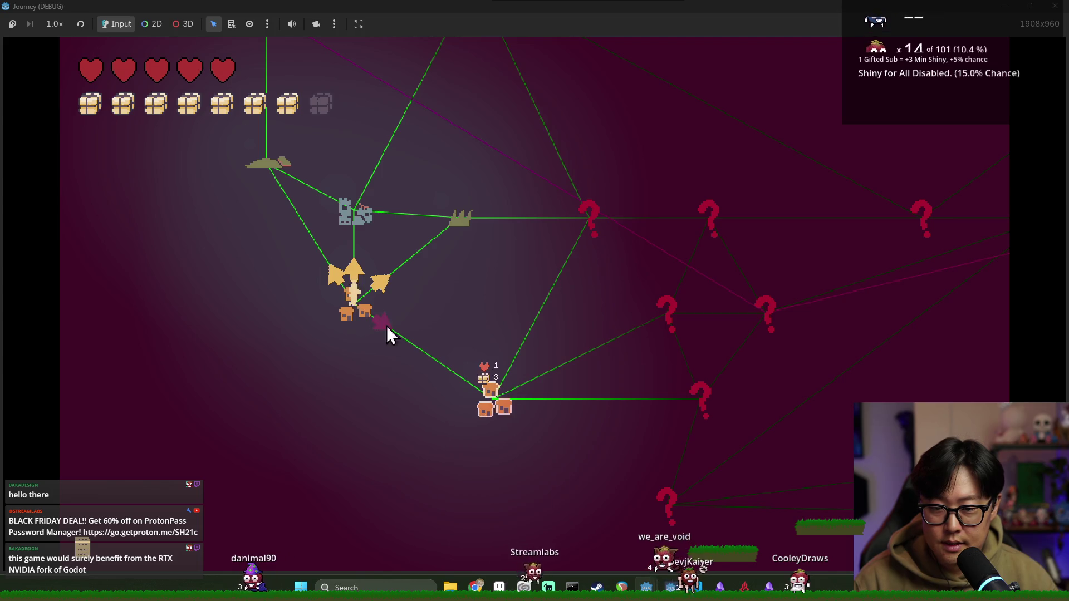
click(495, 414)
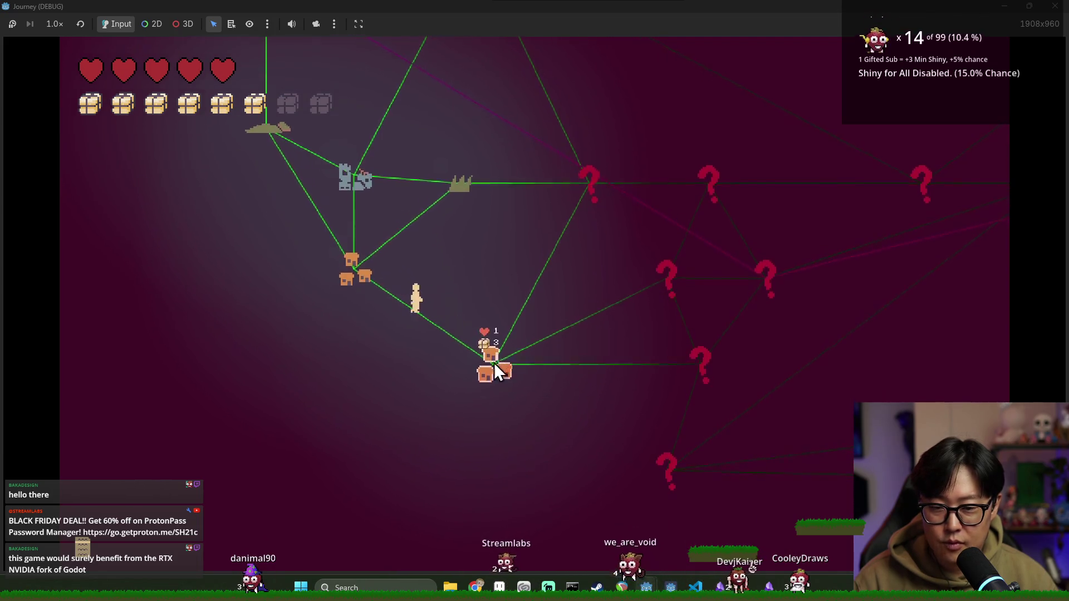
click(633, 425)
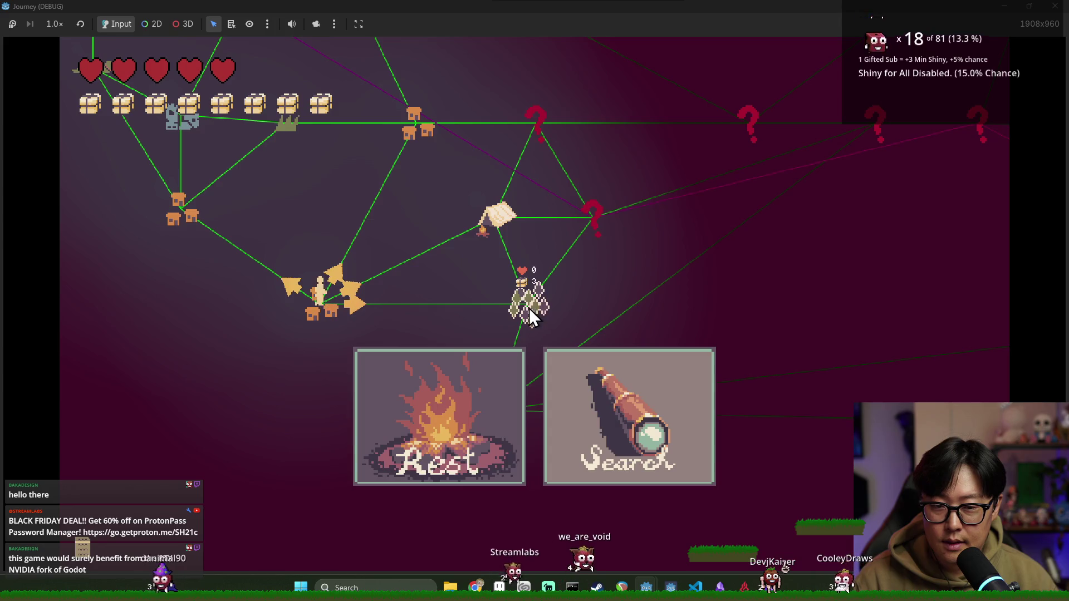
Step: Spend a provision on the node's action, rest again, and travel to the dagger node
mouse_move(494, 218)
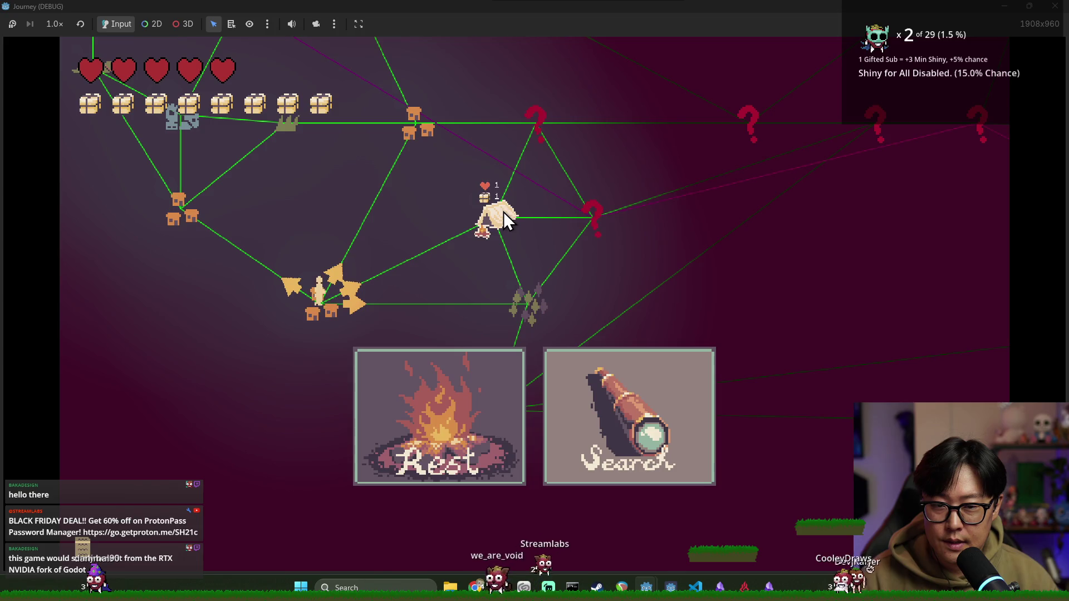
key(2)
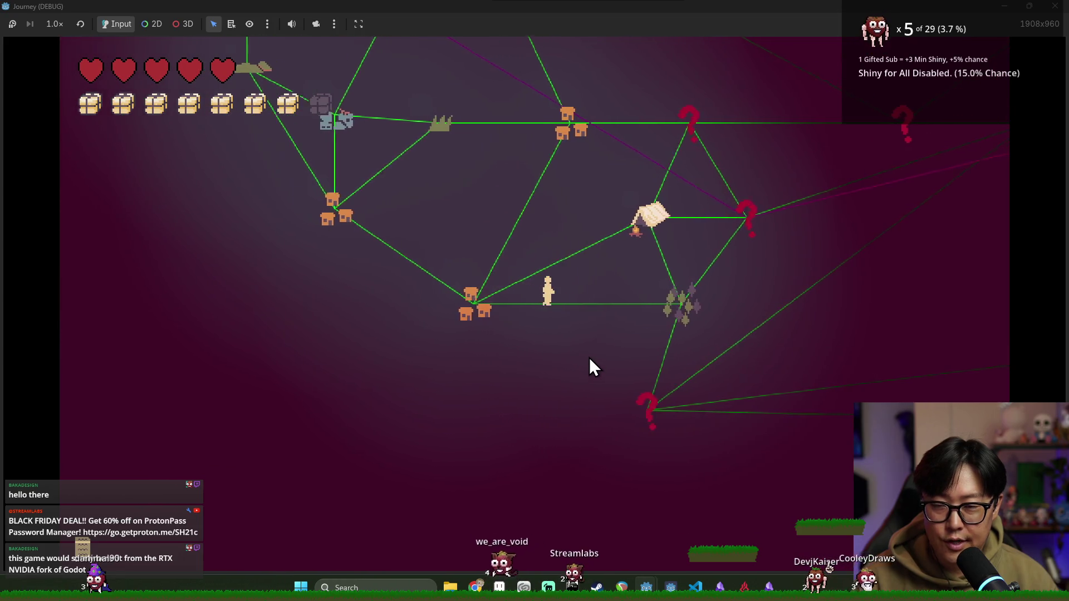
mouse_move(659, 317)
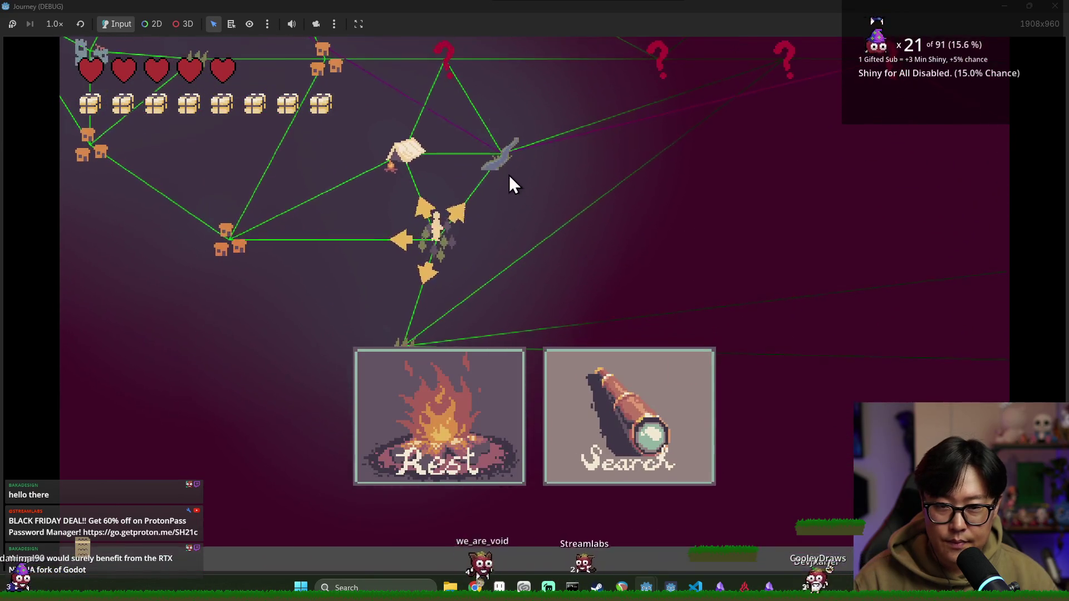
click(496, 410)
click(499, 167)
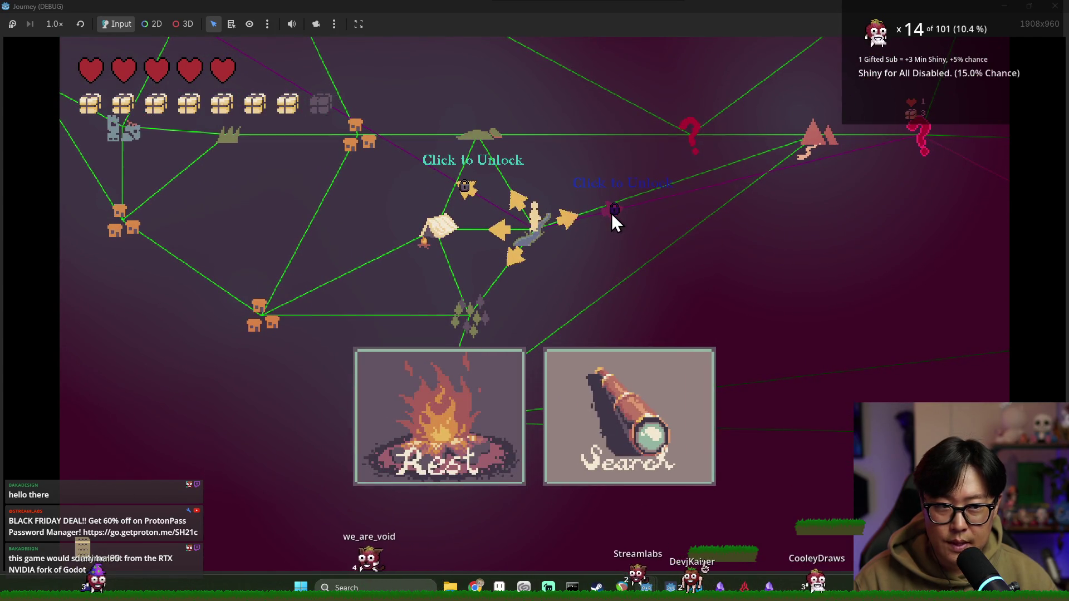
Step: Reach the question-mark node, search it for provisions, then move on to the house node
mouse_move(473, 183)
mouse_down()
mouse_move(473, 282)
mouse_move(626, 318)
mouse_up()
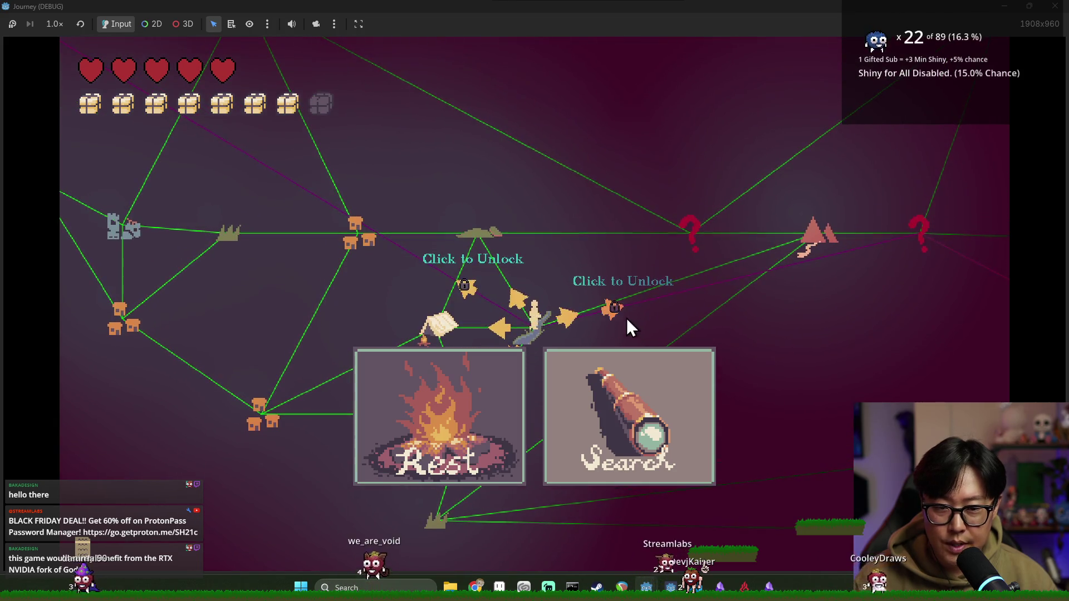
mouse_move(442, 312)
mouse_down()
mouse_move(649, 289)
mouse_move(627, 331)
mouse_up()
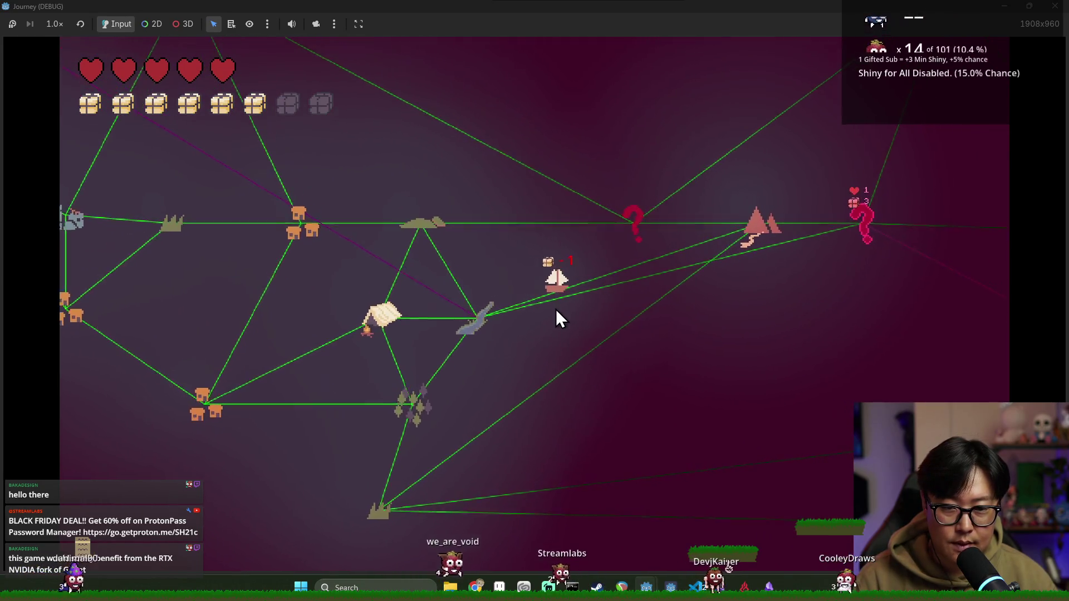
click(687, 299)
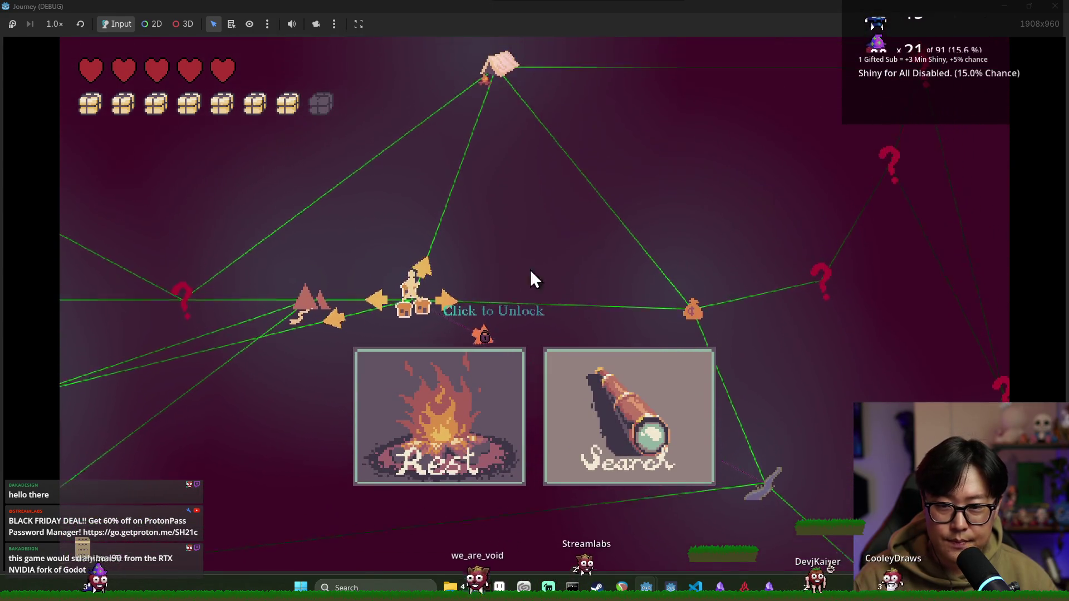
click(691, 291)
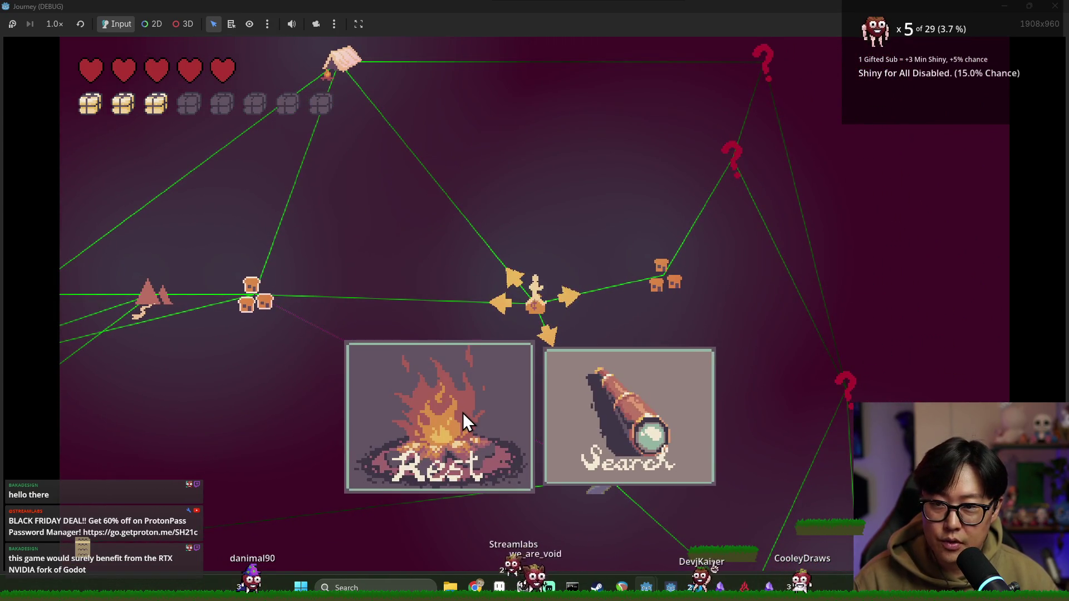
click(607, 410)
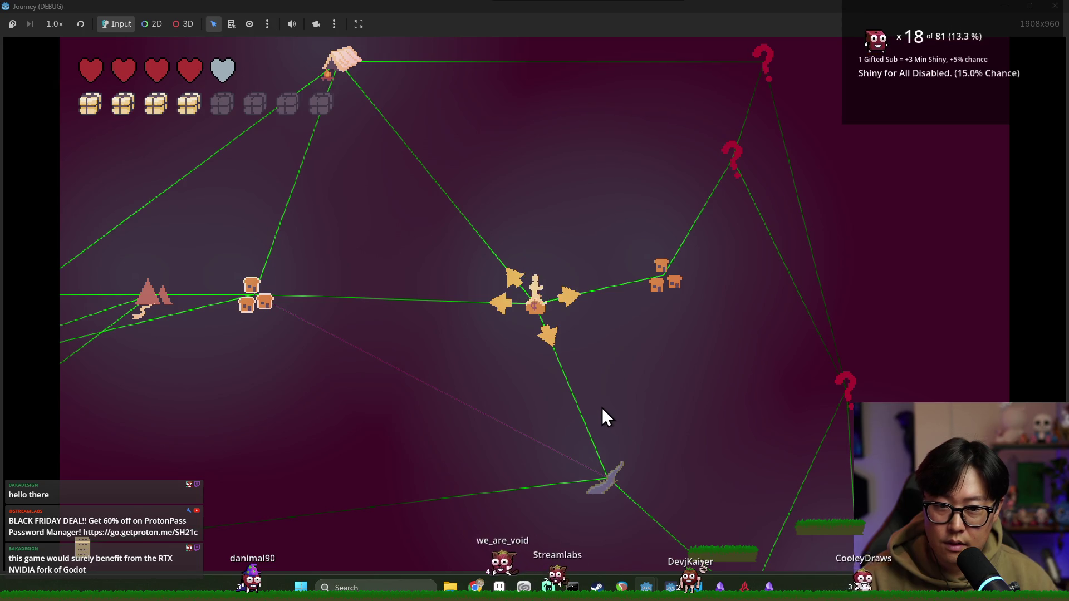
mouse_move(668, 276)
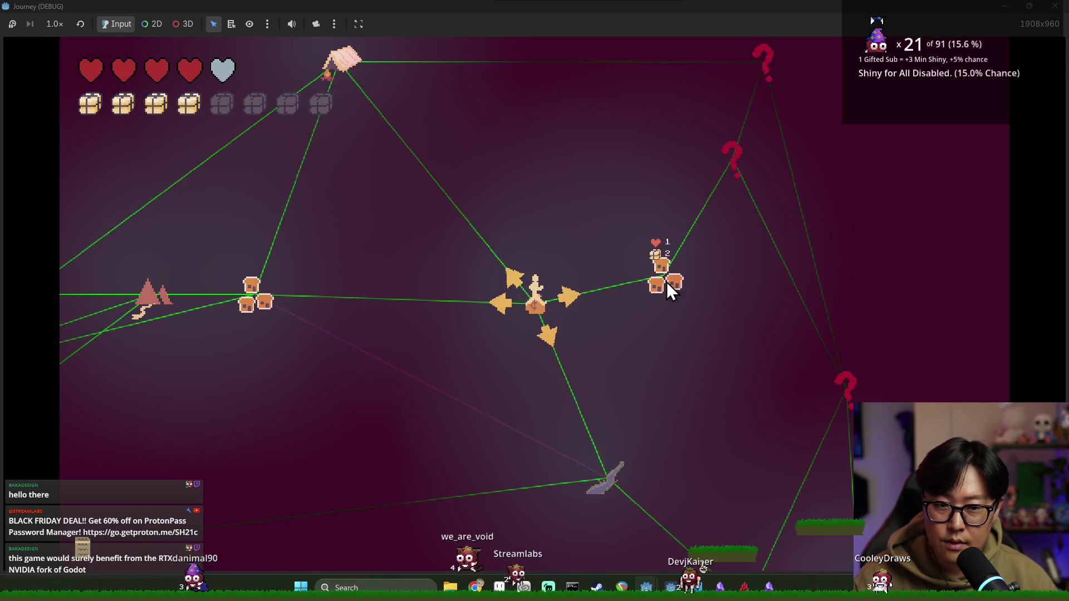
mouse_move(351, 164)
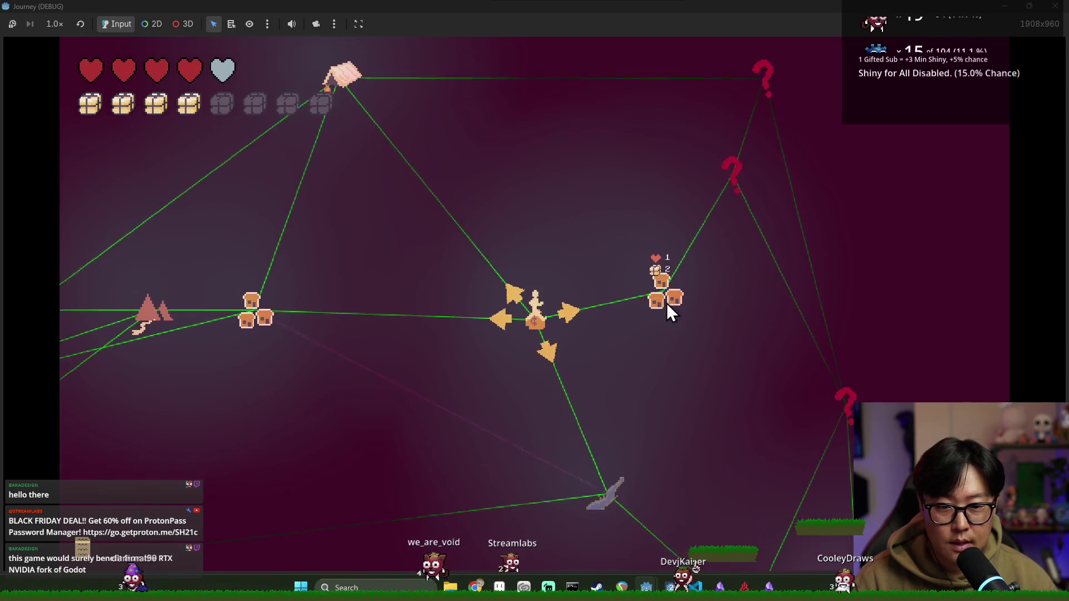
click(666, 280)
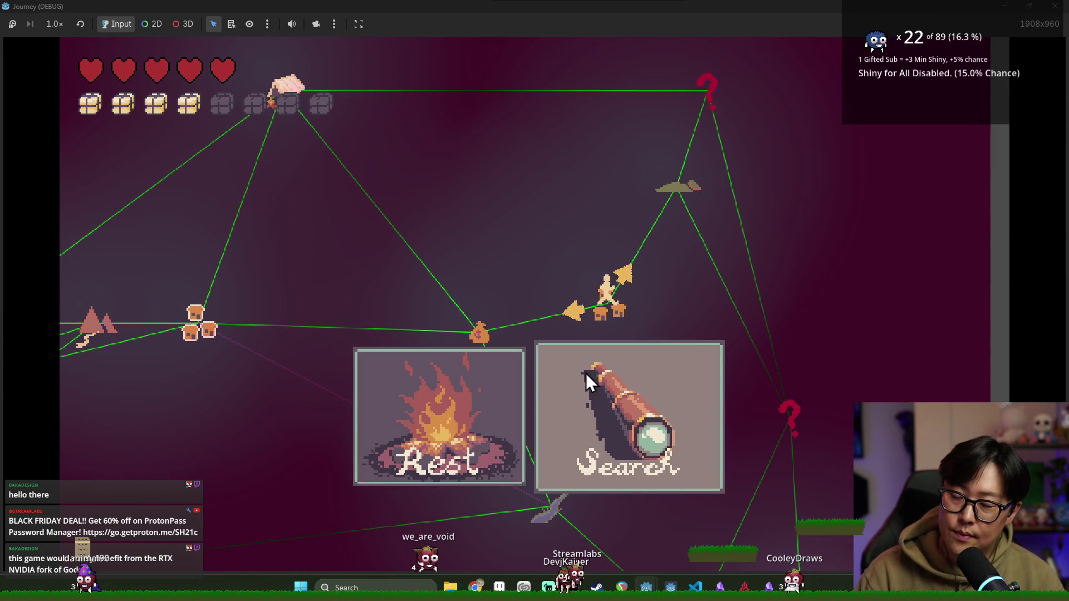
Step: Search the house node at a health cost and pick the More Health upgrade
mouse_move(678, 204)
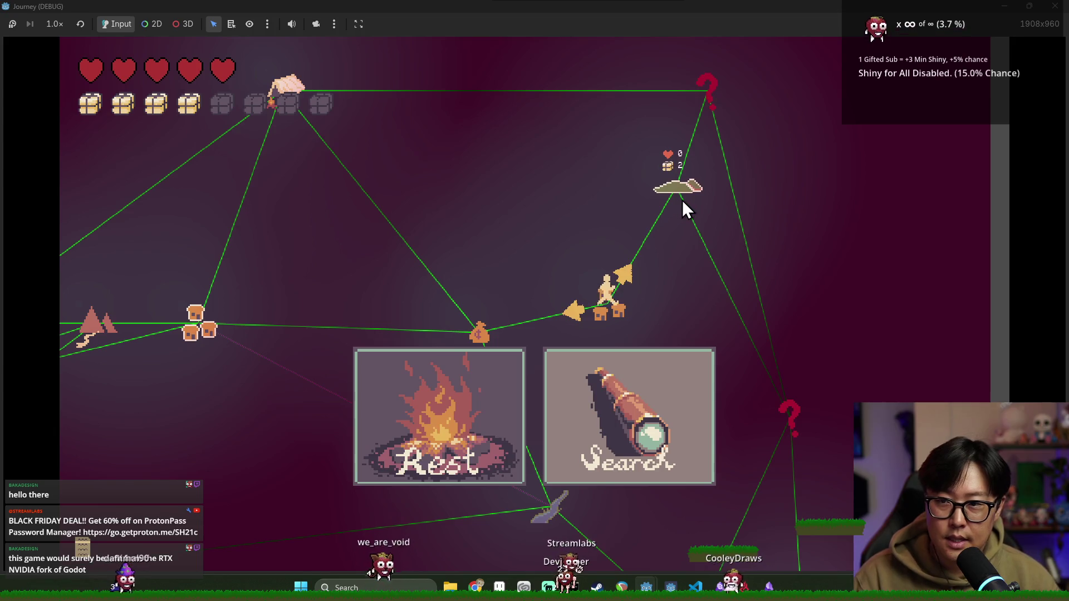
scroll(723, 356, down, 3)
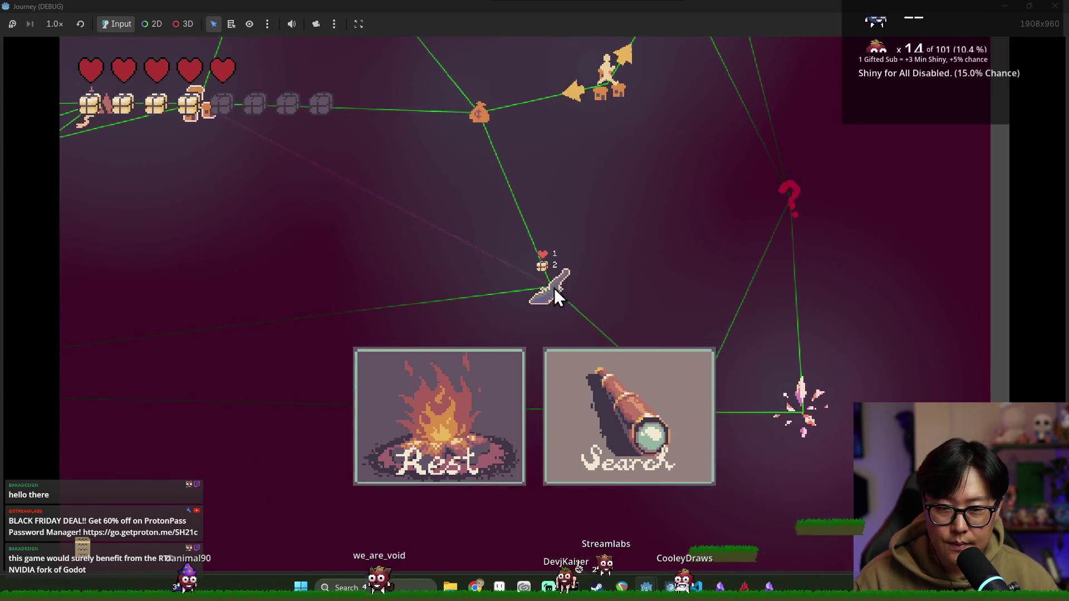
scroll(553, 288, up, 3)
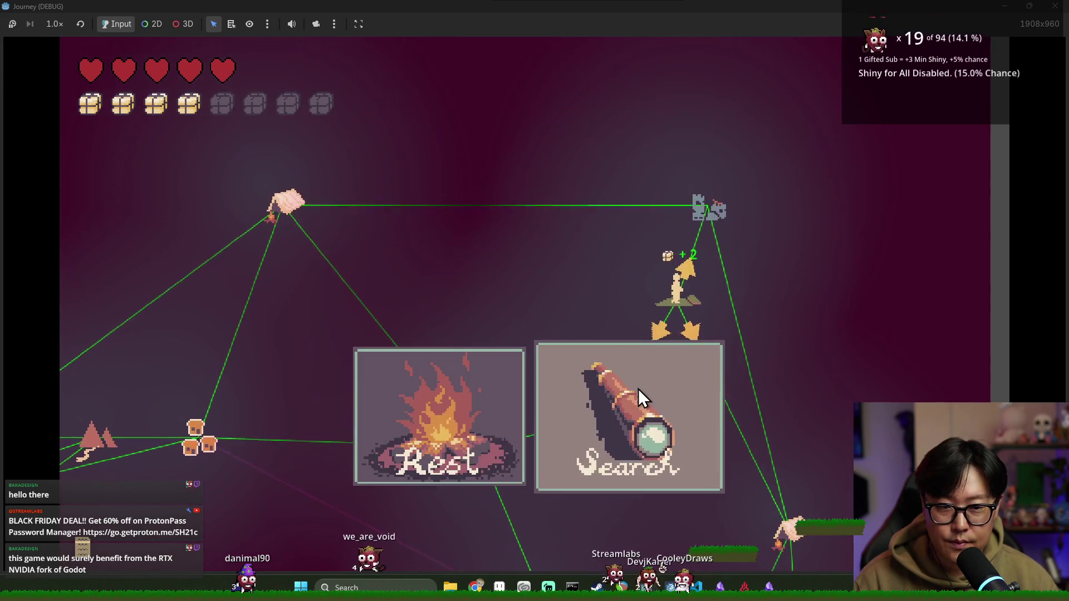
click(638, 389)
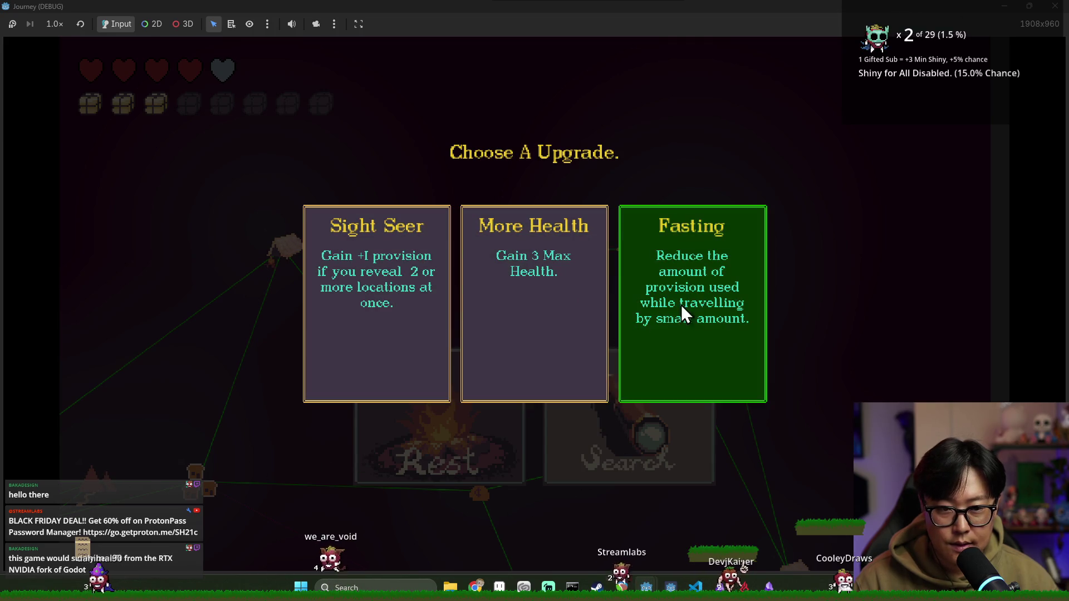
click(553, 283)
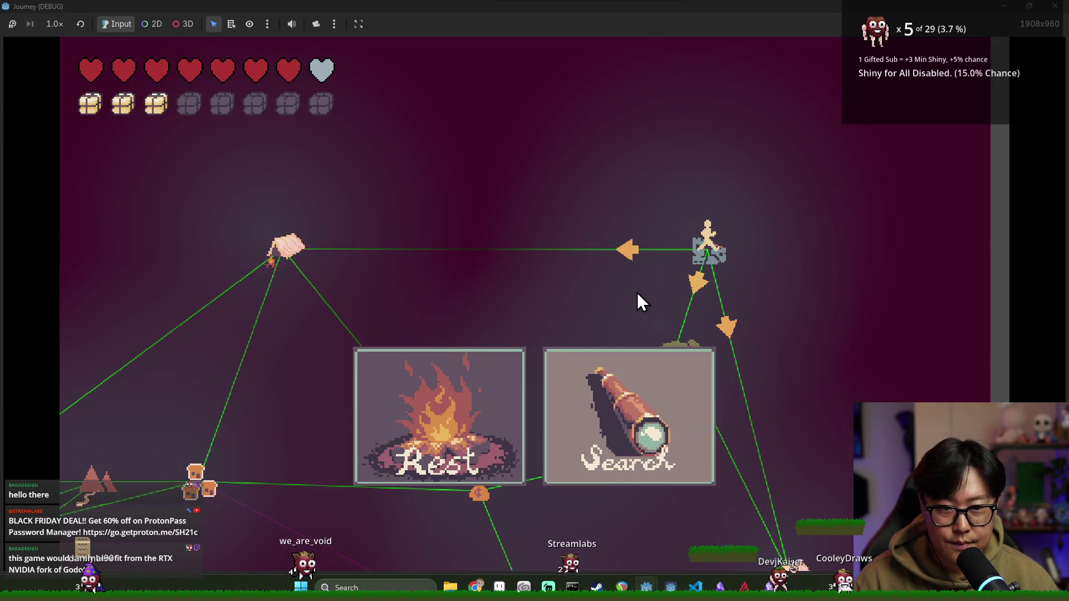
Step: Travel down the right-hand path, search again, and choose Journey Again after game over
click(726, 247)
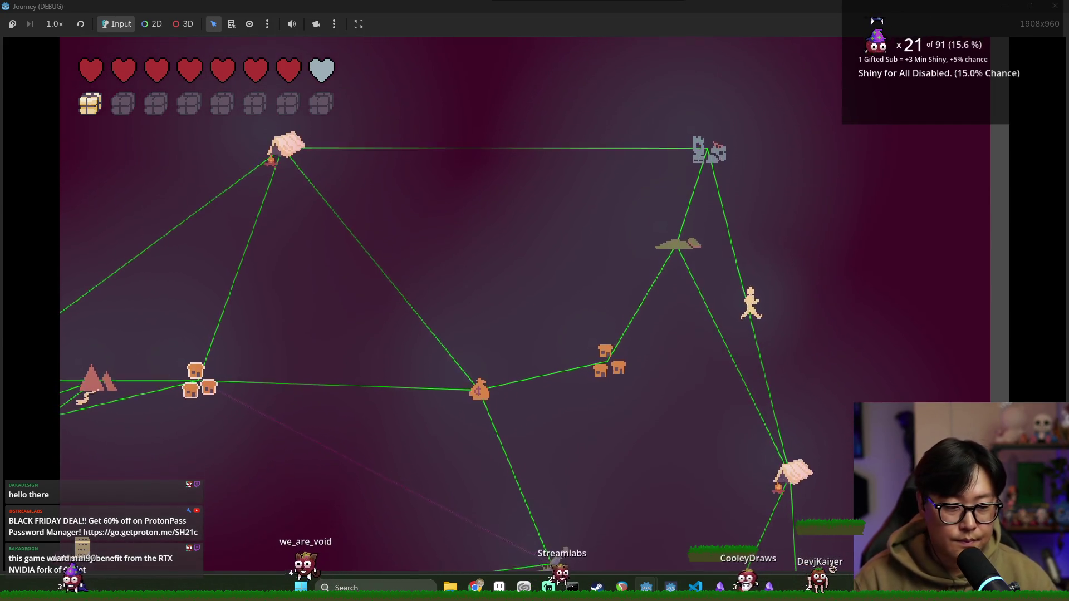
click(985, 179)
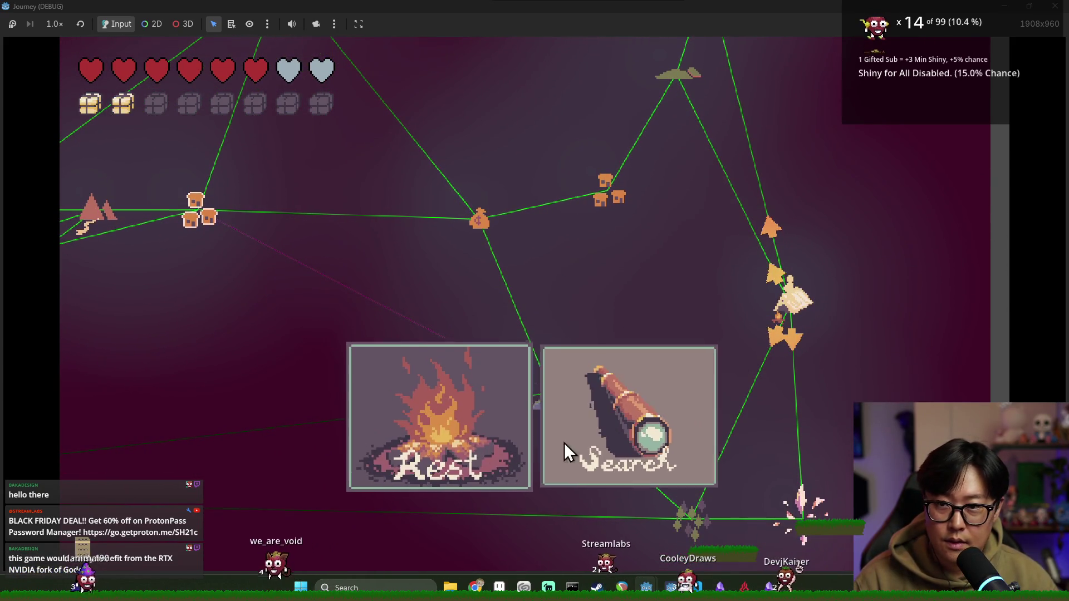
click(610, 442)
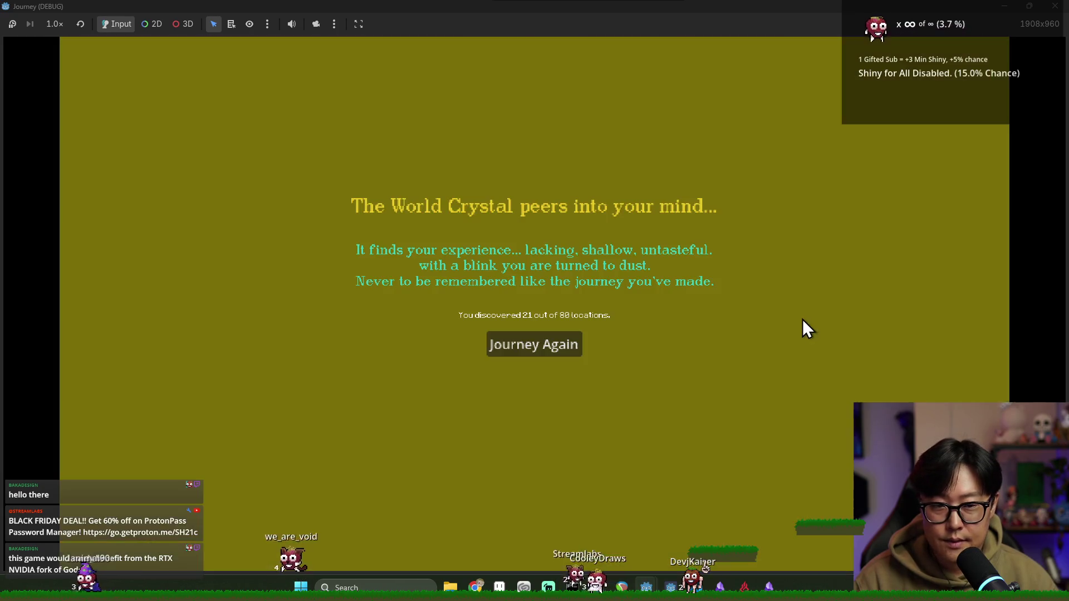
click(556, 350)
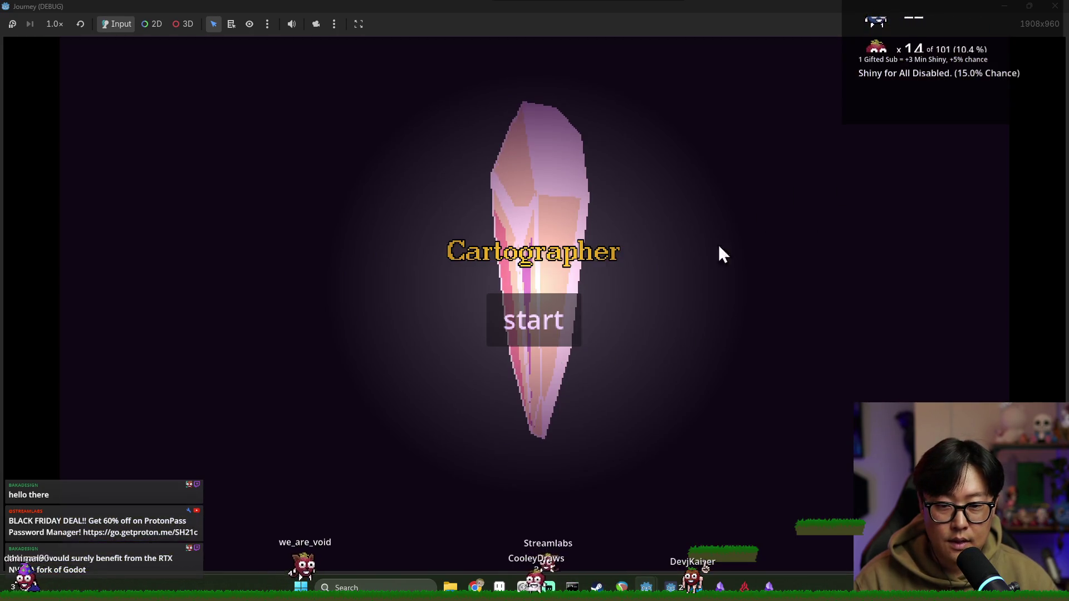
Step: Close the game and clear the warnings in an enlarged Debugger Errors tab
click(1055, 6)
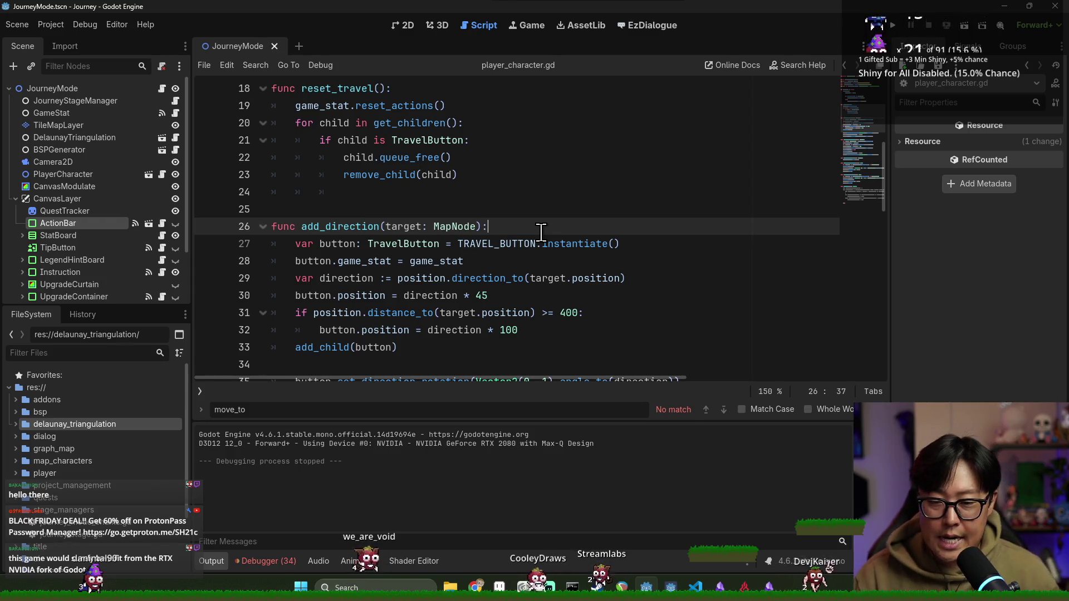
key(alt+Tab)
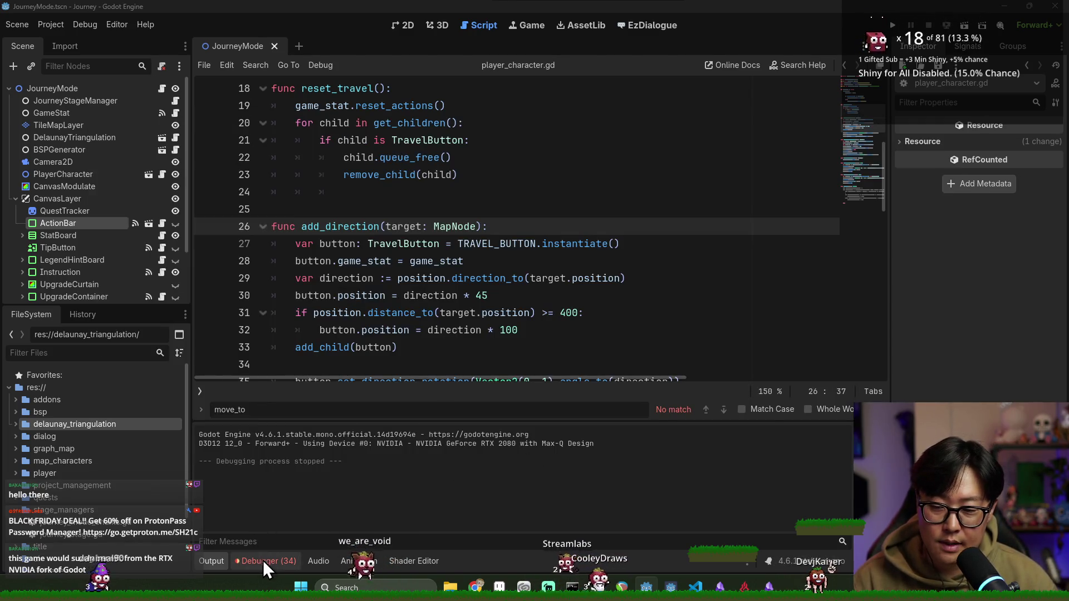
click(262, 560)
click(286, 423)
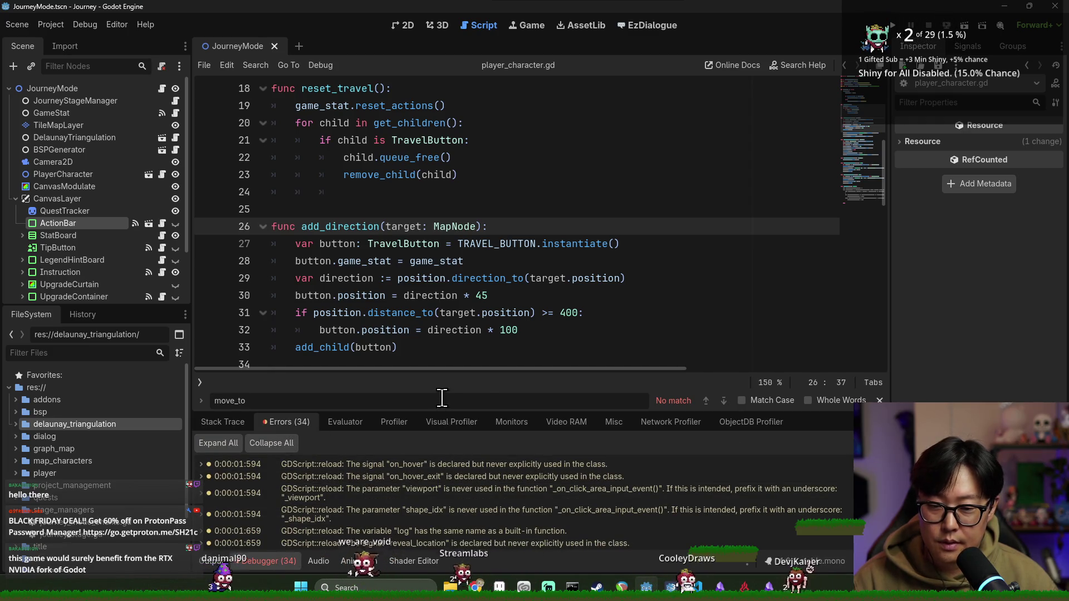
drag(462, 411, 461, 353)
click(872, 385)
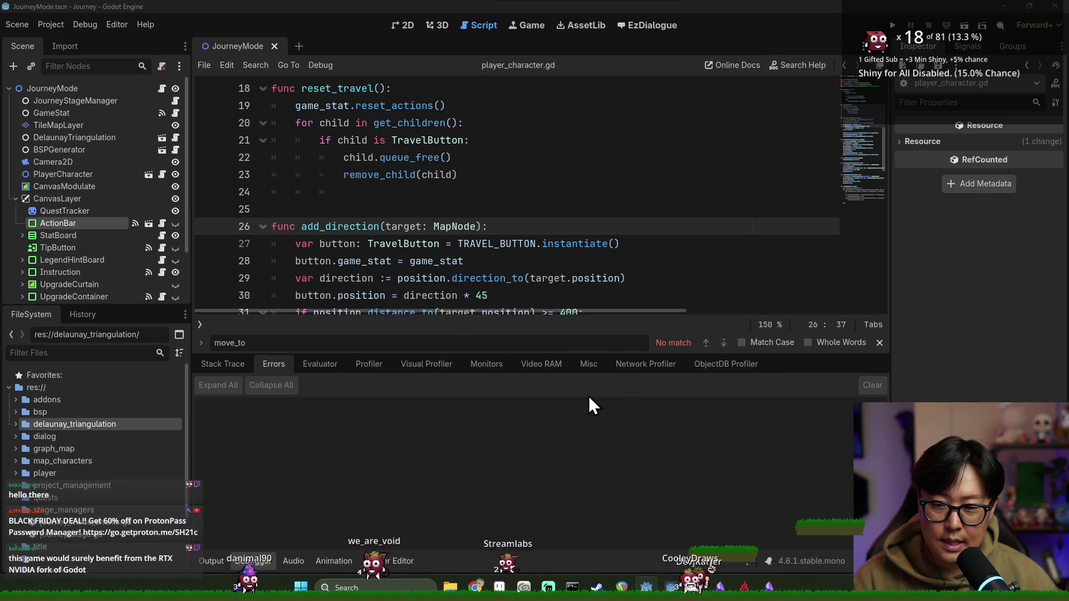
Step: Shrink the bottom panel to view player_character.gd lines 28–33, then switch to Obsidian's Region note
key(alt+Tab)
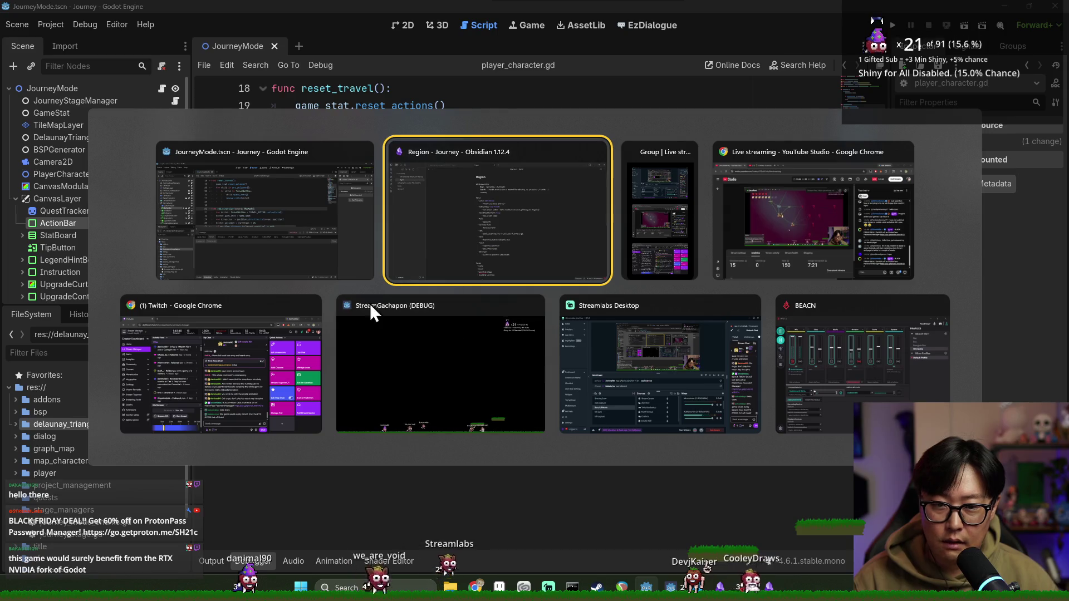
key(Escape)
click(511, 259)
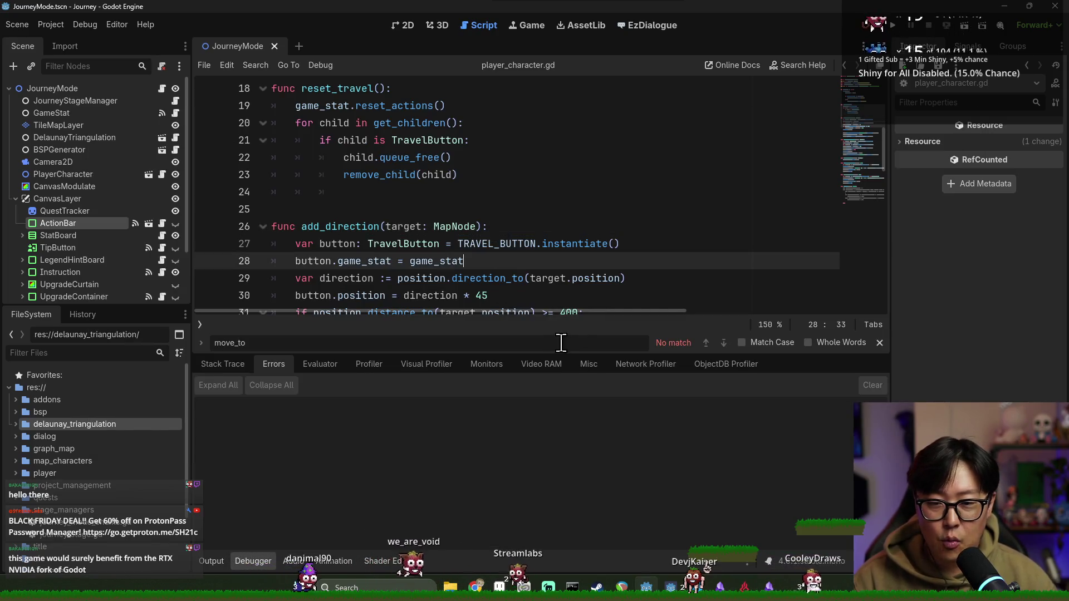
drag(569, 355, 569, 412)
click(511, 350)
key(alt+Tab)
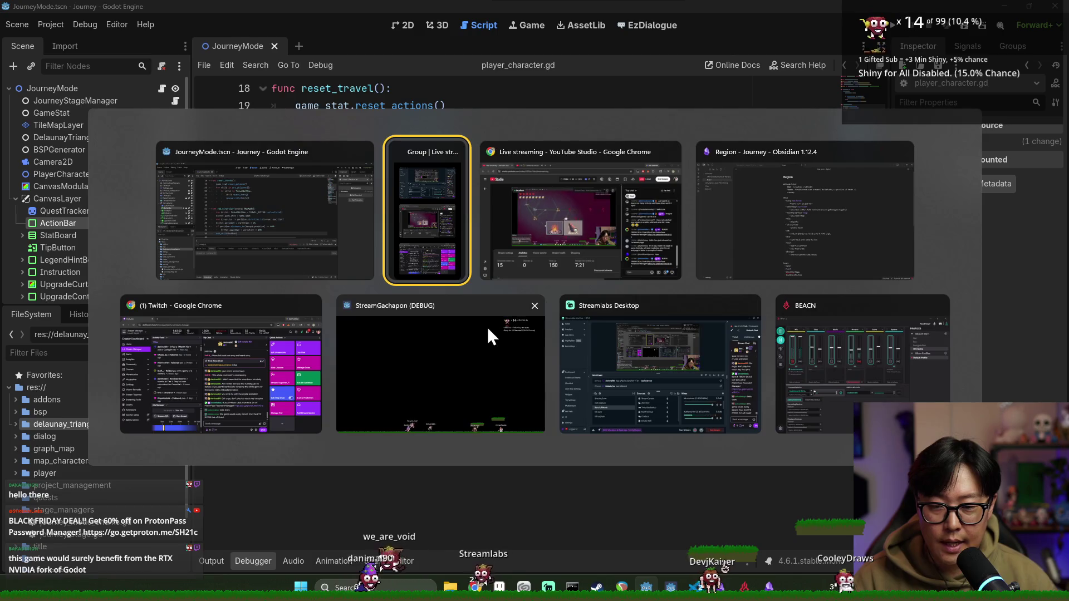
click(723, 238)
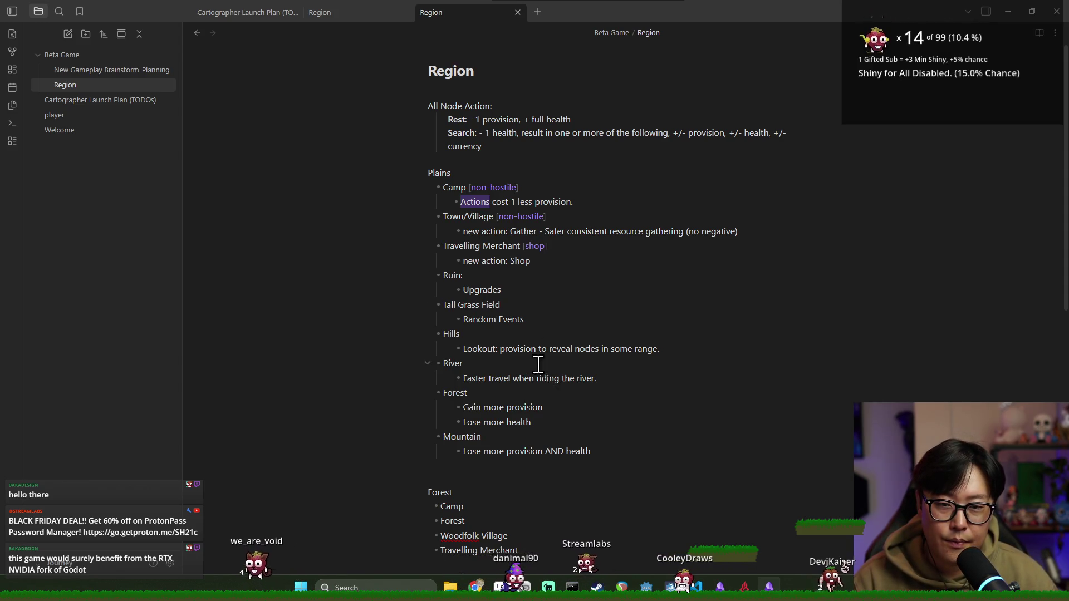
Step: Read the Region note, selecting 'Random' and 'Lookout', then return to Godot's player_character.gd
key(alt+Tab)
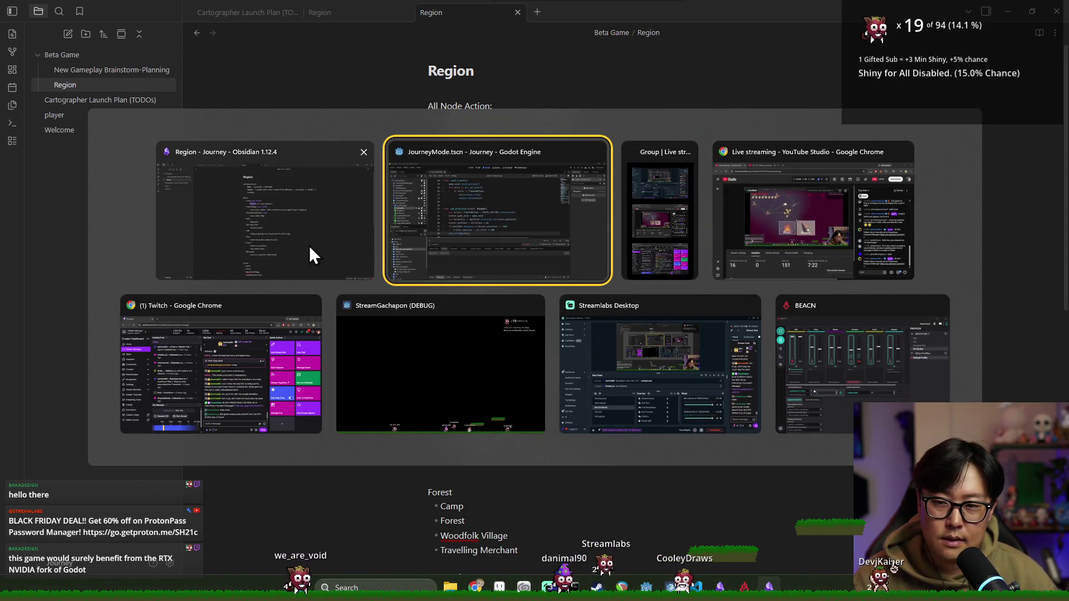
click(310, 240)
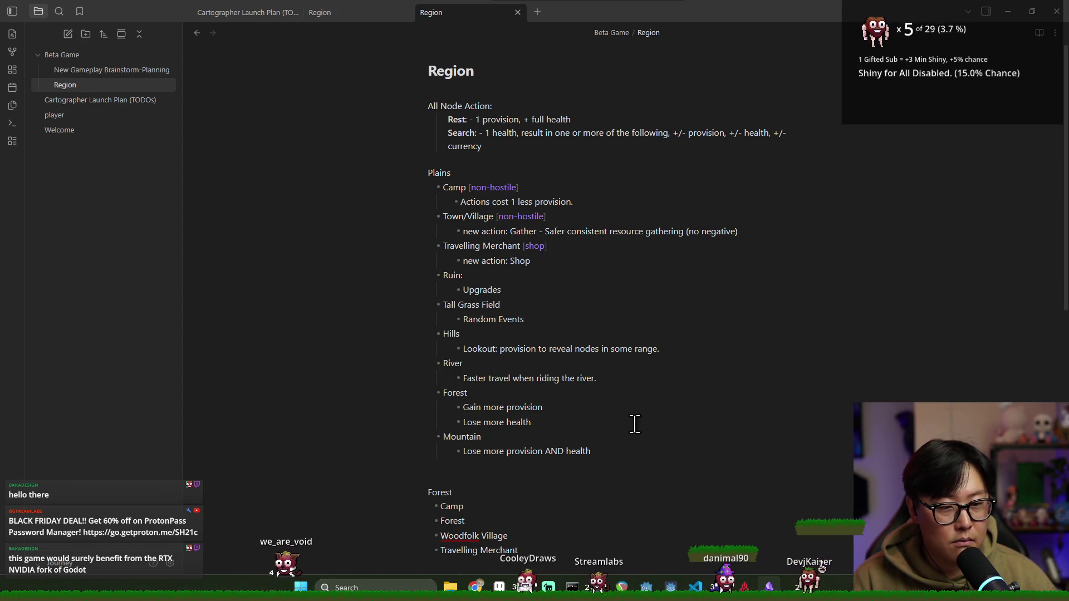
double_click(473, 319)
click(491, 318)
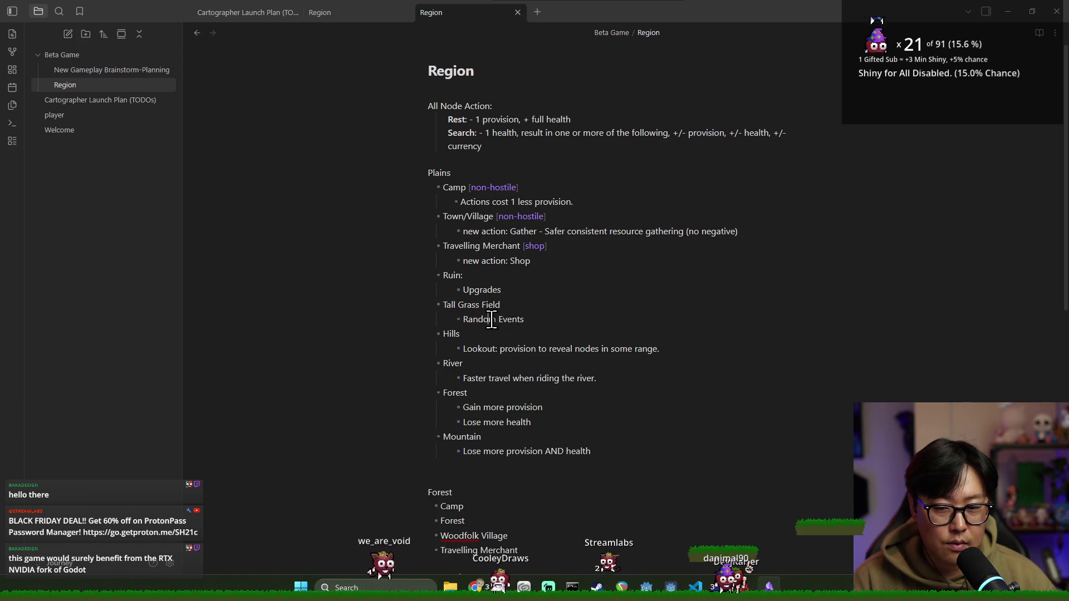
double_click(491, 349)
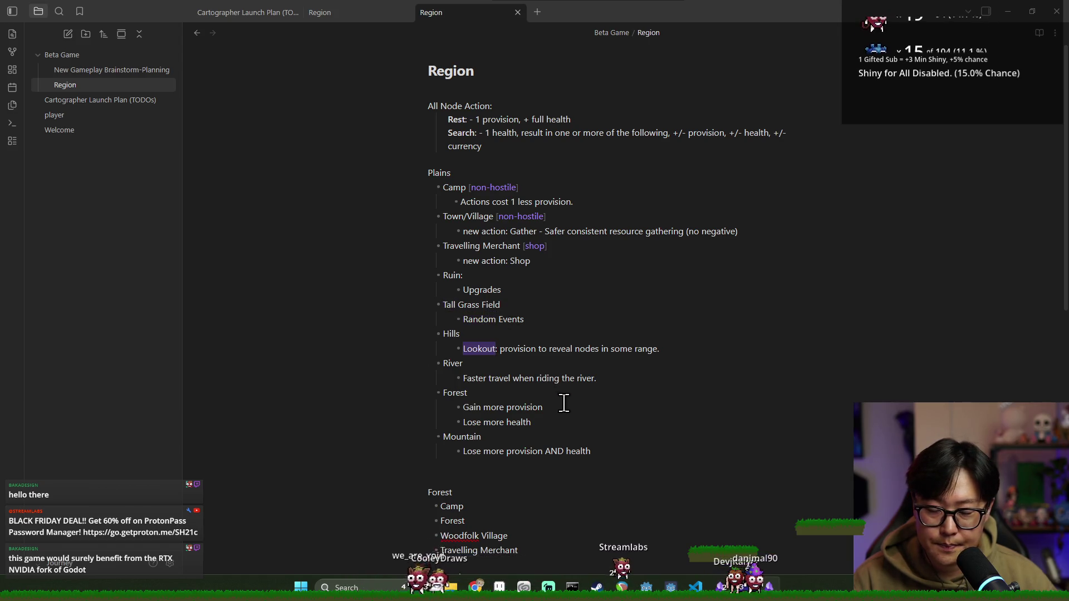
key(alt+Tab)
key(ctrl+s)
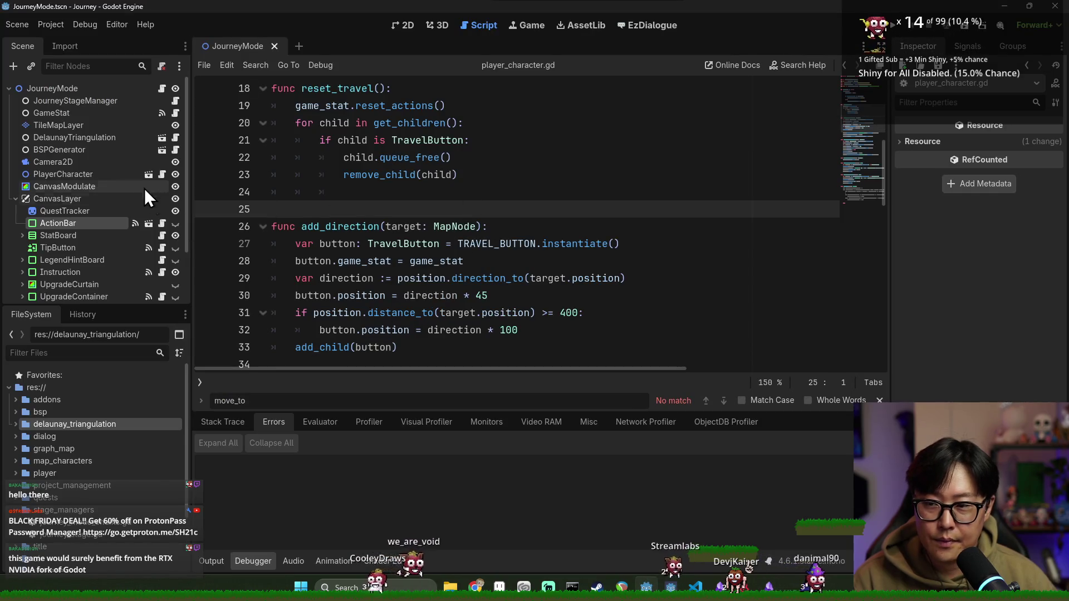
Step: Collapse CanvasLayer, run the game and move onto a map node, then stop it and return to 2D view
click(15, 200)
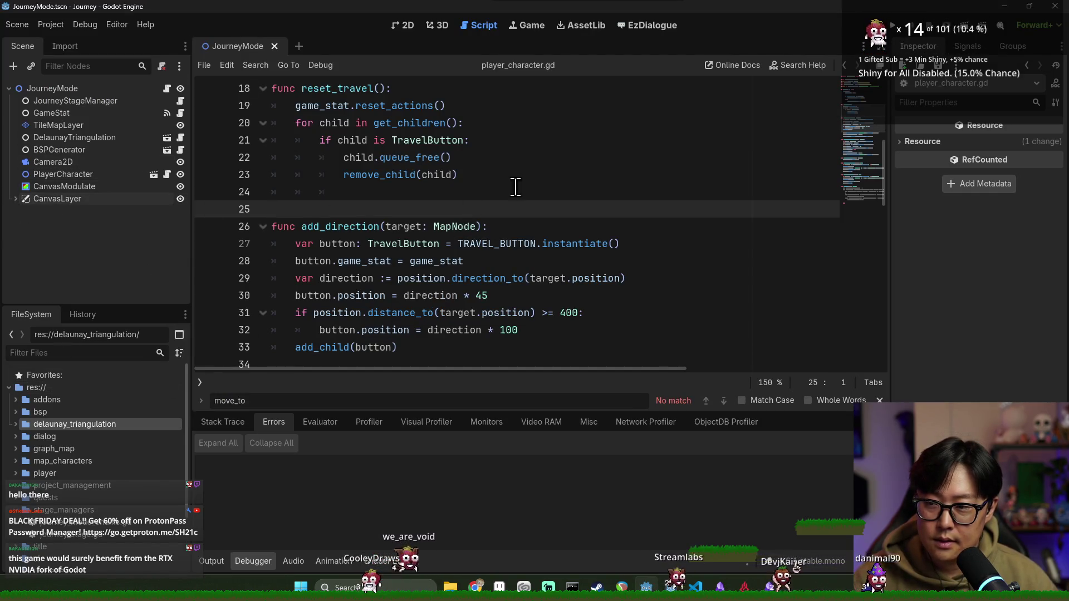
click(892, 26)
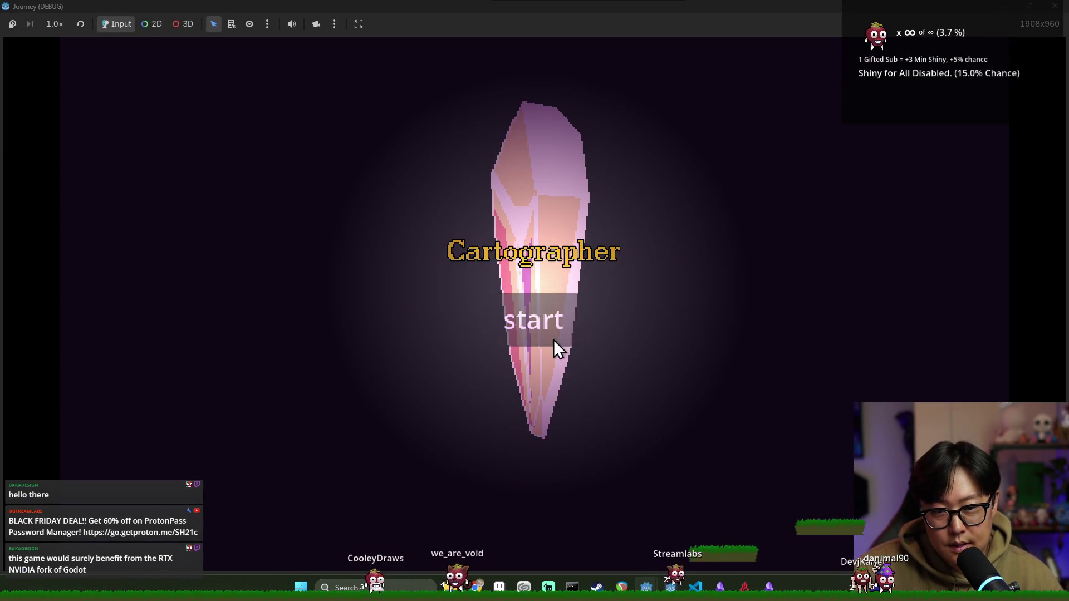
click(554, 339)
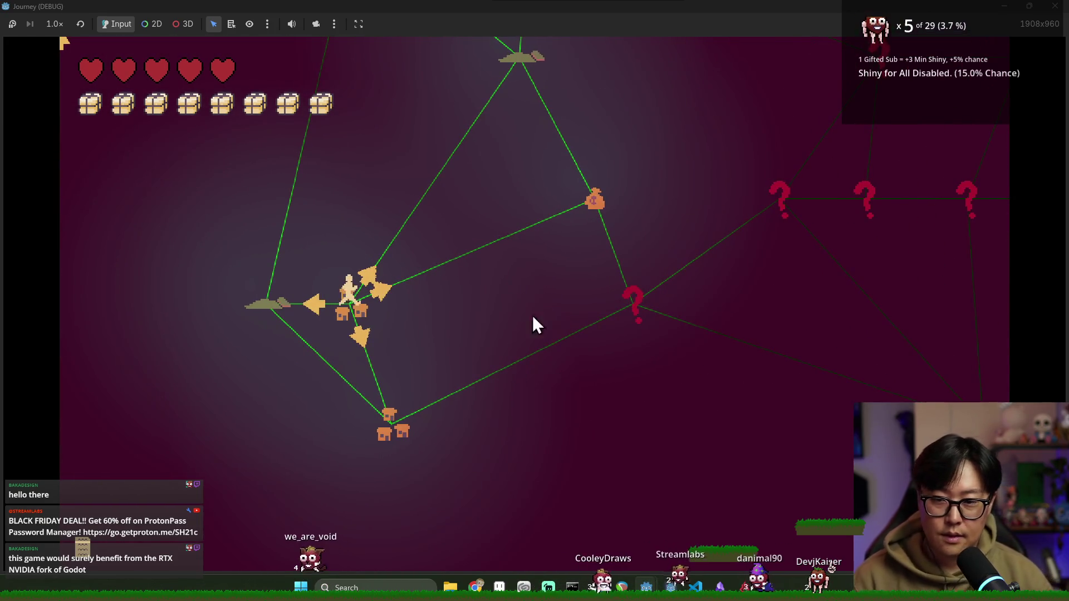
click(596, 203)
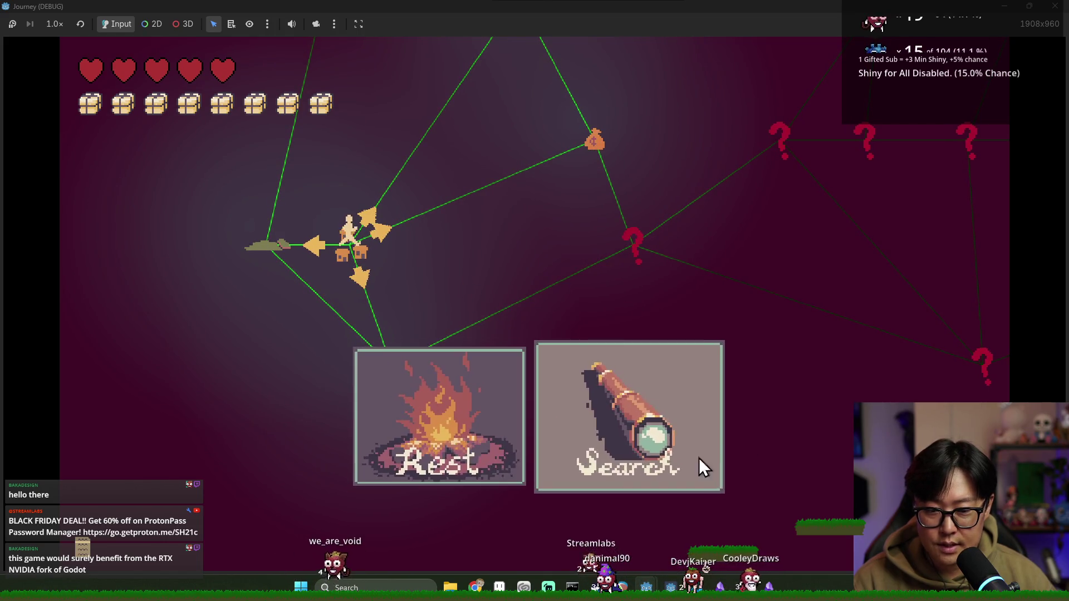
key(F8)
key(ctrl+F1)
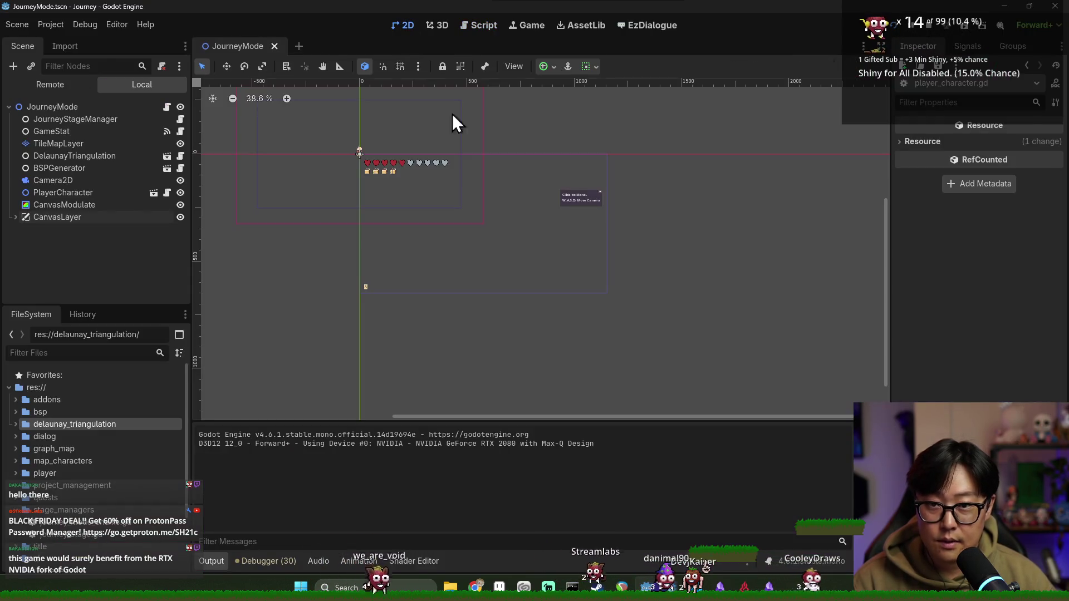
Step: Unhide the ActionBar, drag it down to (350, 404), then save and relaunch the game
key(ctrl+s)
click(15, 218)
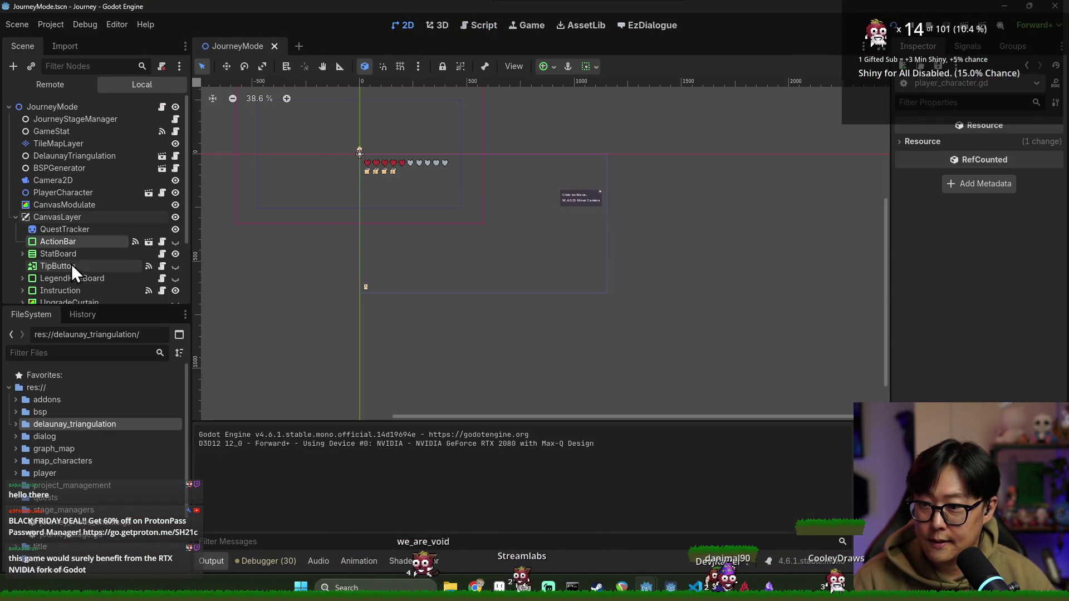
scroll(81, 230, down, 2)
click(176, 193)
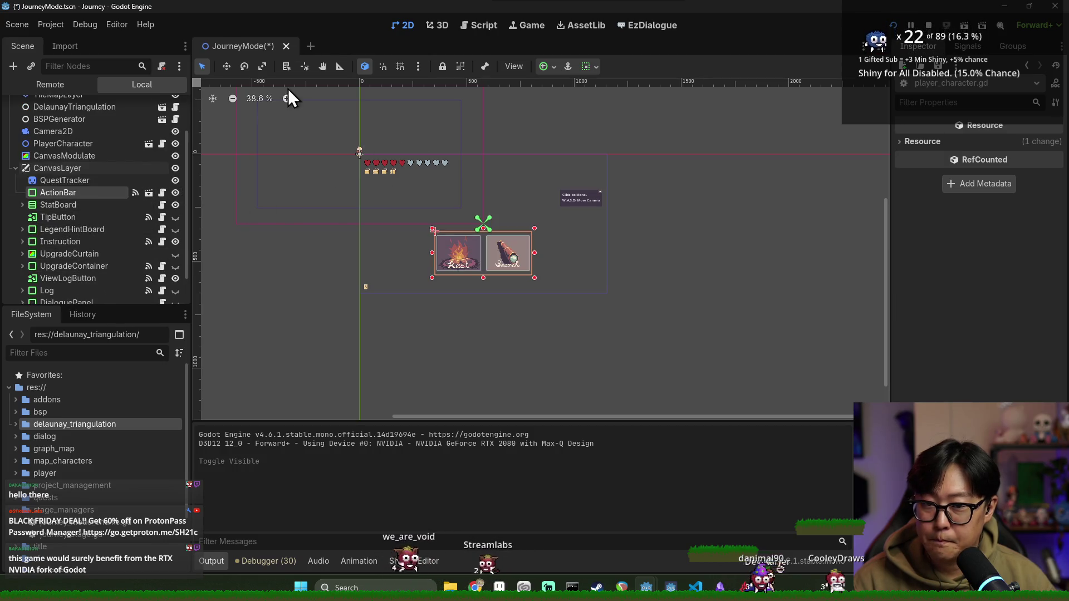
click(228, 64)
drag(443, 301, 442, 310)
key(ctrl+s)
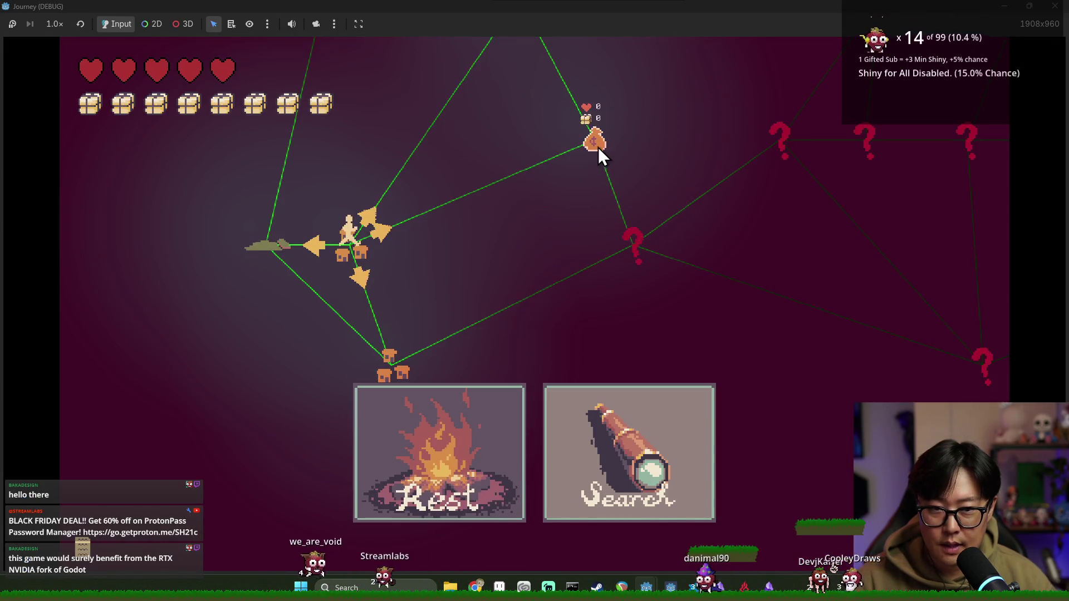
Step: Scroll the journey map in the running game to inspect its nodes
scroll(379, 303, up, 3)
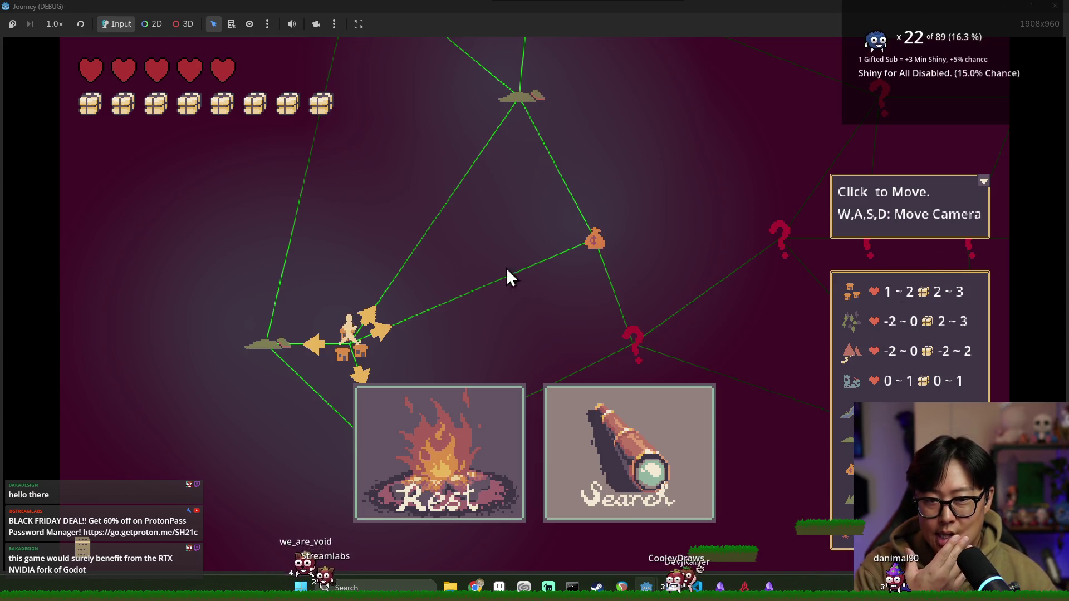
Step: Travel to the left node, Search there, pan with WASD, then move to the tent node
mouse_move(266, 346)
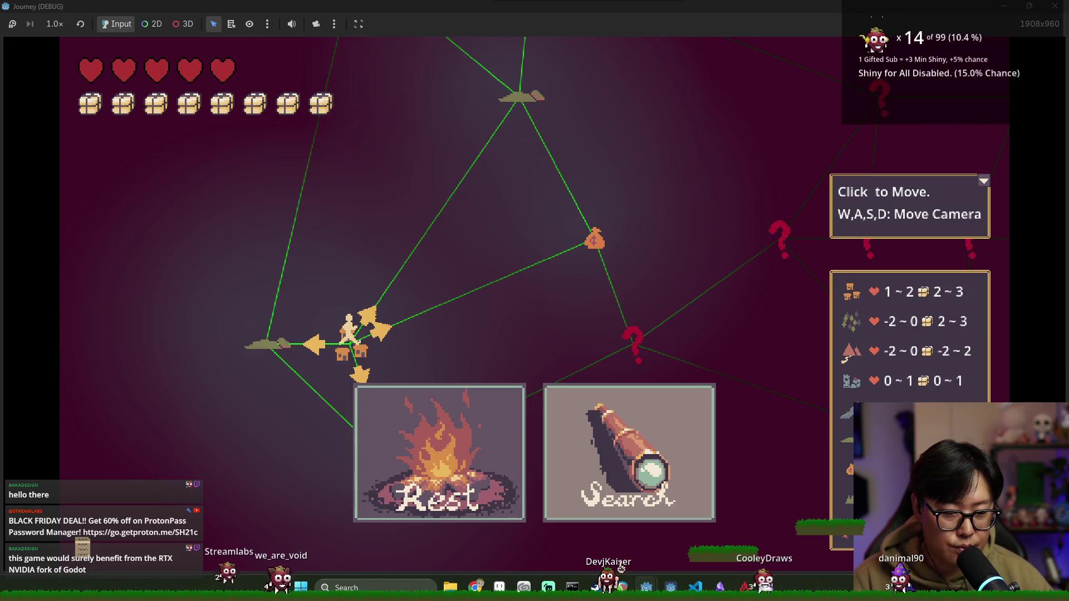
click(272, 341)
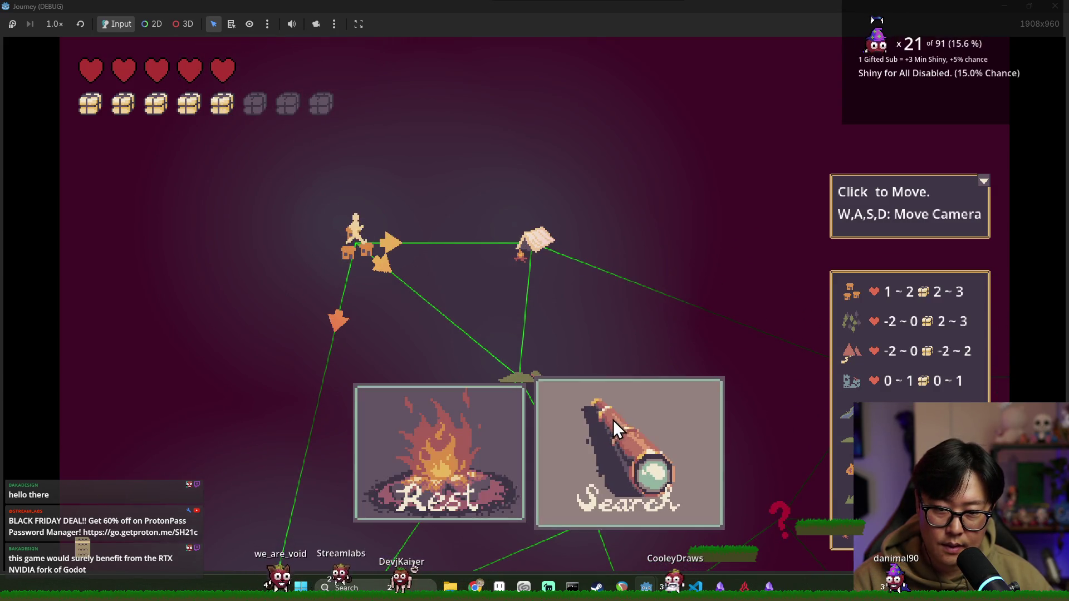
click(601, 460)
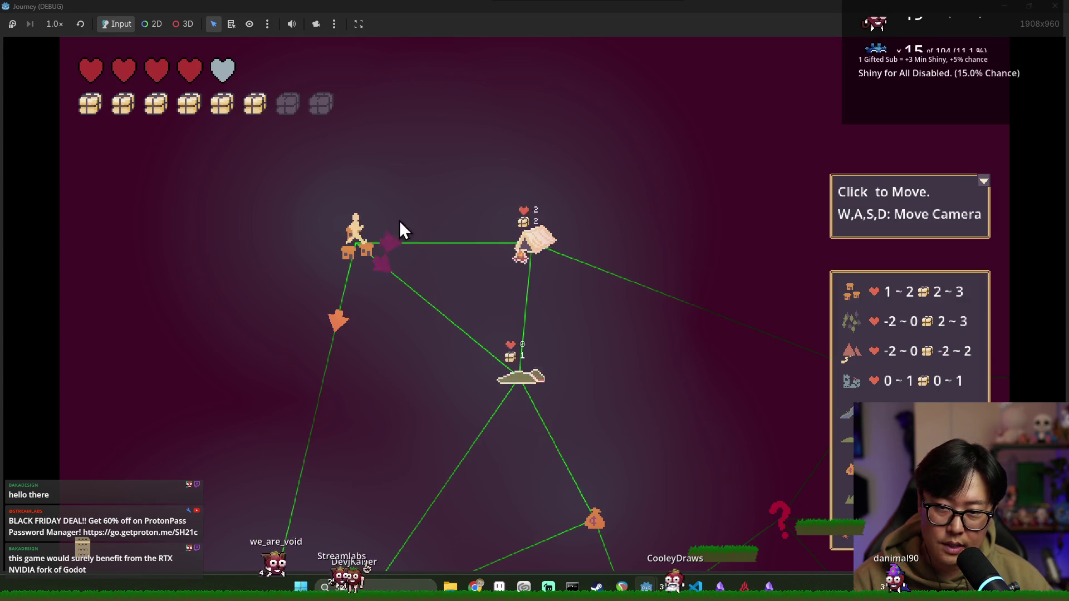
key(s)
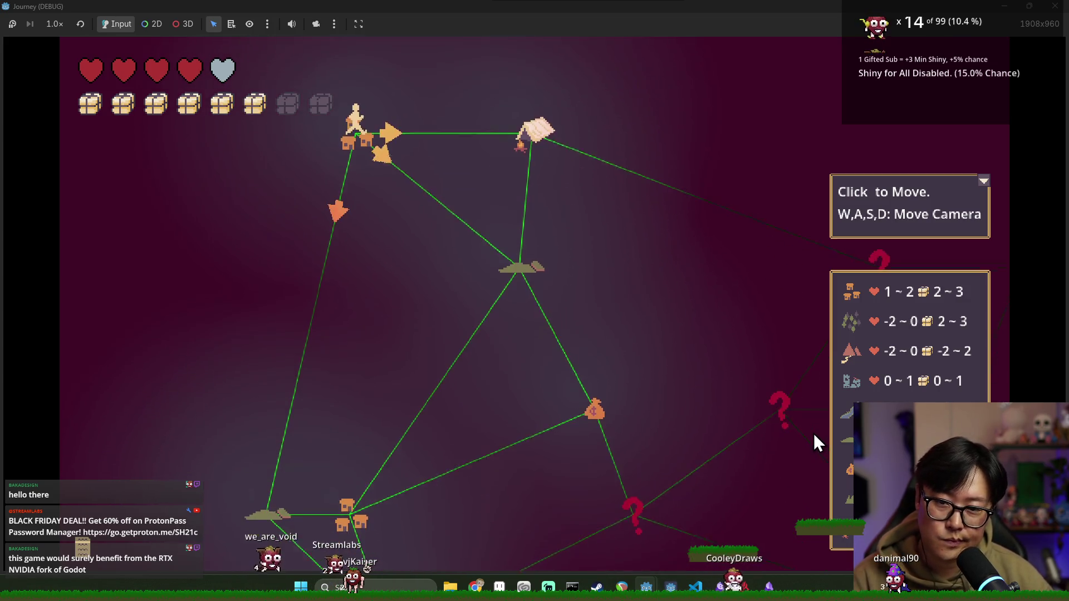
key(w)
key(w)
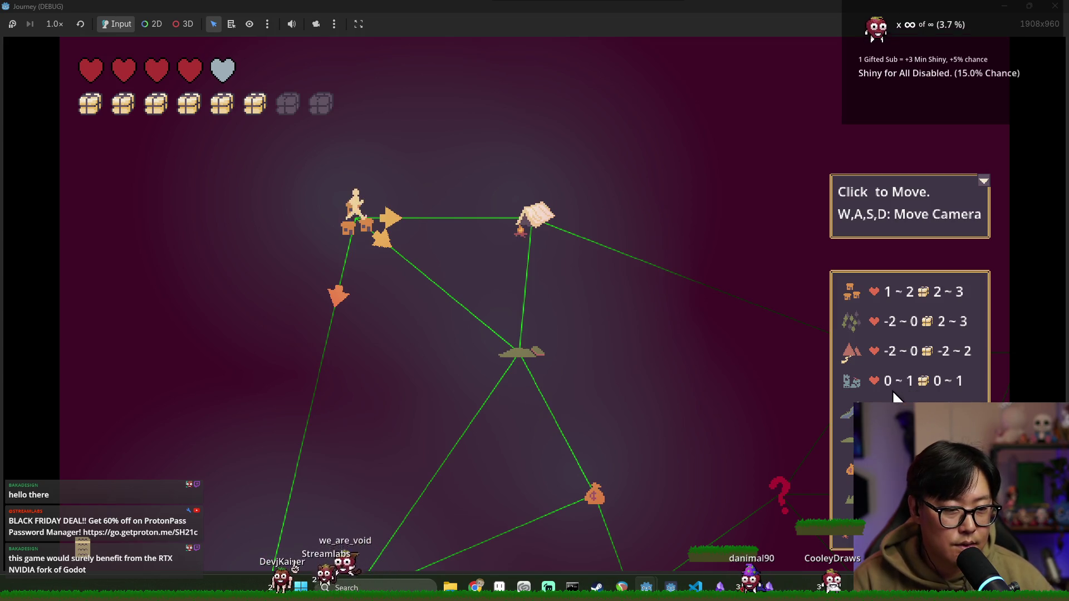
key(d)
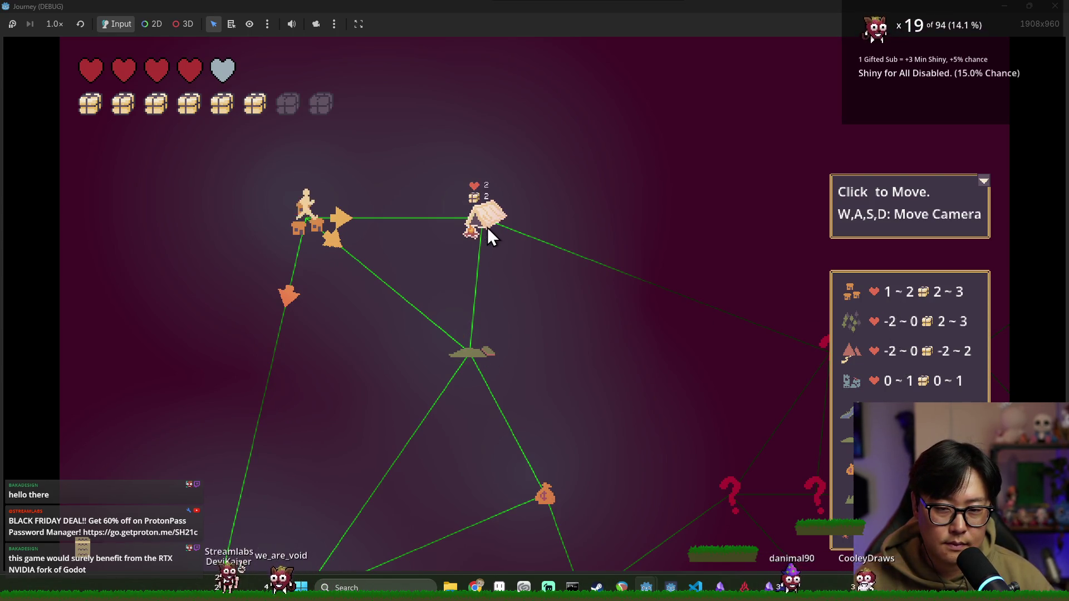
mouse_move(475, 359)
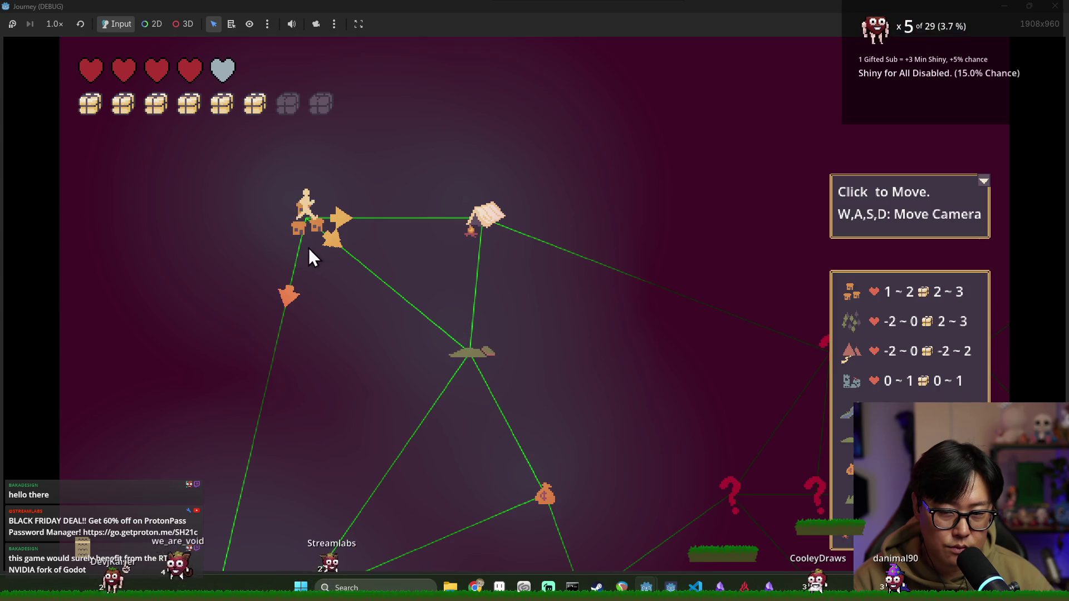
click(488, 220)
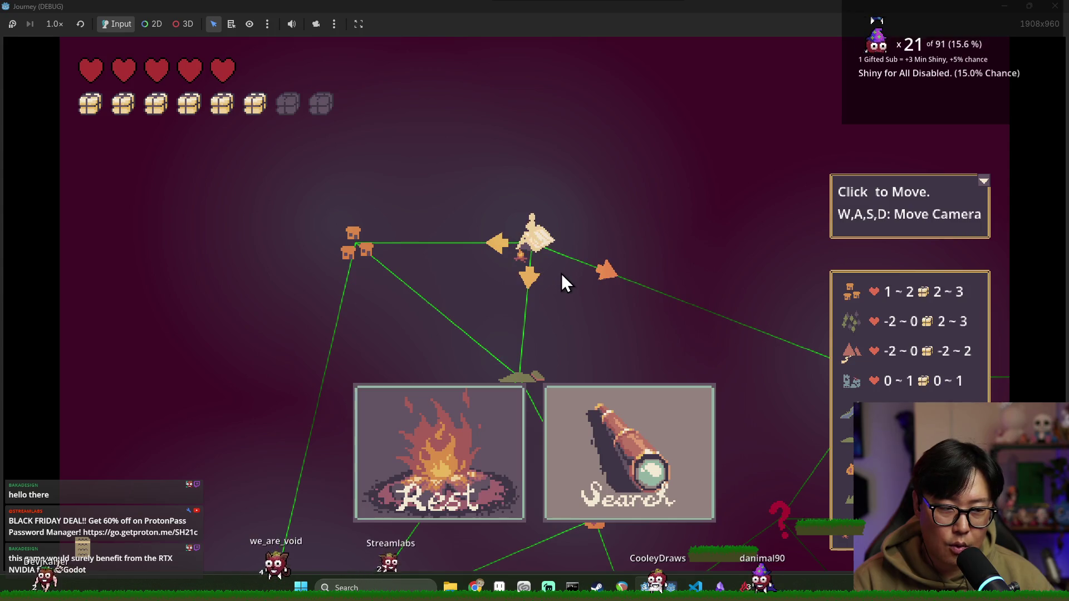
Step: Pan the map, close the help box and legend, and travel to the mound node above
key(d)
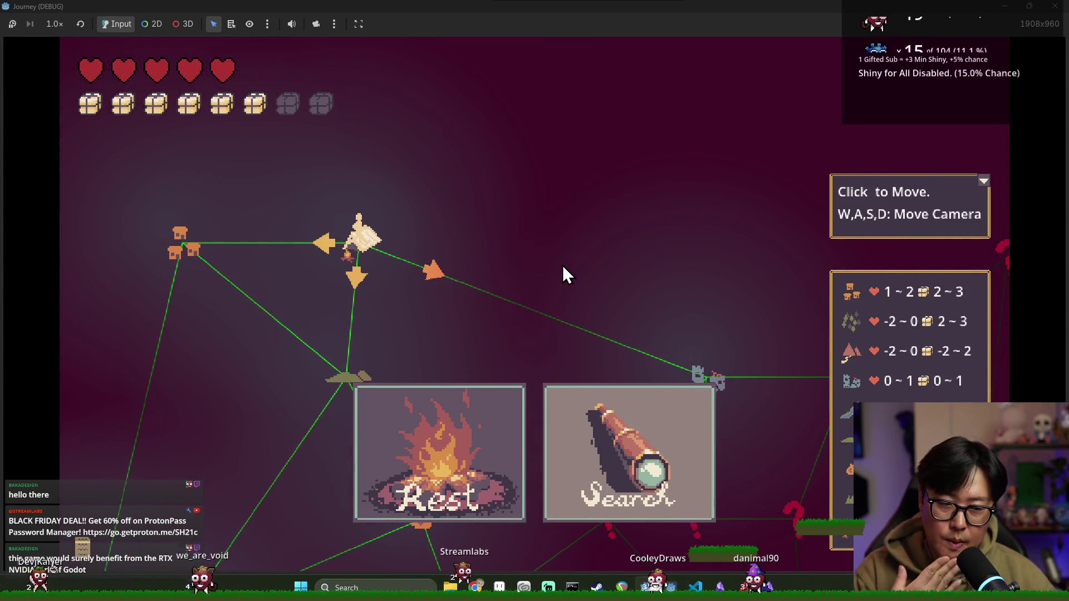
key(s)
key(s)
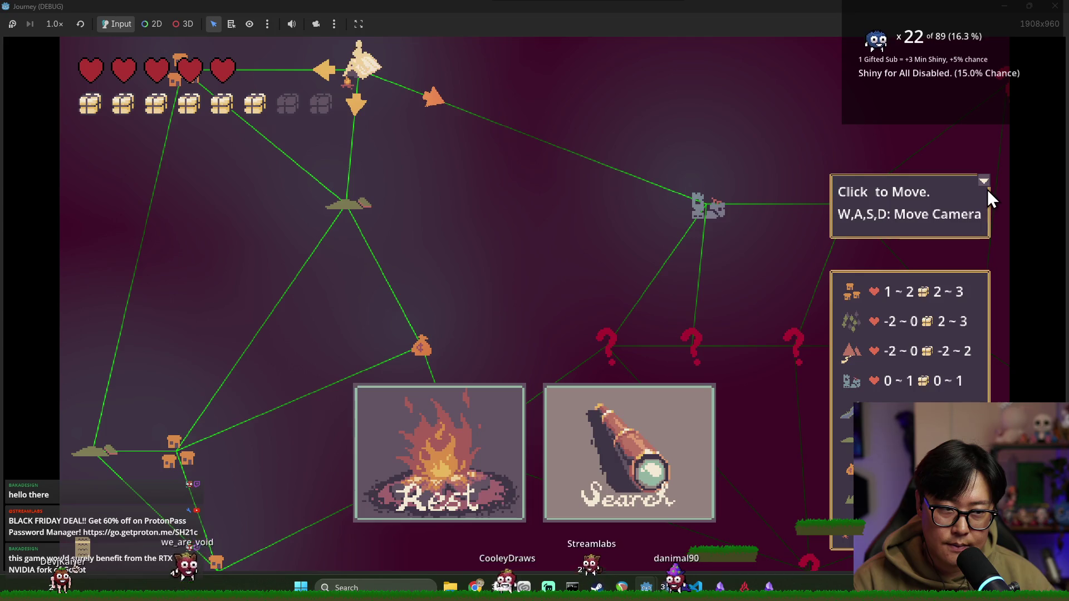
mouse_move(362, 212)
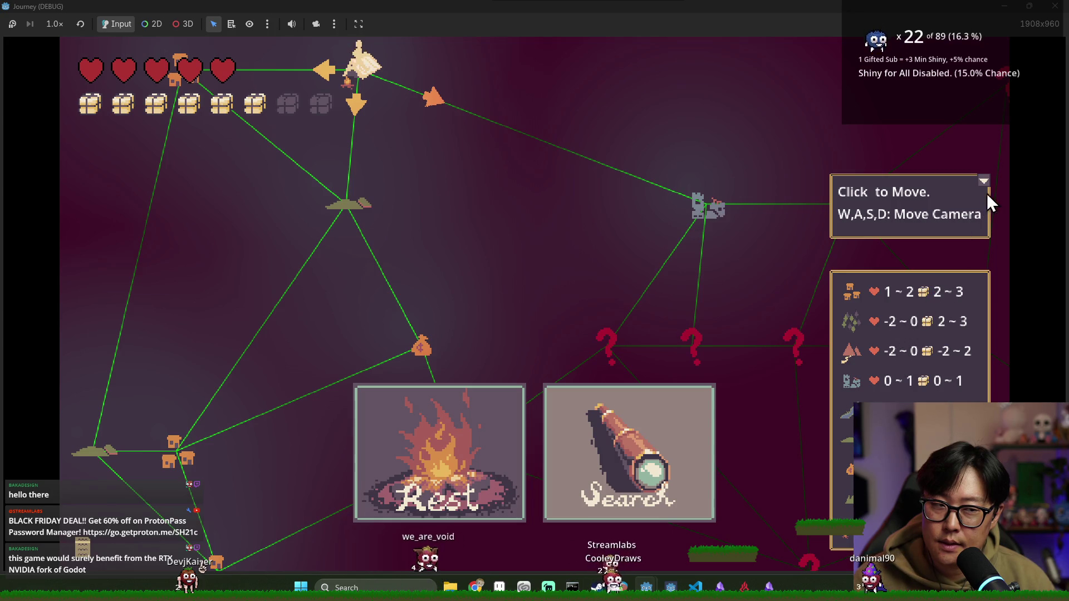
click(983, 182)
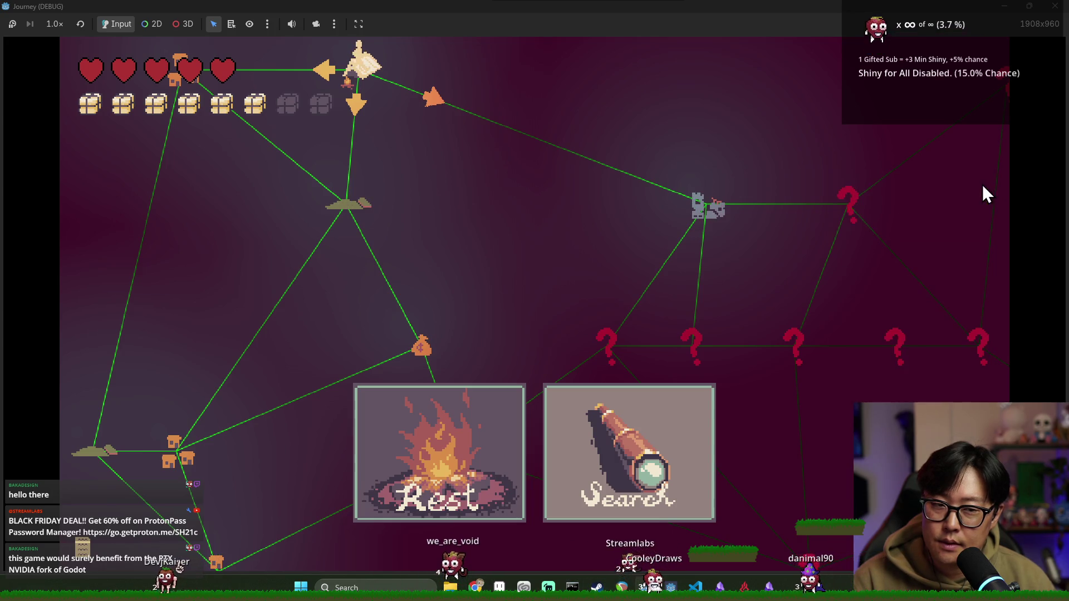
mouse_move(703, 202)
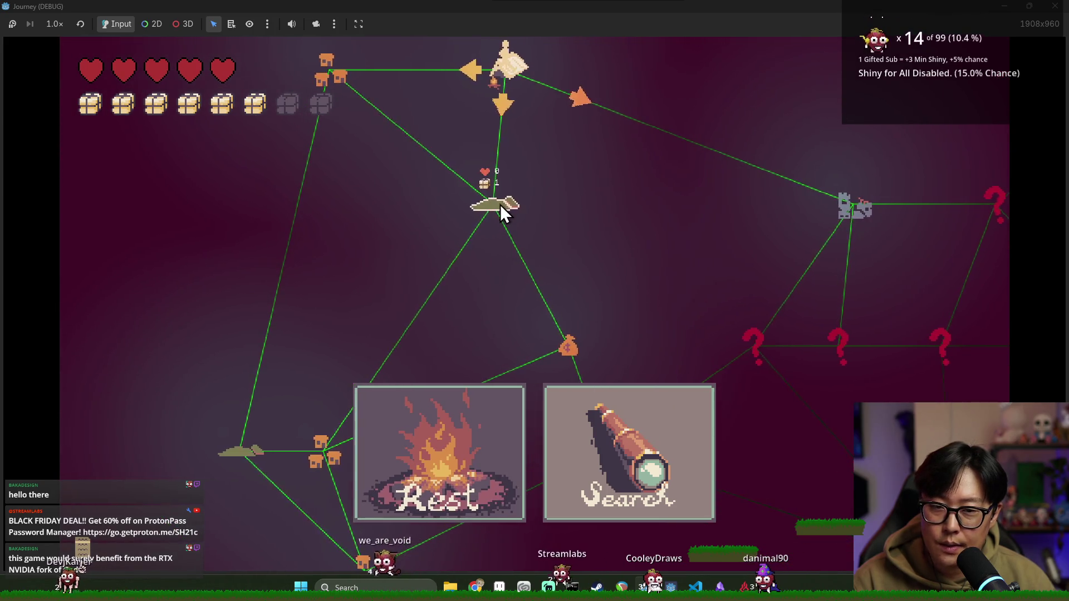
click(500, 205)
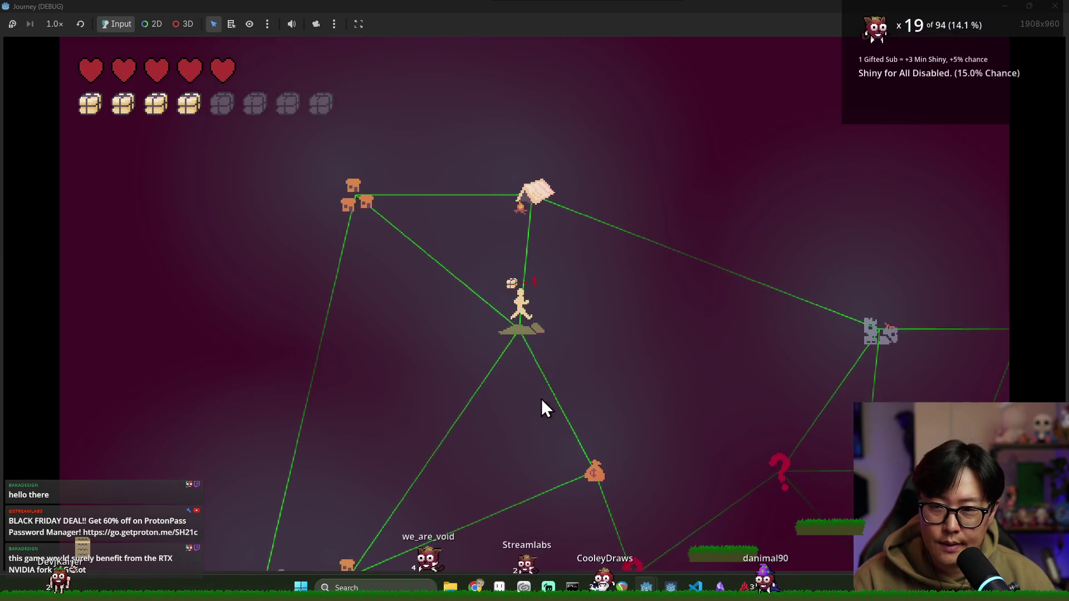
Step: Travel via the money-bag and mountain nodes, searching once, toward the castle node
drag(559, 443, 591, 255)
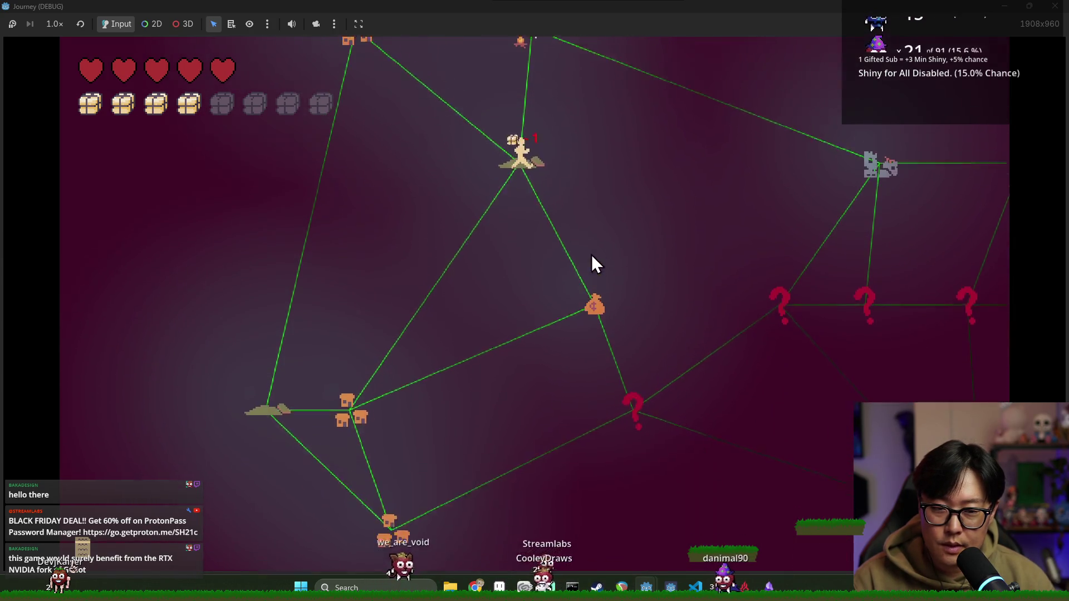
click(594, 292)
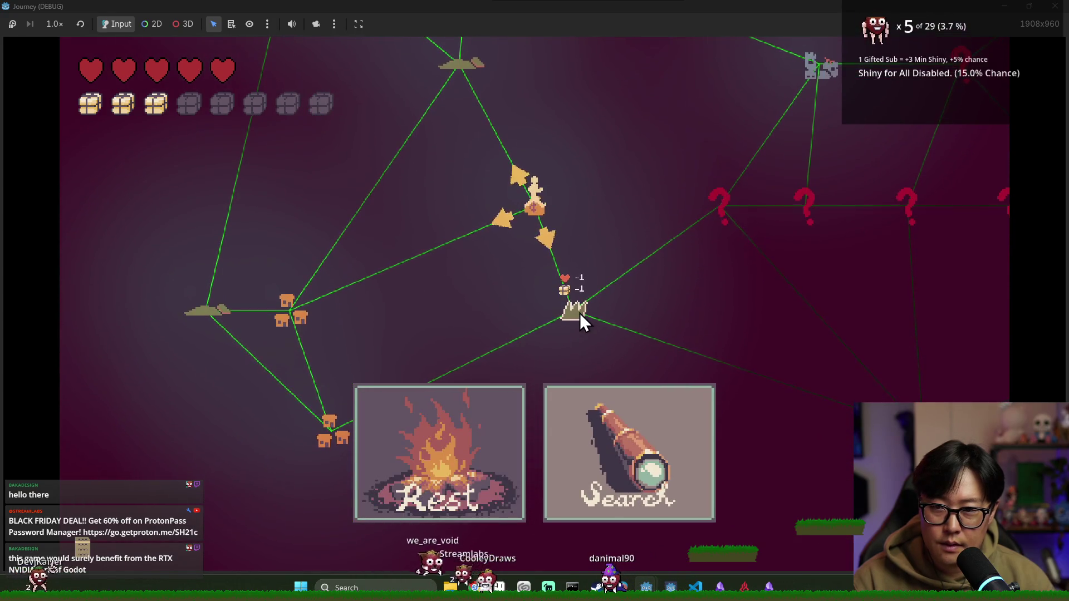
click(580, 313)
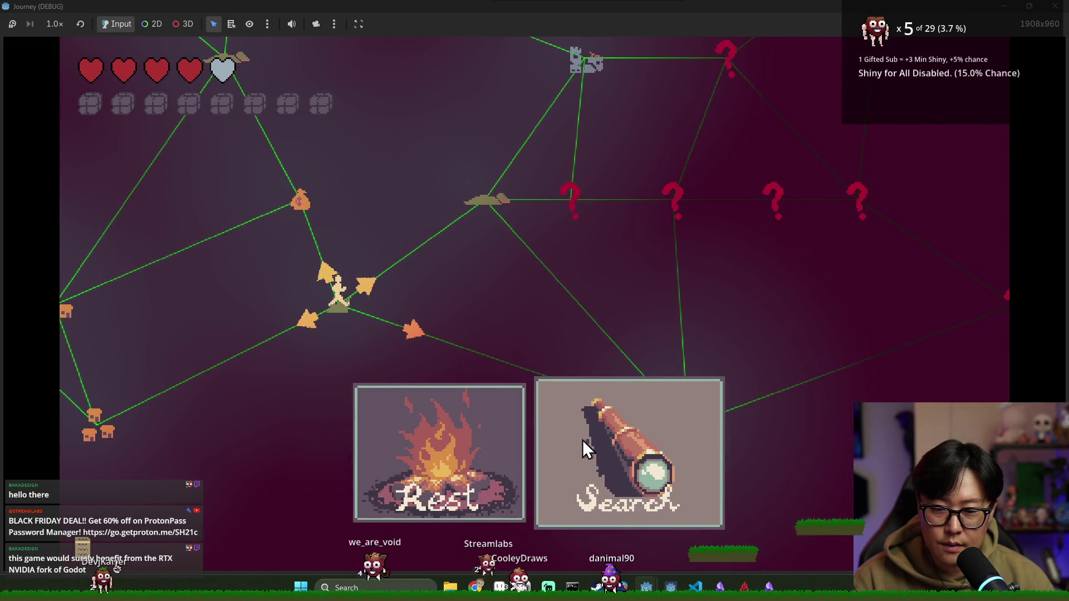
click(615, 450)
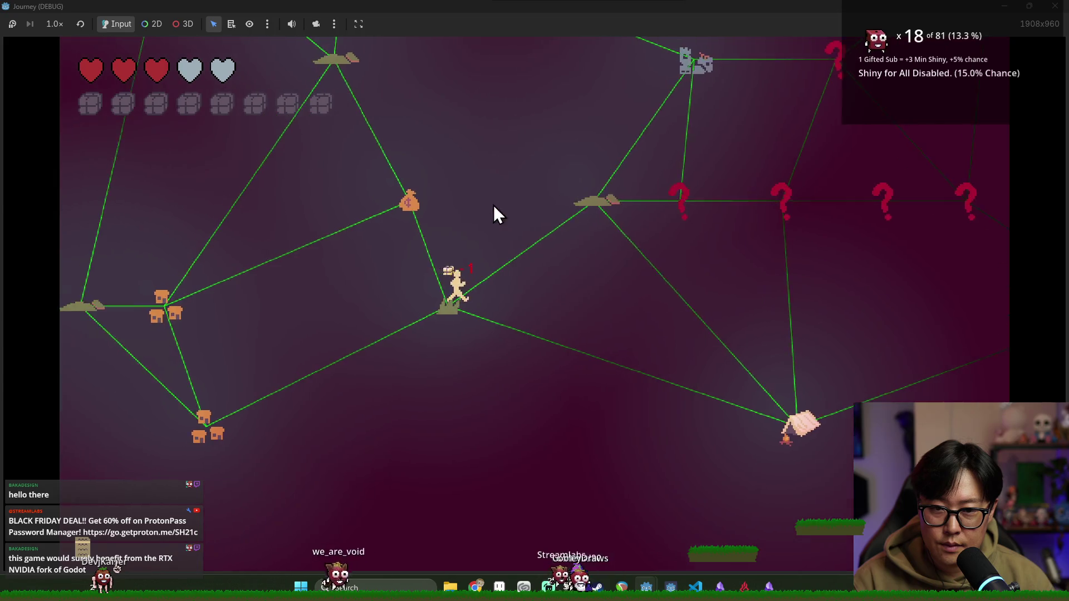
click(494, 206)
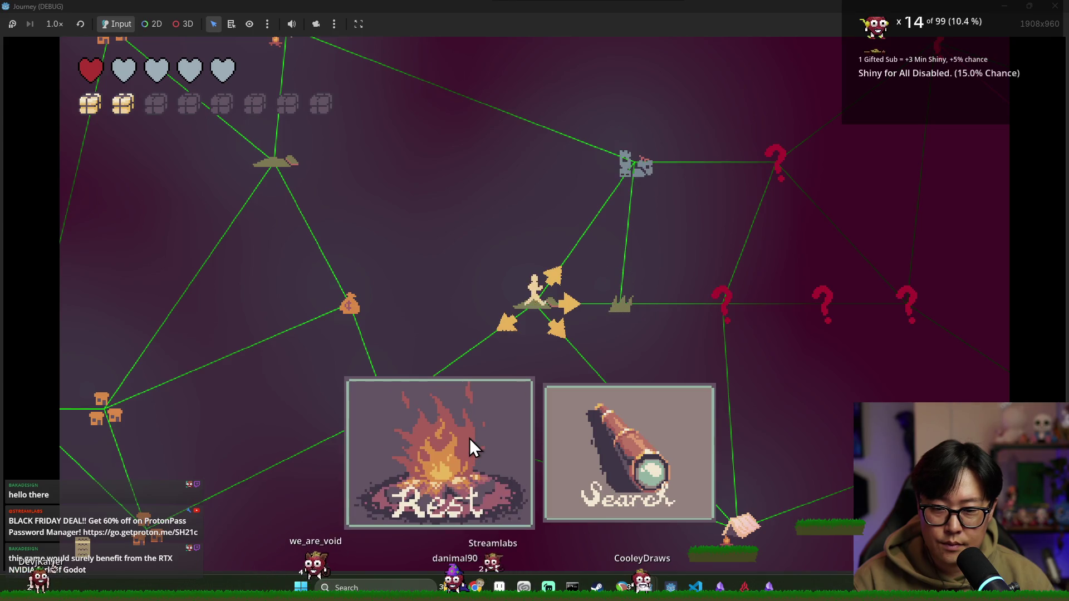
click(630, 162)
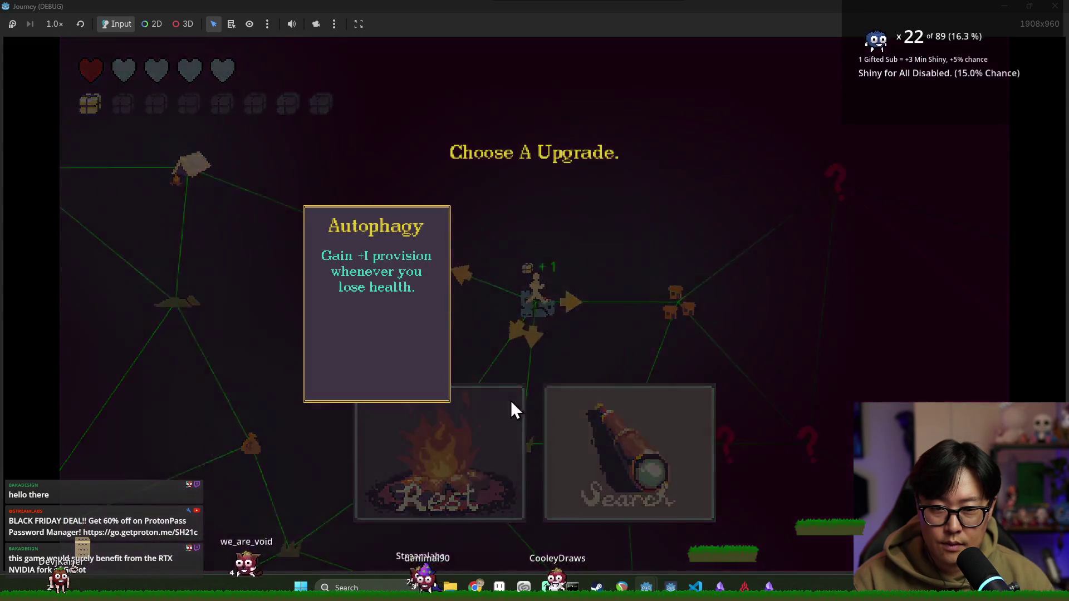
Step: Pick the Autophagy upgrade, rest, search at the town, and head toward the ruins
click(413, 309)
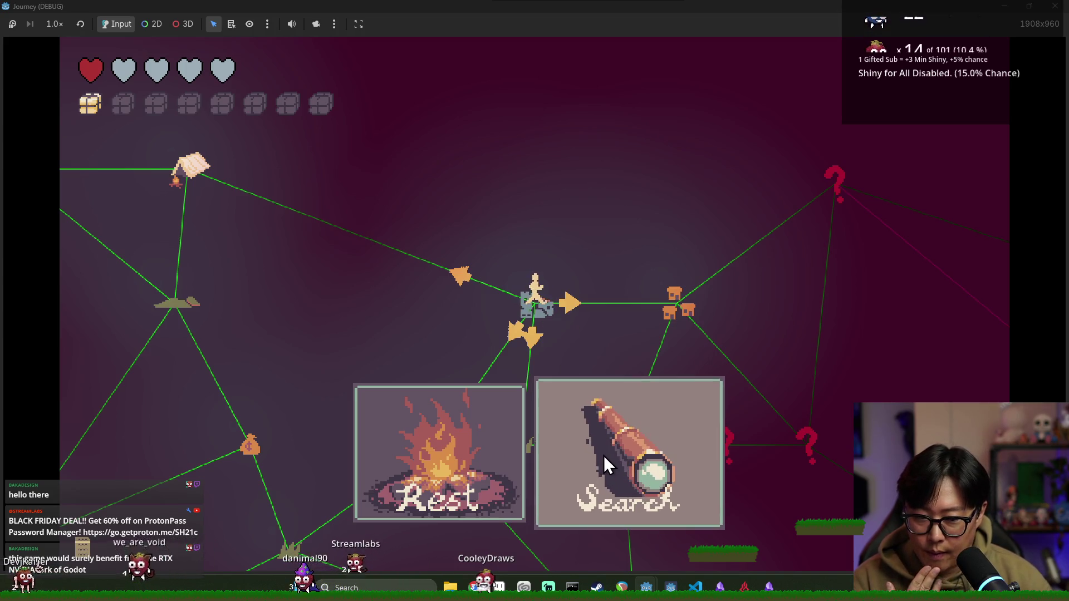
click(482, 447)
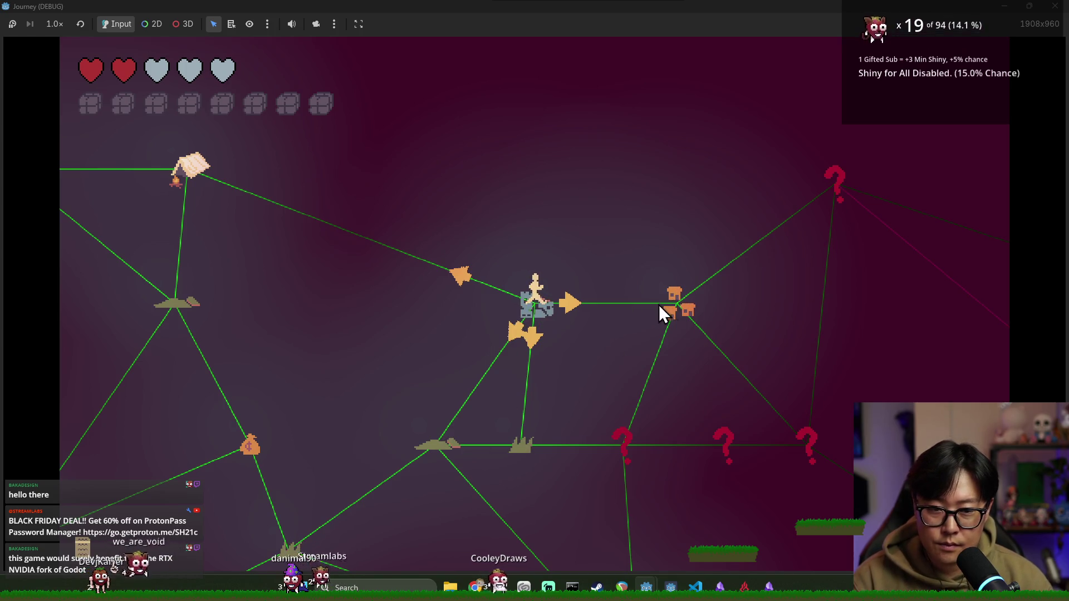
click(686, 308)
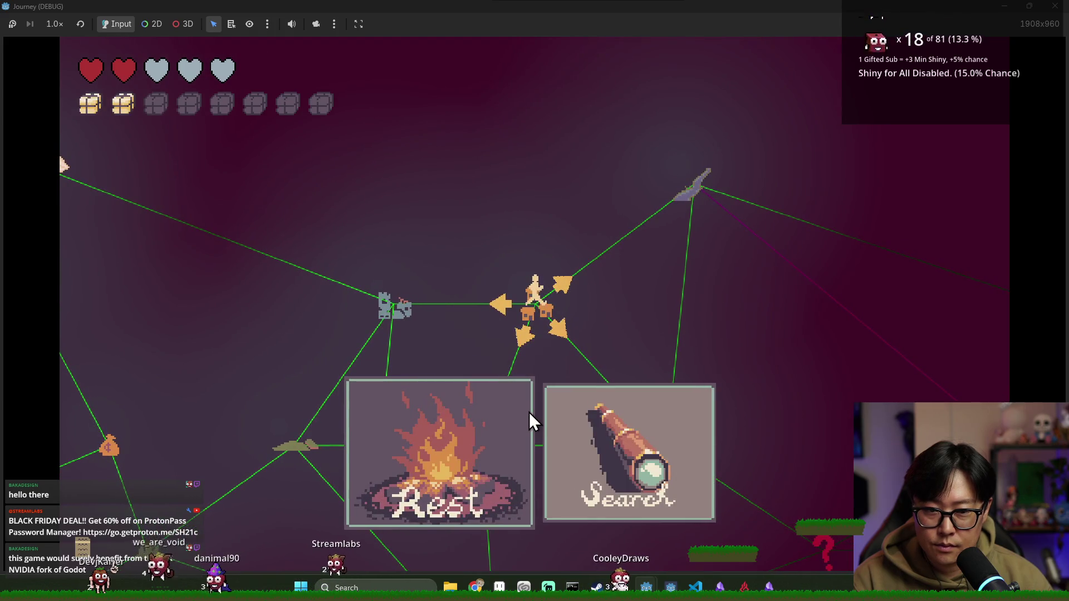
click(548, 445)
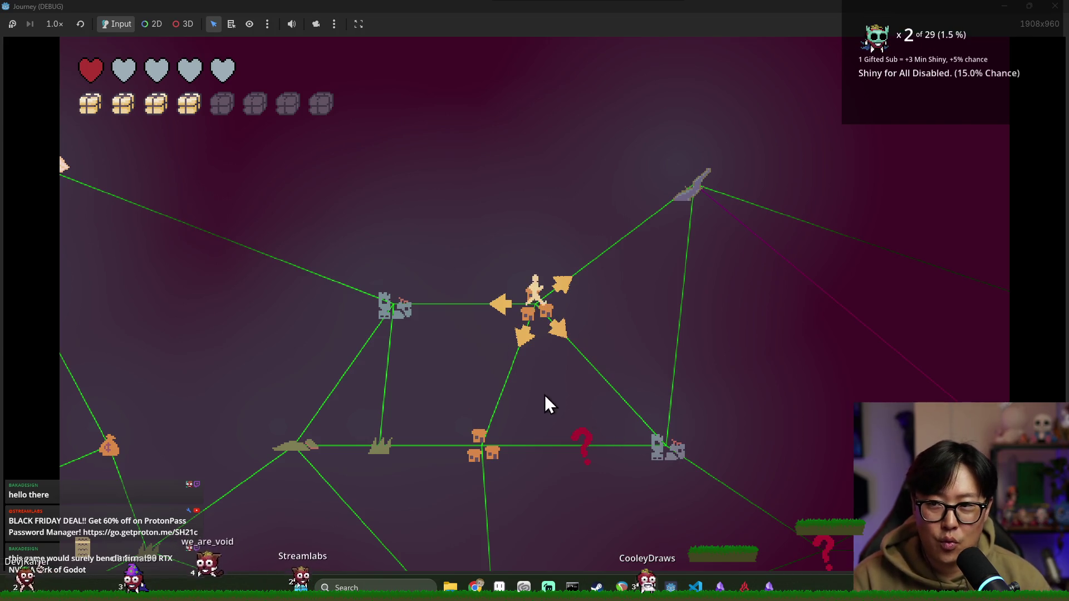
click(673, 451)
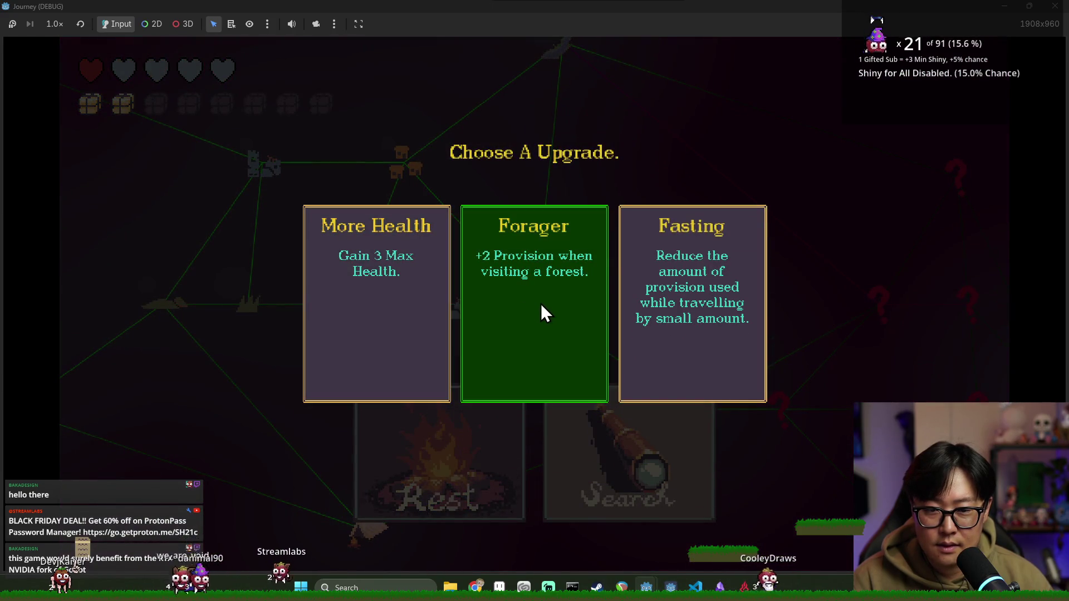
Step: Take the Fasting and Healthy Diet upgrades around a rest and a search, then stop the game with F8
click(657, 301)
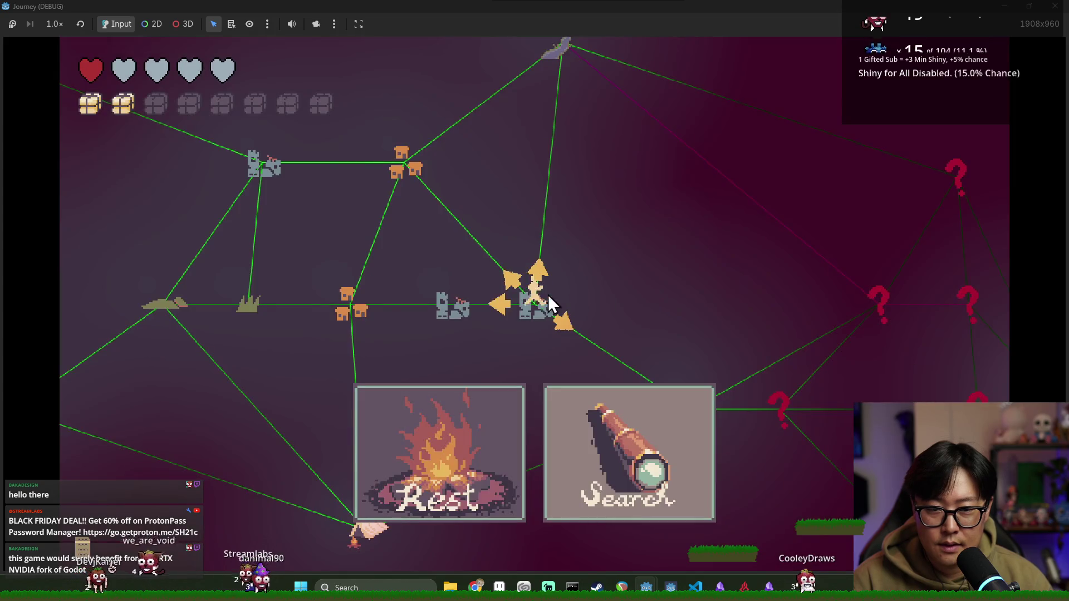
click(483, 416)
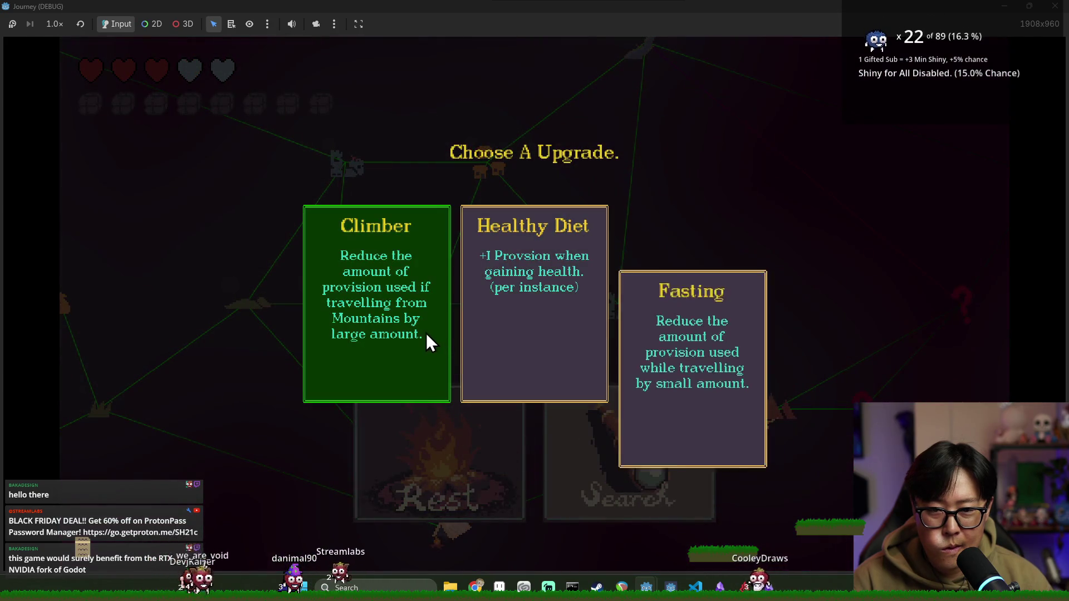
click(507, 328)
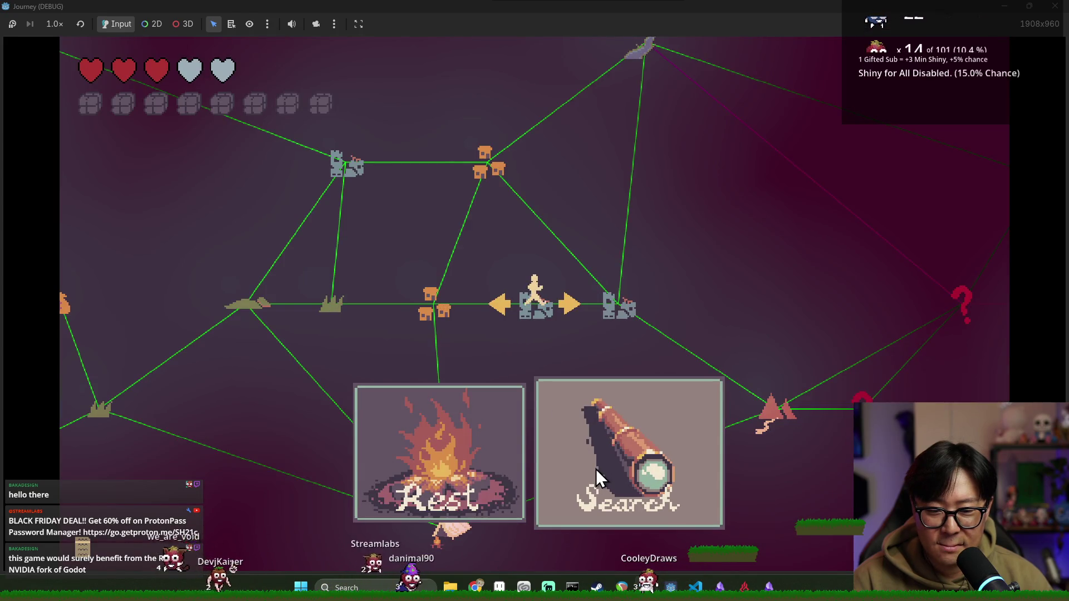
click(456, 421)
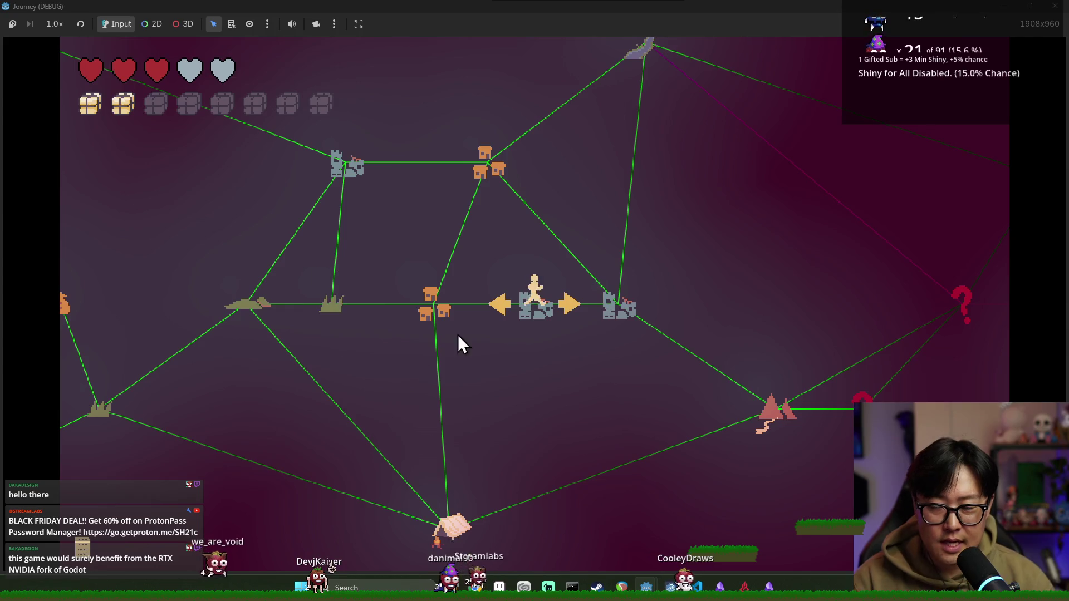
key(F8)
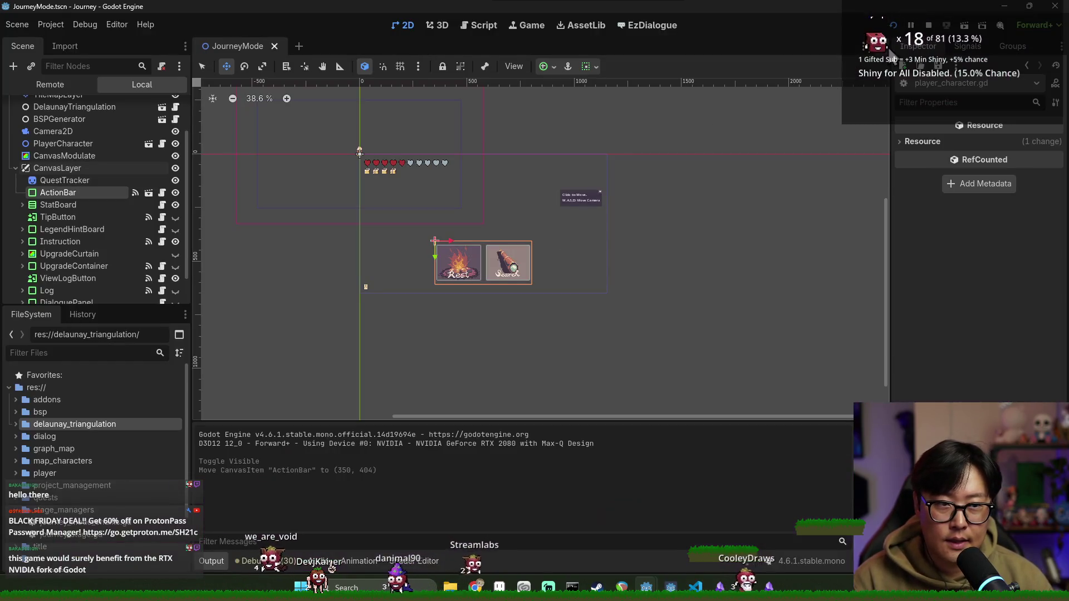
Step: Open the ActionBar and ActionButton scenes, view action_button.gd, then close the ActionButton tab
key(ctrl+s)
scroll(127, 281, down, 1)
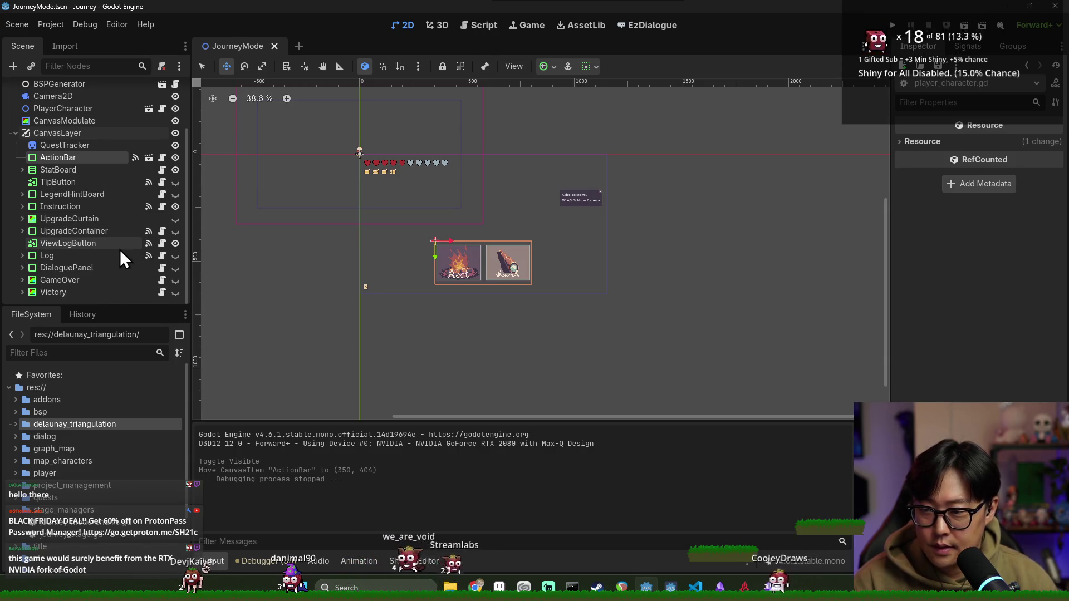
click(149, 158)
click(149, 114)
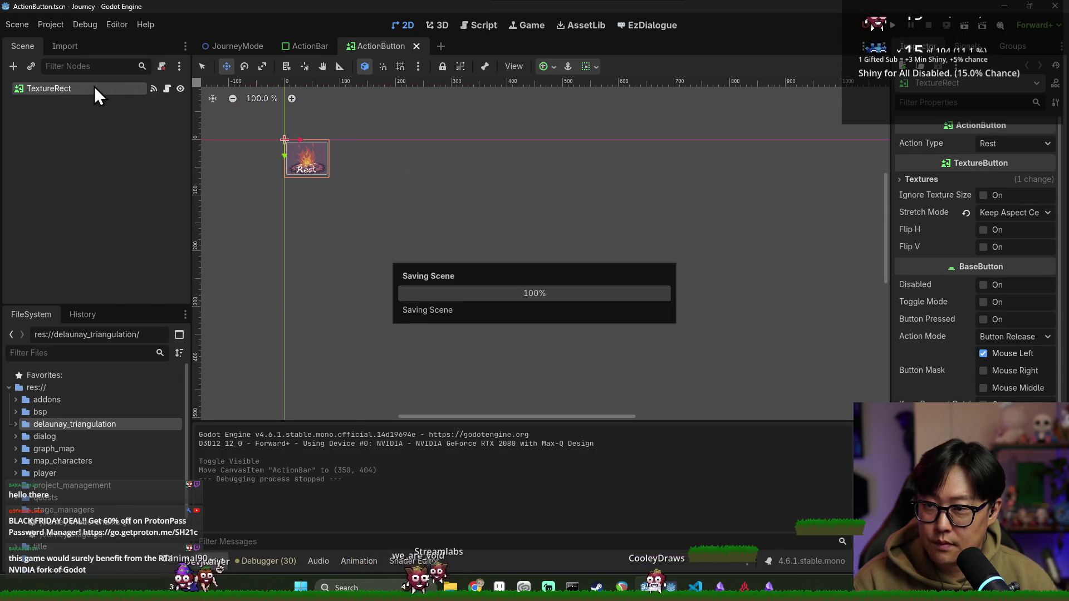
click(167, 90)
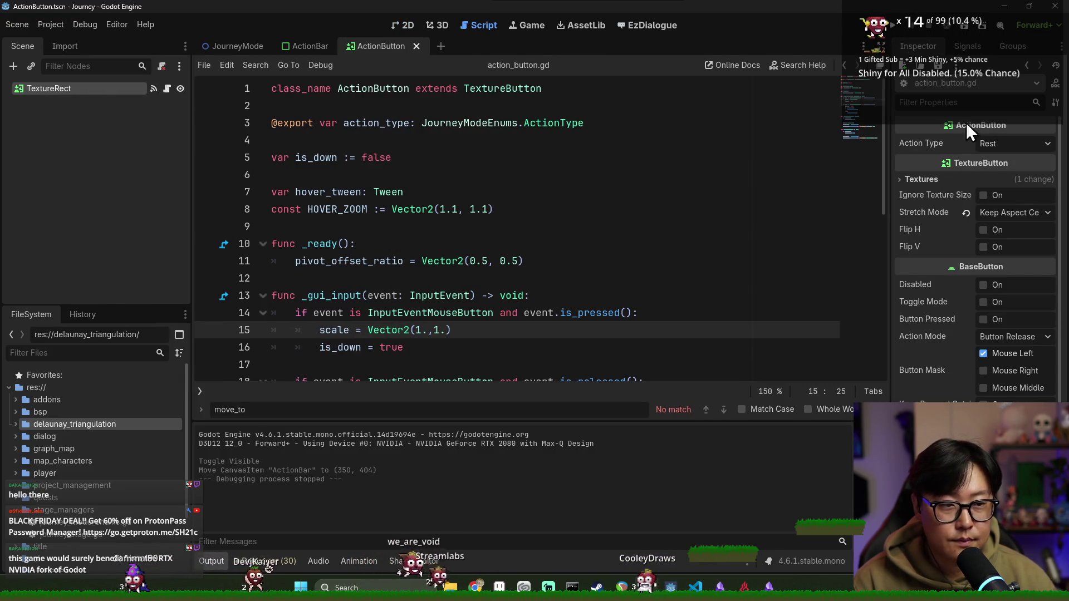
key(ctrl+s)
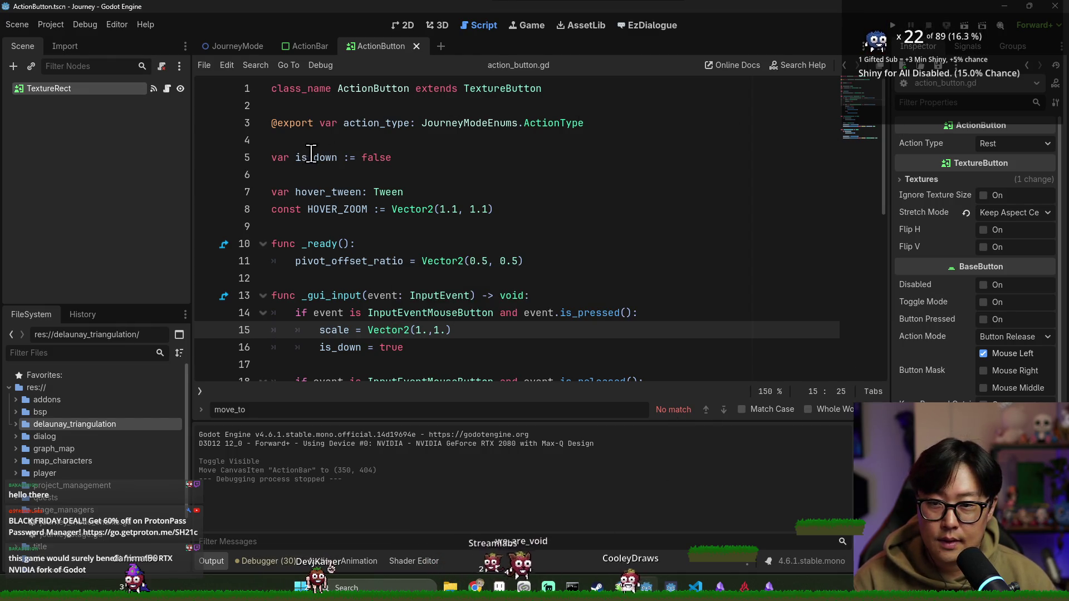
click(416, 46)
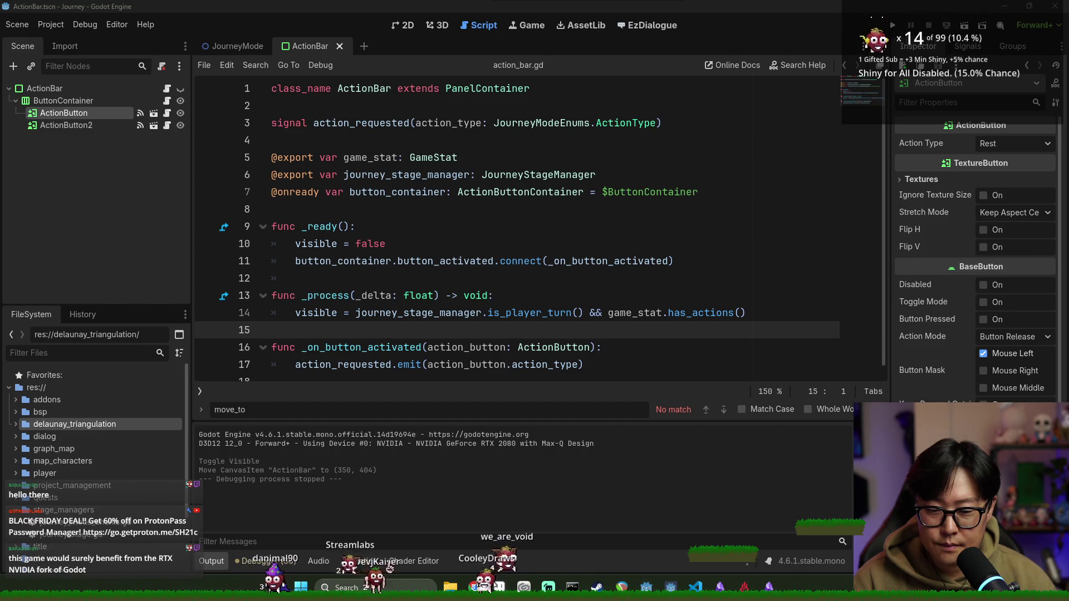
Step: Glance at Aseprite, then return to action_bar.gd's visible = false line and save
key(alt+Tab)
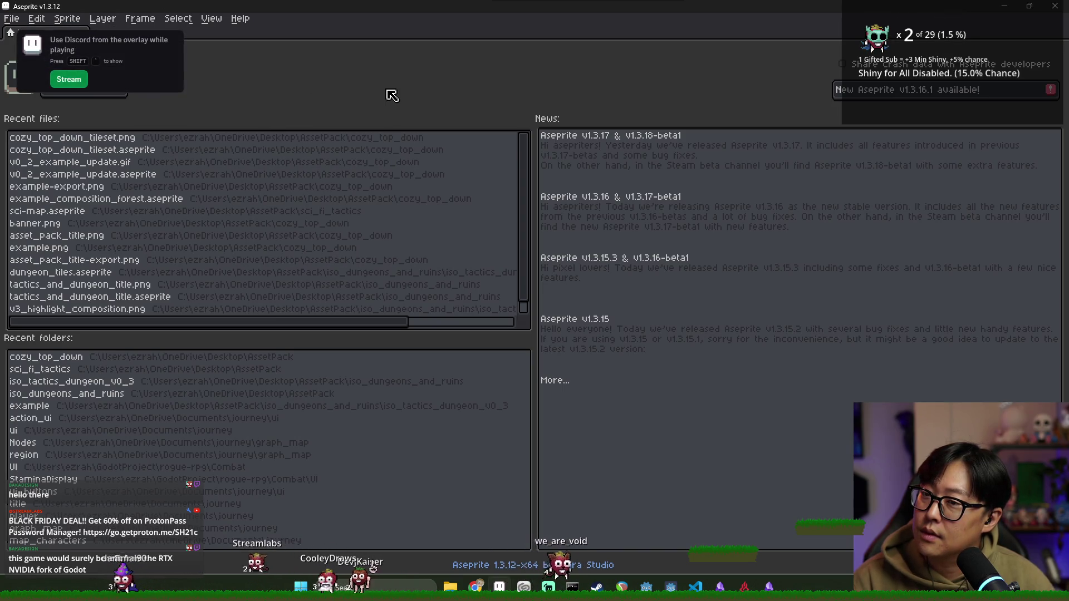
key(alt+Tab)
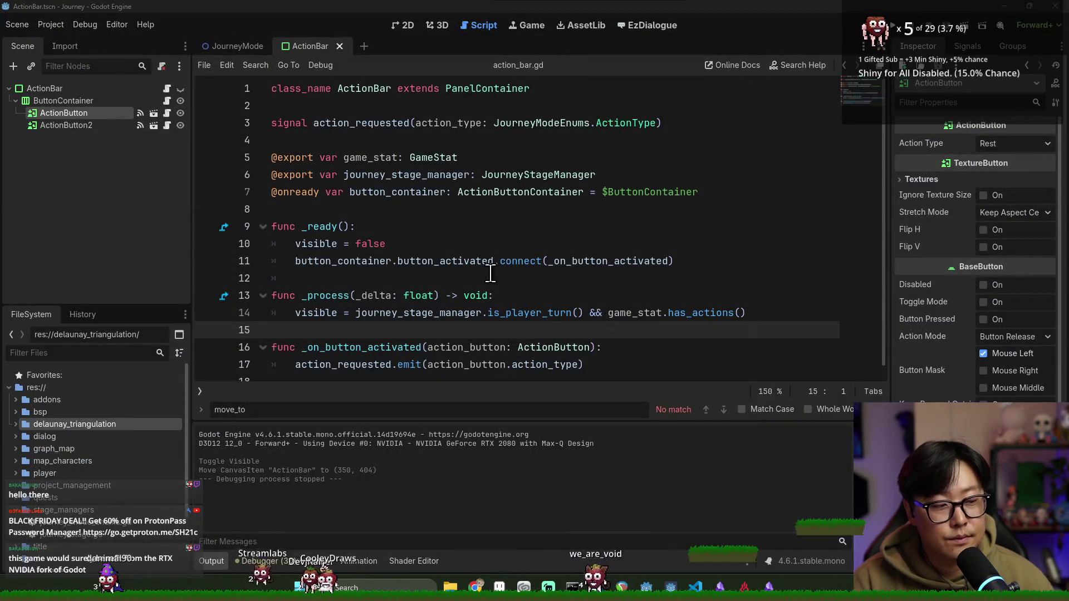
click(432, 241)
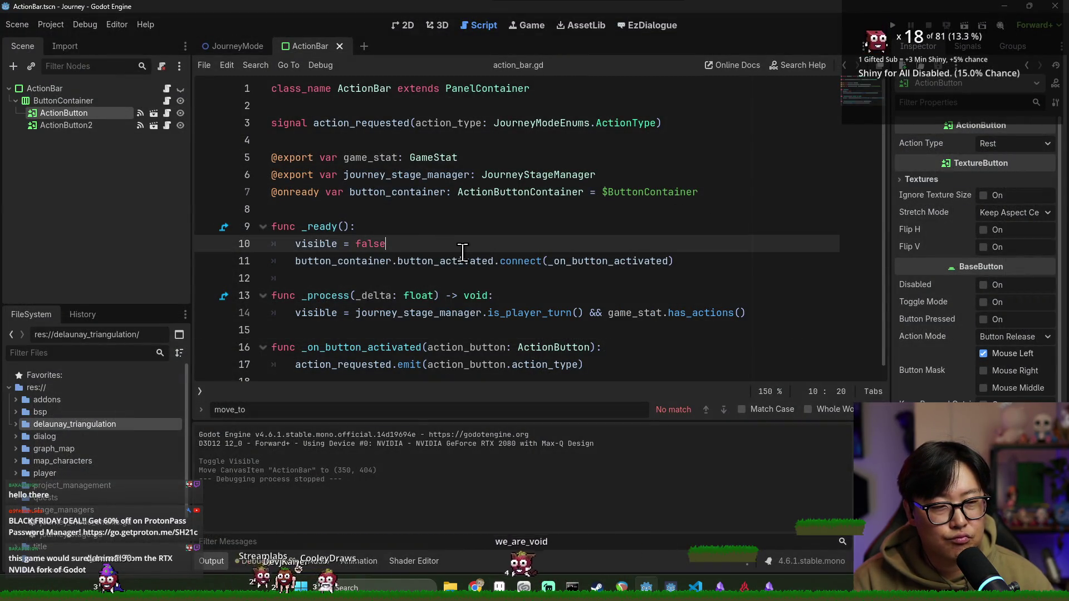
key(ctrl+s)
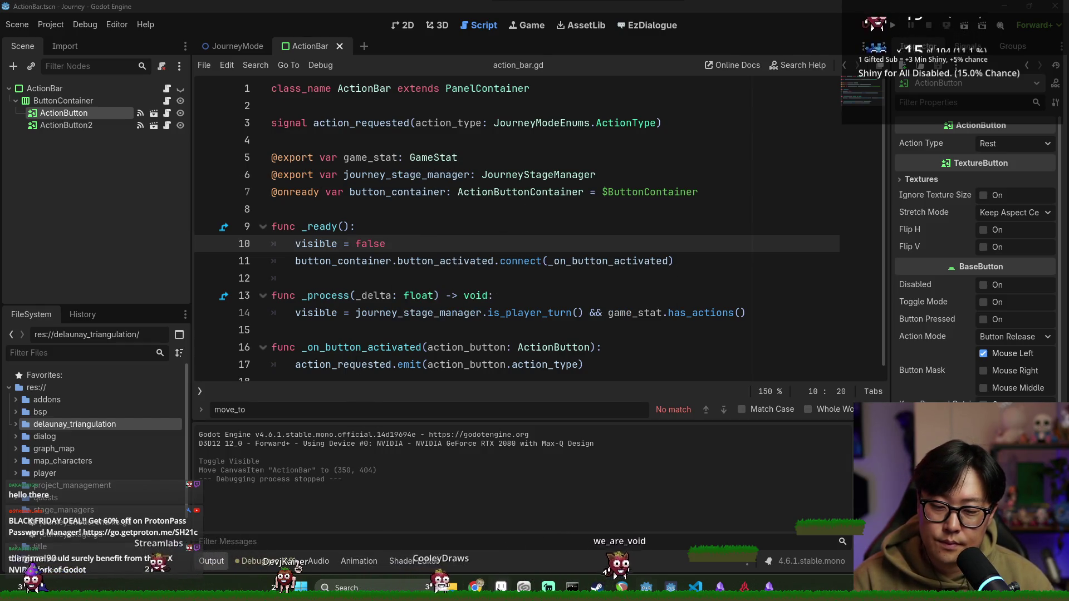
Step: In Aseprite, open the file dialog and browse the ui_buttons folder from recent folders
key(alt+Tab)
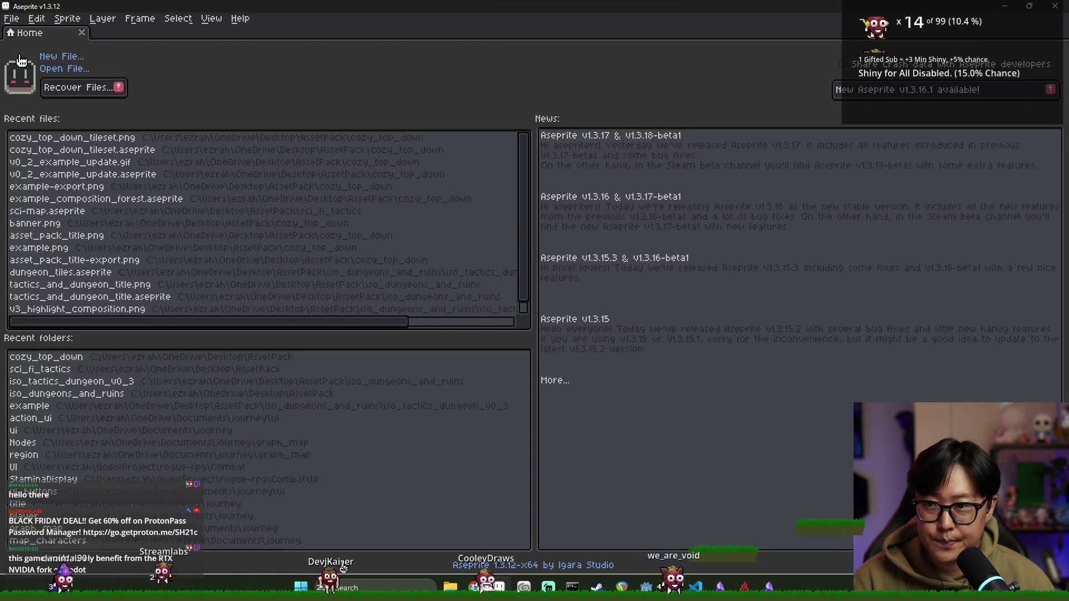
key(alt+f)
key(o)
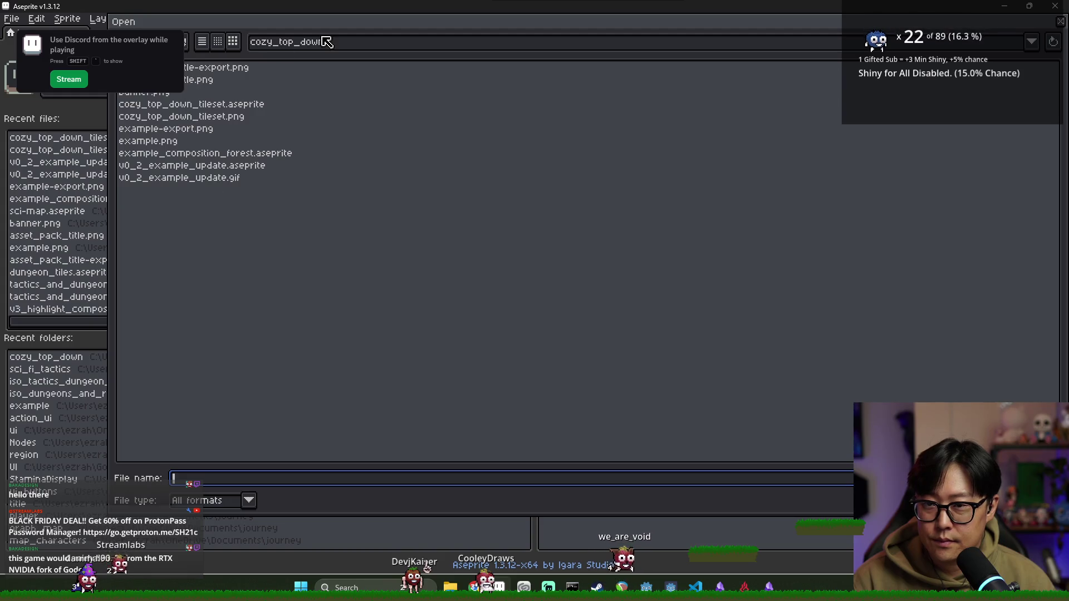
click(317, 43)
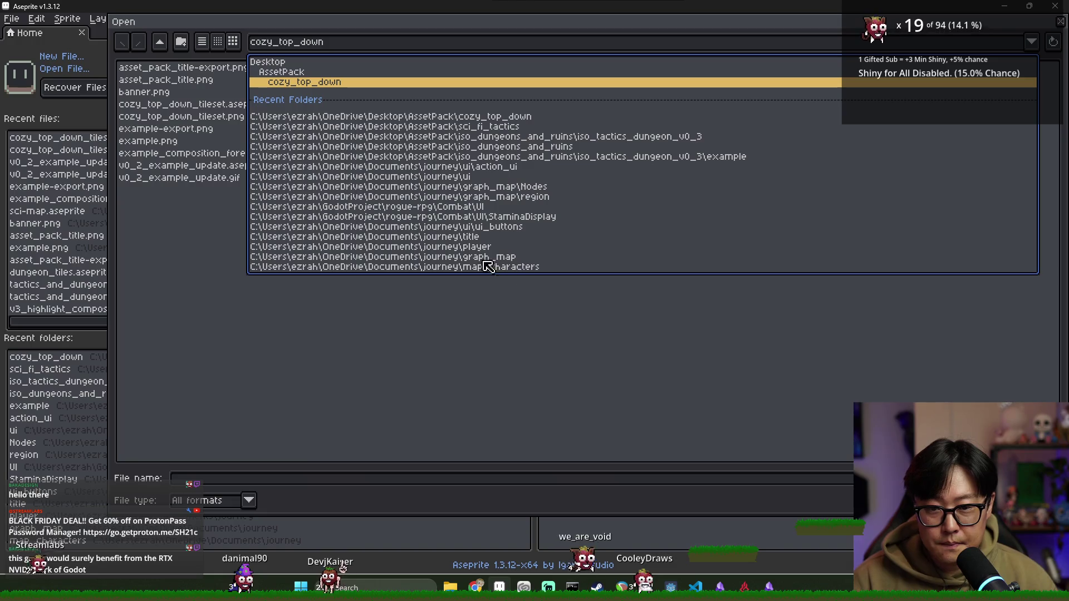
click(460, 229)
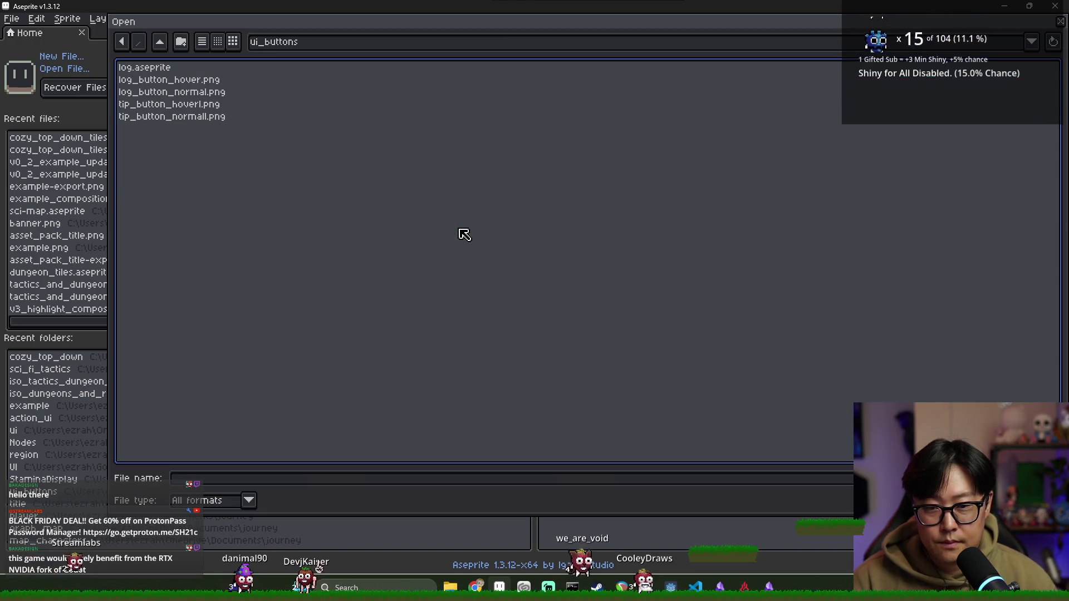
click(161, 80)
key(Down)
click(177, 116)
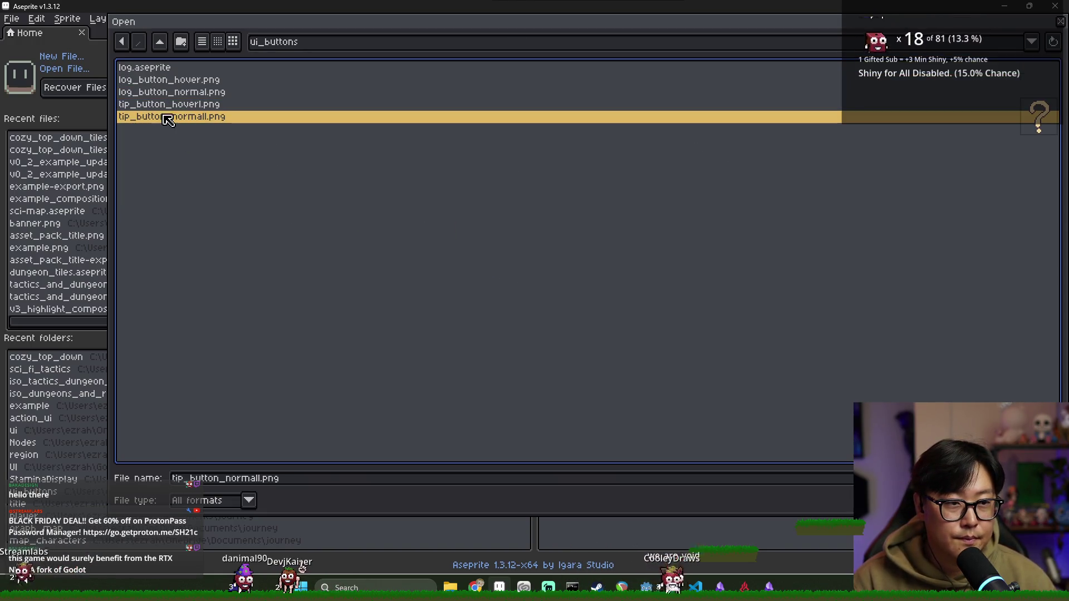
Step: Go up to the action_ui folder and open rest_button_sprite.aseprite
key(BackSpace)
double_click(160, 69)
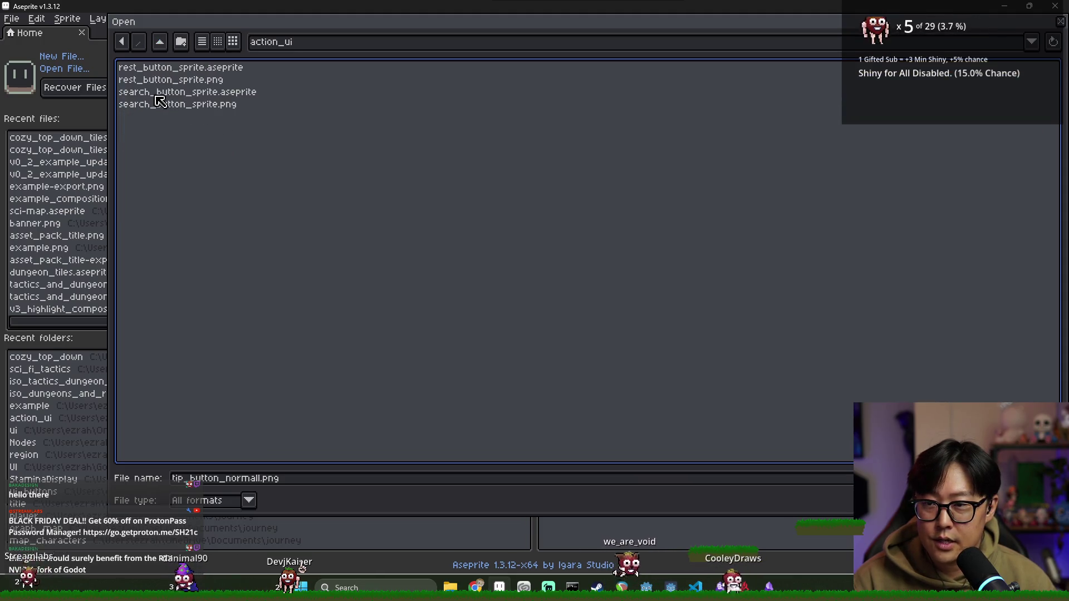
click(161, 67)
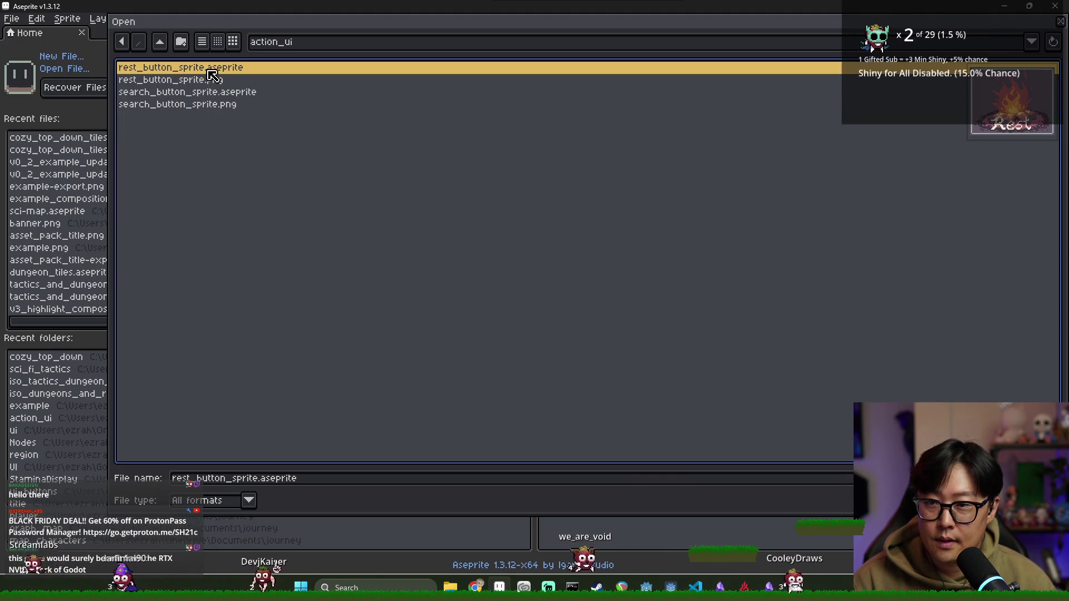
key(Return)
scroll(655, 255, up, 2)
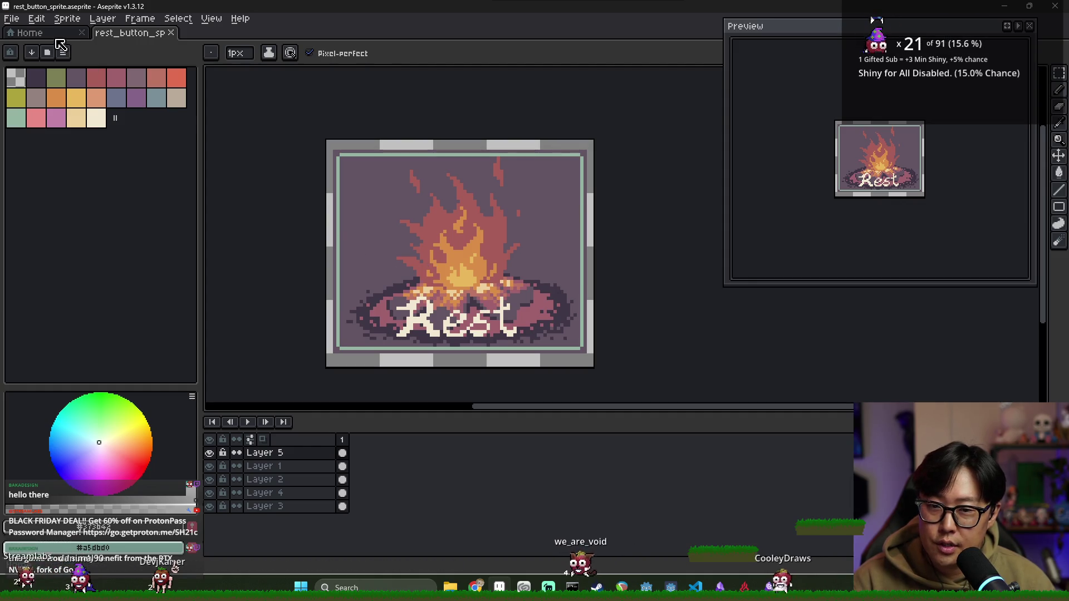
Step: Select the whole Rest sprite and try a -180 hue shift in Hue/Saturation
key(ctrl+a)
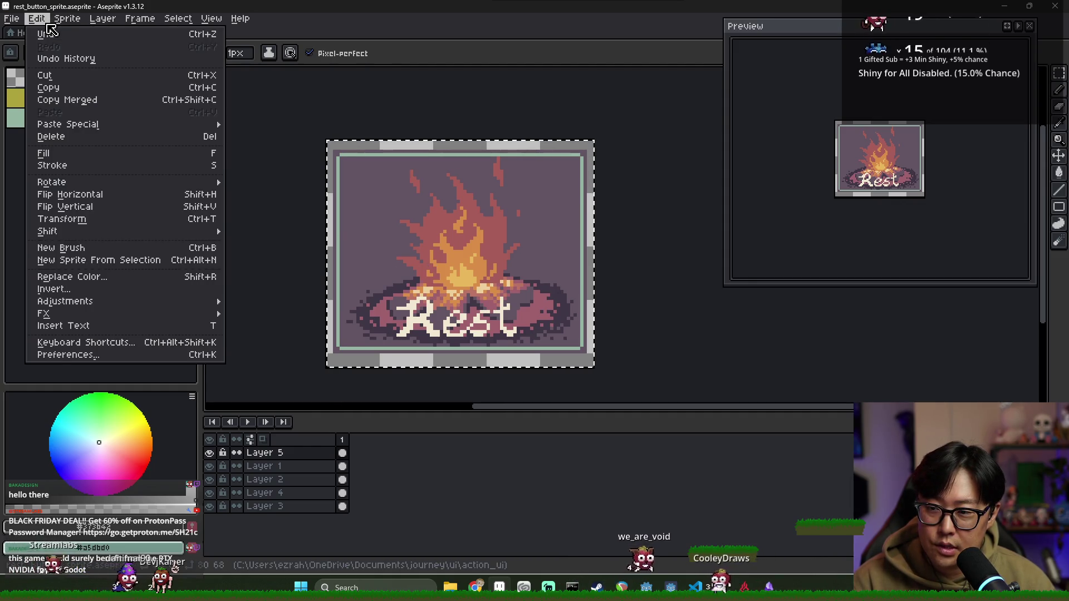
mouse_move(83, 23)
mouse_move(37, 19)
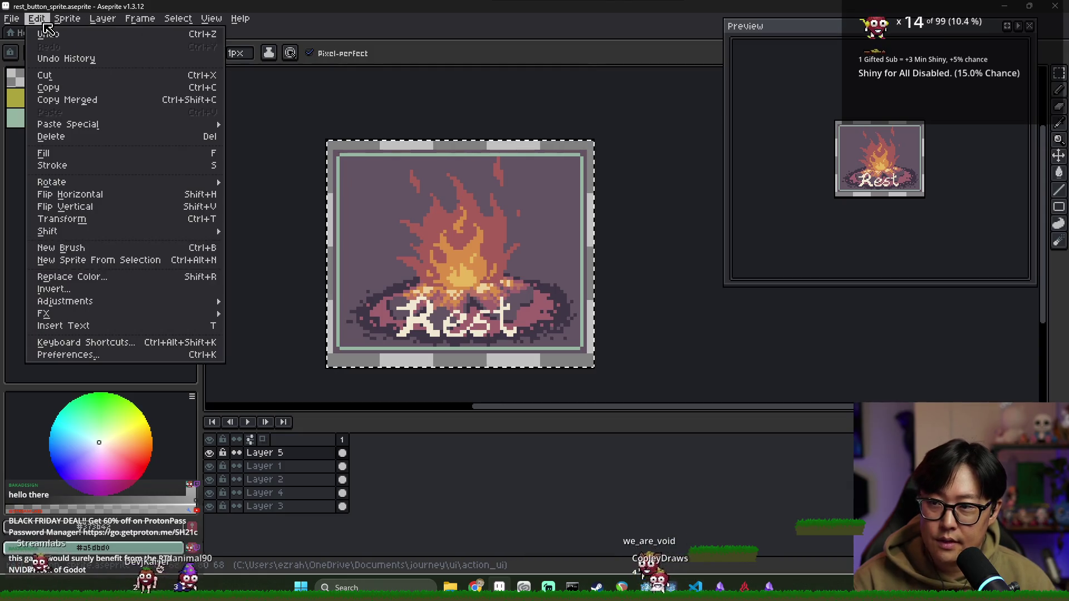
mouse_move(95, 314)
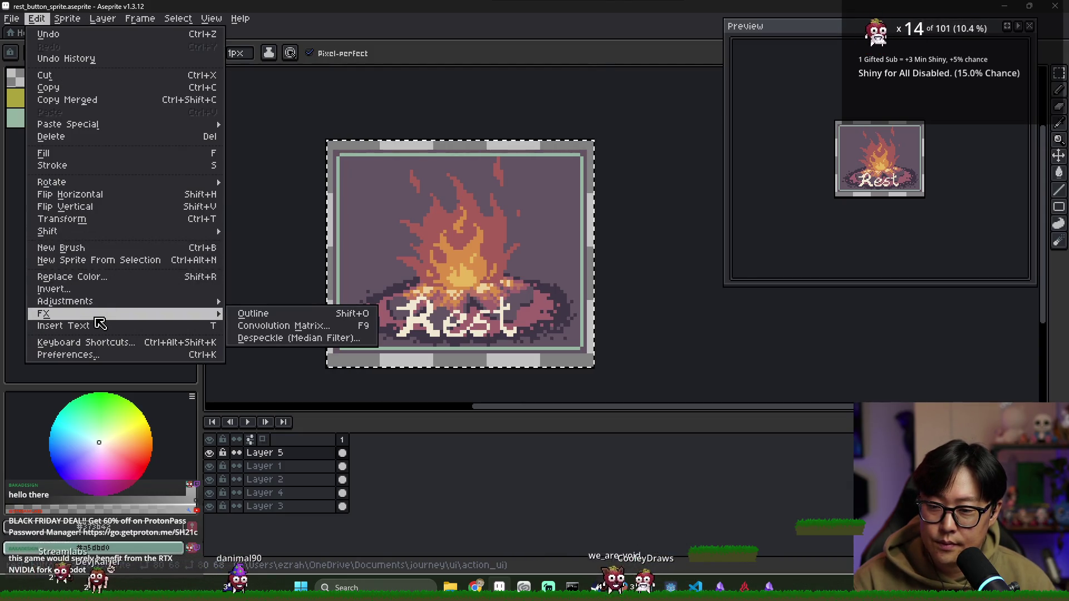
click(301, 314)
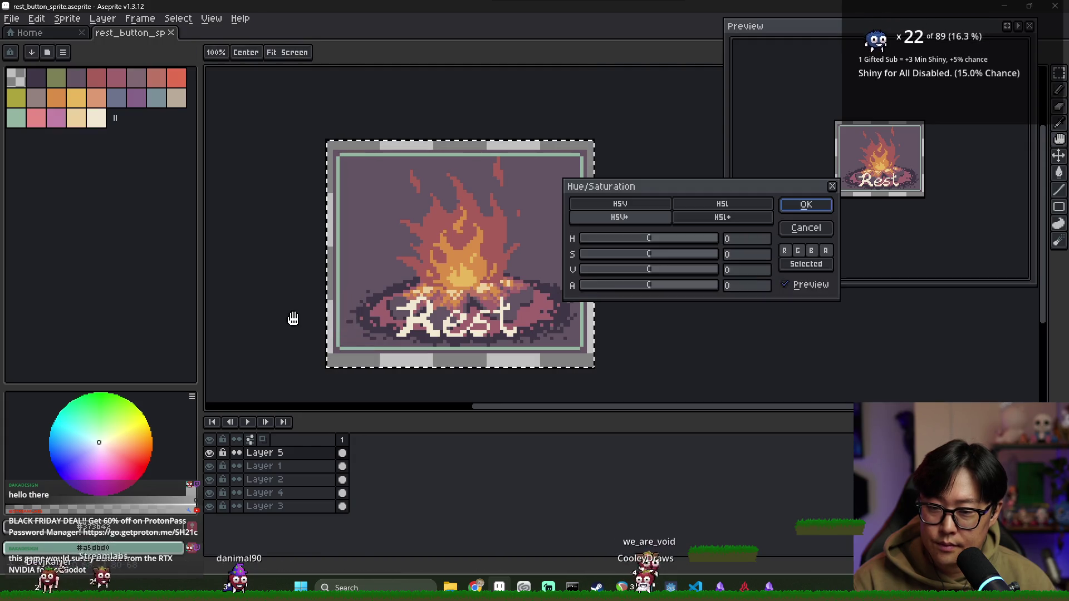
drag(646, 244, 535, 238)
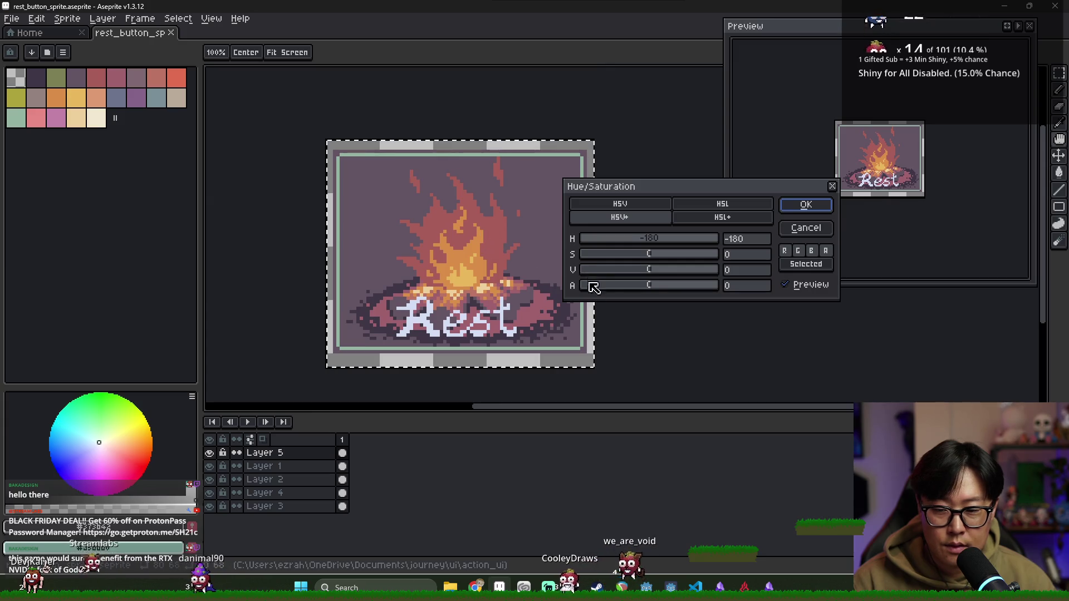
Step: Discard the hue change to restore the original colours and bring up the file browser
click(805, 228)
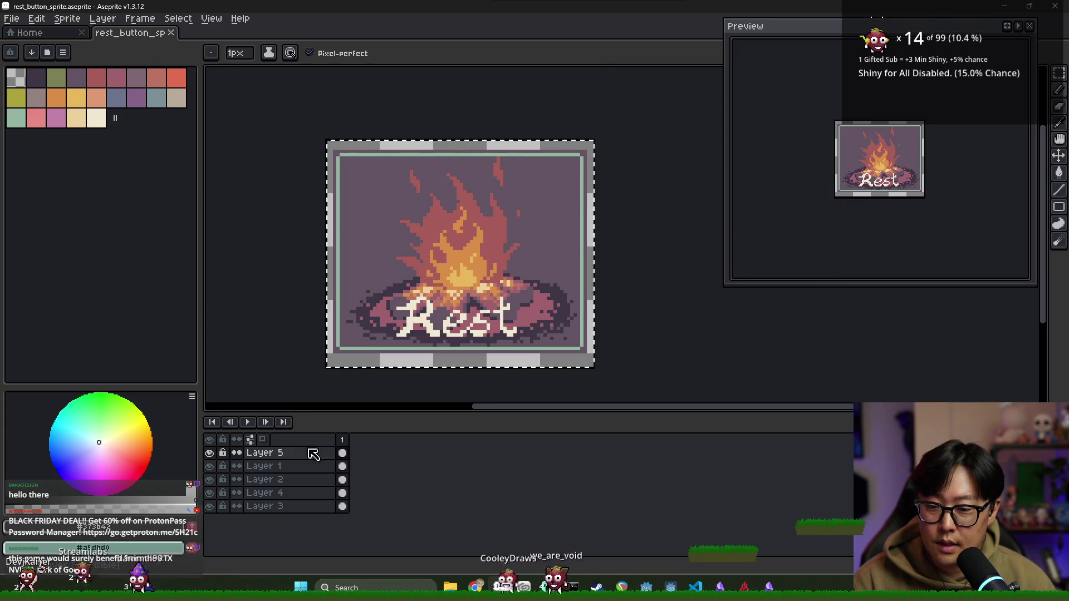
click(12, 18)
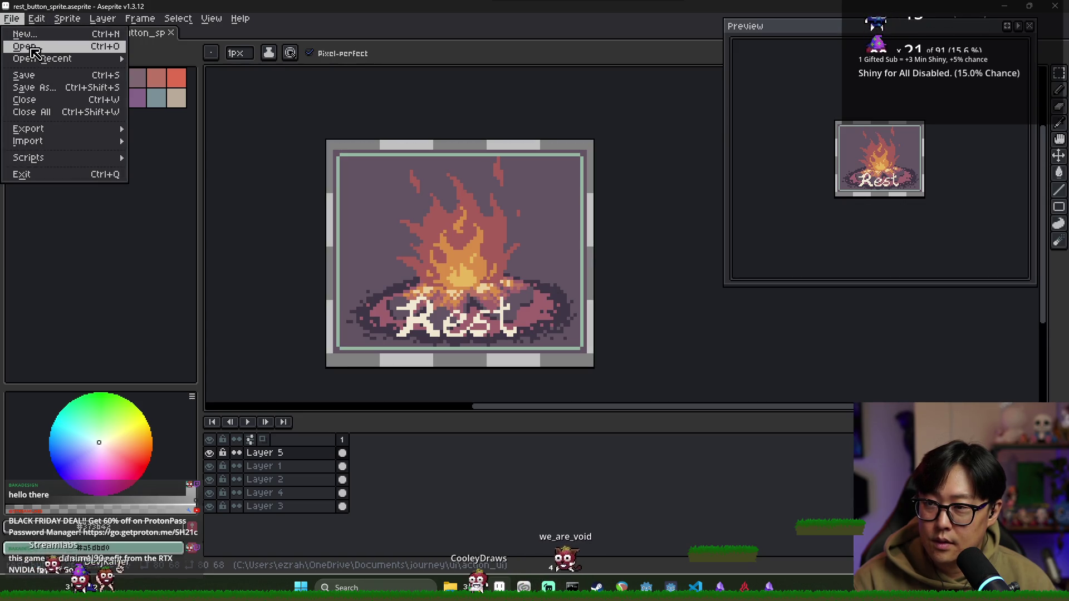
click(33, 48)
Step: Open rest_button_sprite.png and drop its saturation to -100 in Hue/Saturation
double_click(167, 80)
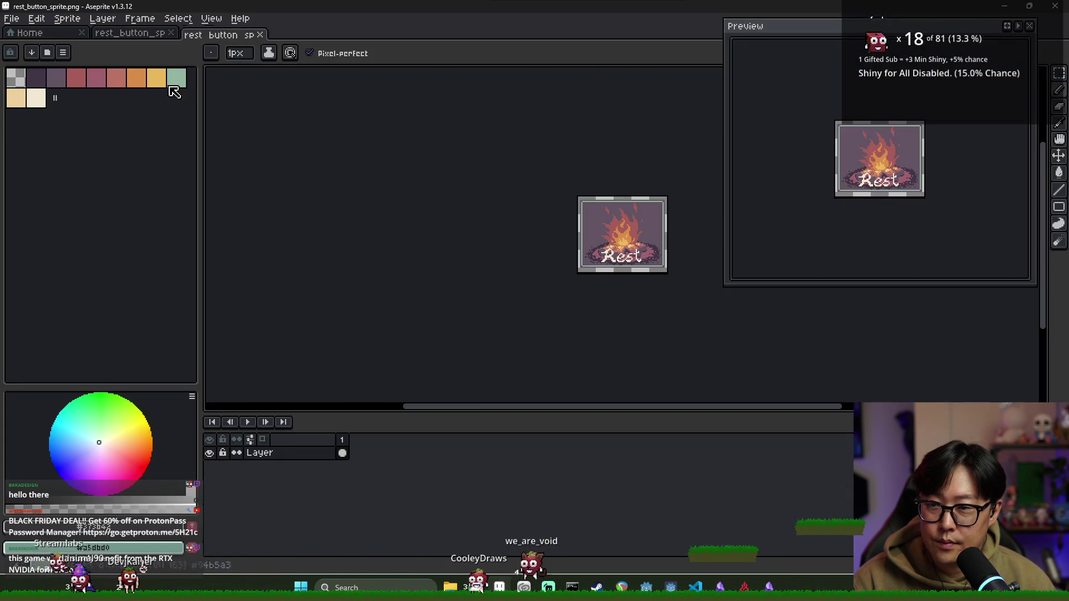
scroll(666, 244, up, 5)
click(37, 19)
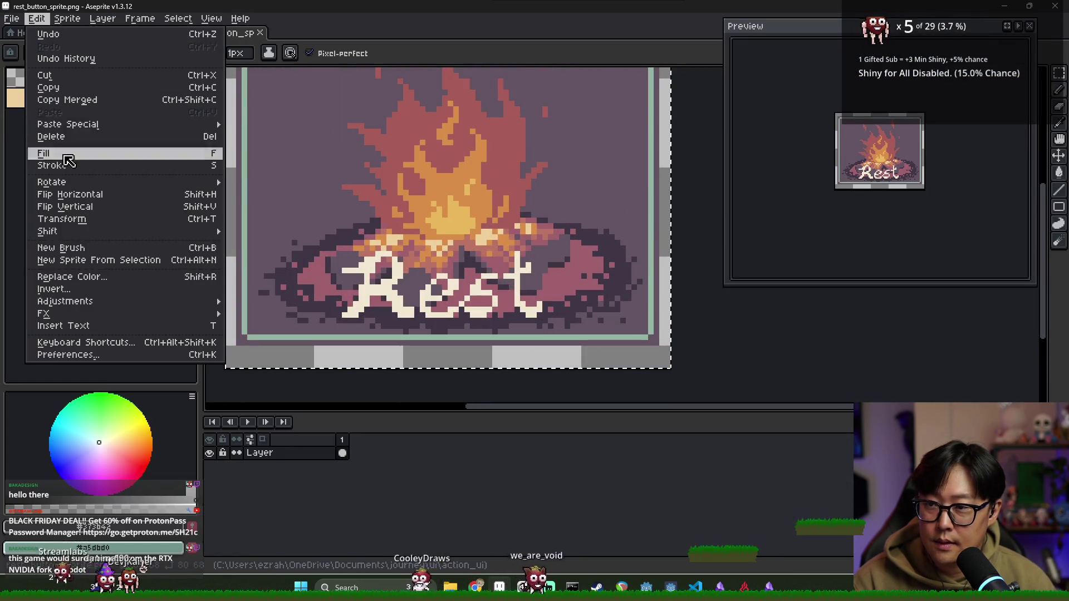
mouse_move(223, 303)
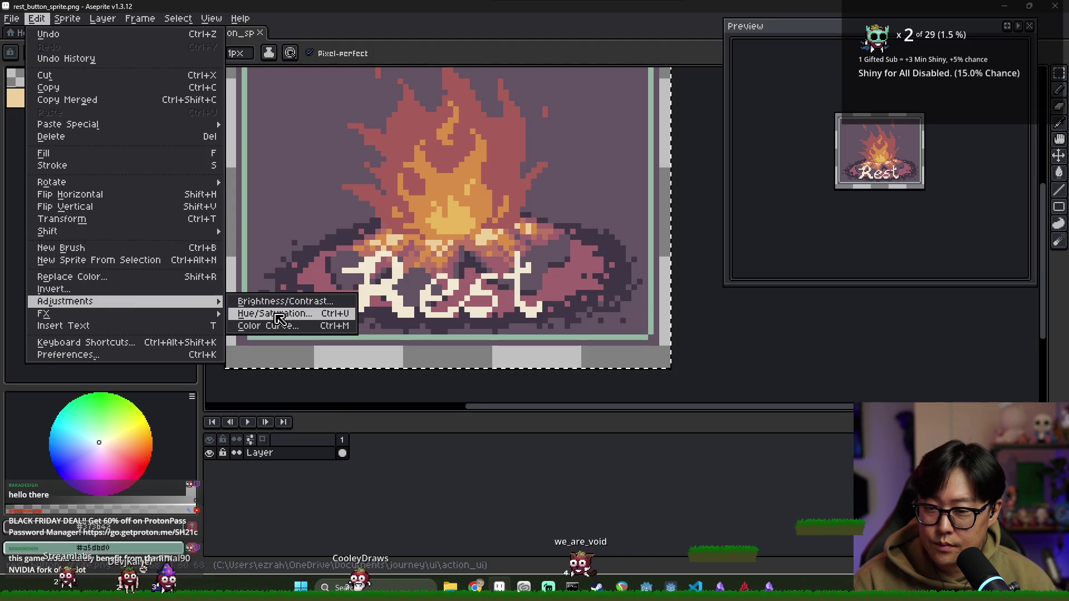
click(278, 313)
drag(647, 253, 579, 257)
scroll(490, 255, down, 2)
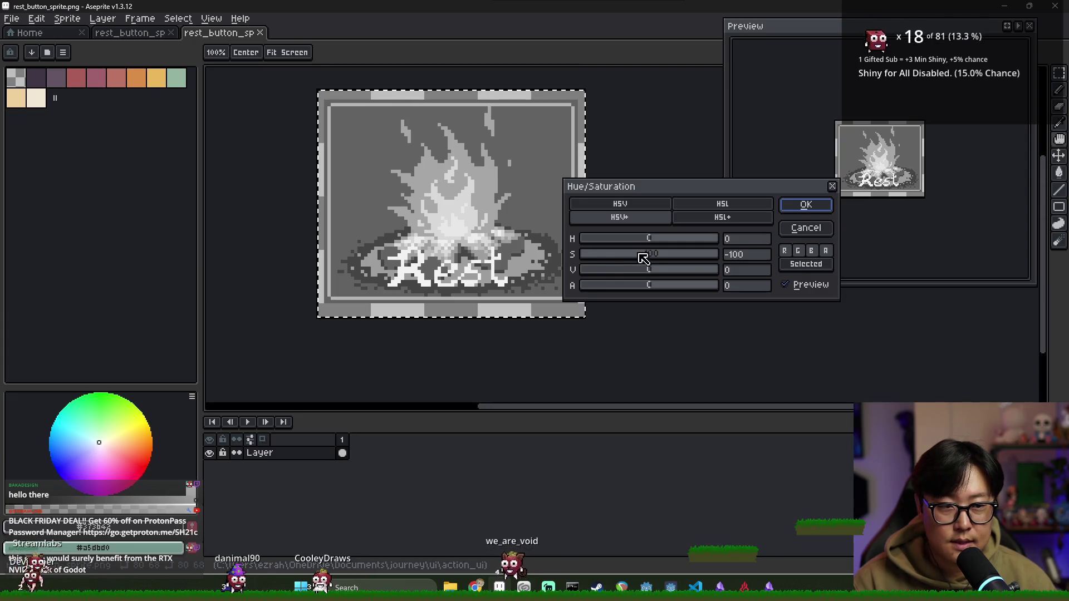
Step: Keep hue at 0, darken the value to -27, and apply the adjustment
click(627, 238)
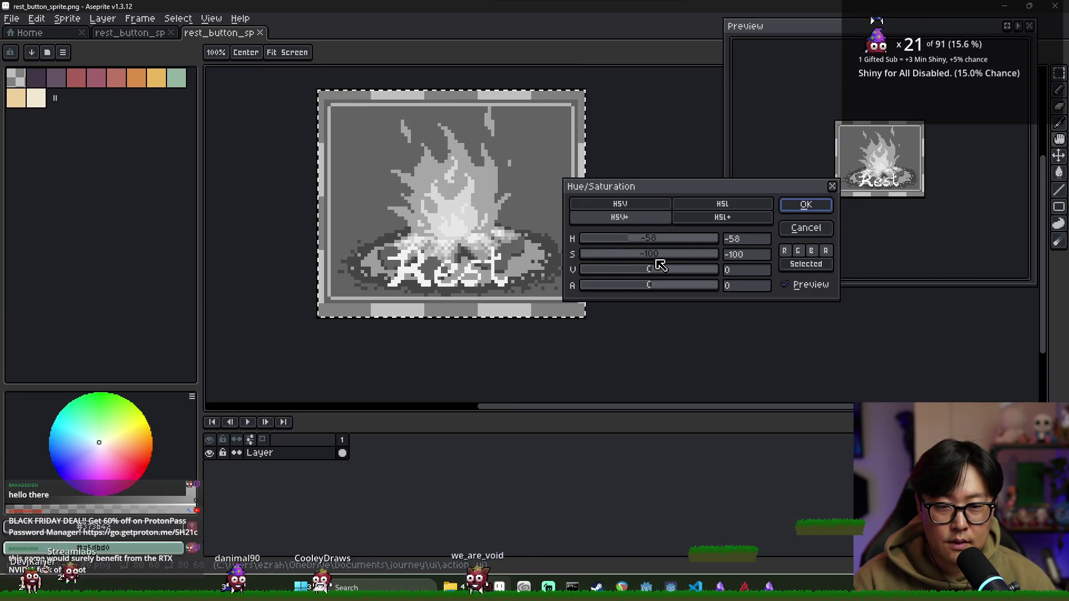
click(668, 239)
click(738, 239)
text(0)
click(737, 269)
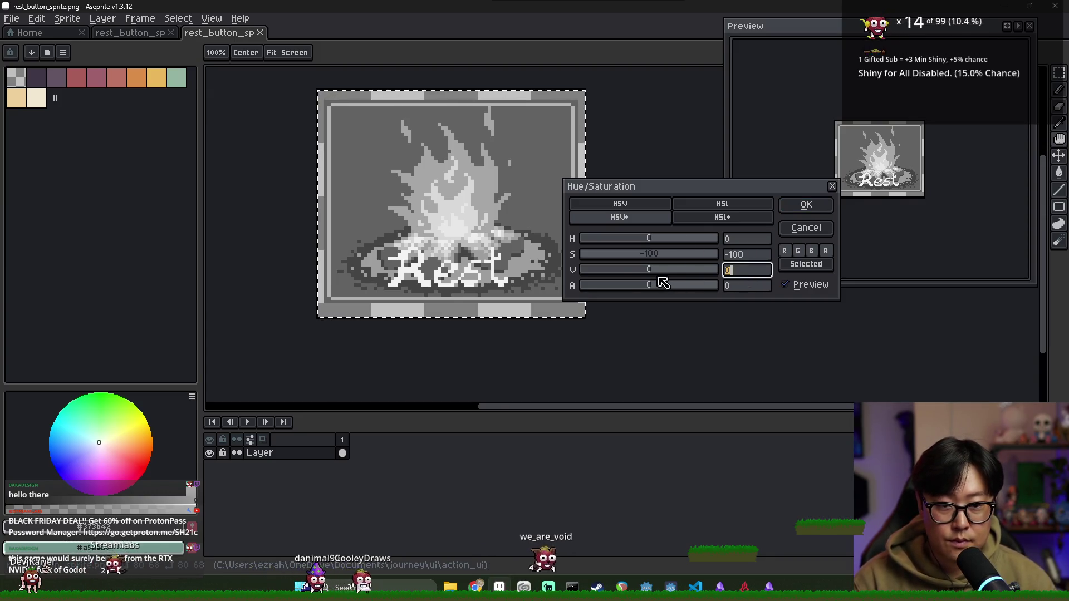
click(631, 270)
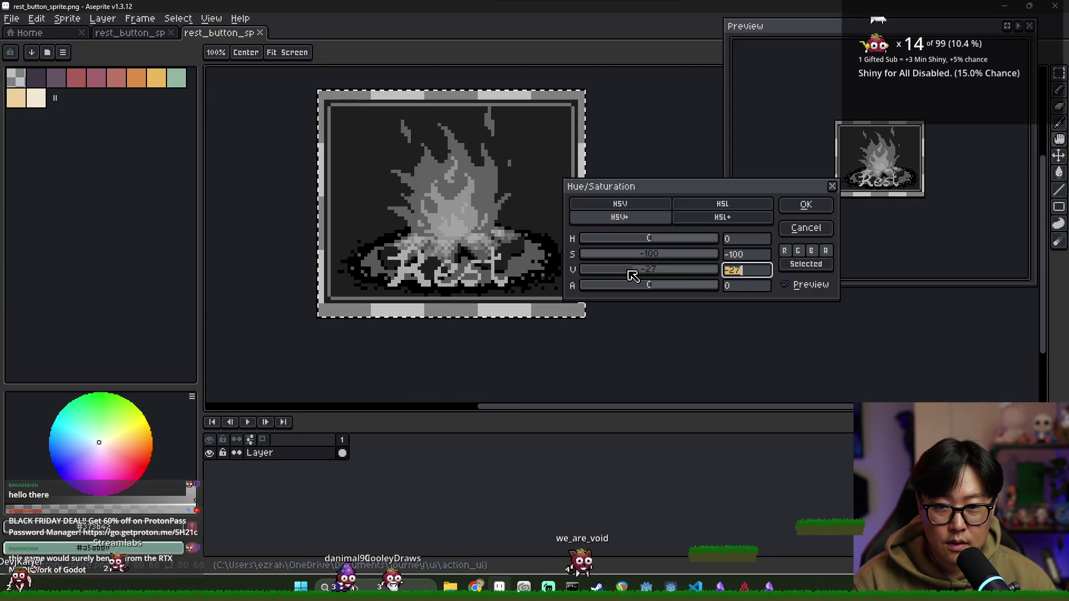
click(798, 210)
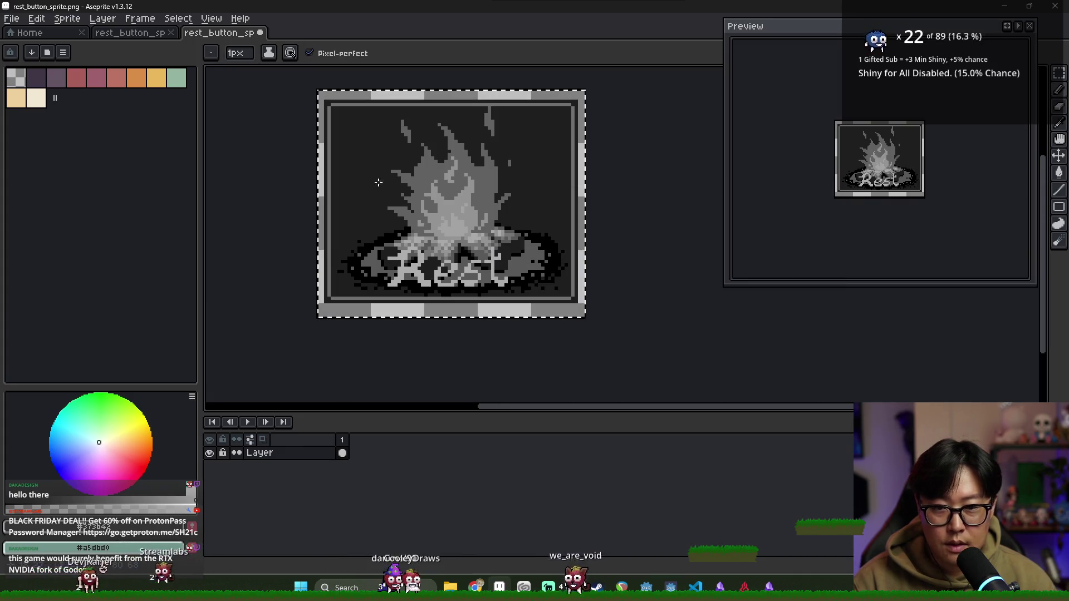
Step: Export the greyed Rest copy as rest_button_disabled.png
scroll(391, 187, down, 1)
click(11, 18)
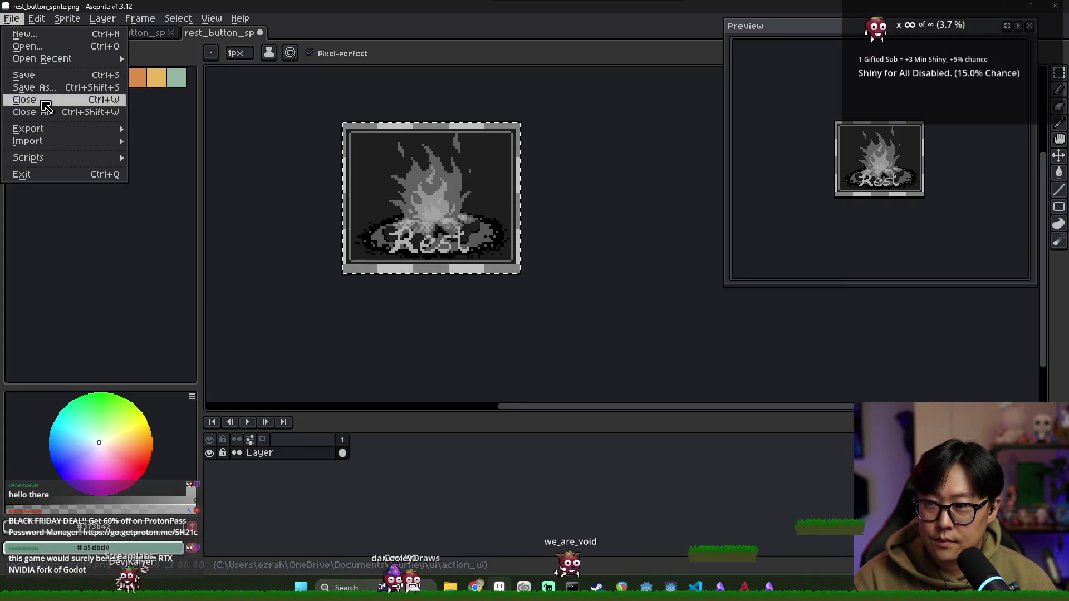
mouse_move(55, 129)
click(196, 131)
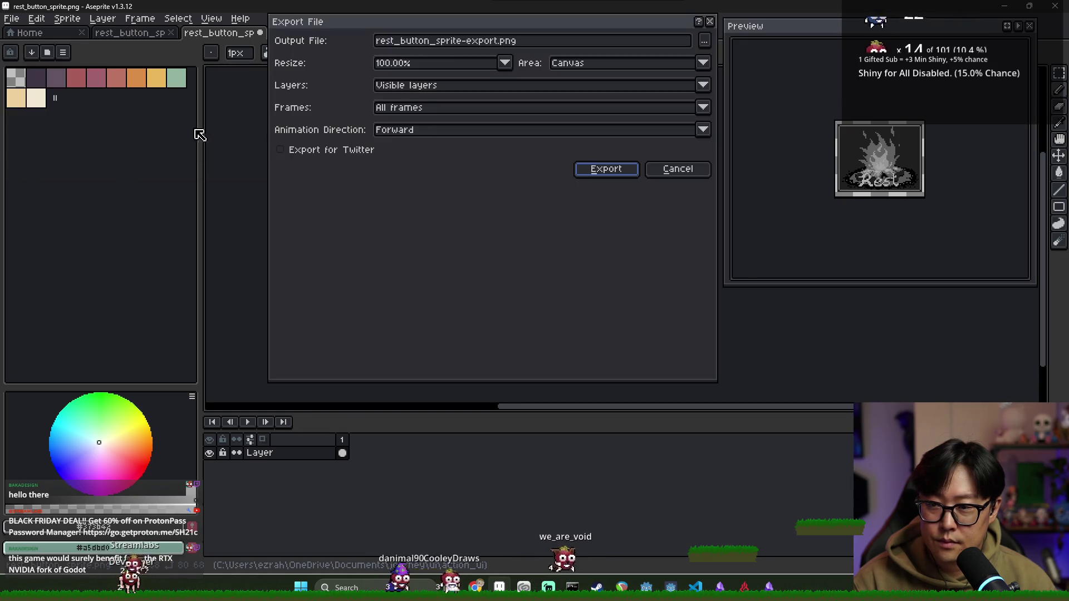
click(462, 44)
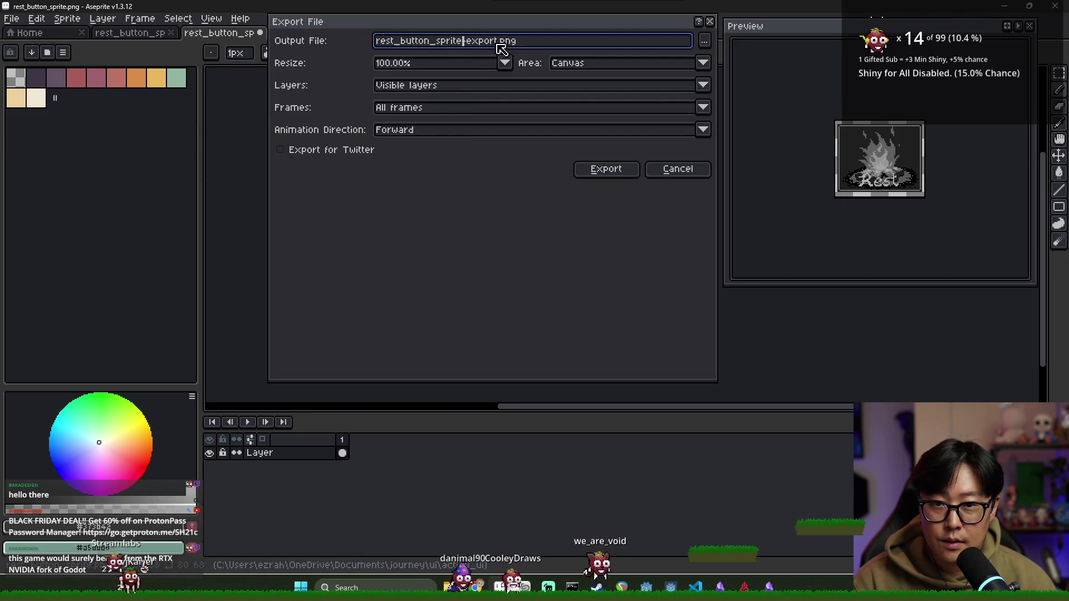
key(BackSpace)
key(BackSpace)
key(BackSpace)
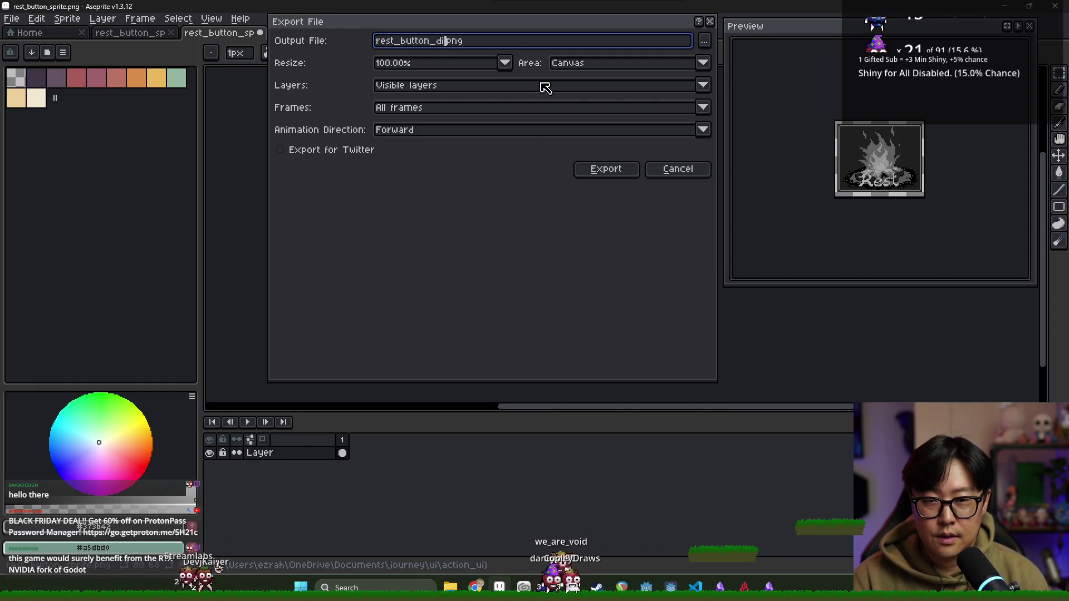
text(led)
key(Return)
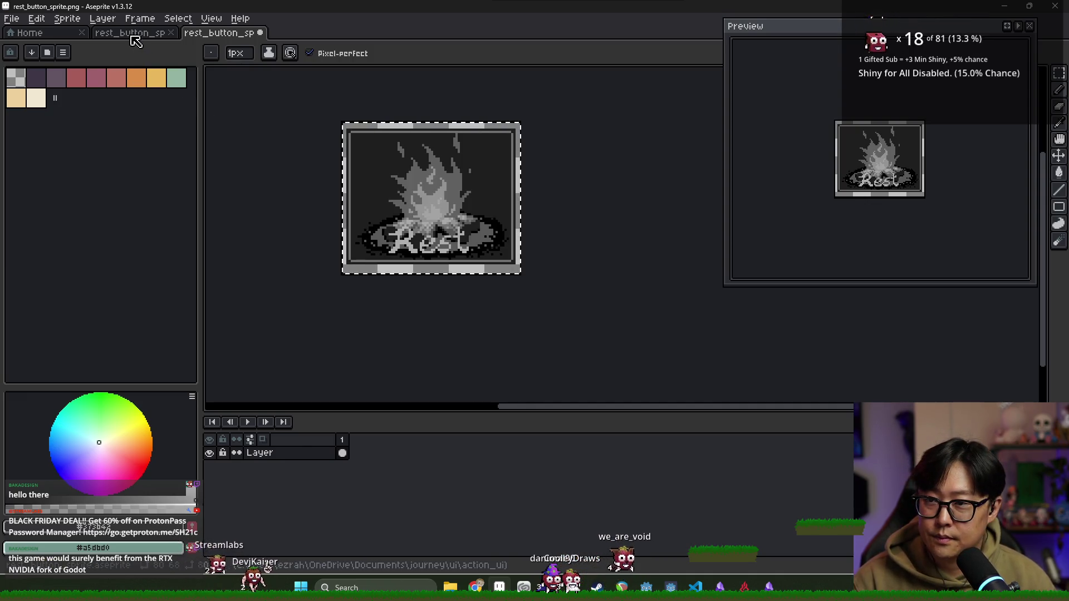
Step: Open search_button_sprite.png and apply saturation -100, value -22 to the whole sprite
key(ctrl+o)
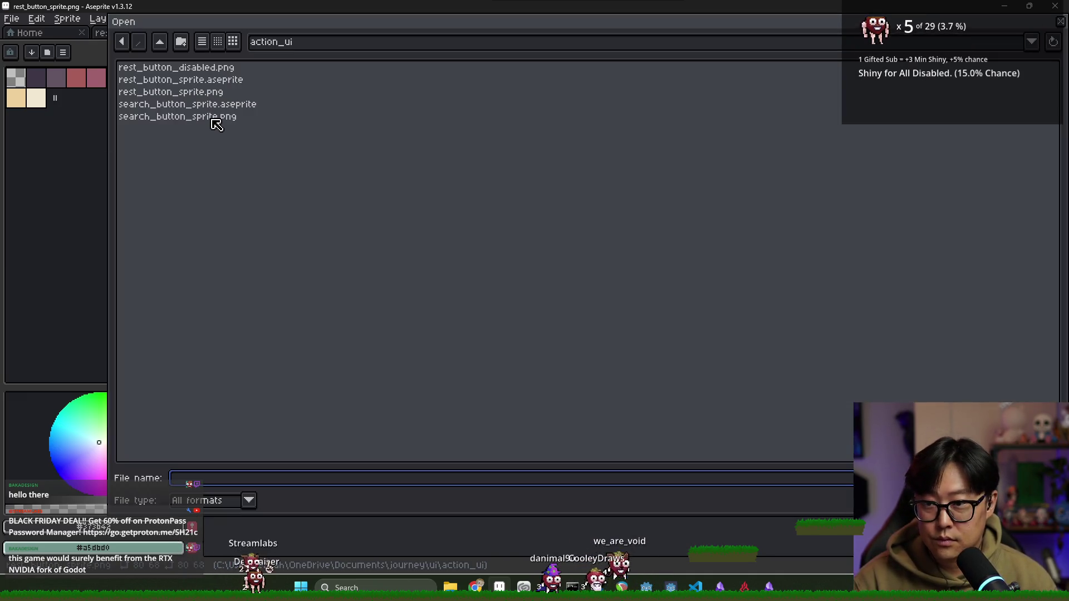
double_click(213, 118)
key(ctrl+a)
click(46, 21)
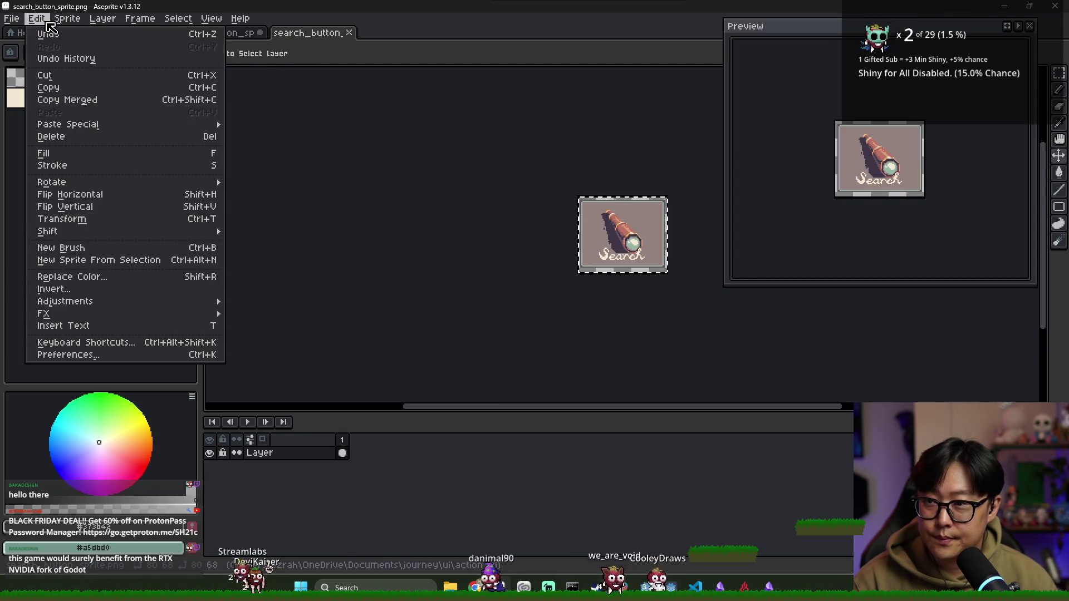
mouse_move(89, 301)
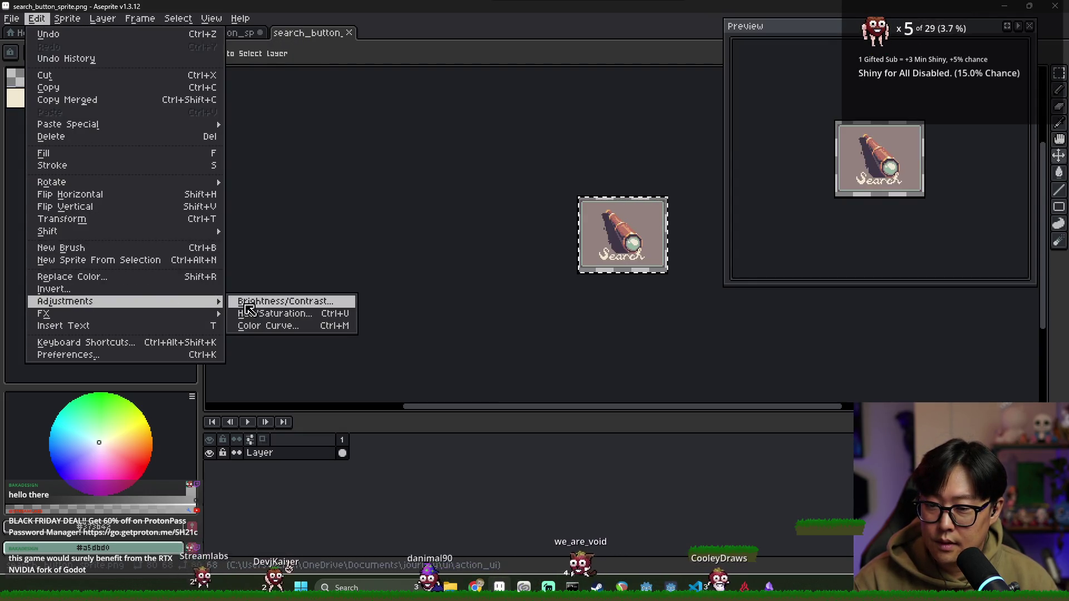
click(262, 314)
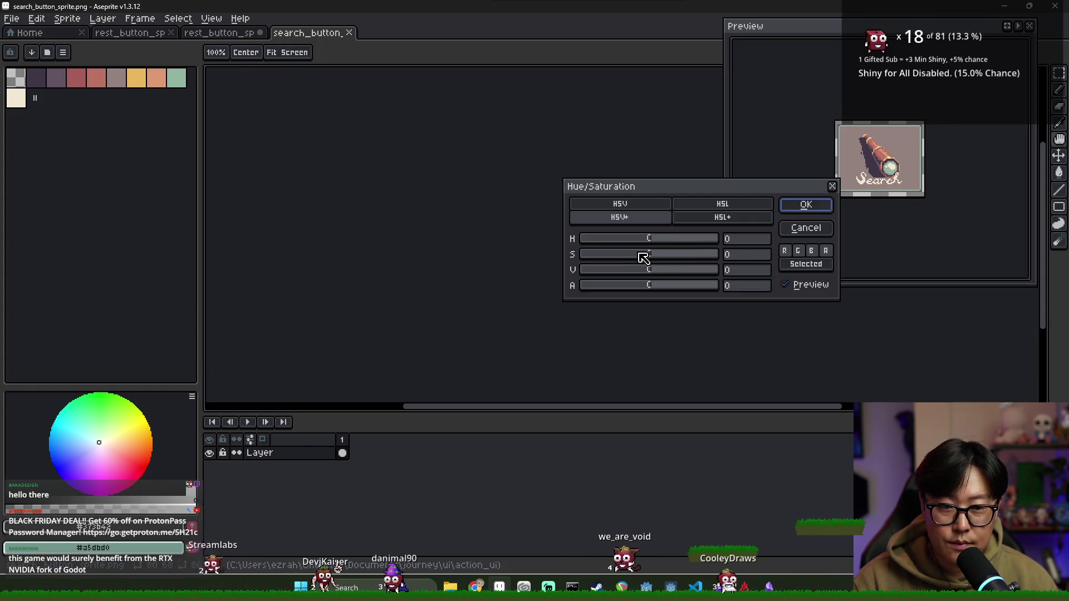
drag(643, 257, 484, 248)
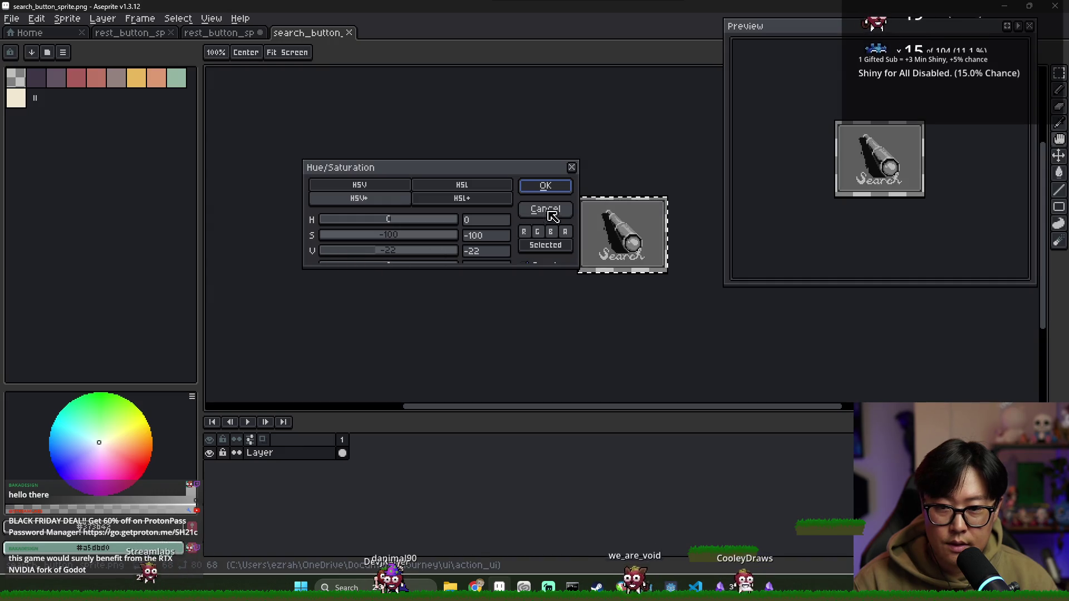
click(548, 186)
Step: Export the greyed Search copy as search_button_disabled.png
click(11, 18)
mouse_move(33, 128)
click(167, 129)
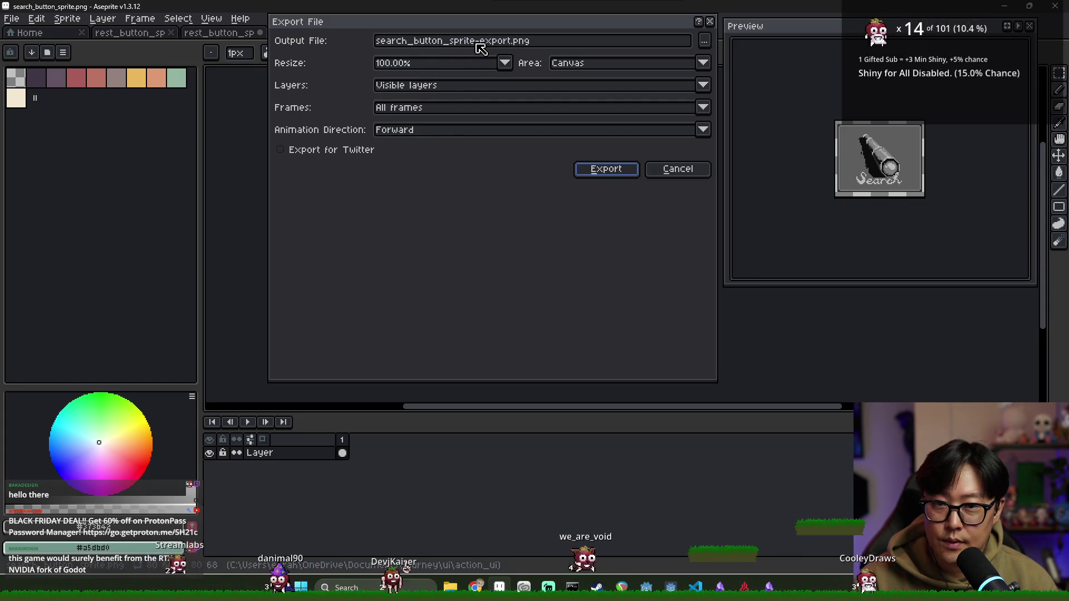
drag(450, 42, 512, 45)
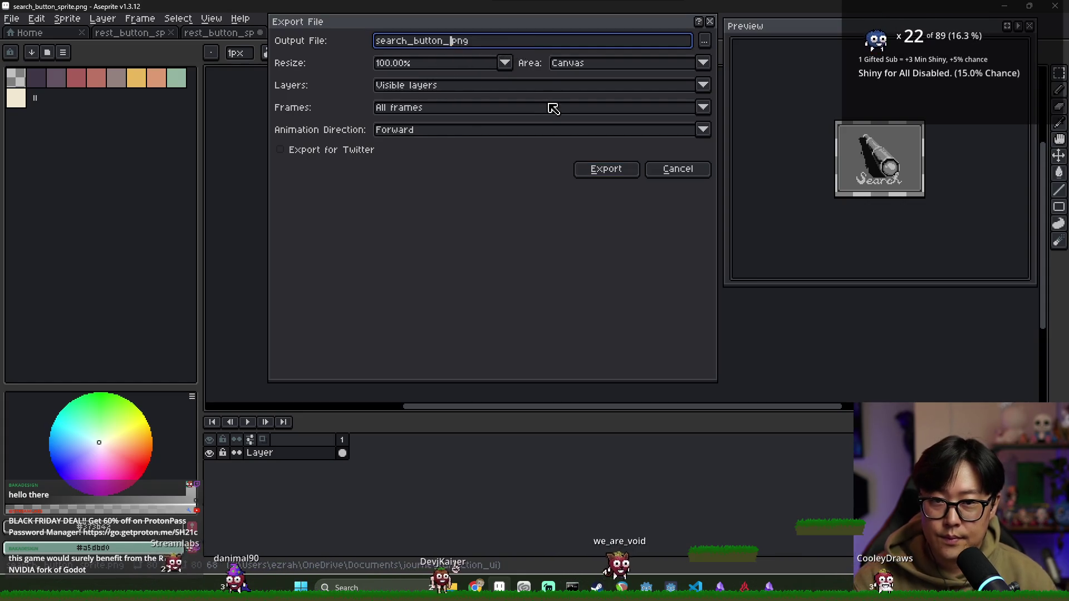
text(disabled)
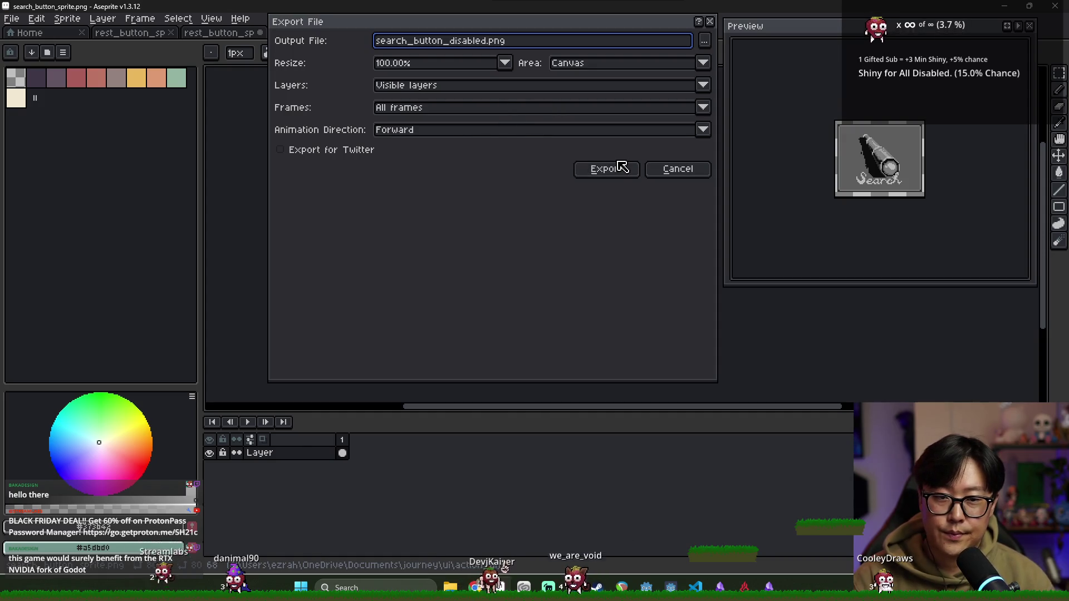
click(612, 168)
Step: Close the search and rest PNG tabs without saving and switch back to Godot
click(349, 33)
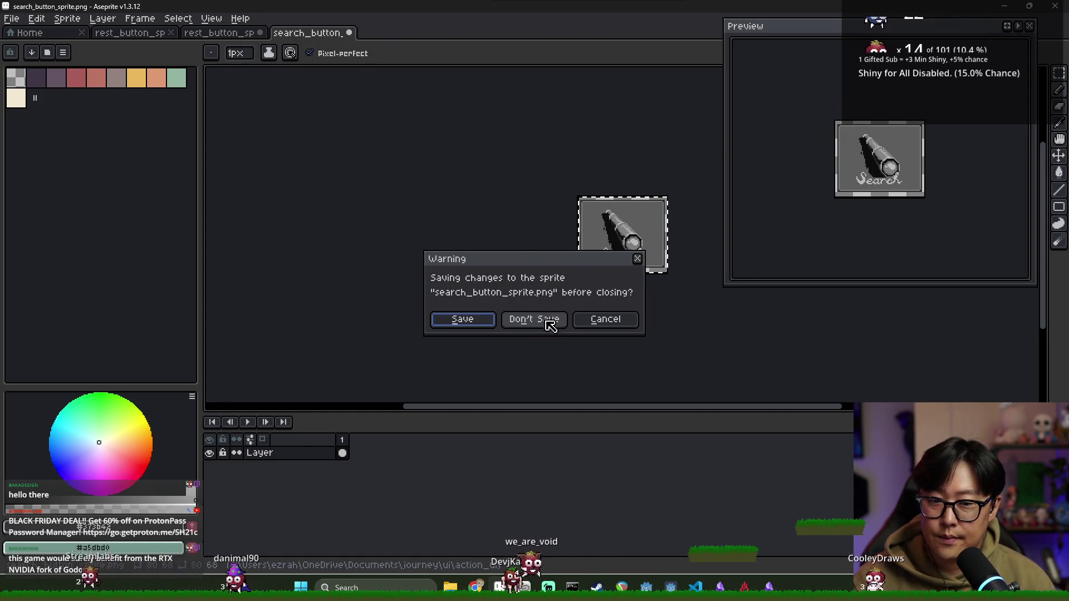
click(530, 319)
click(260, 33)
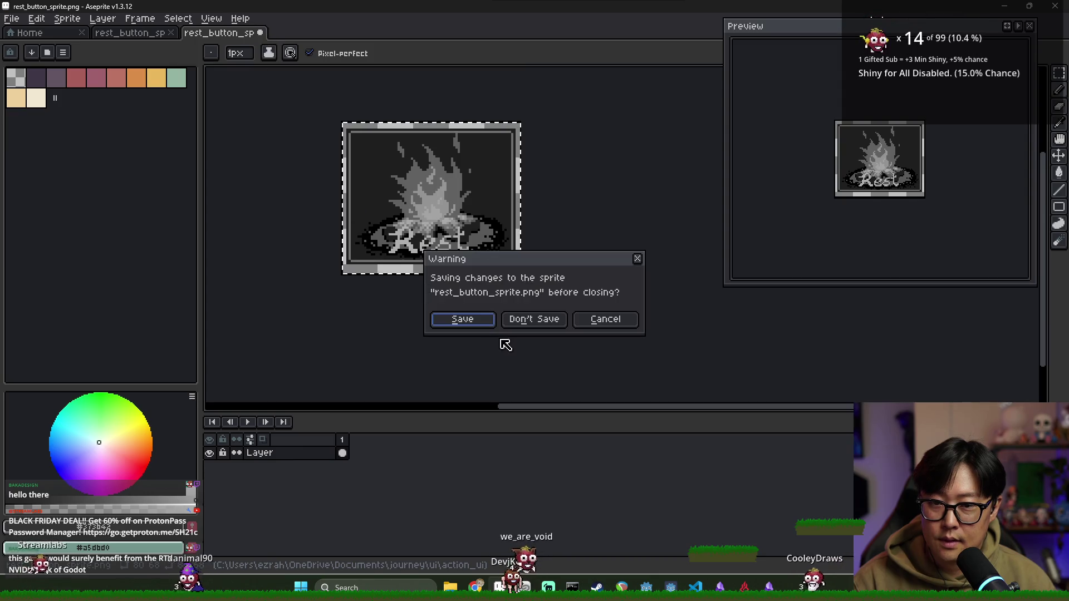
click(557, 332)
key(alt+Tab)
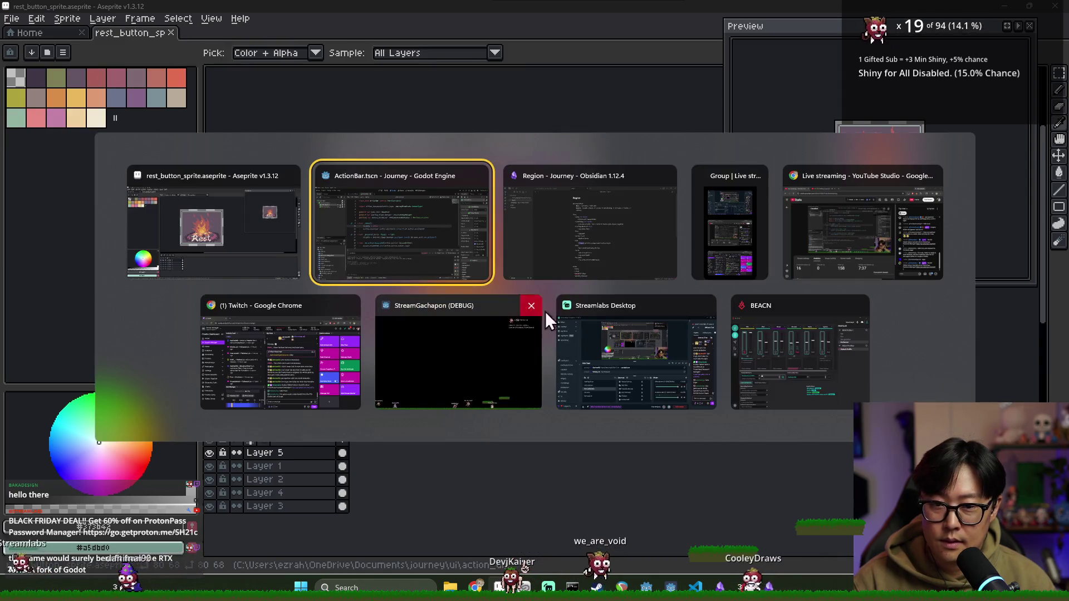
Step: Return to Godot and open the ActionButton scene's action_button.gd script
click(410, 239)
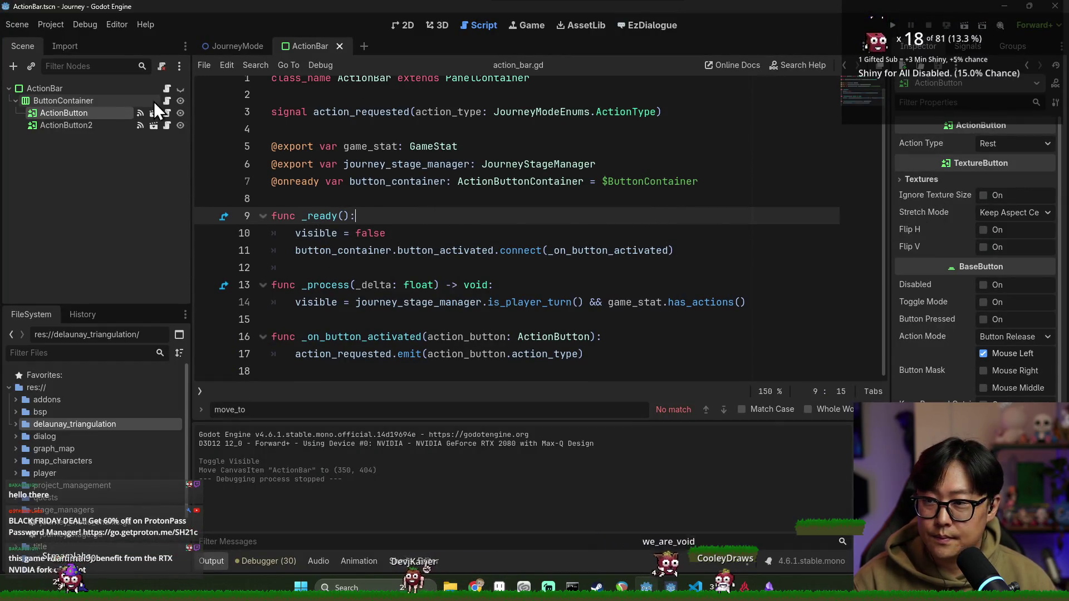
click(153, 113)
scroll(464, 226, down, 4)
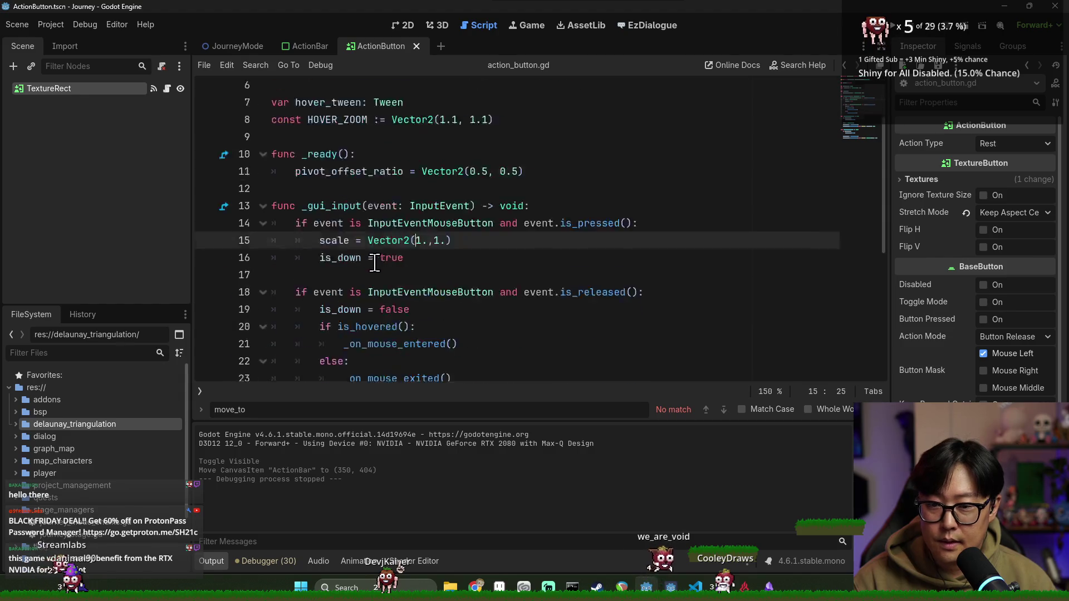
scroll(369, 312, up, 1)
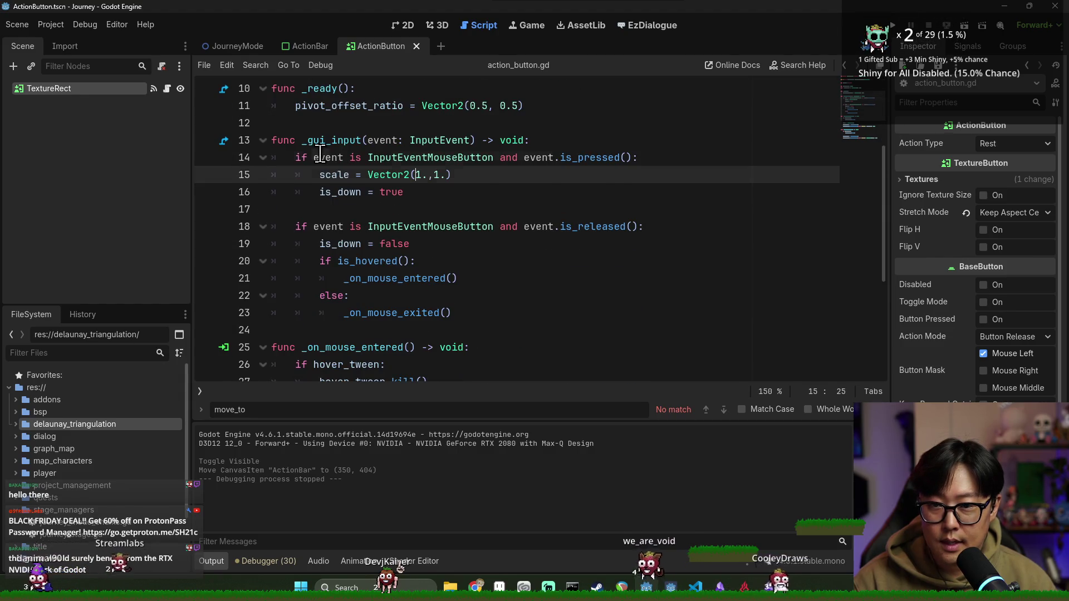
Step: Type an 'if disabled:' guard at the top of _gui_input
click(581, 141)
key(Return)
text(if is)
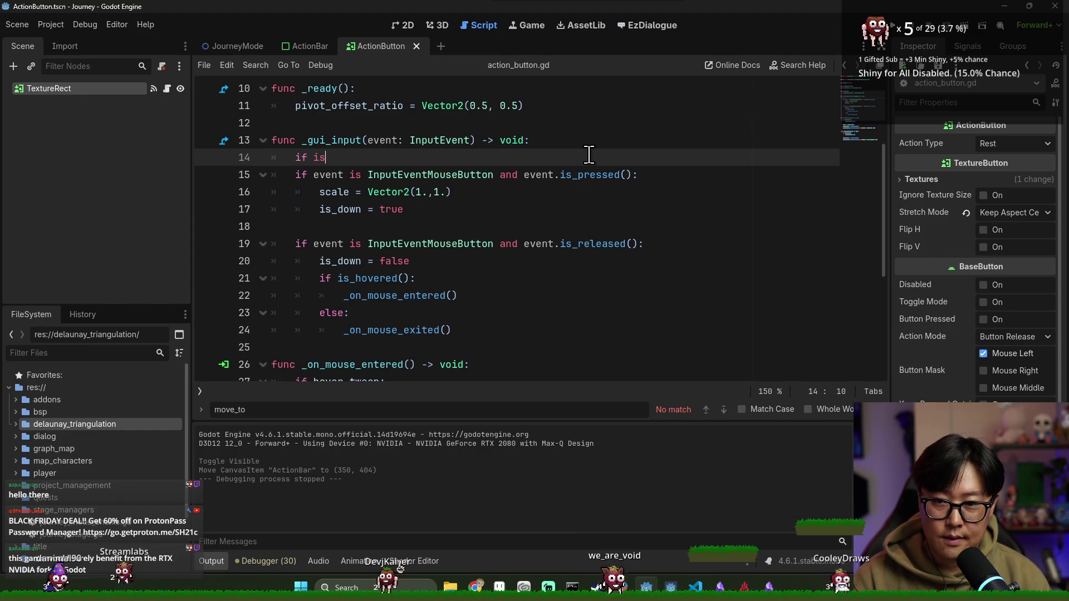
text(_disa)
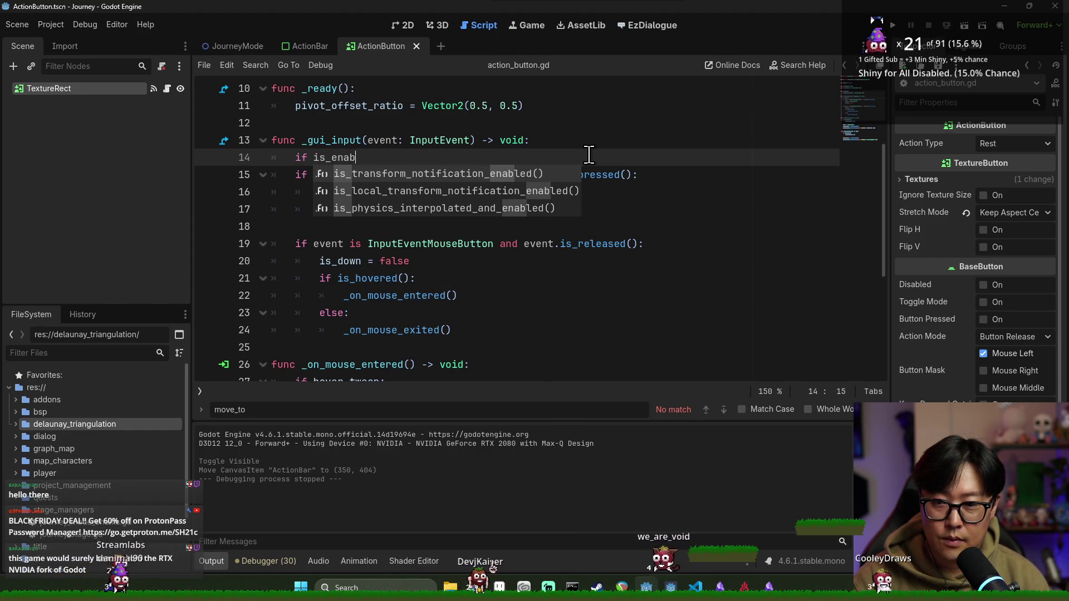
key(BackSpace)
key(BackSpace)
key(BackSpace)
key(BackSpace)
text(disa)
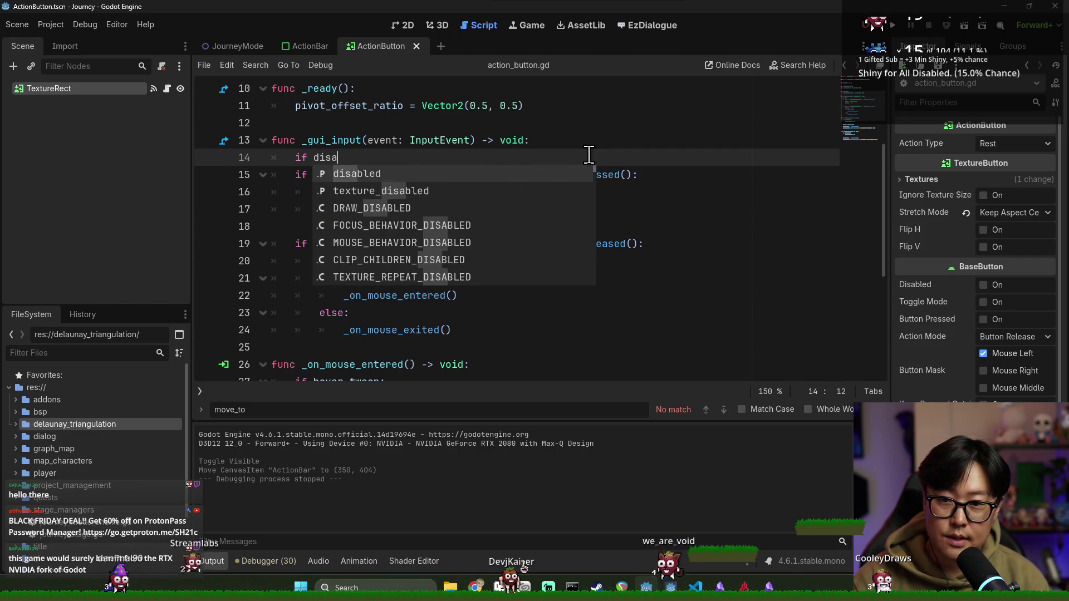
text(bled:)
key(Return)
text(n')
key(BackSpace)
key(Return)
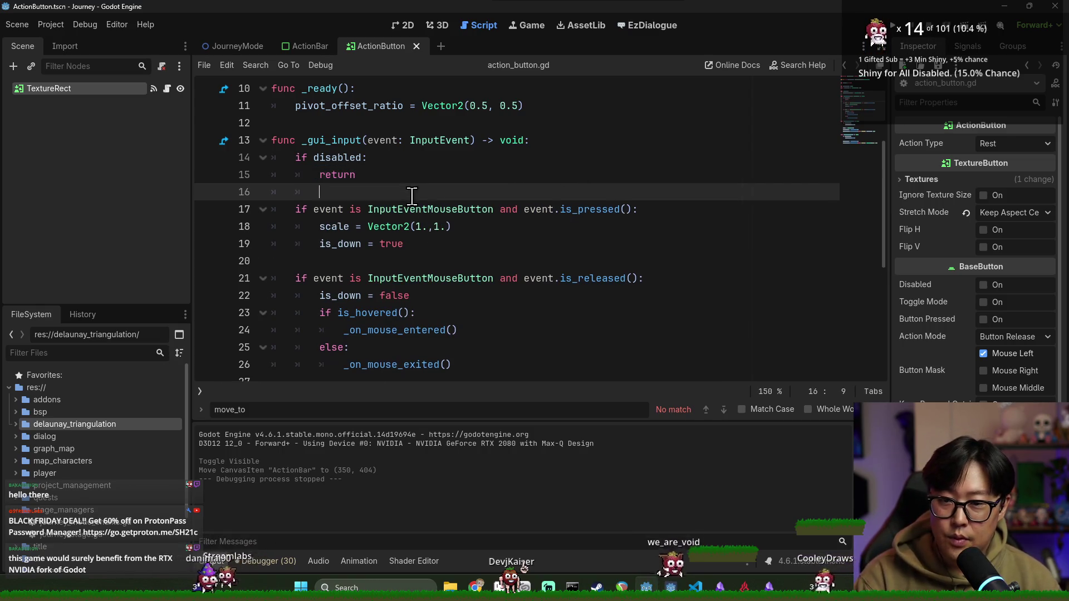
Step: Select the disabled check and its return line, and save the scene
double_click(324, 158)
drag(295, 158, 373, 168)
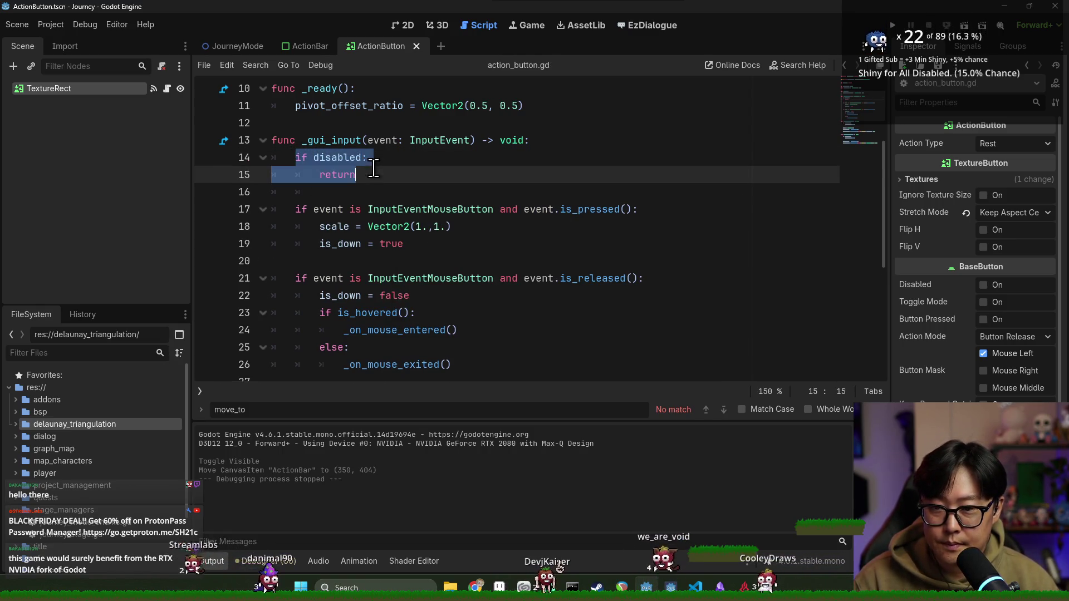
scroll(336, 169, down, 2)
scroll(347, 197, up, 2)
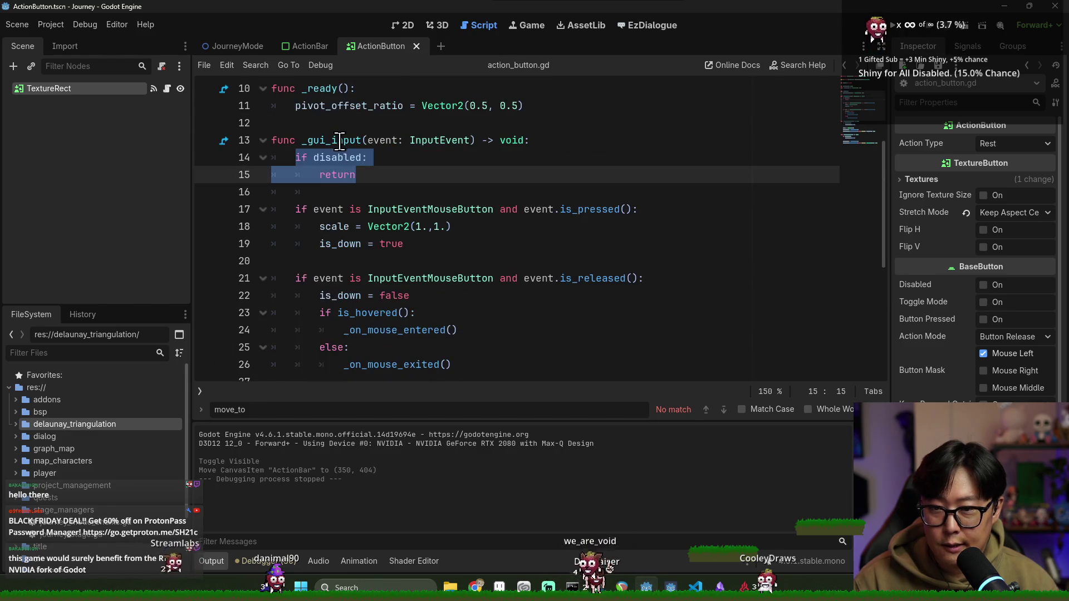
double_click(339, 158)
scroll(356, 194, down, 3)
key(ctrl+s)
scroll(444, 219, up, 2)
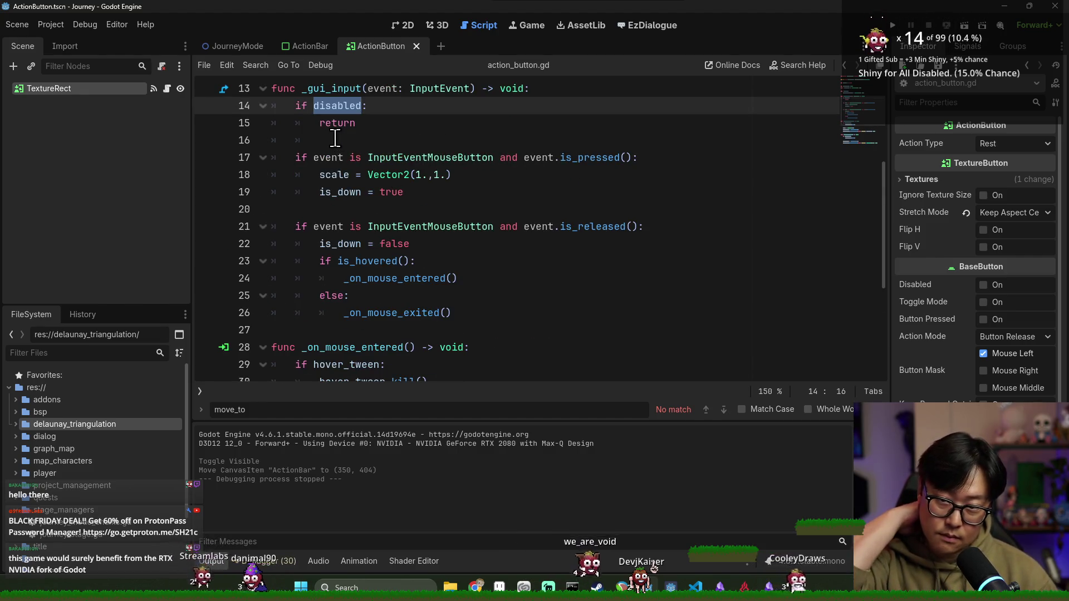
Step: Delete the 'if disabled: return' guard lines 14–16 and save the script
click(355, 123)
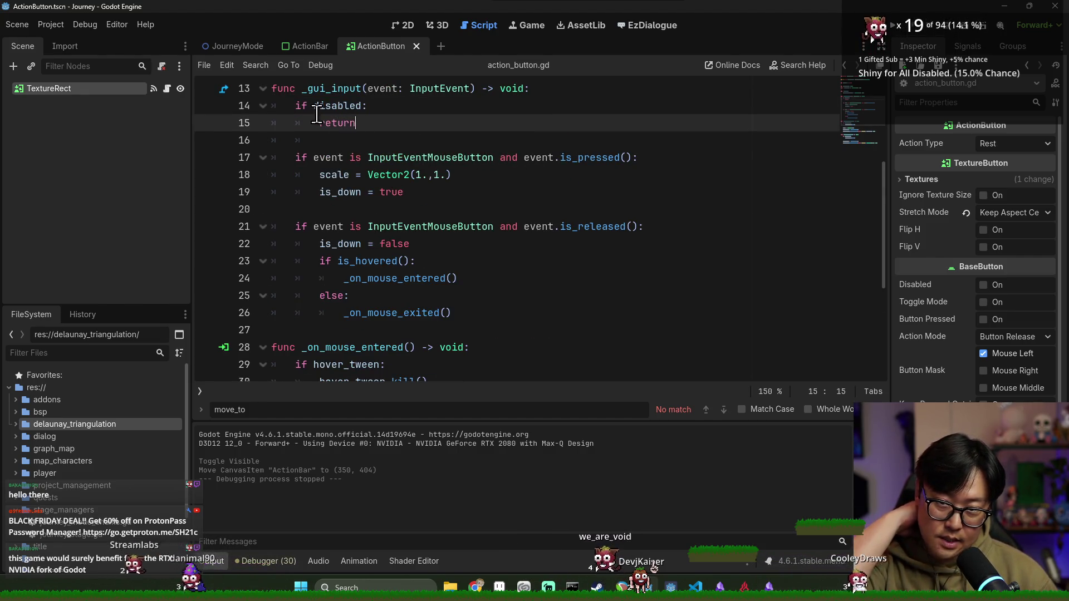
shift+click(299, 105)
click(343, 115)
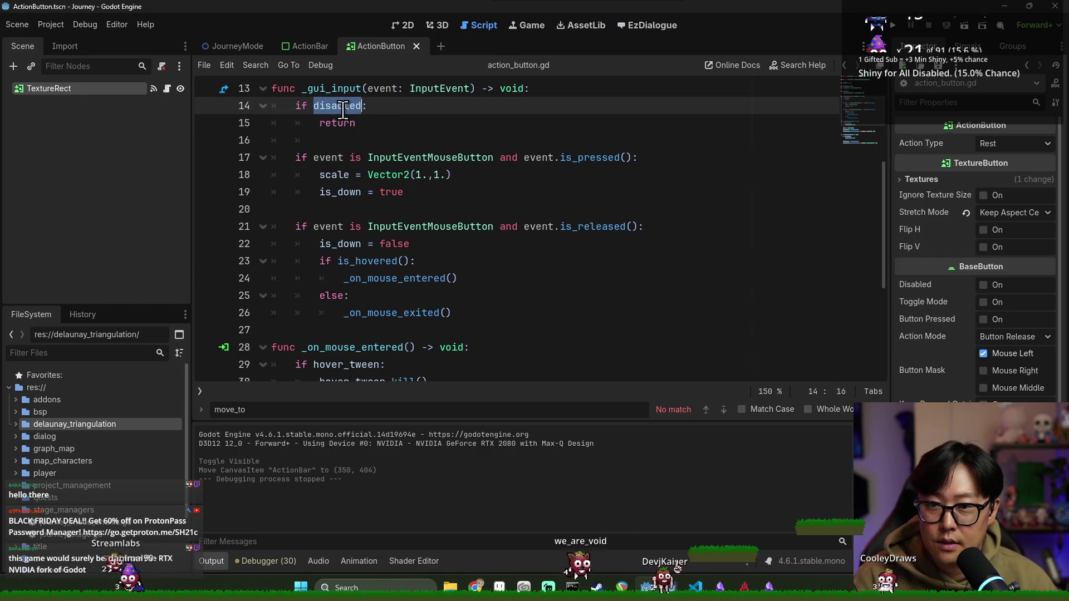
click(389, 134)
shift+click(297, 106)
key(BackSpace)
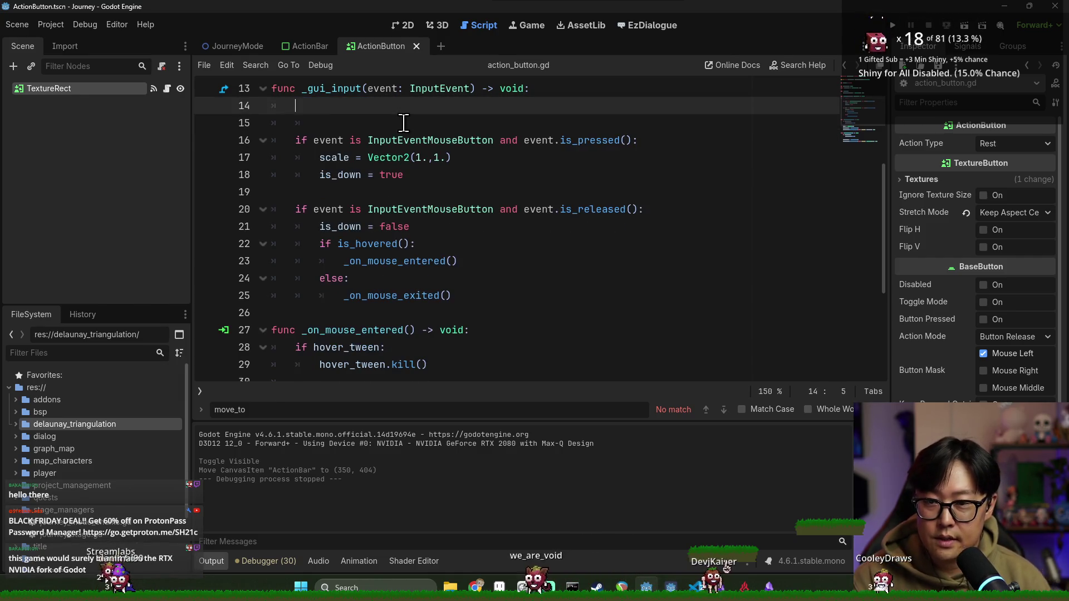
key(BackSpace)
key(BackSpace)
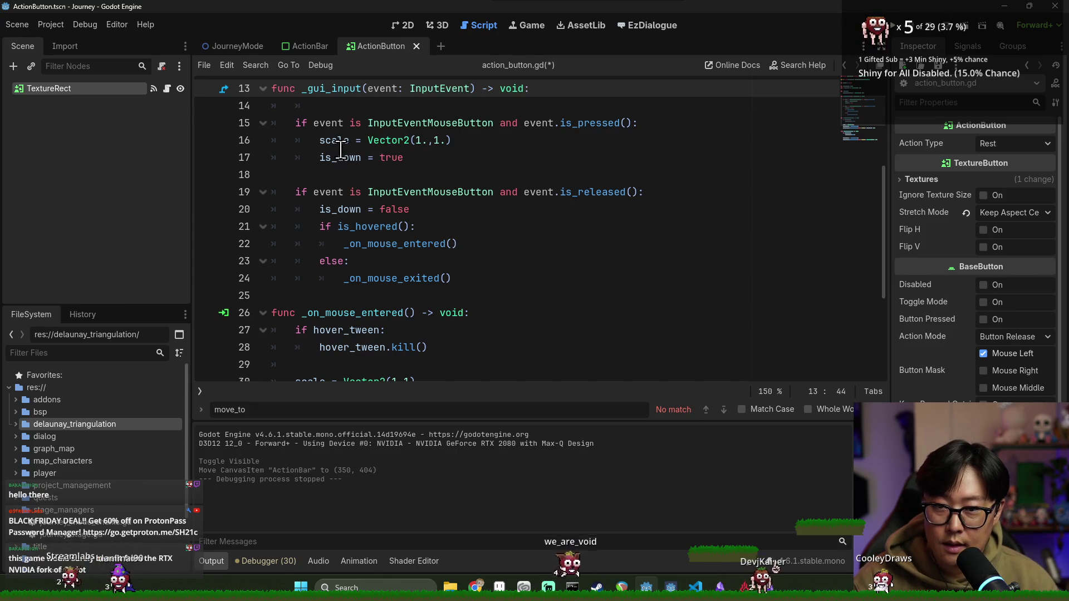
key(ctrl+s)
Step: Remove the leftover blank line 14 and save action_button.gd
click(329, 107)
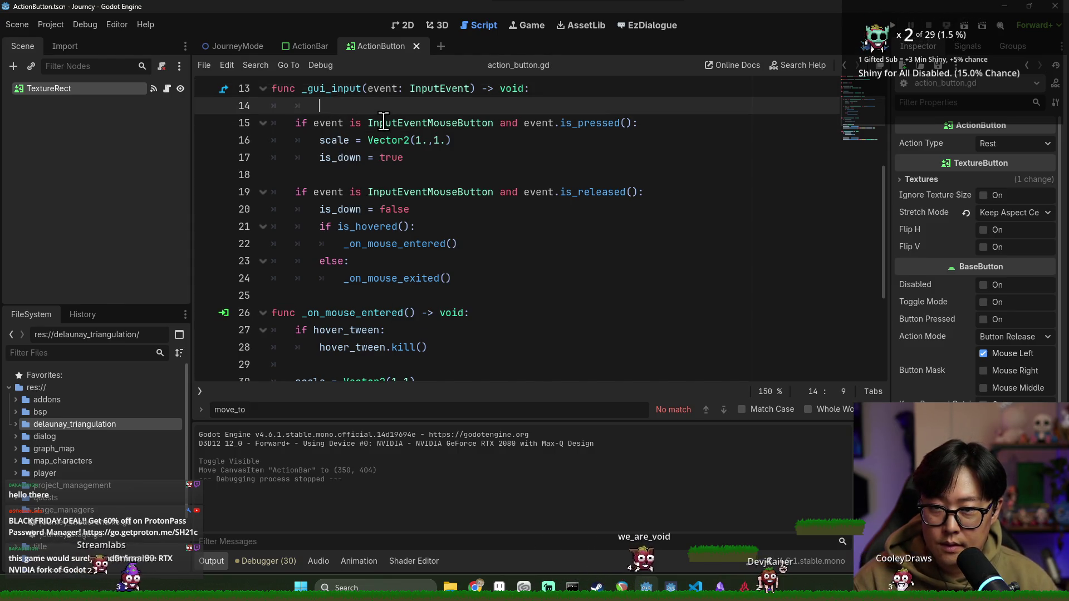
key(BackSpace)
key(ctrl+s)
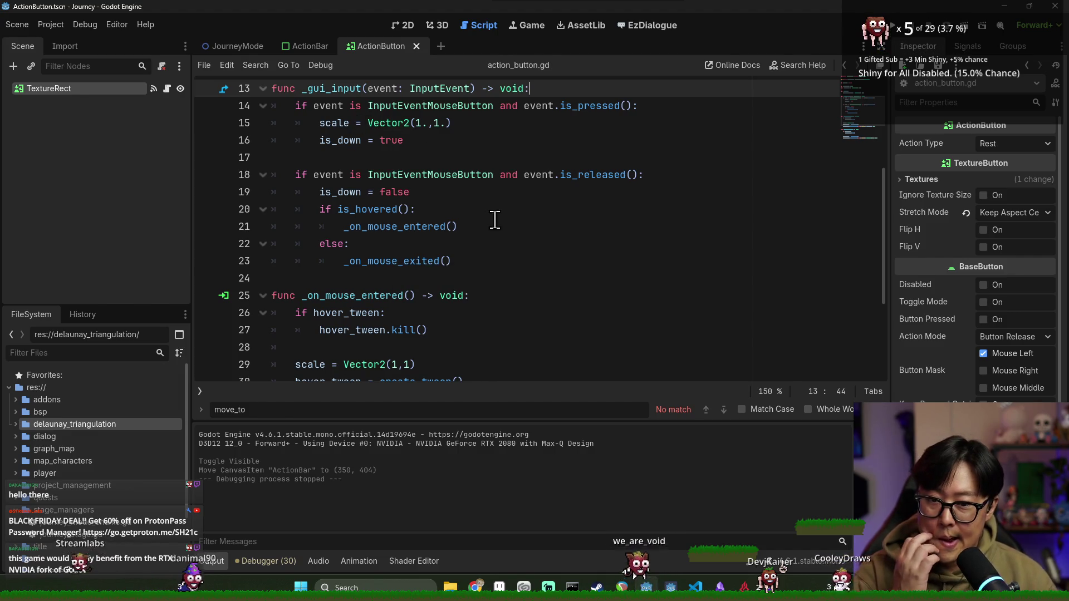
scroll(494, 217, down, 2)
scroll(381, 215, down, 1)
key(ctrl+s)
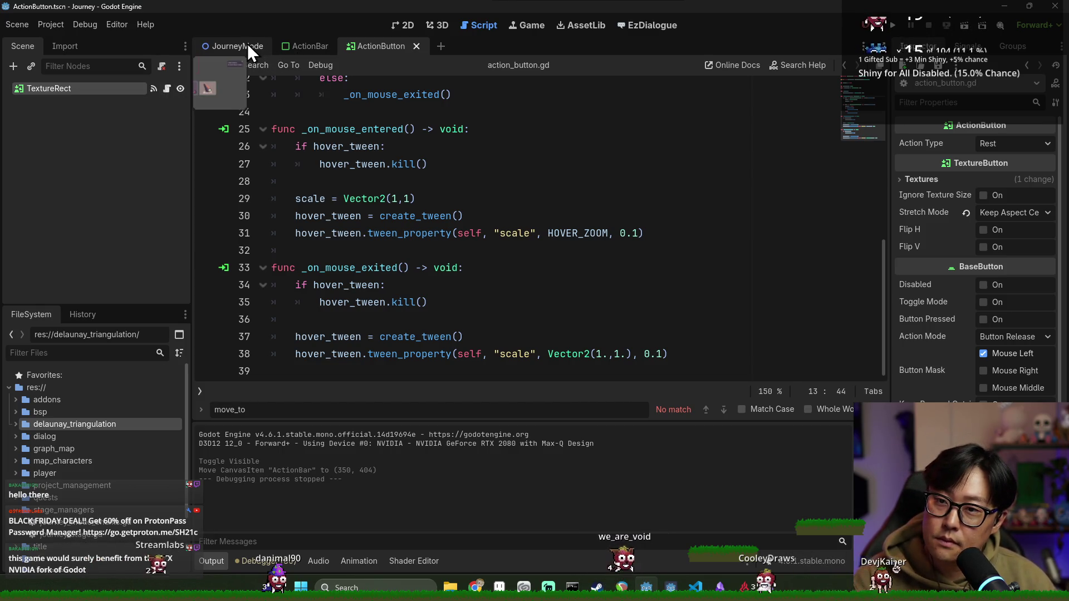
click(303, 49)
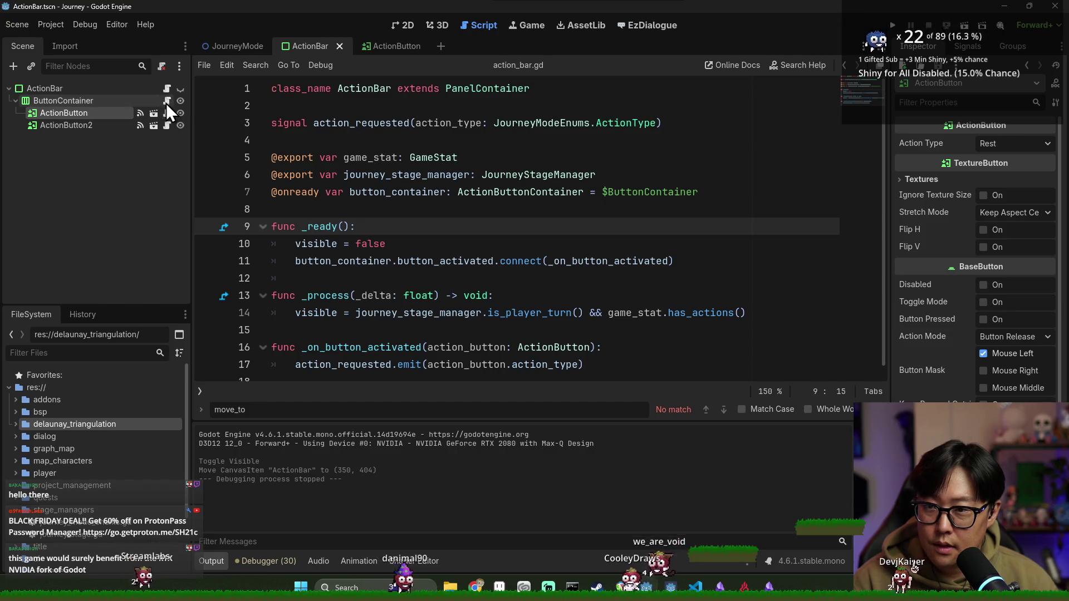
Step: Delete the # TODO comment line in ButtonContainer's add_action_button
click(166, 89)
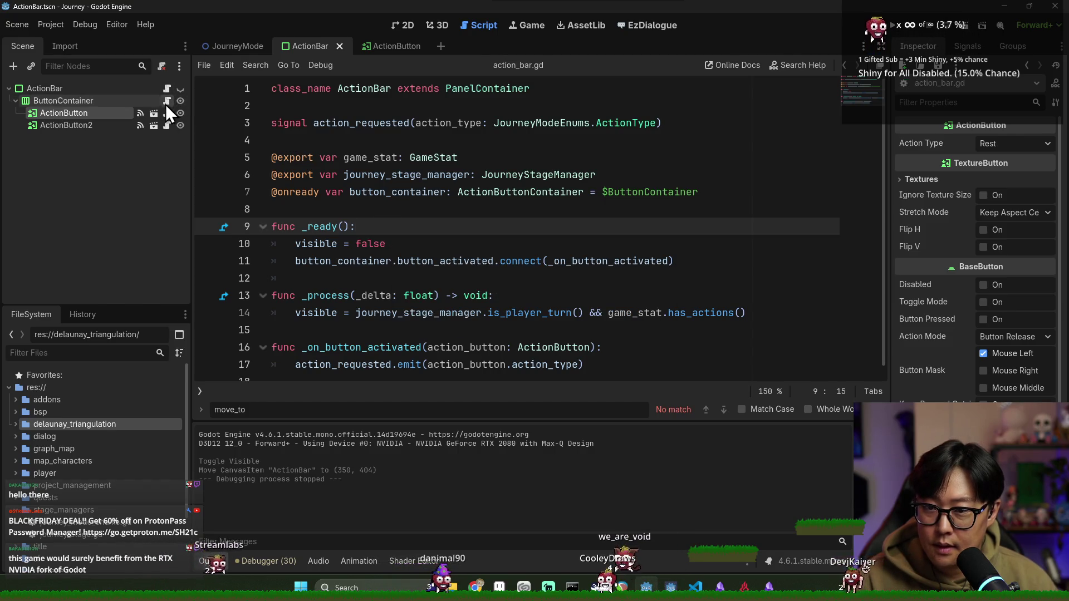
click(166, 102)
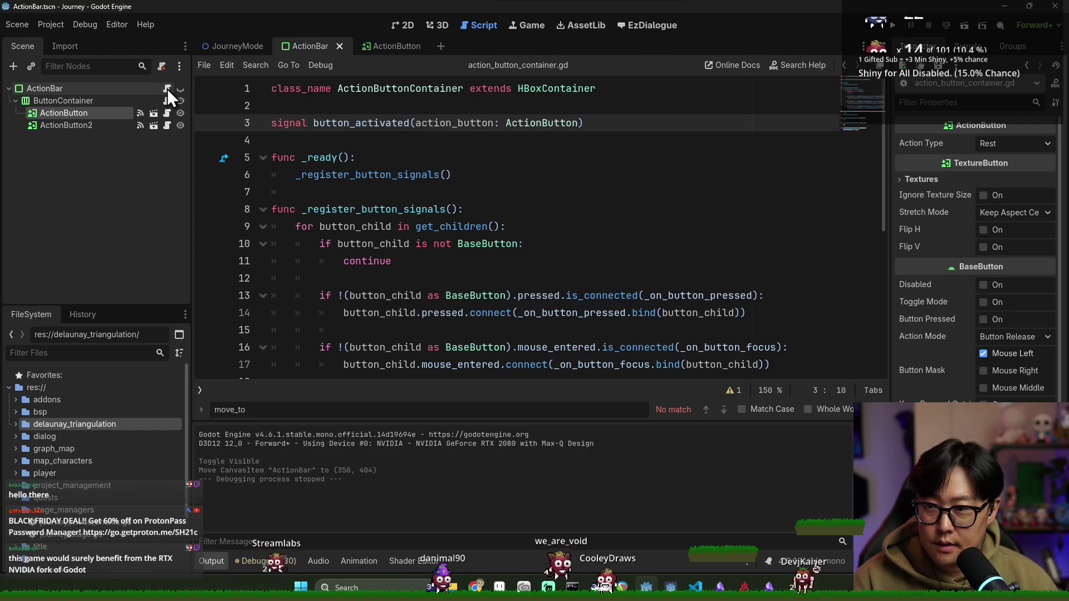
scroll(337, 162, down, 3)
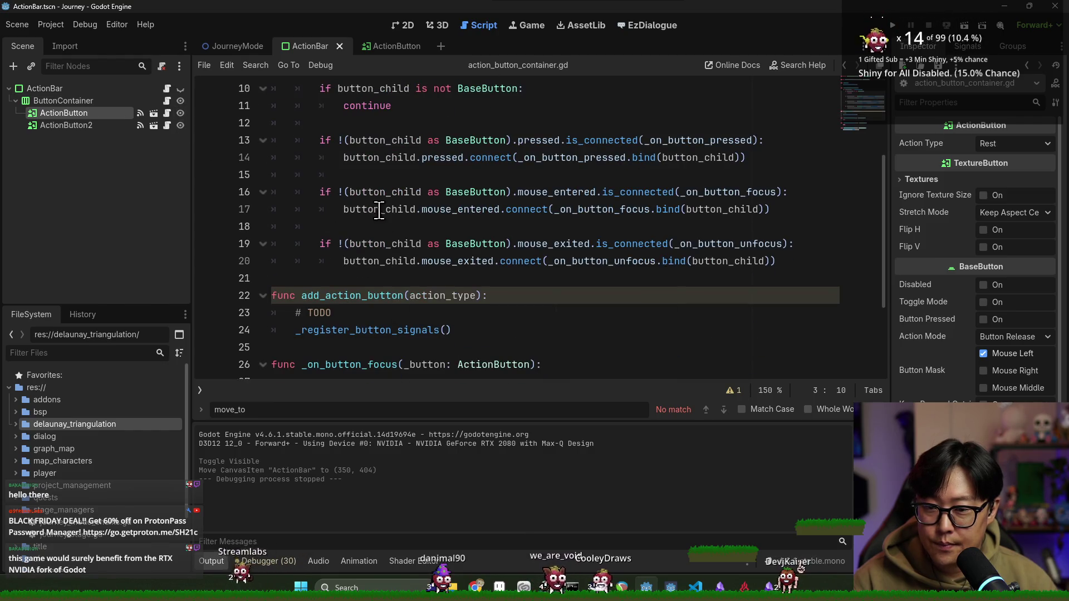
scroll(356, 195, up, 2)
scroll(361, 256, down, 3)
click(362, 257)
key(BackSpace)
key(BackSpace)
key(BackSpace)
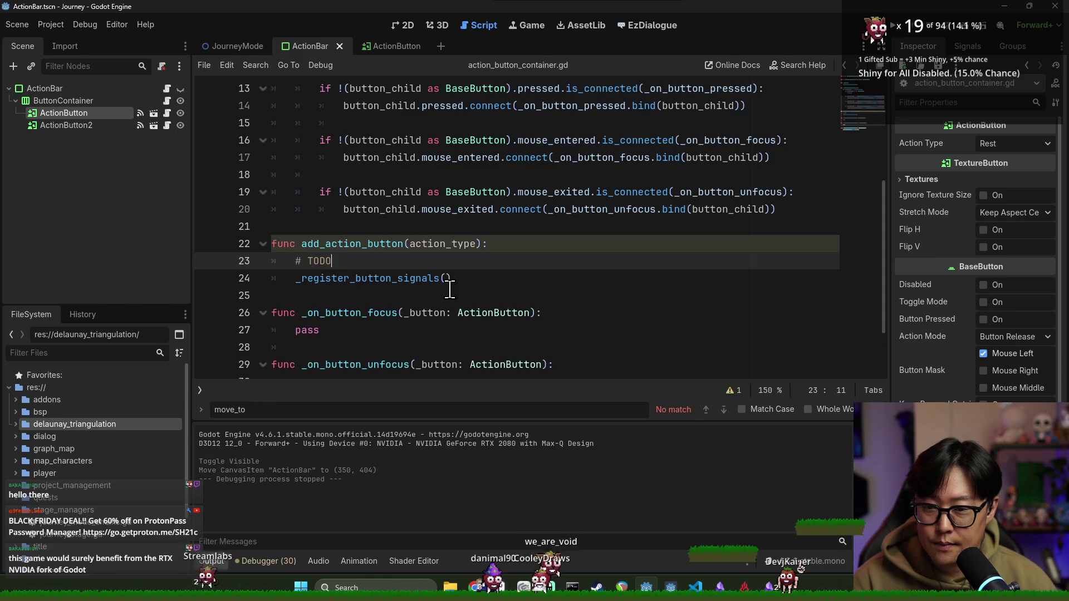
key(BackSpace)
key(BackSpace)
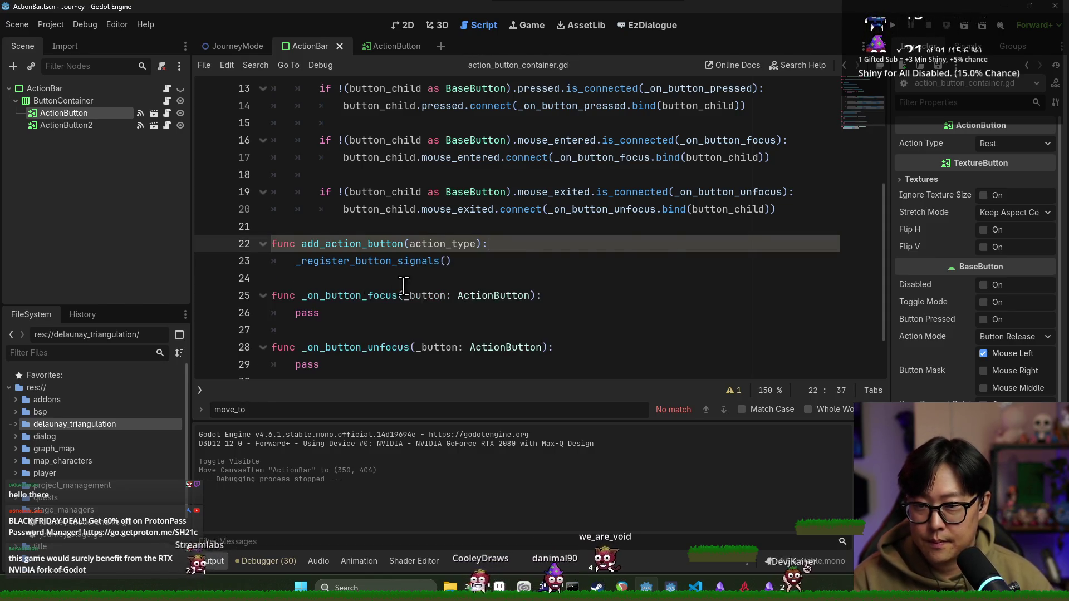
Step: Review the edited action_button_container.gd code and save the ActionBar scene
click(154, 90)
scroll(270, 183, up, 2)
scroll(334, 223, down, 3)
click(321, 158)
click(420, 174)
click(551, 210)
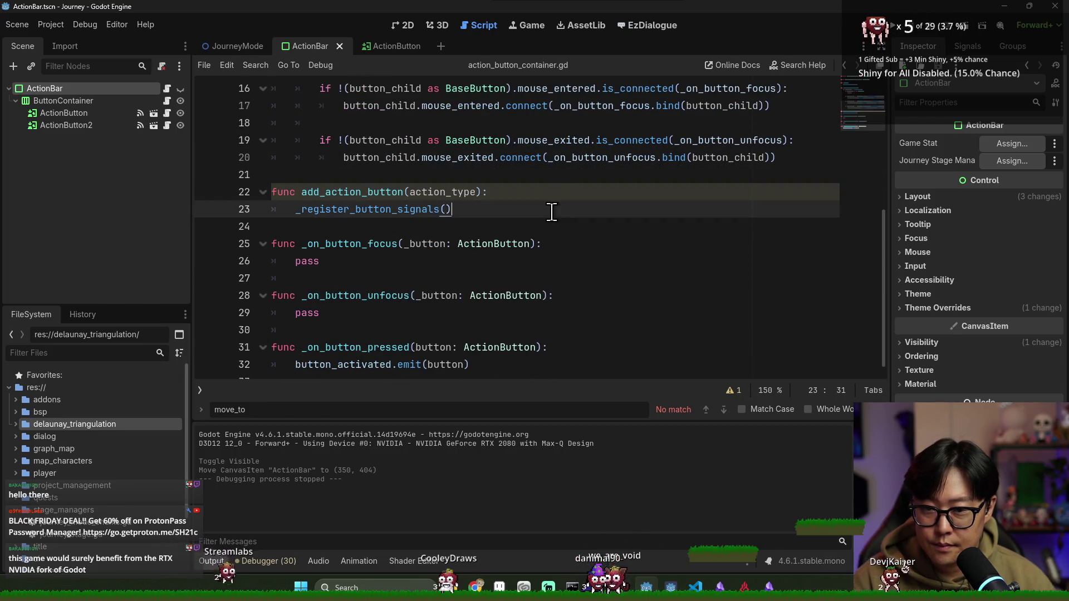
click(339, 178)
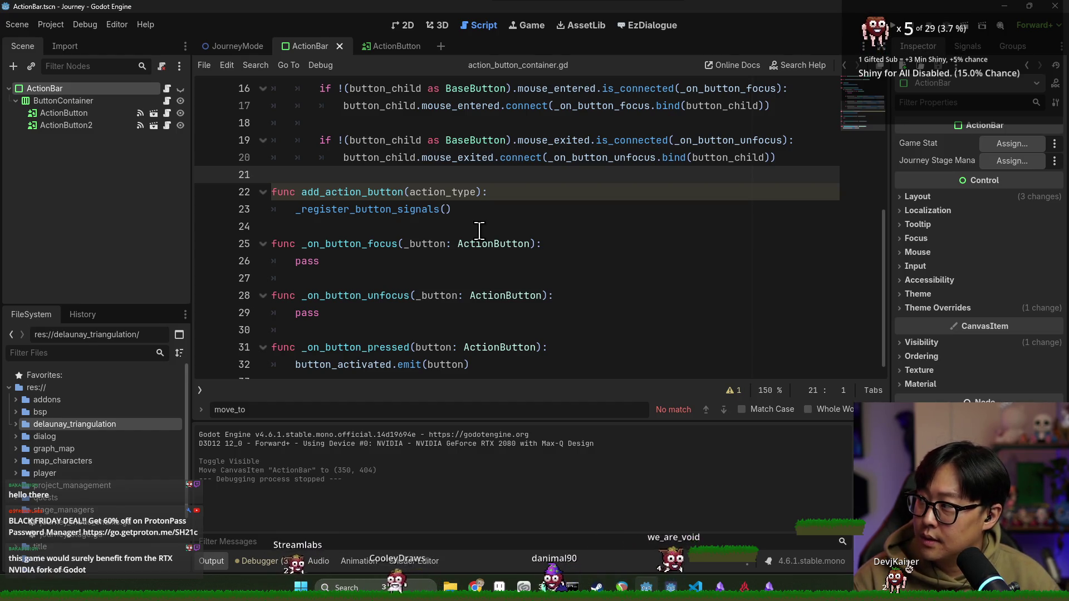
key(ctrl+s)
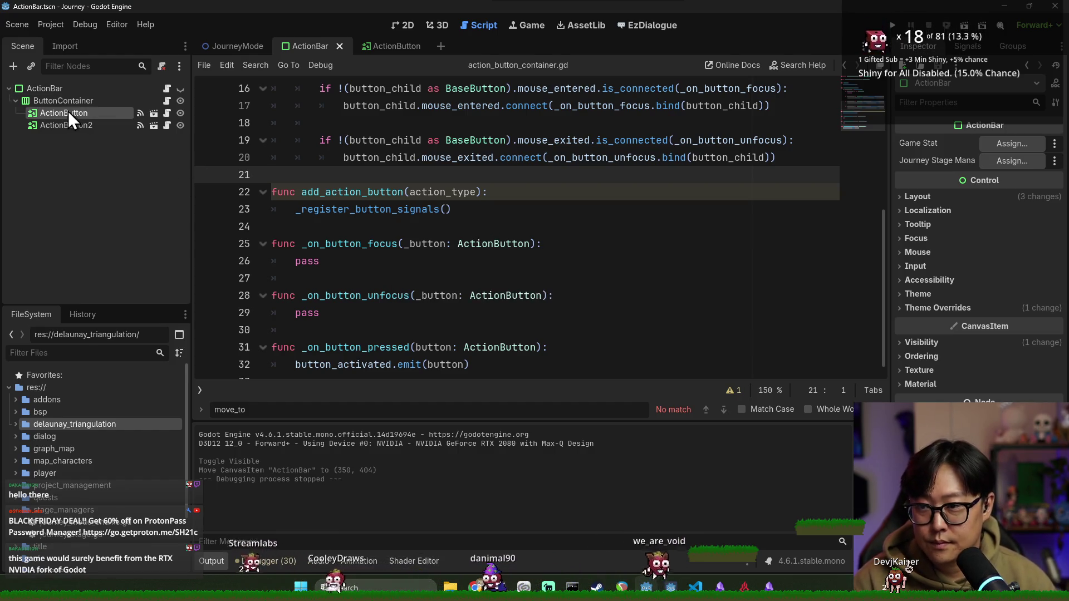
Step: Remove the blank line before hover_tween in action_button.gd and save it
click(68, 113)
click(151, 116)
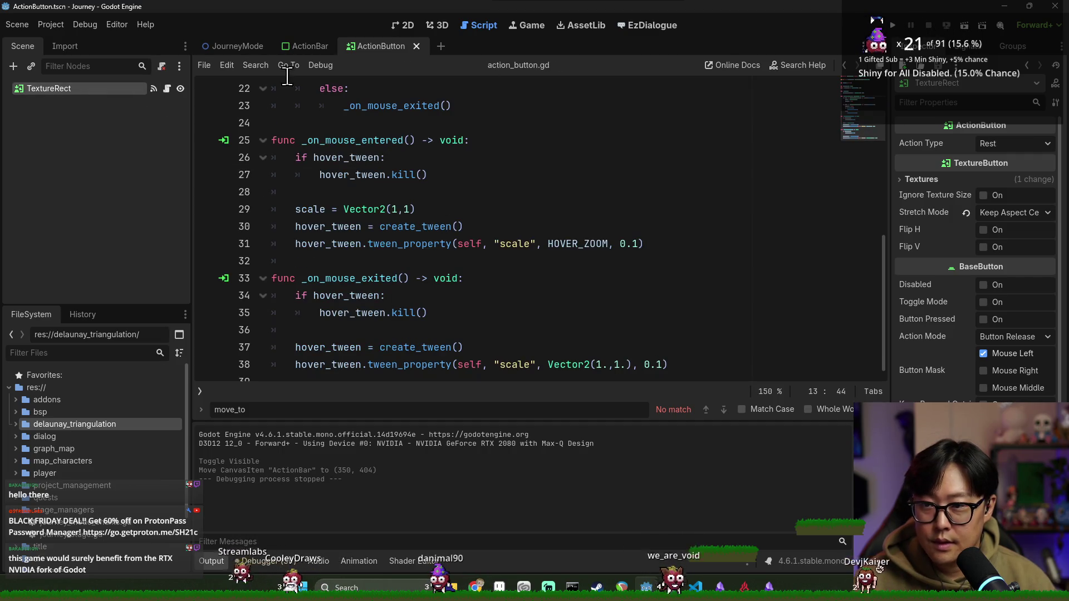
scroll(388, 163, up, 7)
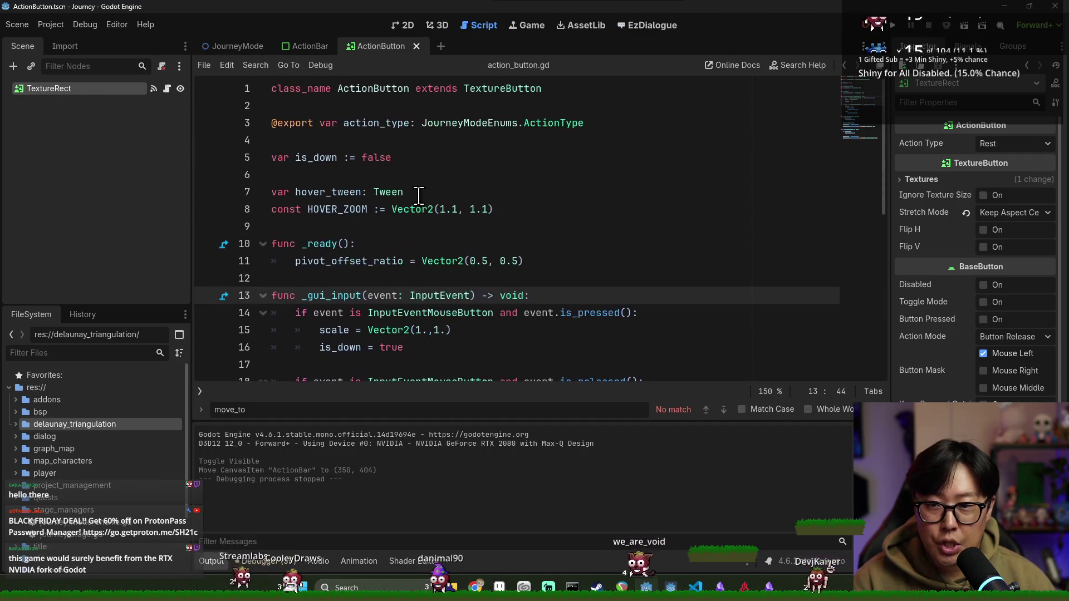
click(320, 140)
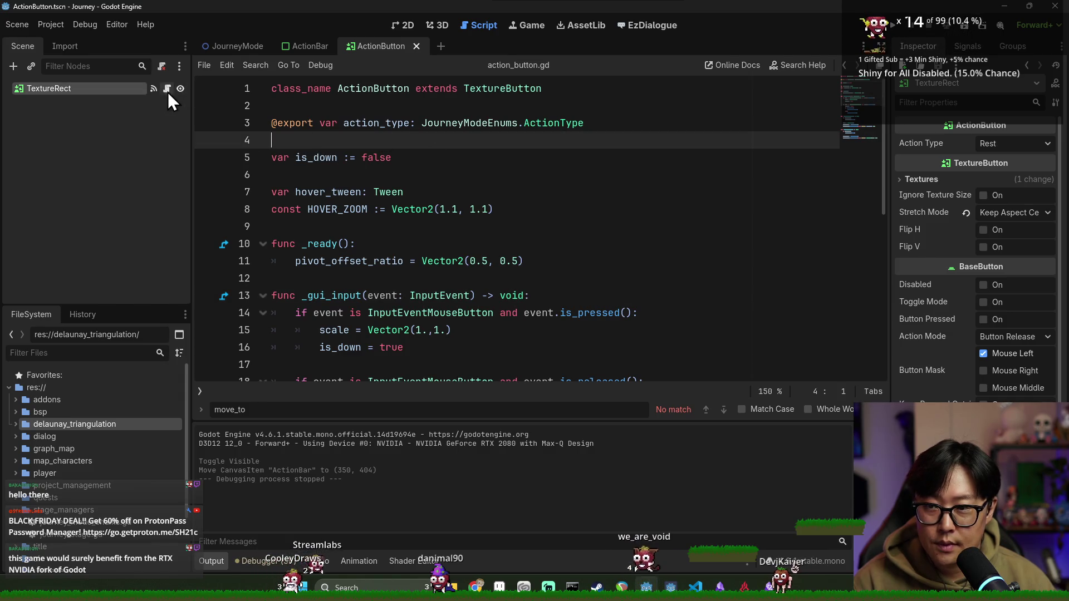
click(389, 158)
key(Delete)
text(=)
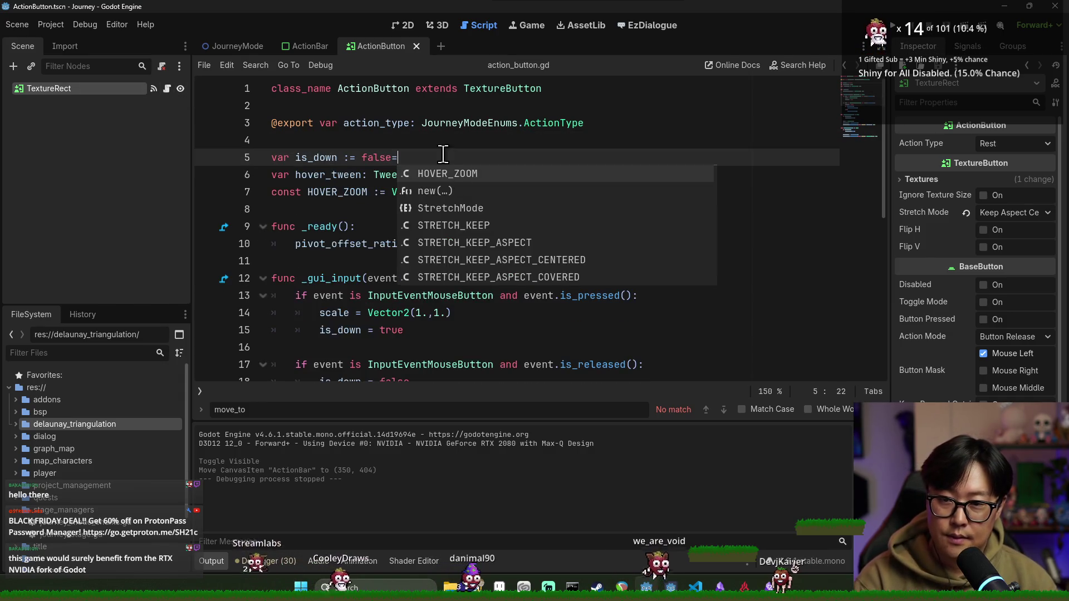
key(BackSpace)
click(618, 139)
key(ctrl+s)
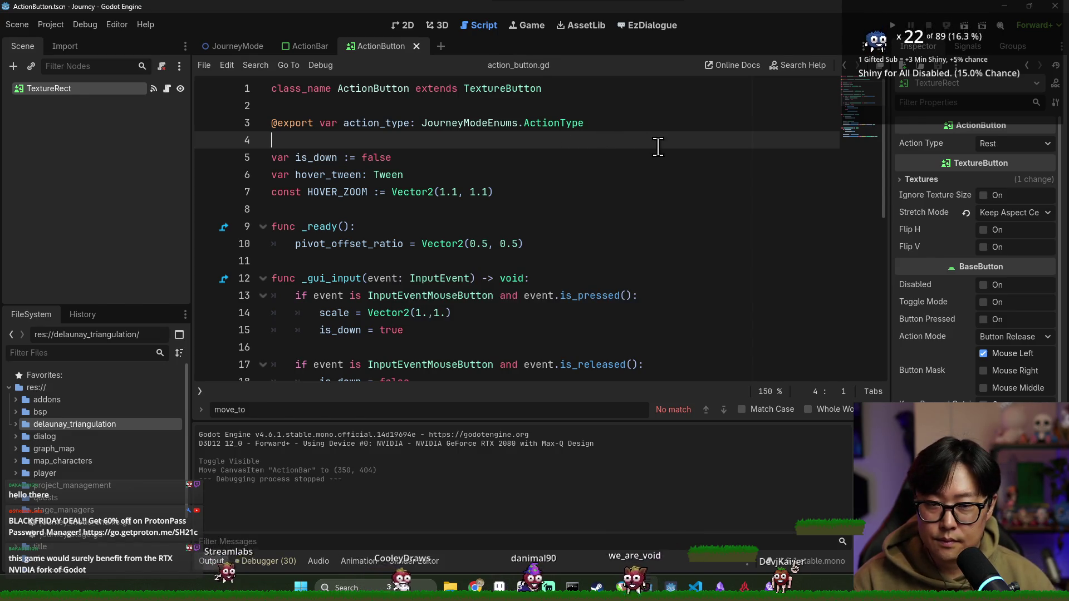
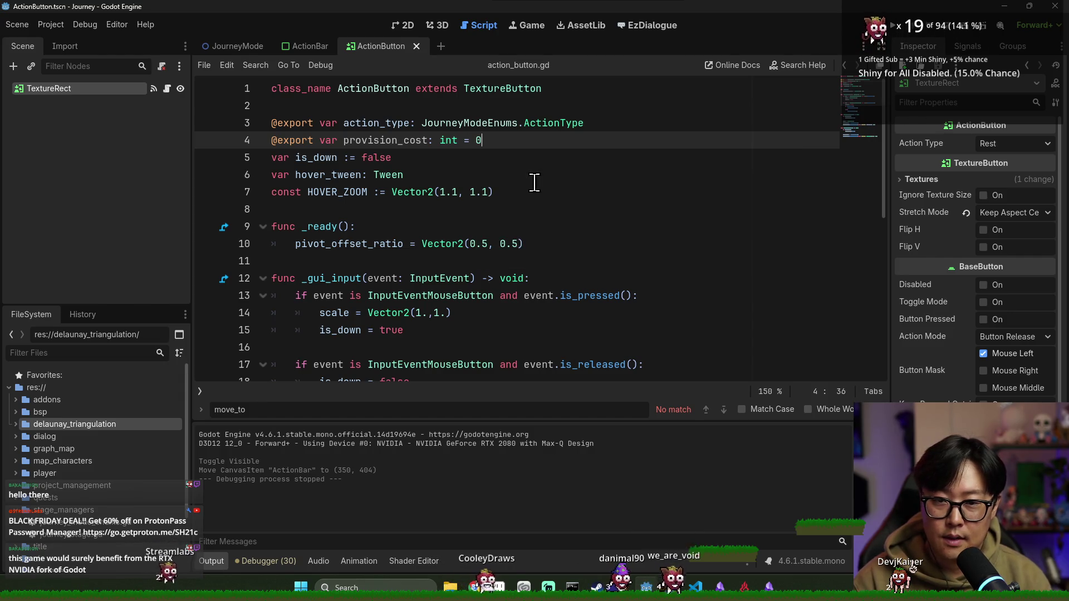
key(Return)
text(oxr)
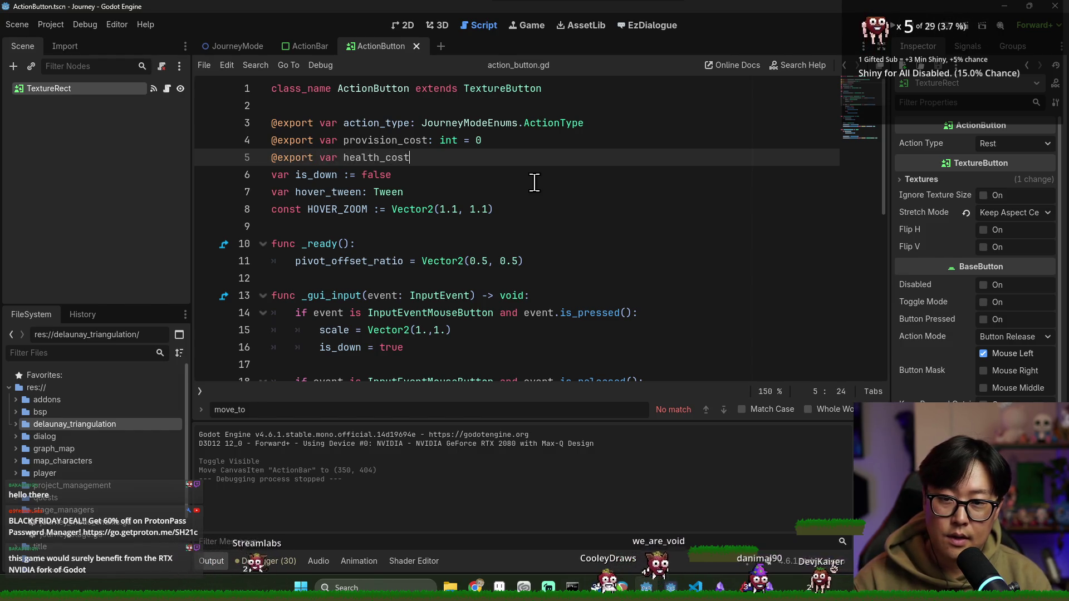
text(0)
key(Return)
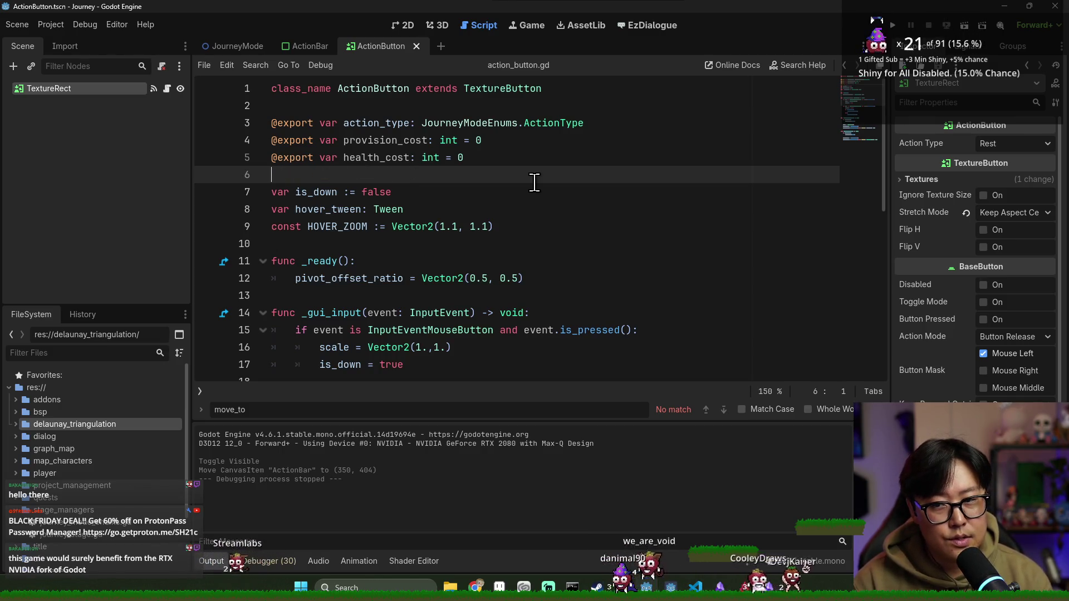
key(ctrl+s)
Step: Save the scene again and close the ActionButton script, leaving action_bar.gd open
click(389, 158)
click(392, 140)
key(ctrl+s)
click(416, 48)
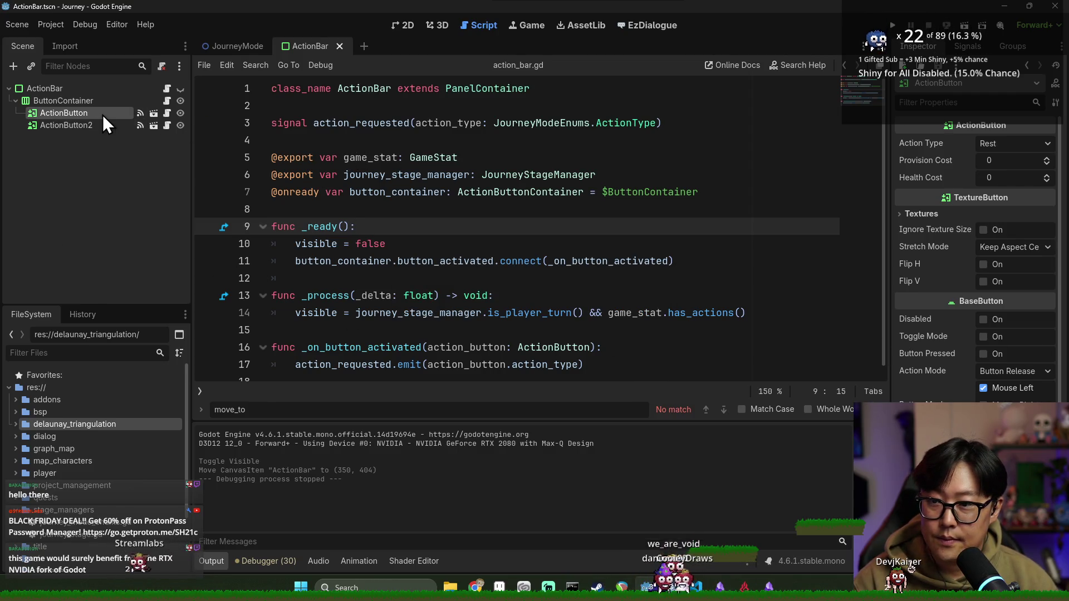
Step: Switch to the 2D view and inspect the ActionButton (Rest) node's Provision Cost of 1
click(402, 26)
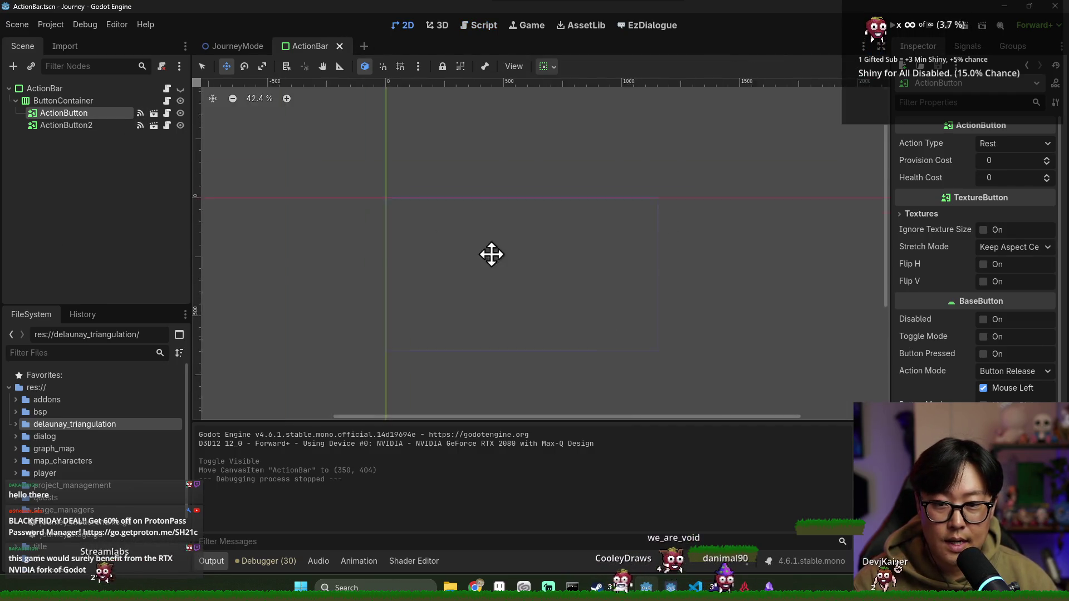
click(78, 113)
scroll(334, 256, down, 10)
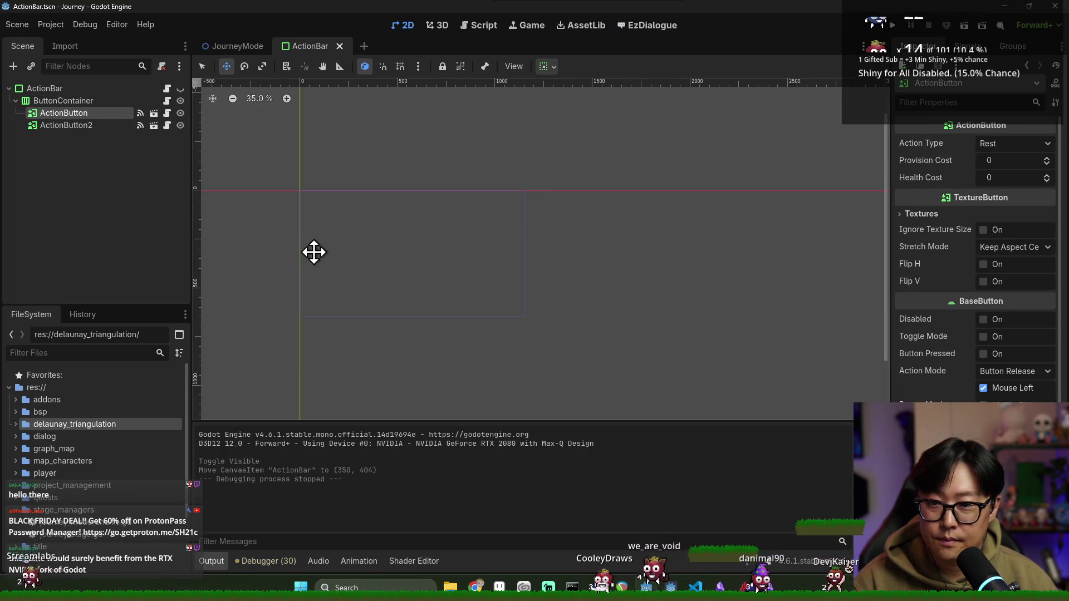
scroll(389, 301, down, 5)
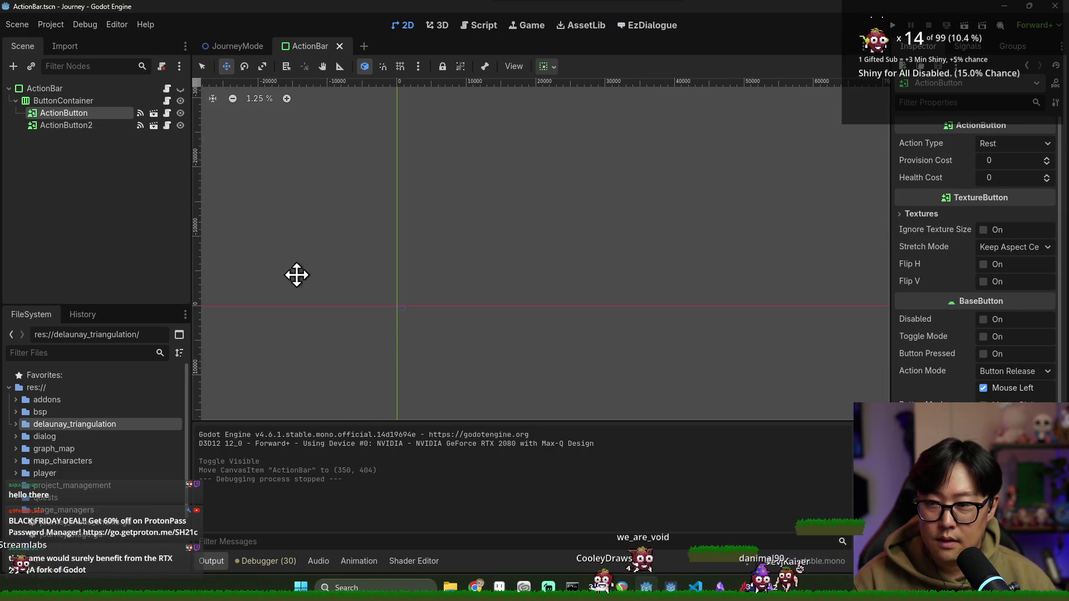
scroll(458, 350, up, 7)
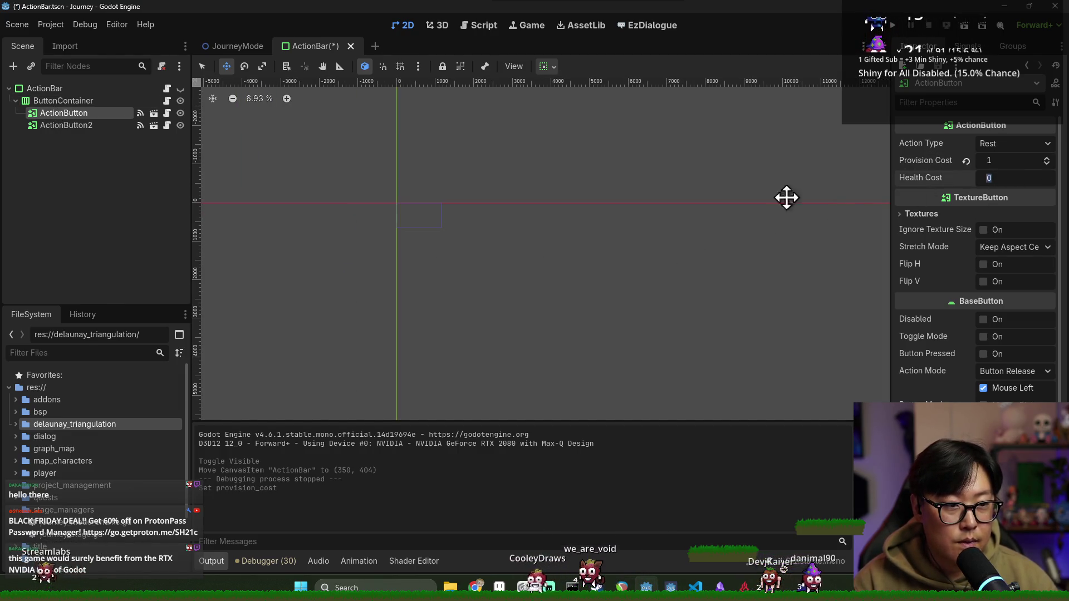
Step: Set ActionButton2 (Search) Health Cost to 1, save, and return to the ActionBar script
click(61, 125)
click(988, 178)
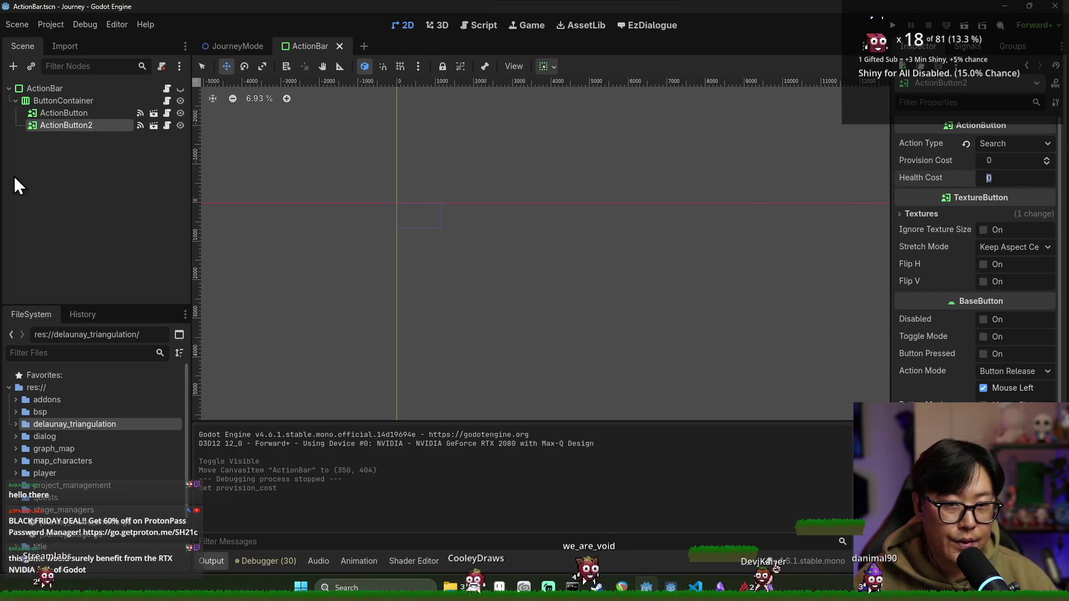
click(1009, 163)
click(1004, 176)
text(1)
key(ctrl+s)
click(631, 242)
key(ctrl+s)
click(115, 102)
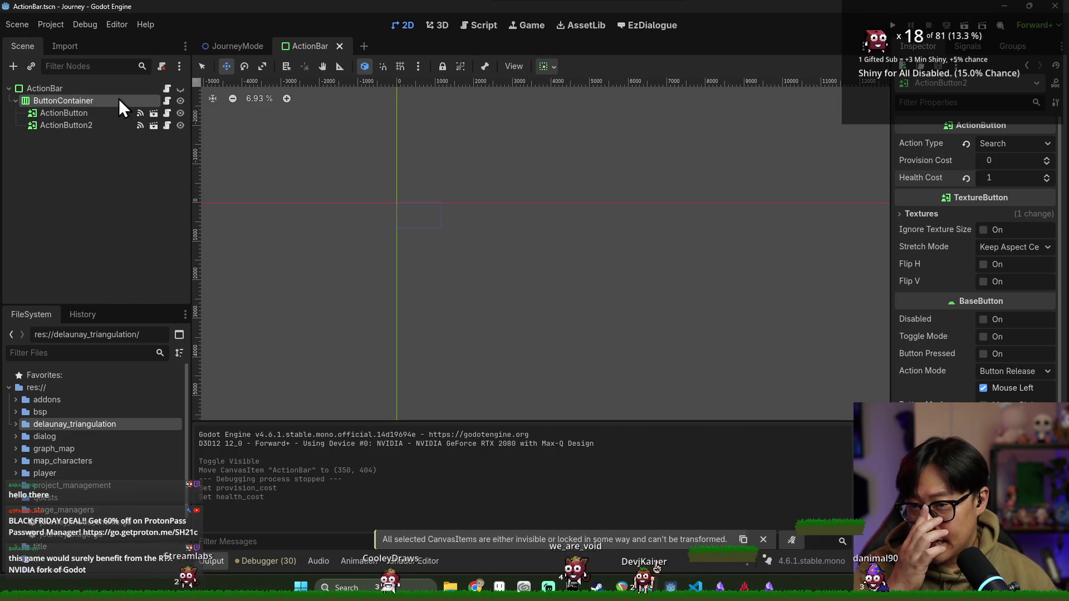
click(165, 92)
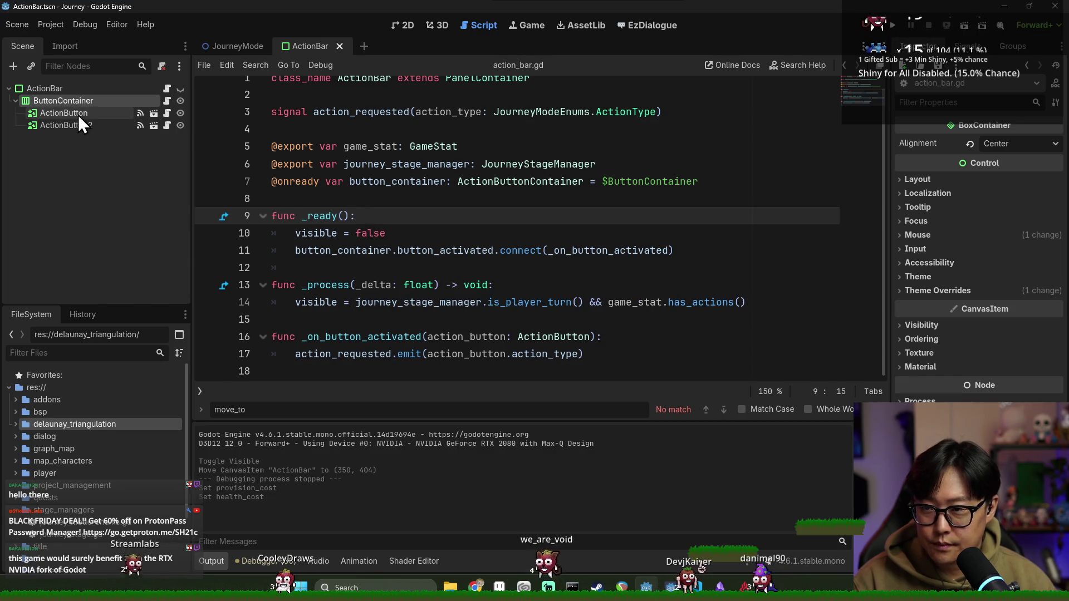
Step: Switch from action_bar.gd to the ButtonContainer's action_button_container.gd script
double_click(376, 147)
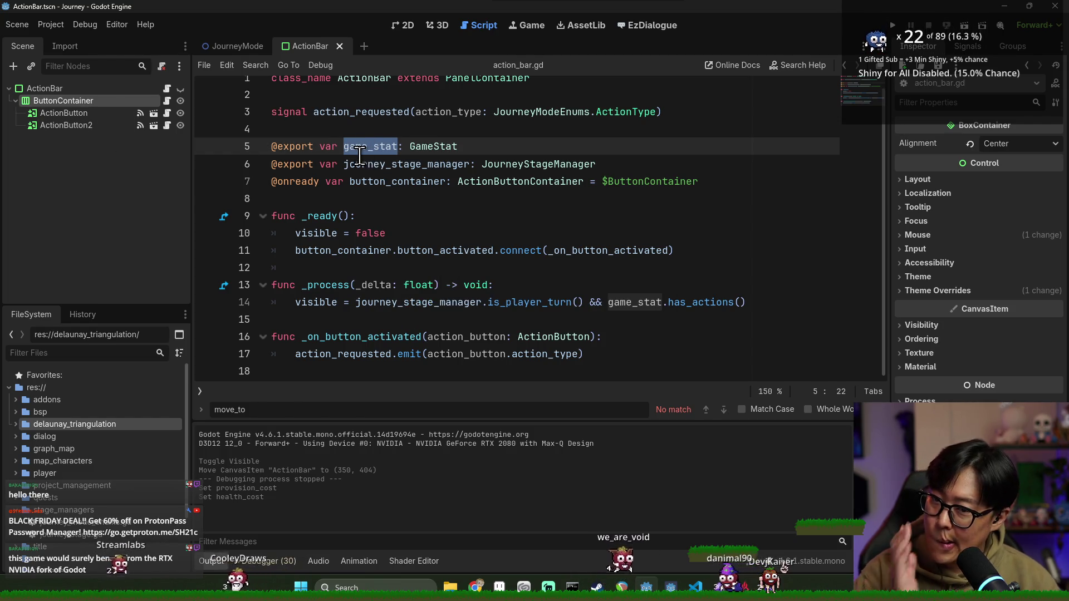
key(ctrl+s)
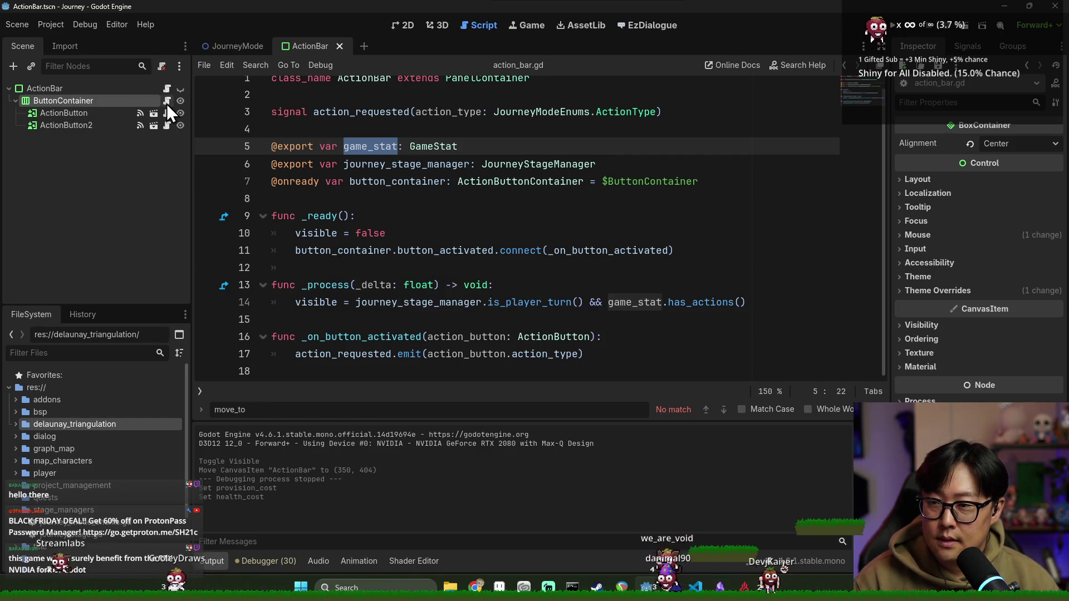
click(168, 103)
click(167, 88)
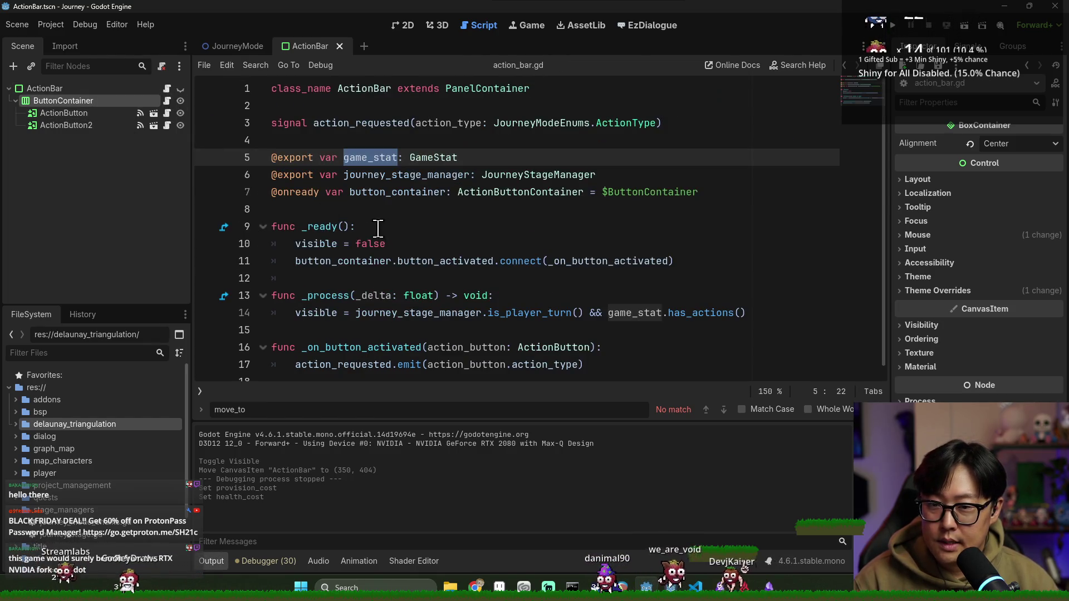
ctrl+click(423, 192)
Step: Add 'func get_buttons() -> Array[ActionButton]:' returning get_children(), and save
key(Return)
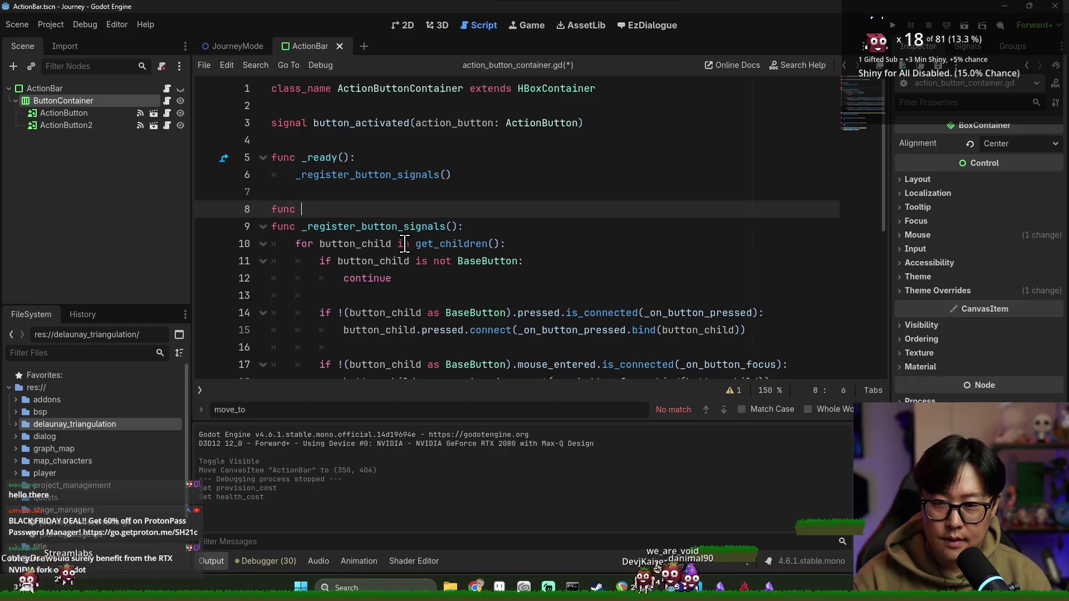
text(func get_buttons)
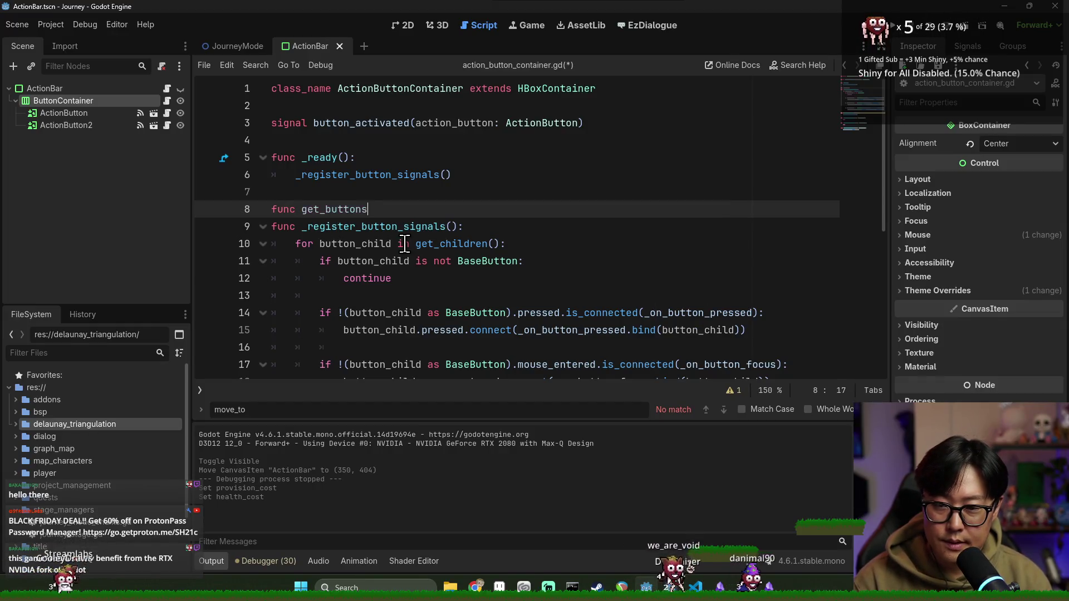
key(BackSpace)
key(BackSpace)
key(BackSpace)
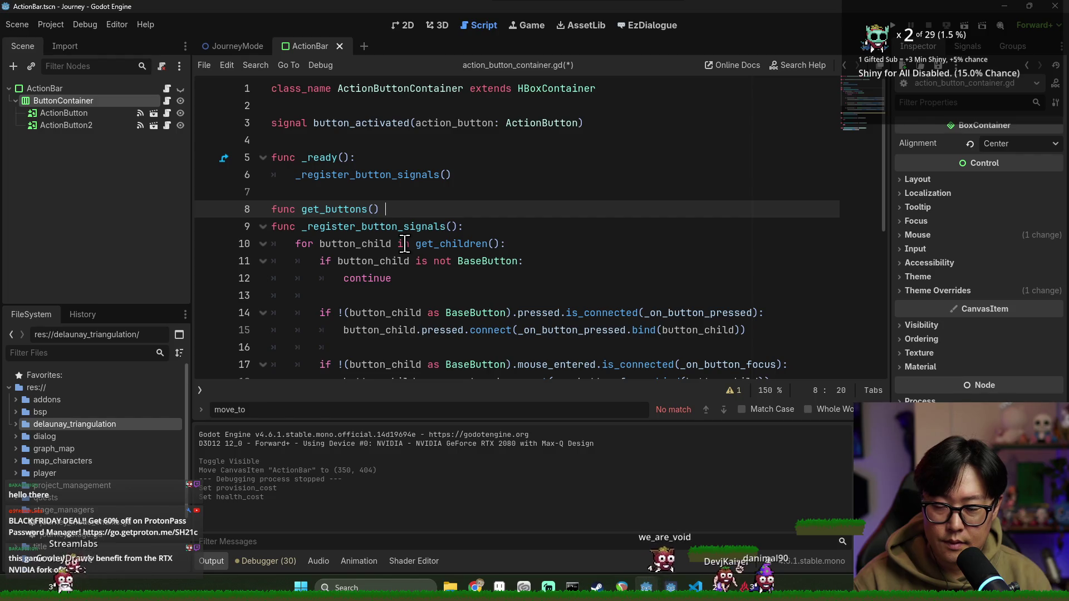
text(ray[Action)
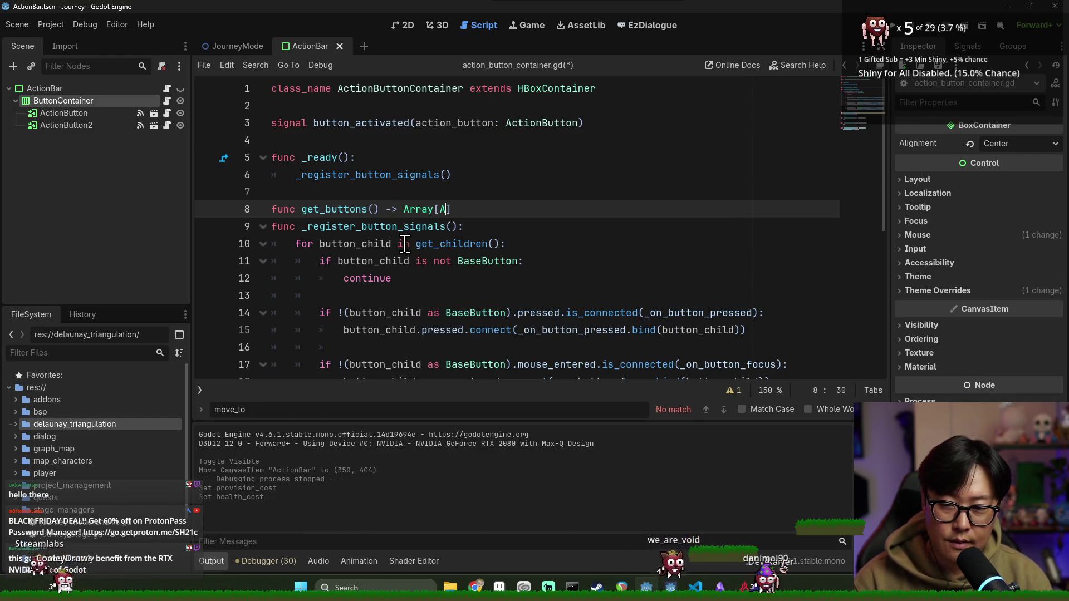
text(But)
key(Return)
text(] :)
key(Return)
text(return)
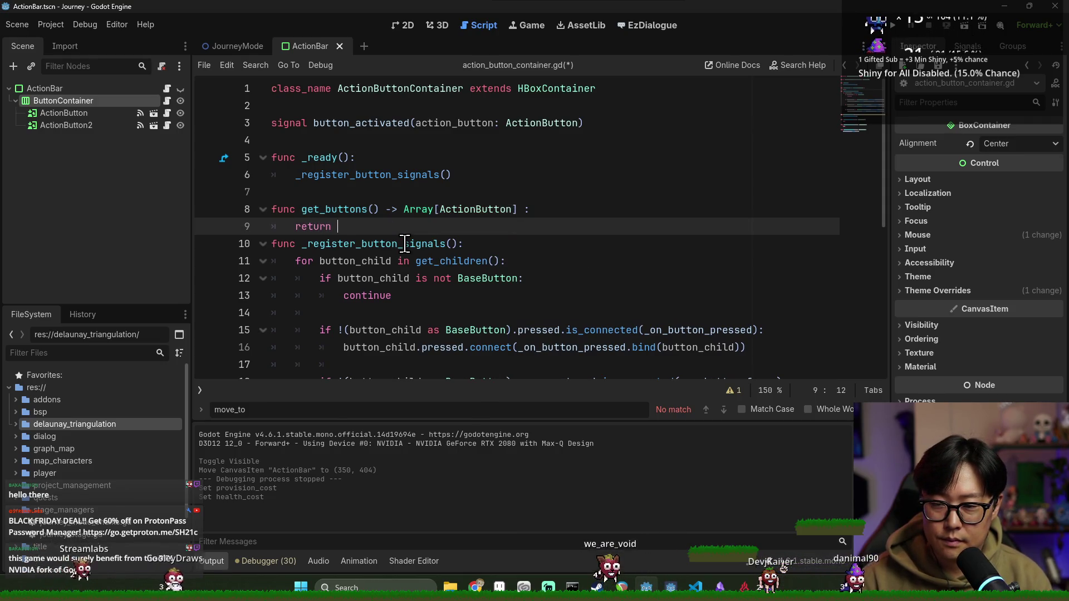
text(get_children())
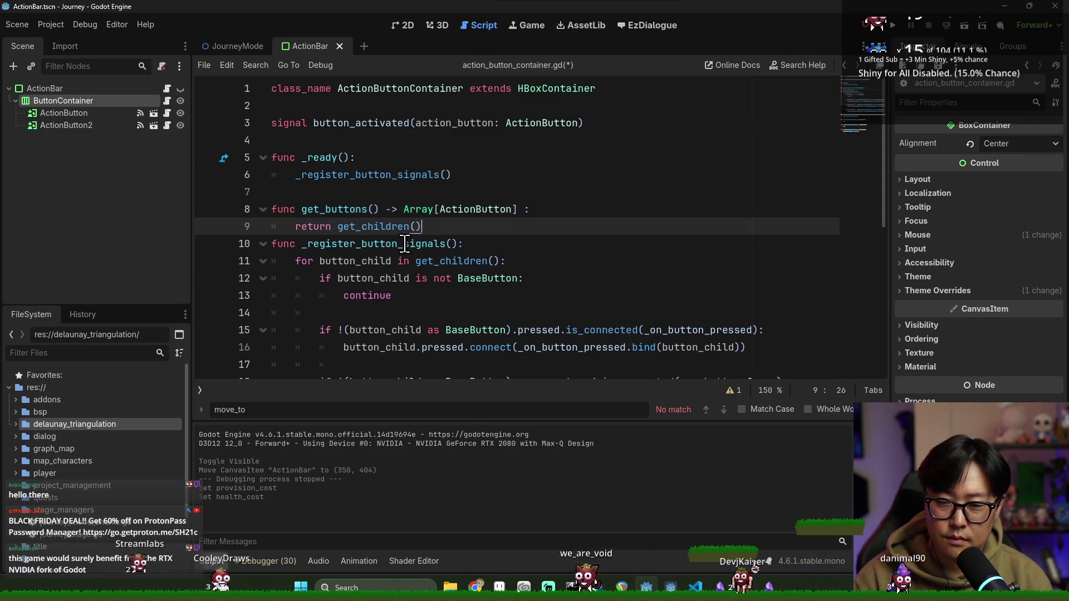
key(ctrl+s)
key(Return)
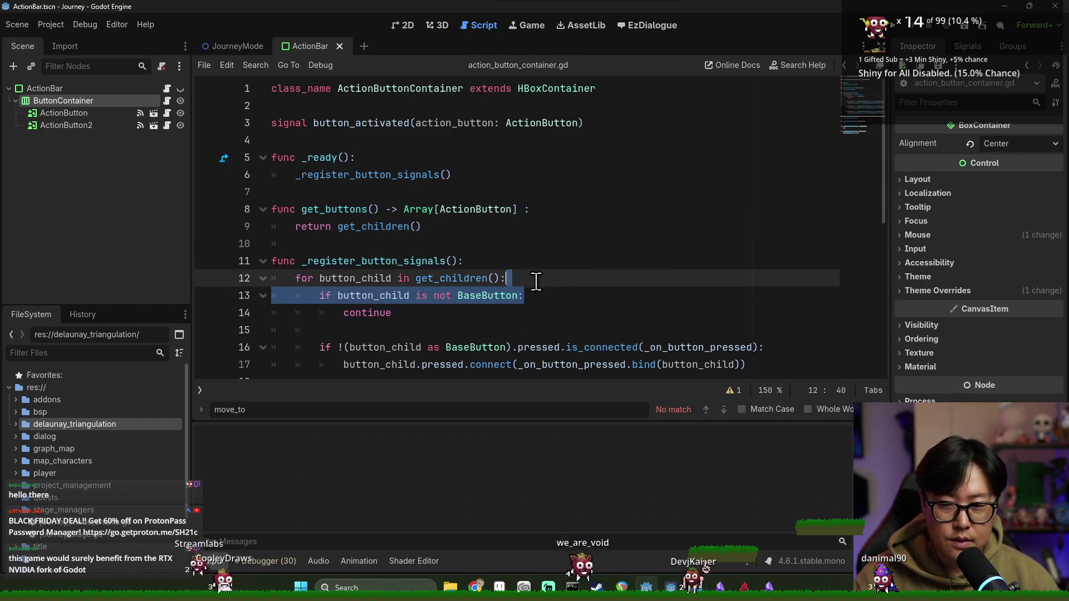
Step: Remove the stray space before the colon in the get_buttons signature
click(361, 215)
double_click(362, 225)
double_click(334, 209)
click(526, 209)
key(BackSpace)
key(Down)
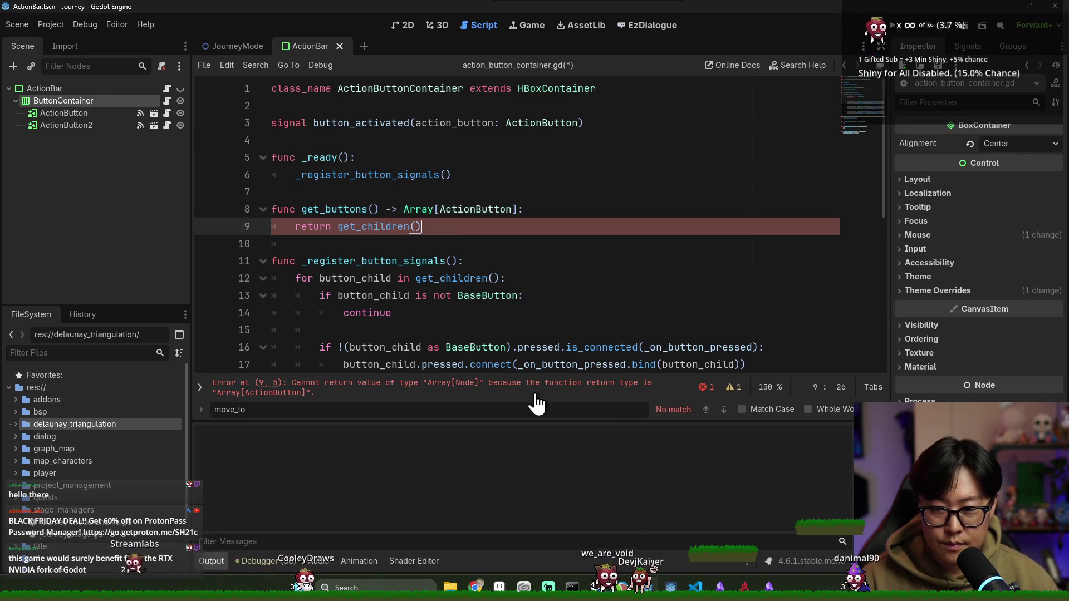
click(545, 208)
Step: Declare 'var result: Array[ActionButton]' and start a 'for child in get_children()' loop
key(Return)
text(var re)
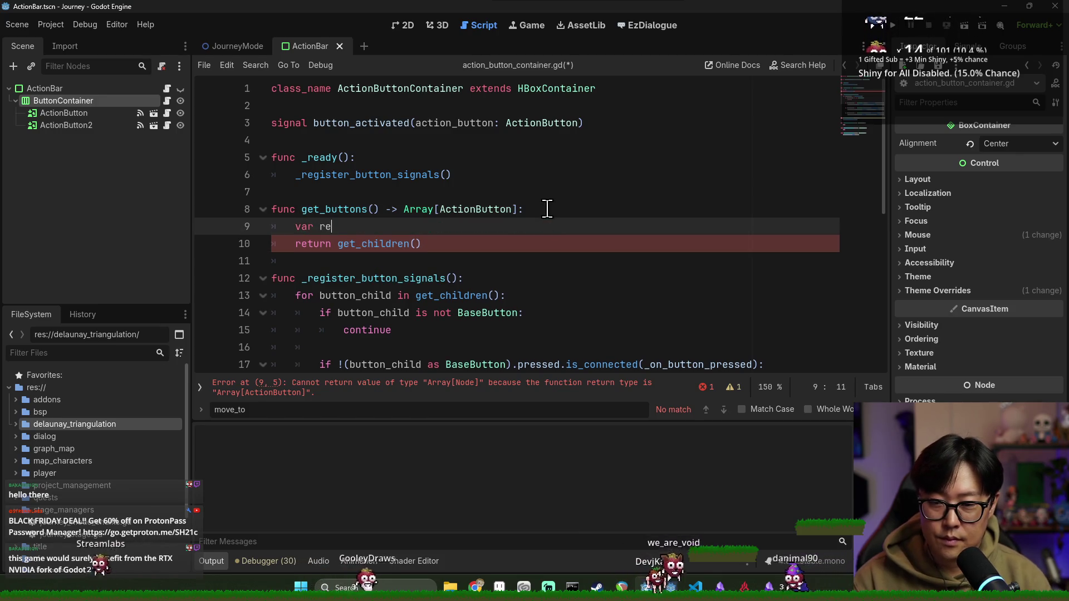
text(sult: Array[ActionButton] = [)
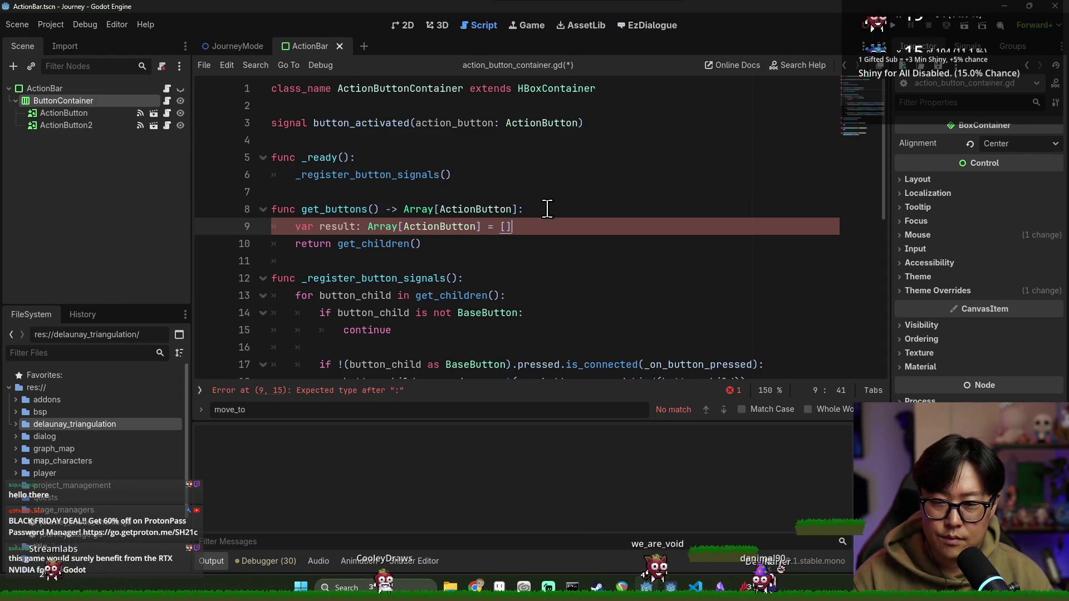
click(347, 226)
key(Return)
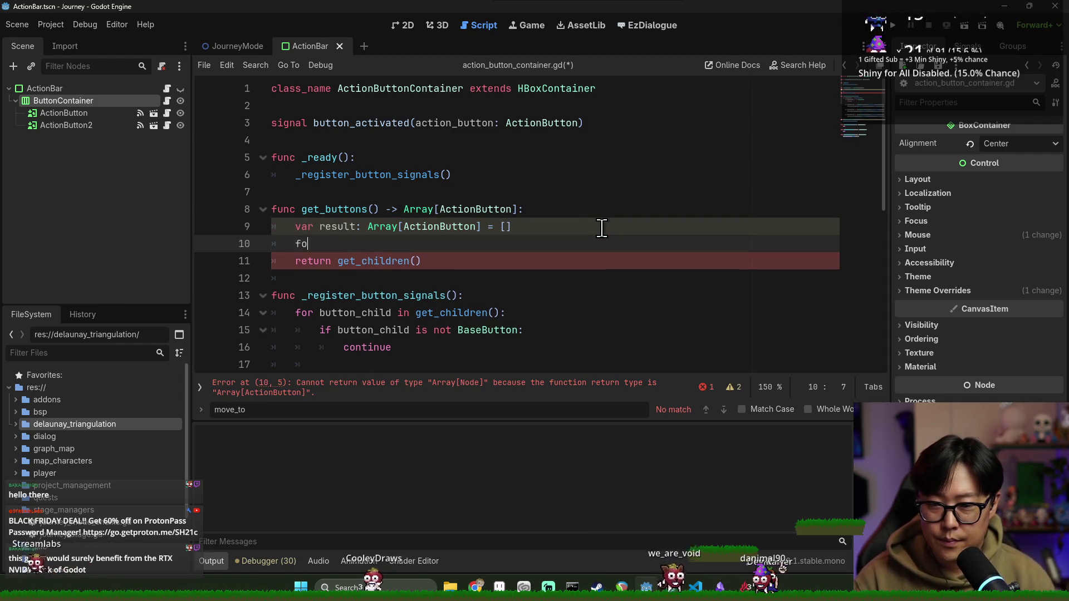
text(for child in result)
key(BackSpace)
key(BackSpace)
key(BackSpace)
text(get_ch)
key(Return)
Step: Inside the loop, push_back each child cast as ActionButton into result
text(:)
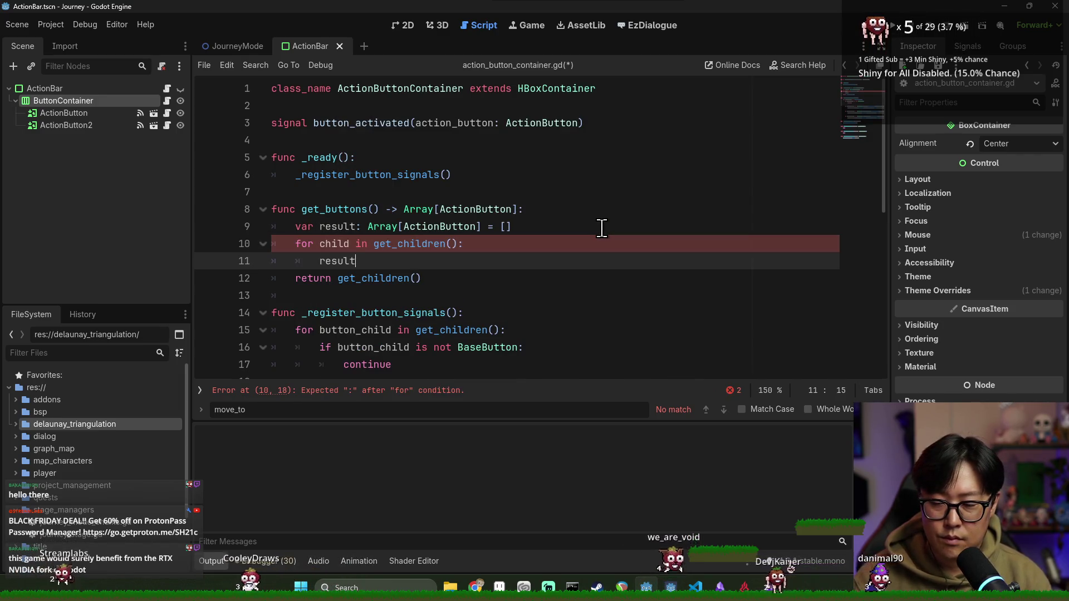
key(Return)
text(result.push_back)
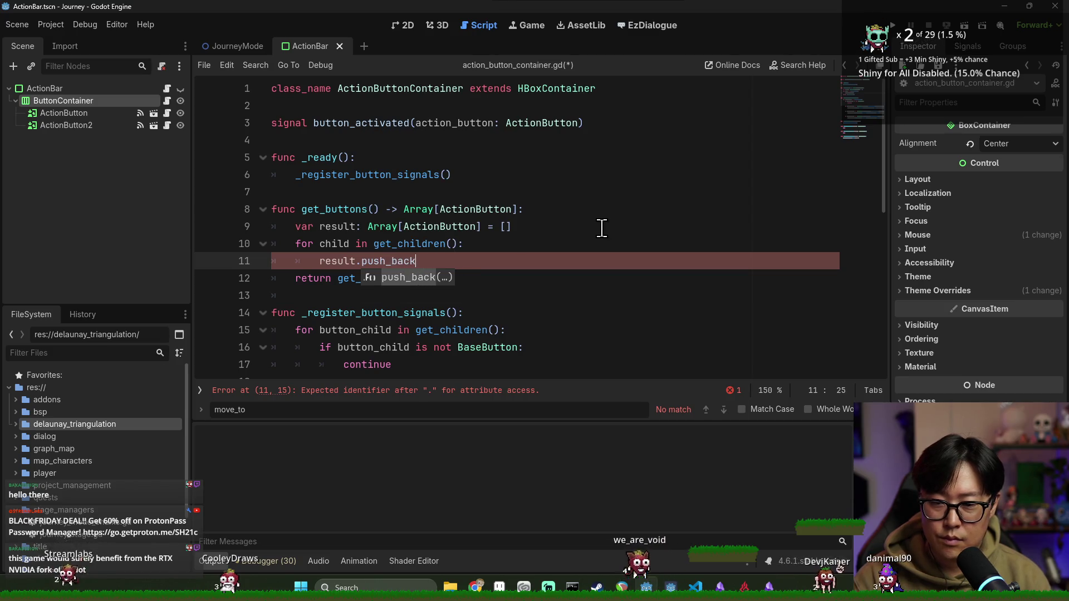
key(Return)
text(child as)
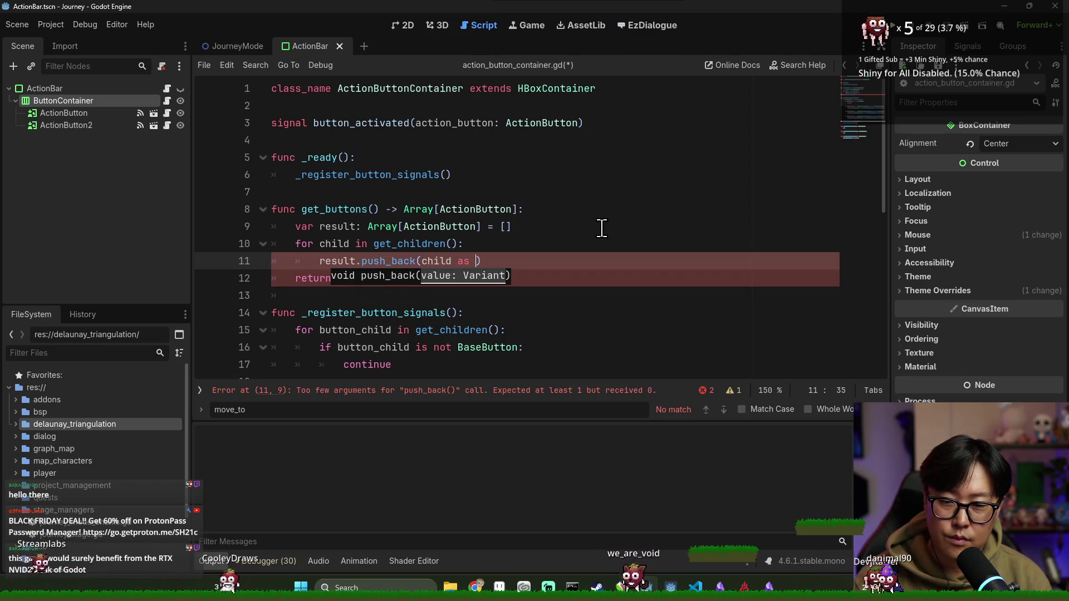
text(nButto)
key(ctrl+s)
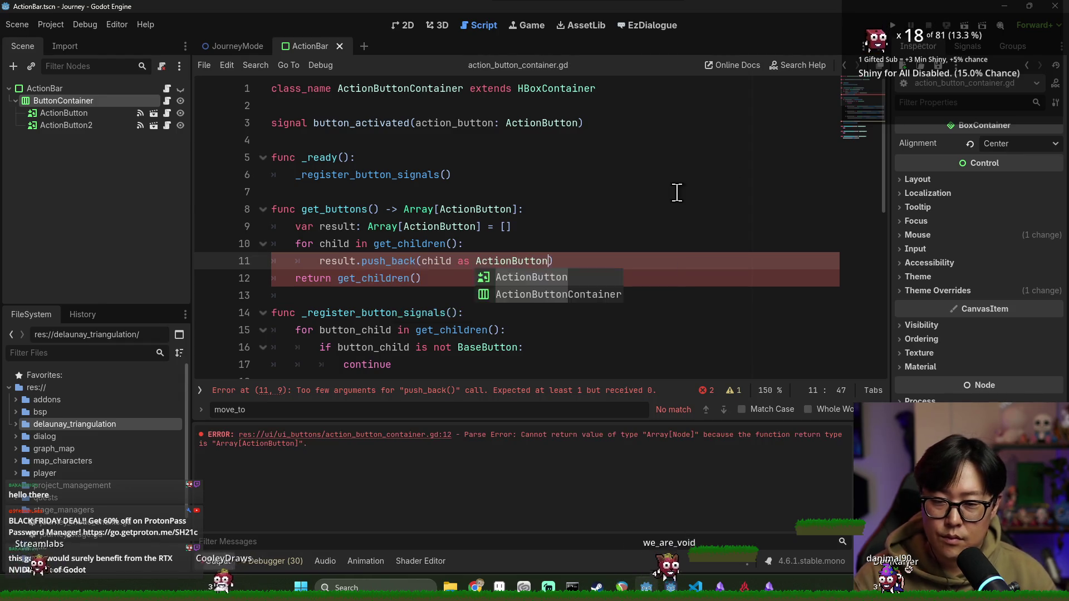
Step: Change the return line to 'return result' and save the script
double_click(372, 278)
key(shift+End)
text(result)
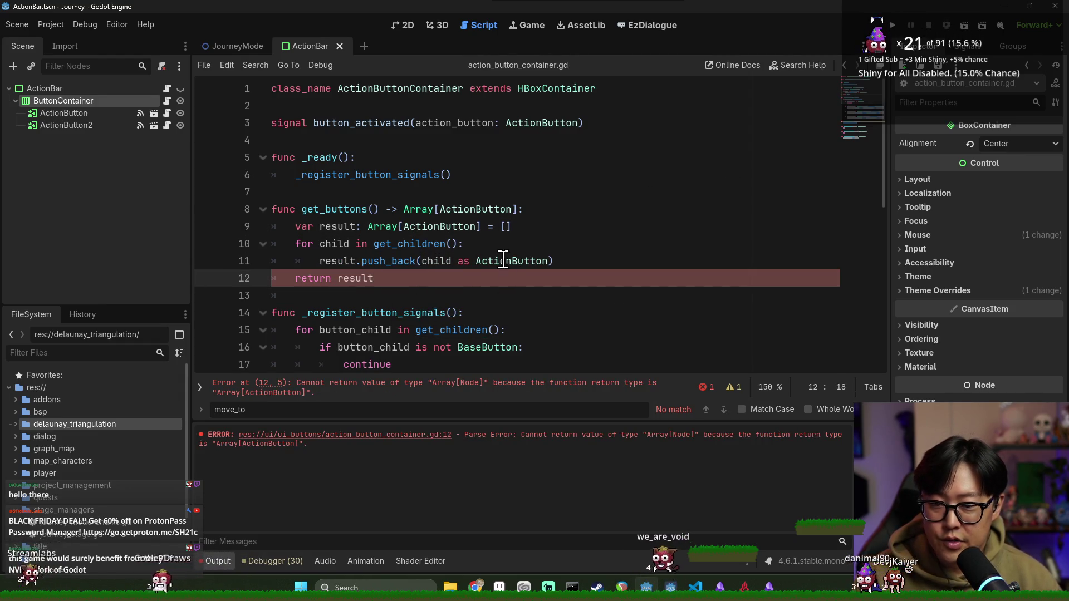
key(ctrl+s)
double_click(334, 209)
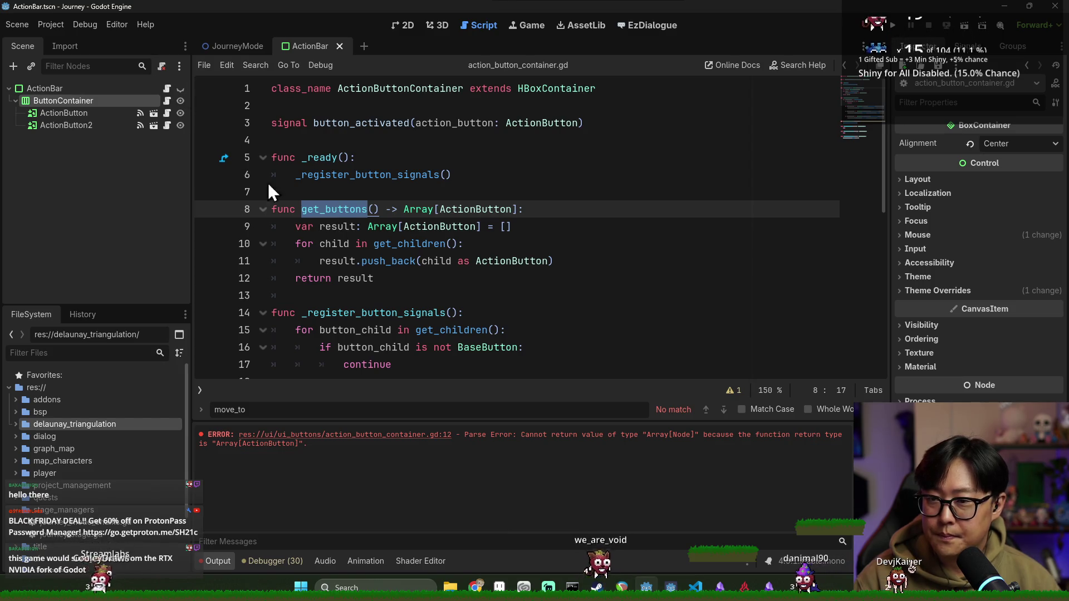
Step: Review game_stat usage in action_bar.gd and add a new line at the end of _ready
click(167, 88)
key(ctrl+s)
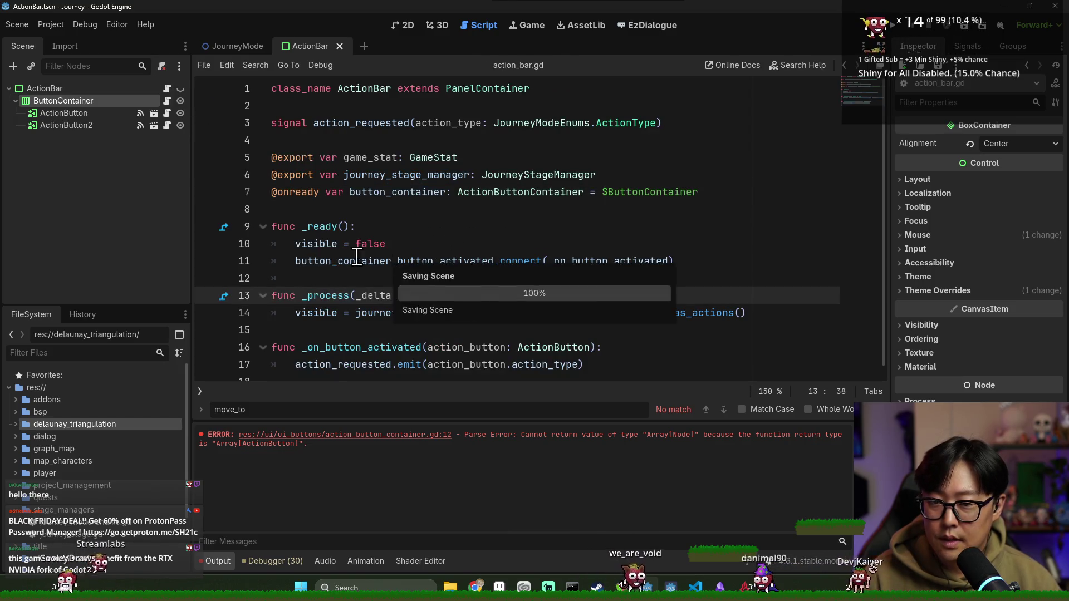
click(335, 279)
key(ctrl+s)
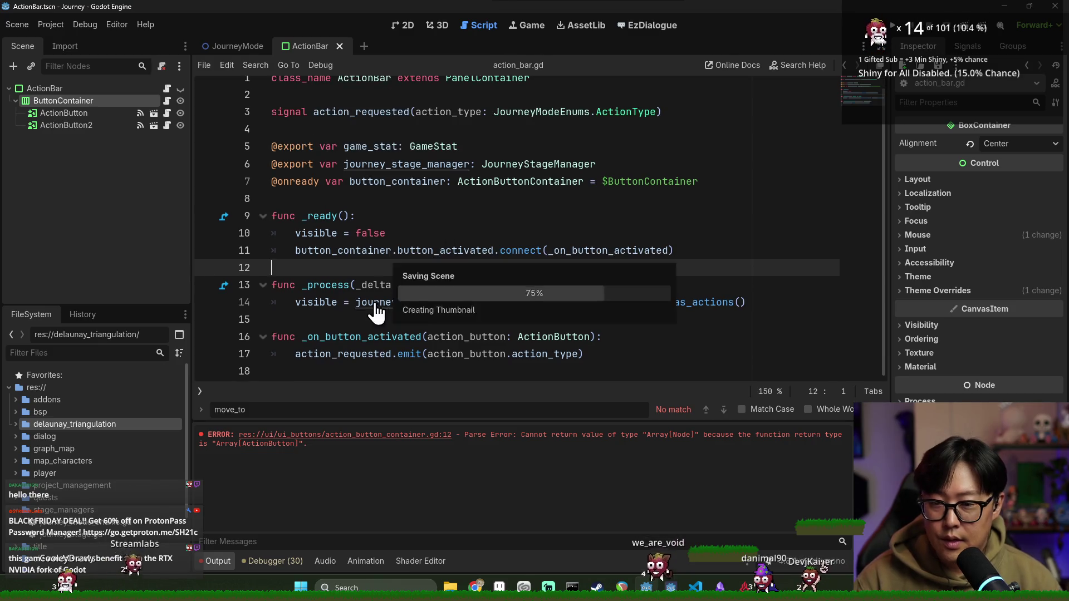
click(309, 287)
click(784, 303)
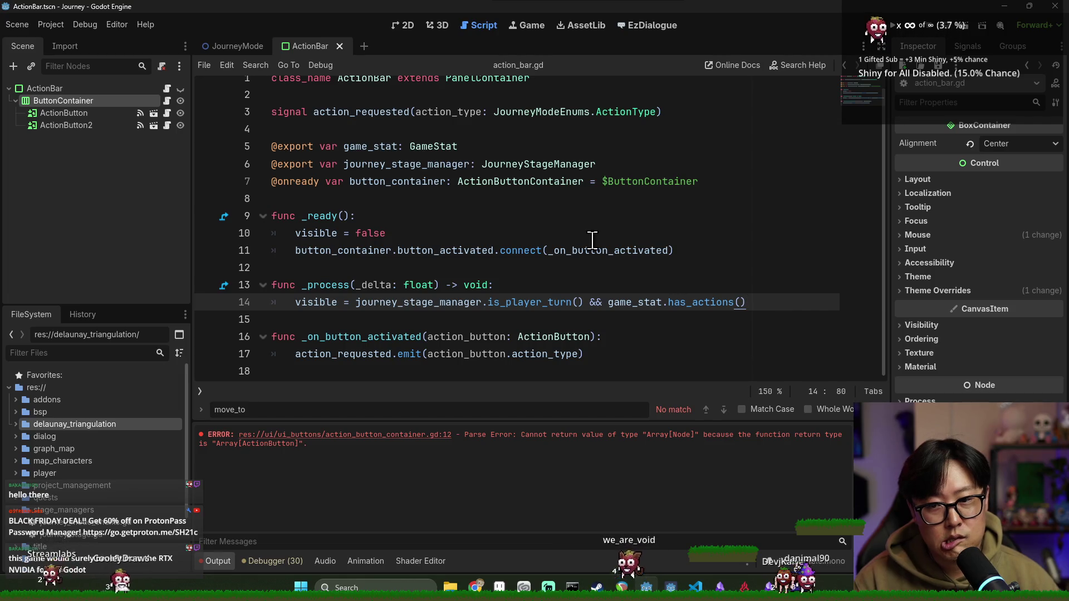
double_click(385, 147)
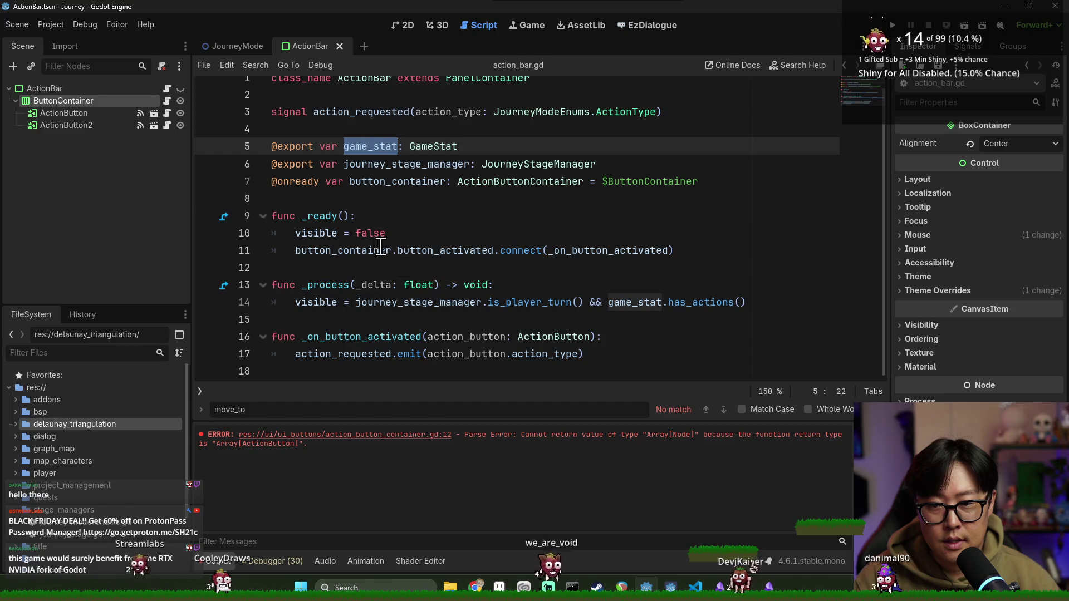
click(648, 169)
key(Return)
double_click(375, 146)
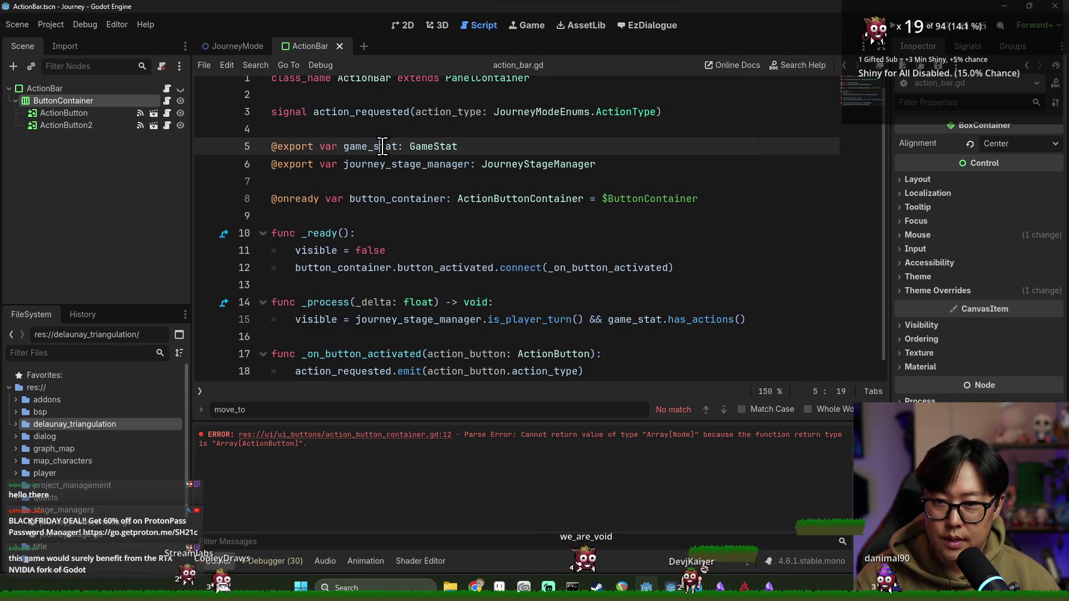
click(699, 267)
key(Return)
Step: Draft game_stat health and provision signal lines in _ready
text(game_stat.)
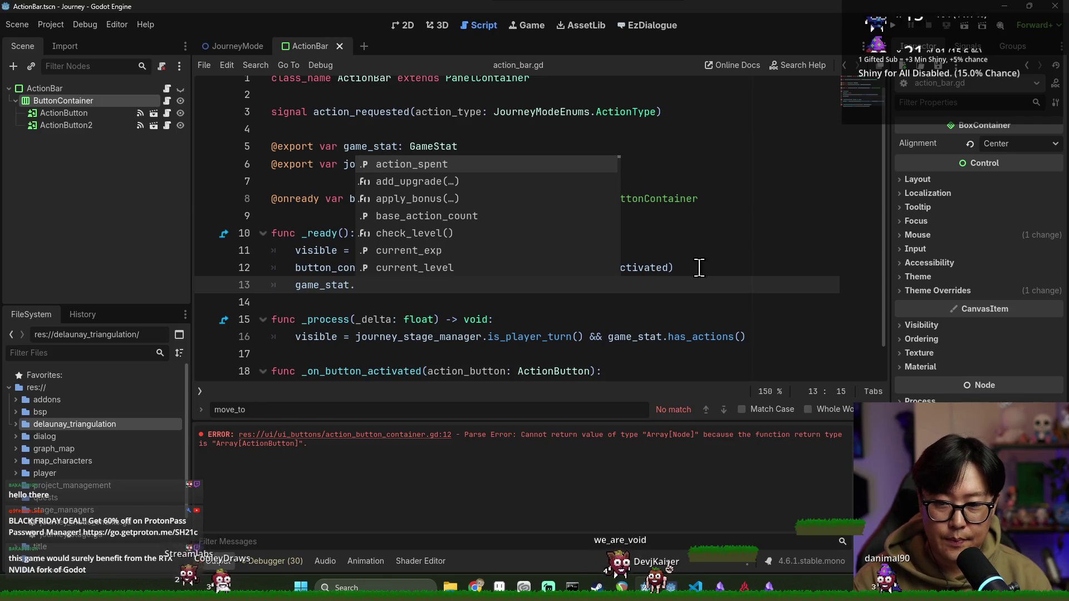
text(_on)
key(Return)
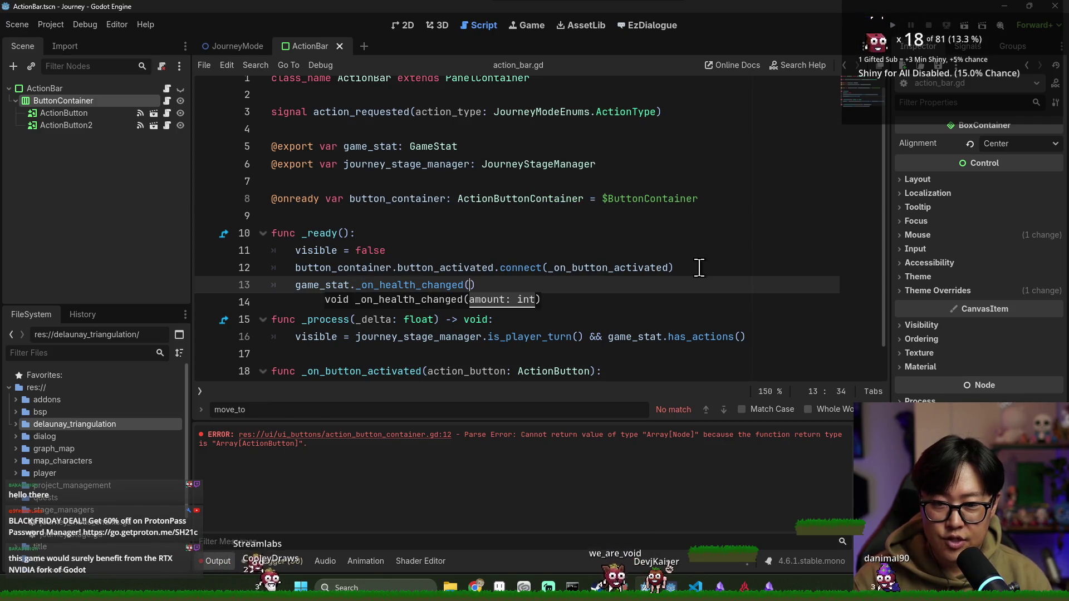
text(_on_health_chn)
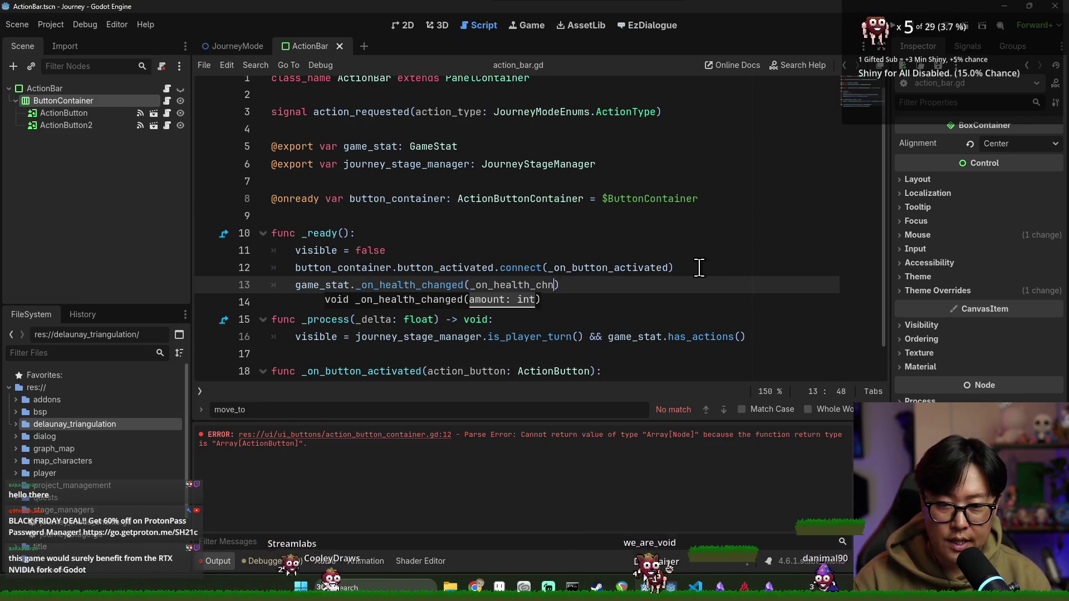
text(ange)
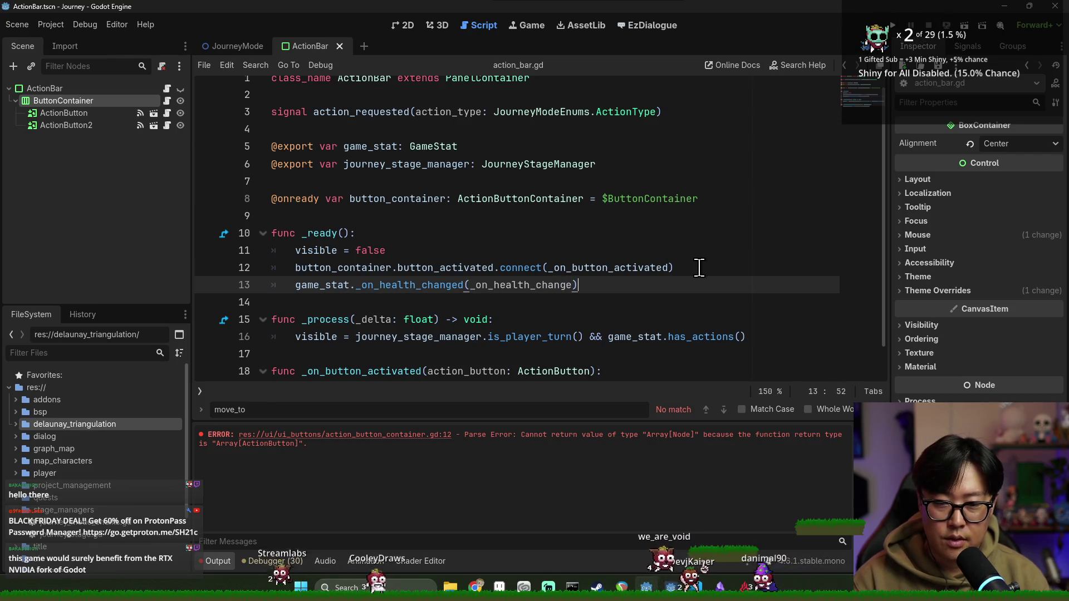
key(End)
key(Return)
text(g)
text(_on_pro)
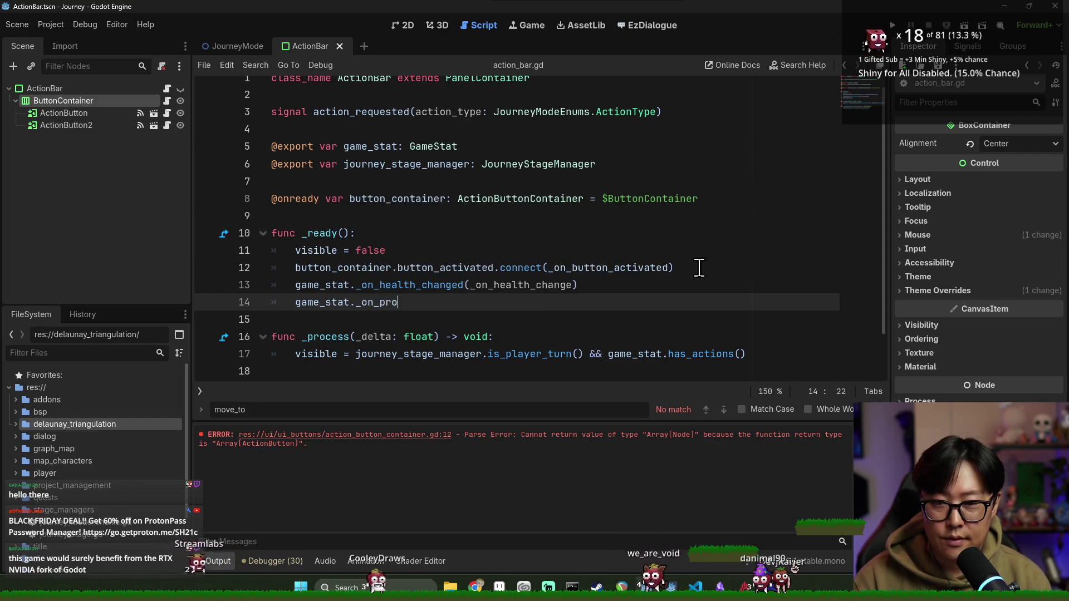
key(BackSpace)
key(BackSpace)
Step: Look up the health_changed and provision_changed signals in the GameStat script
ctrl+click(399, 285)
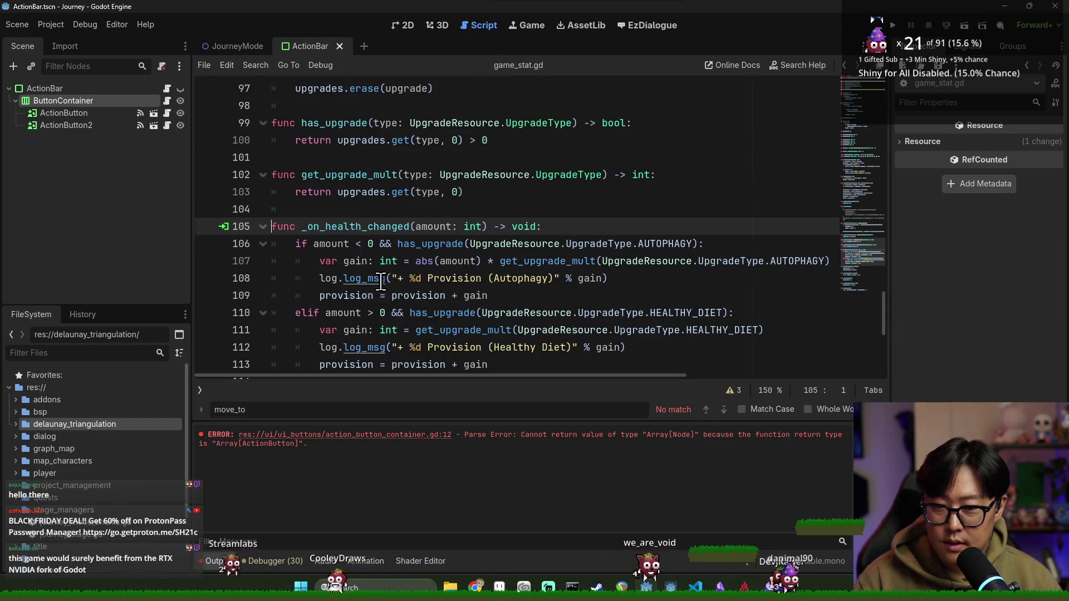
scroll(399, 255, up, 20)
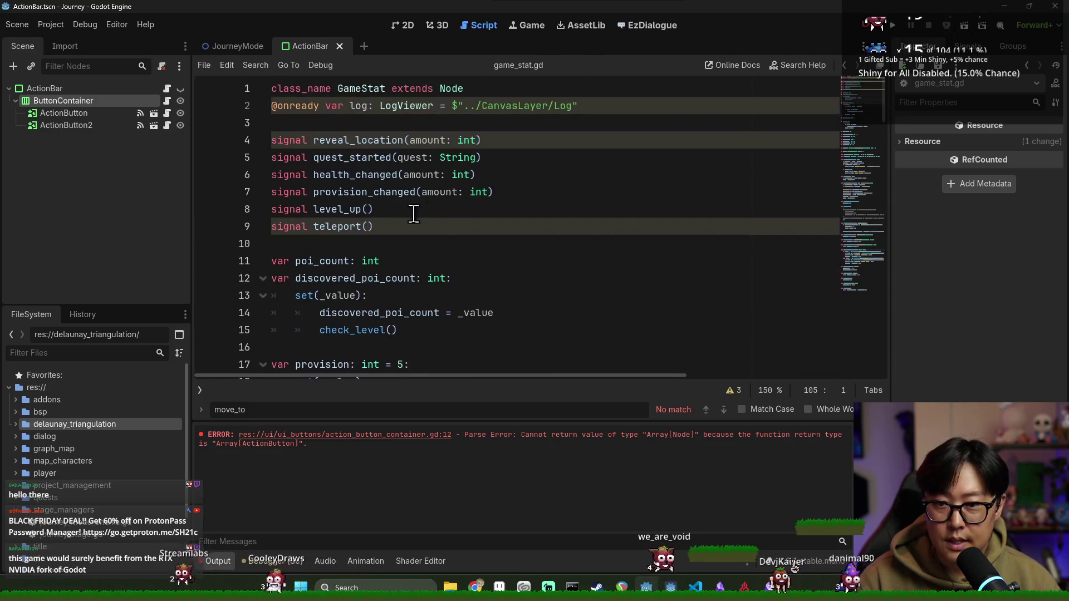
scroll(374, 217, down, 14)
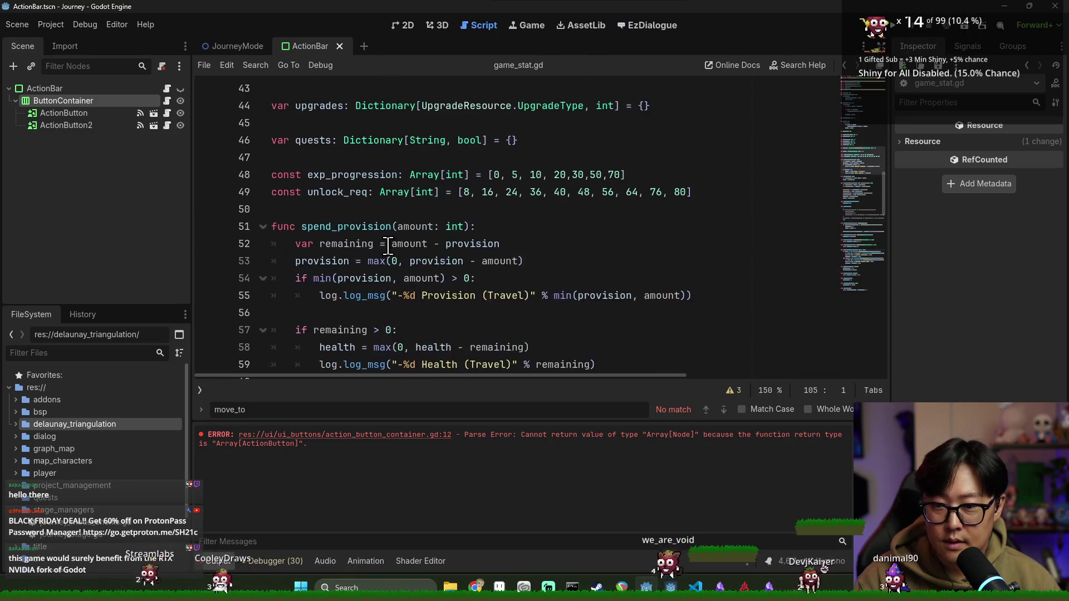
click(391, 243)
key(ctrl+f)
text(on_health)
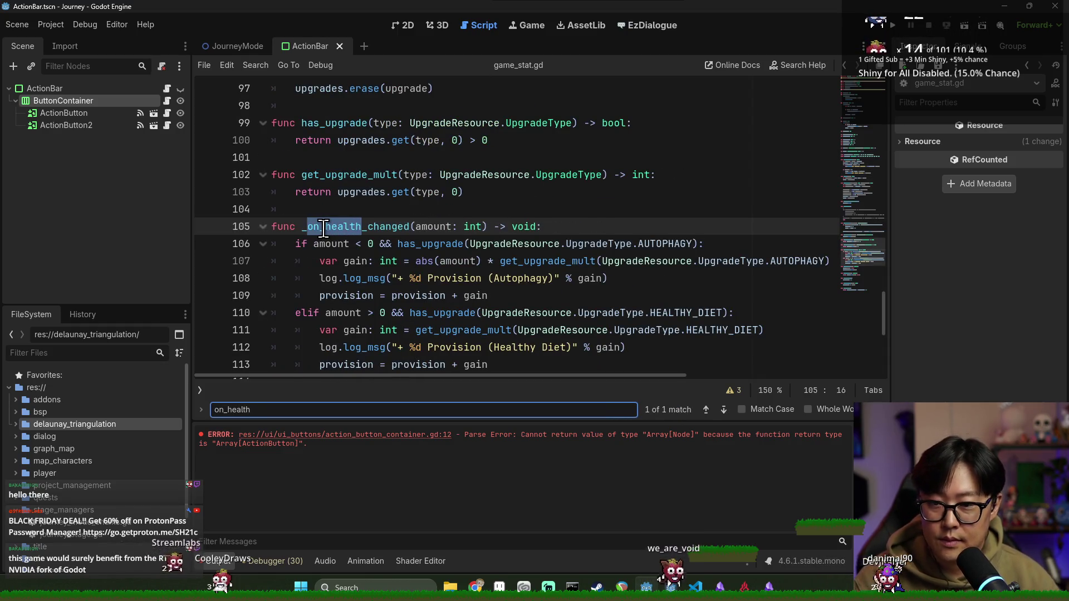
double_click(323, 228)
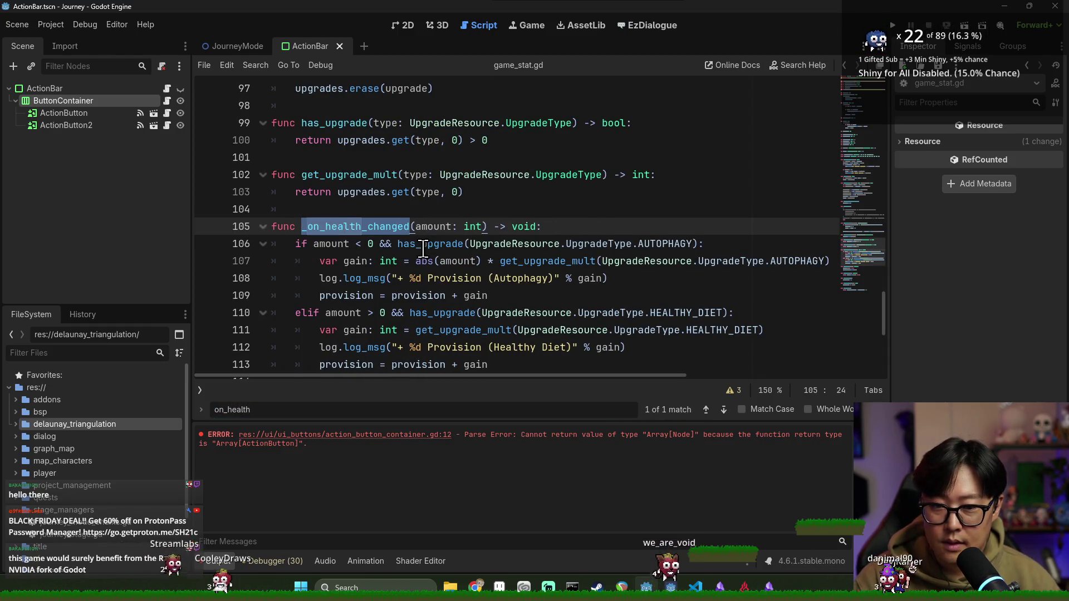
drag(885, 303, 875, 78)
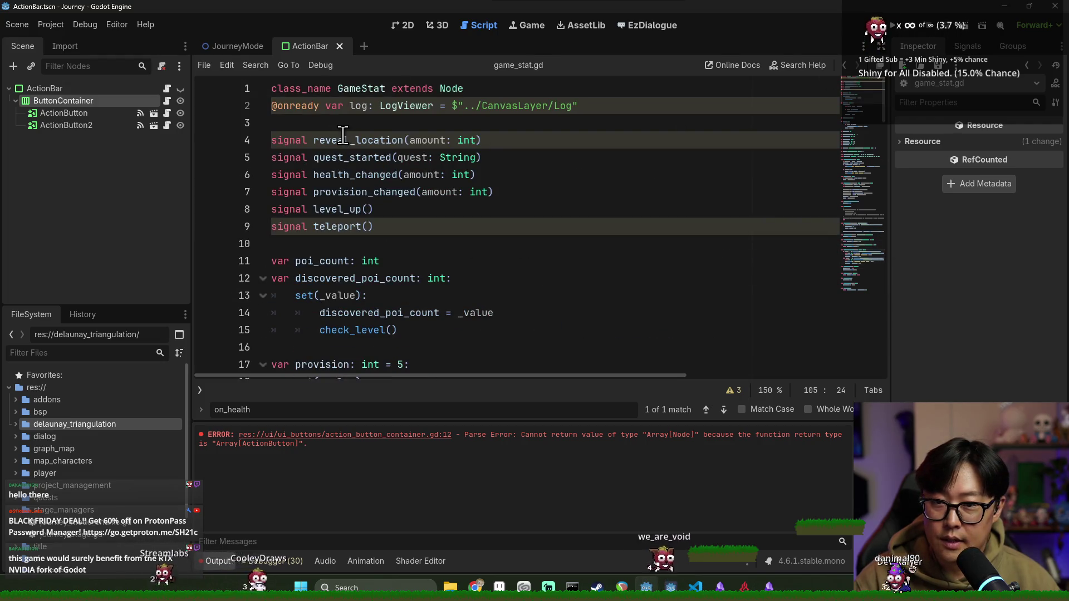
double_click(338, 177)
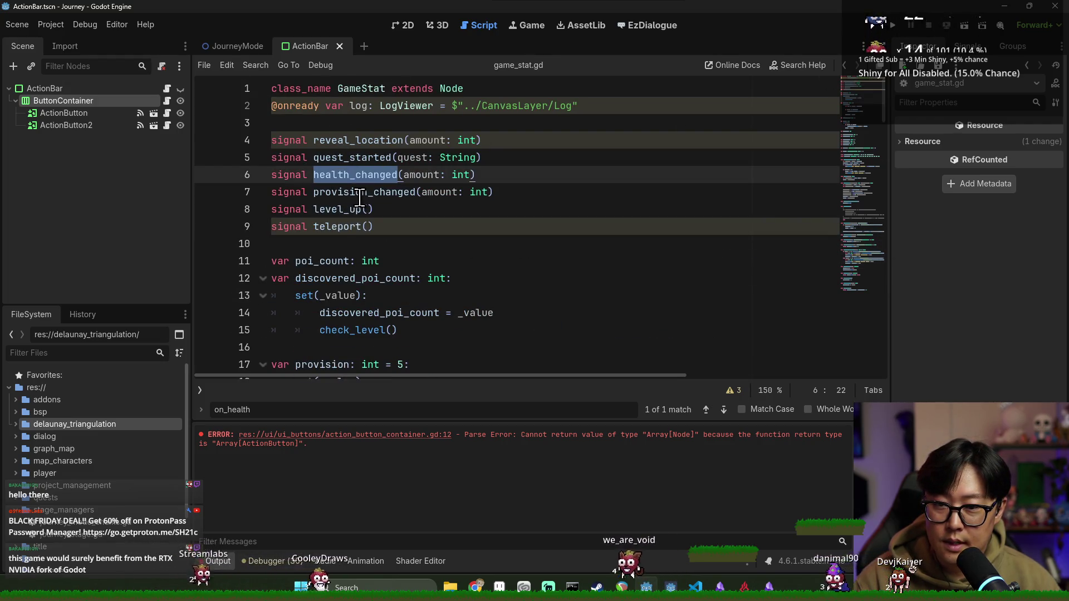
double_click(360, 195)
key(alt+Left)
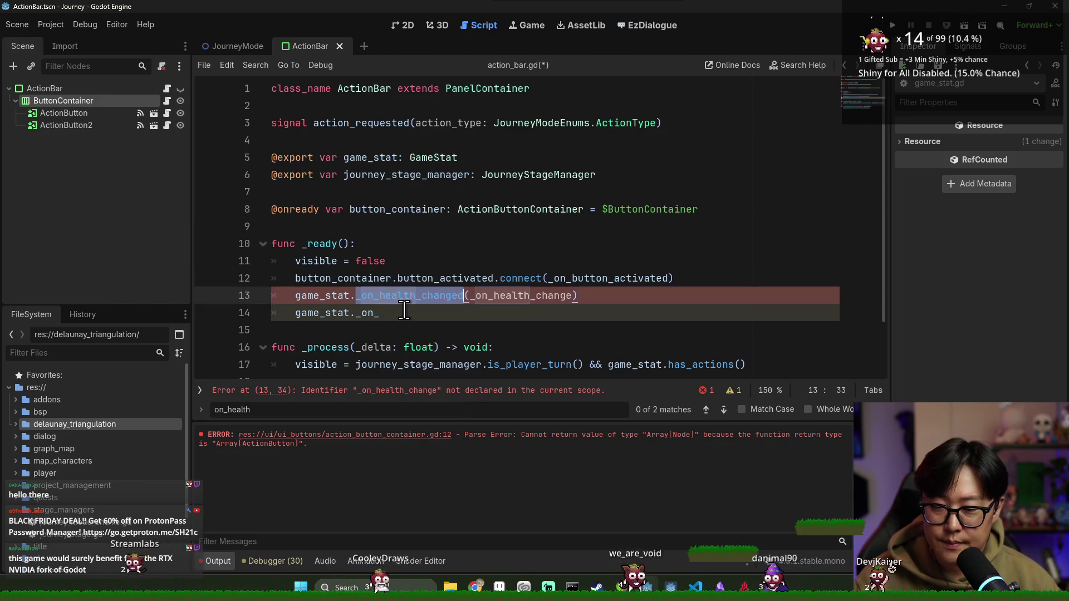
Step: Make the two lines use game_stat.health_changed and game_stat.provision_changed
text(hea)
key(Down)
key(Return)
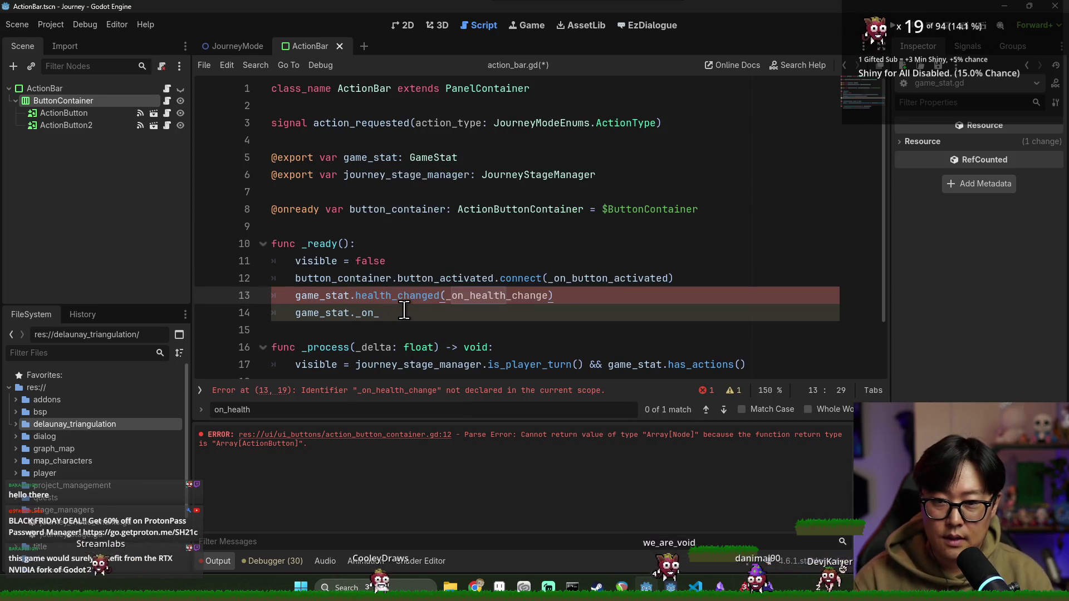
click(398, 312)
text(pr)
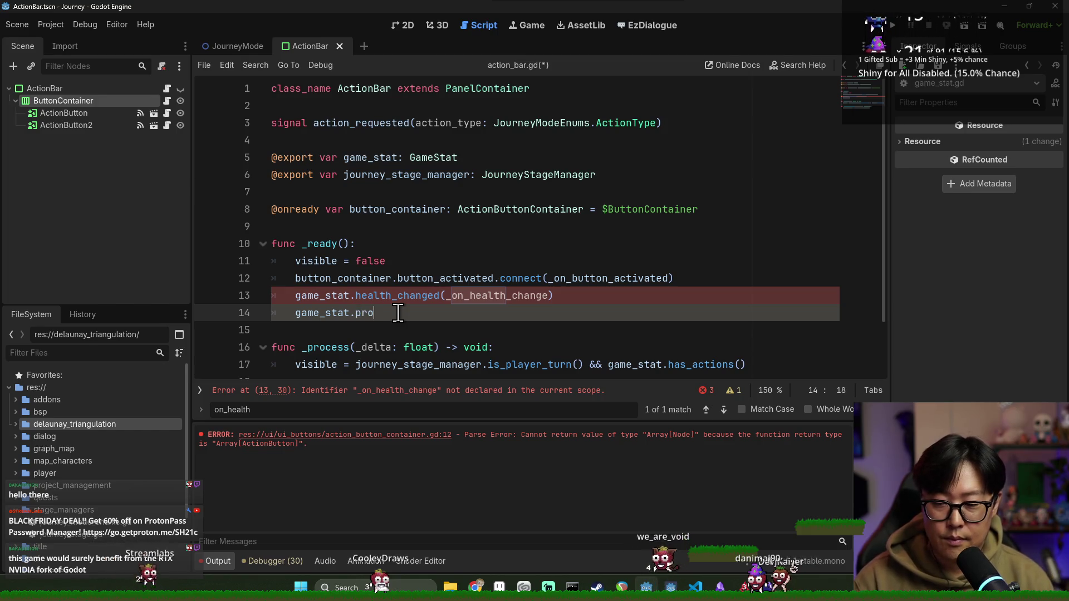
key(Down)
key(Return)
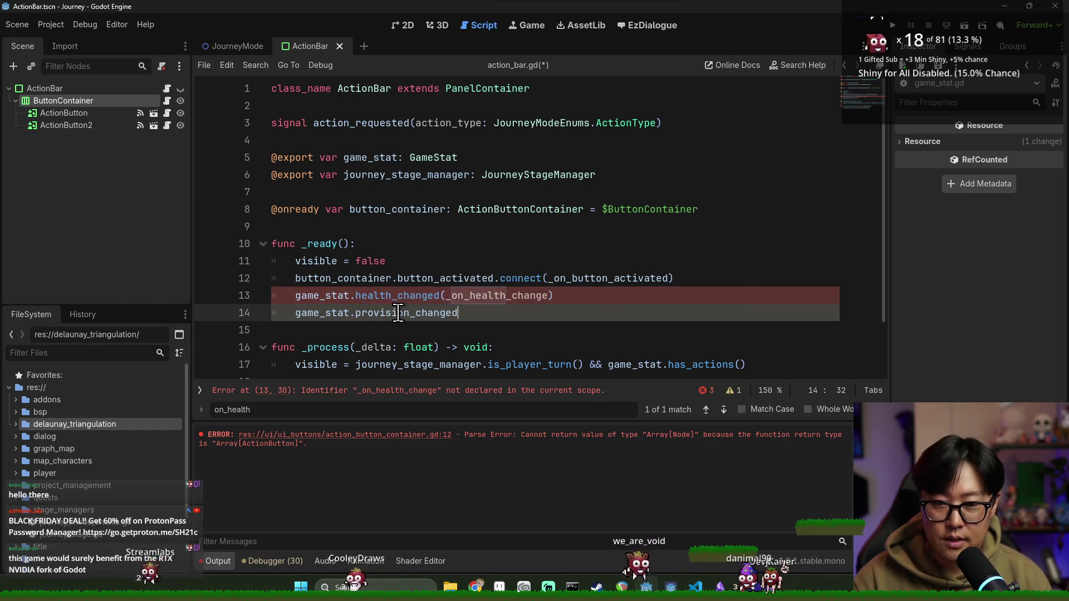
Step: Pass _on_player_stat_change as the handler for both signals and save
text(on_playeR_stat)
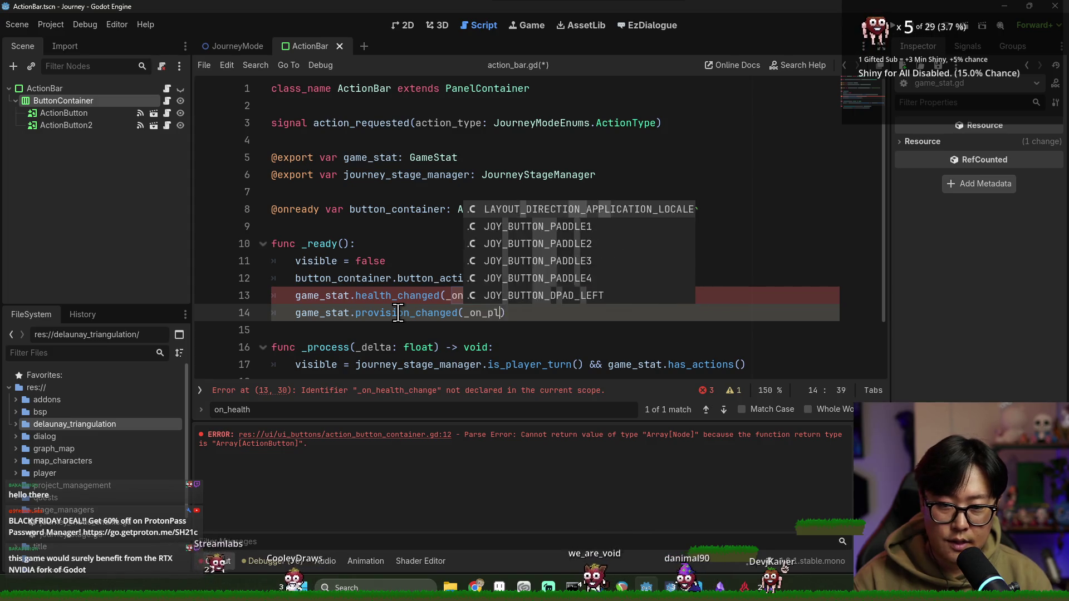
key(BackSpace)
key(BackSpace)
key(BackSpace)
text(r_stat_chan)
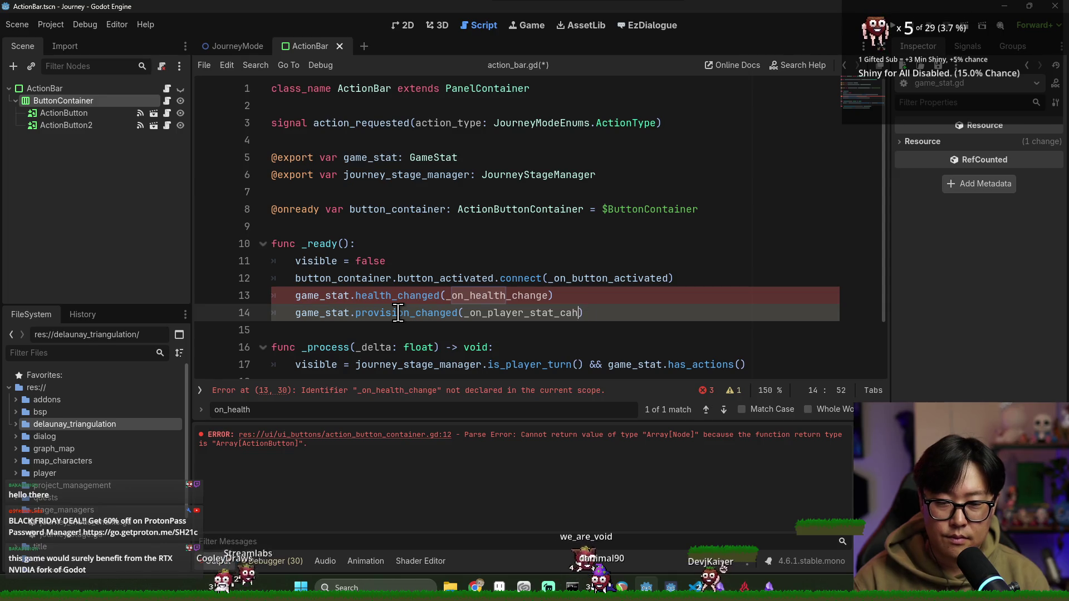
text(ge)
key(ctrl+s)
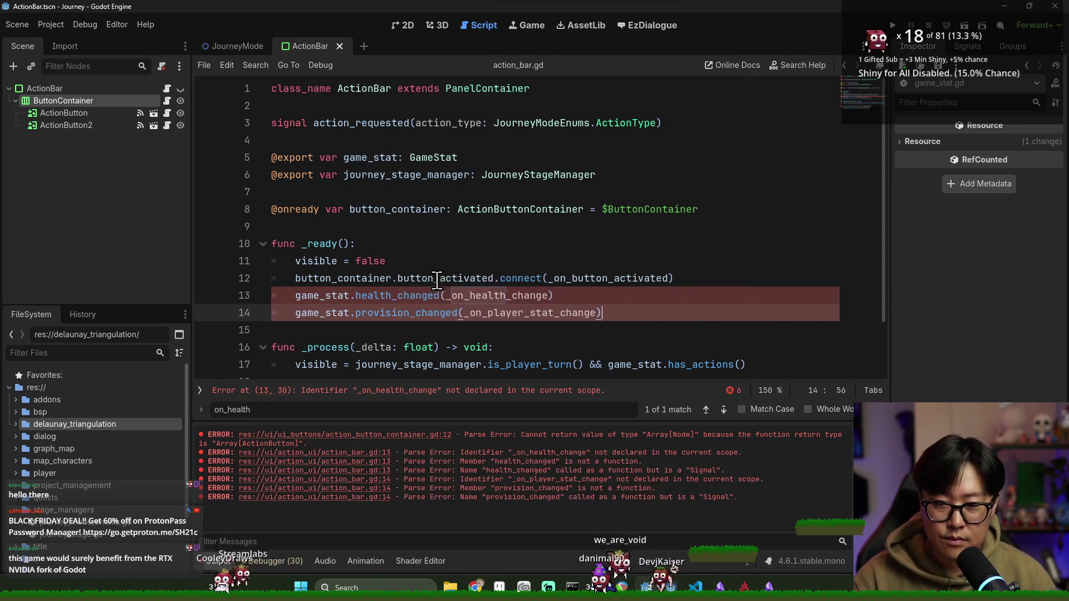
double_click(508, 312)
key(ctrl+c)
double_click(501, 295)
key(ctrl+v)
Step: Recheck both signal names in GameStat, return to action_bar.gd and save
scroll(418, 295, down, 1)
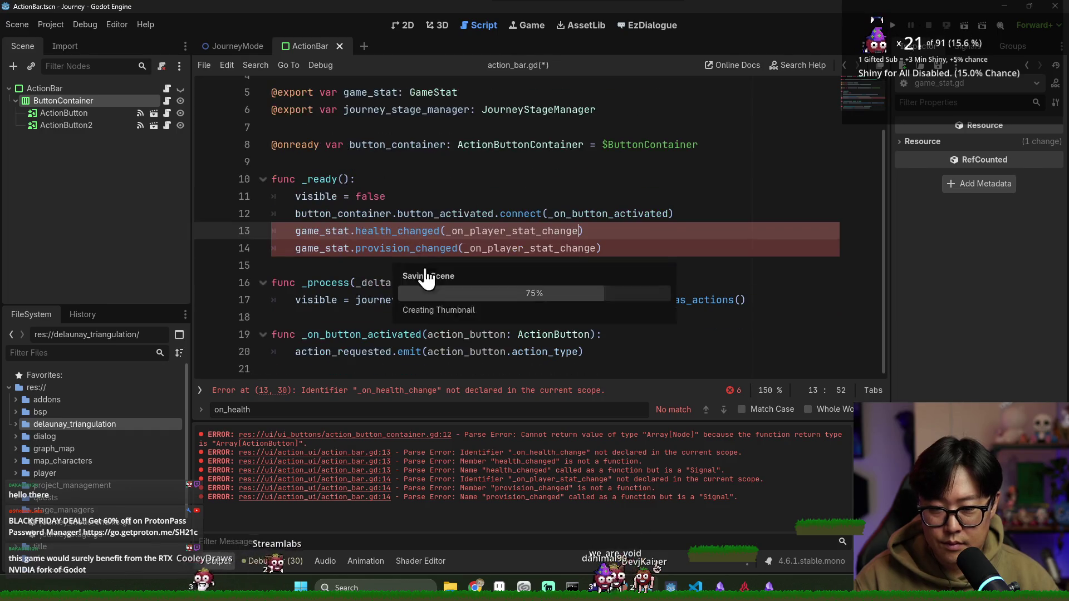
ctrl+click(404, 244)
scroll(399, 182, up, 2)
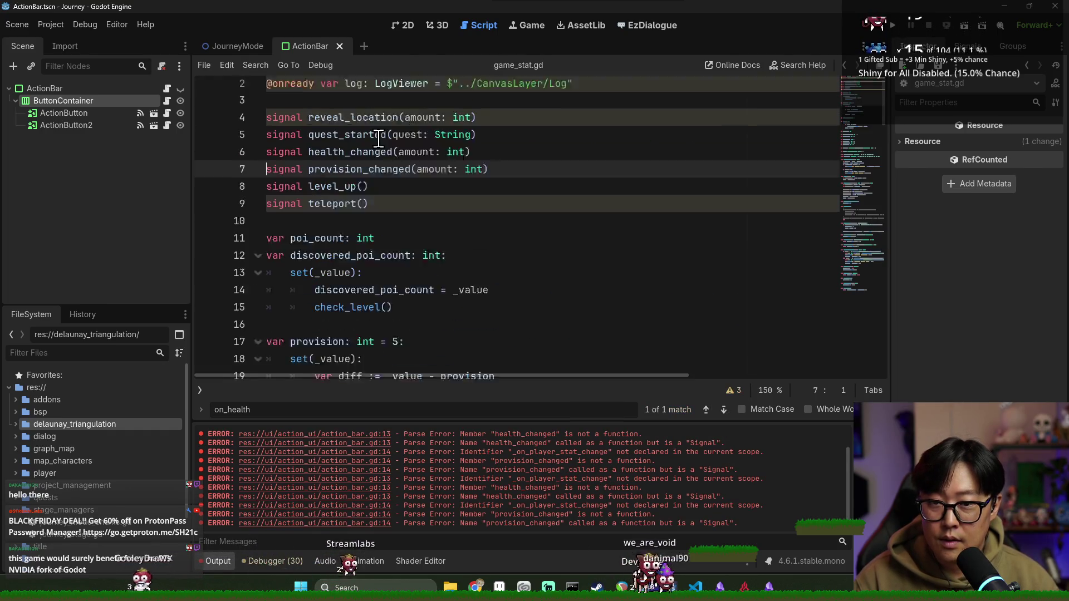
double_click(356, 194)
double_click(355, 175)
click(432, 193)
double_click(362, 192)
key(alt+Left)
key(ctrl+s)
Step: Begin declaring 'func _on_player_stat_change' below the button-activated handler
double_click(488, 261)
scroll(452, 287, down, 1)
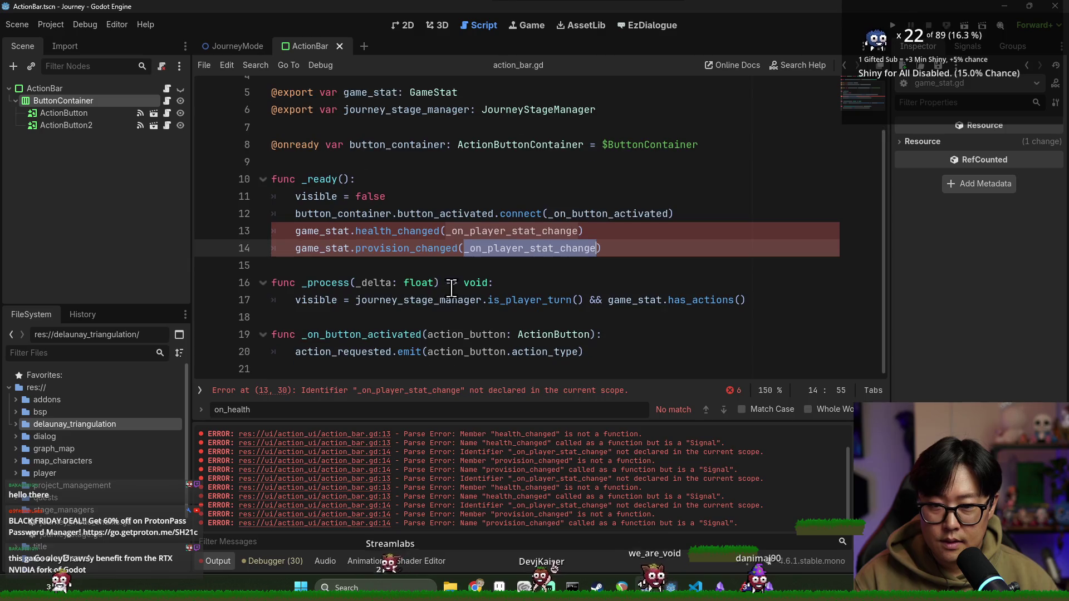
click(333, 352)
key(Return)
key(Return)
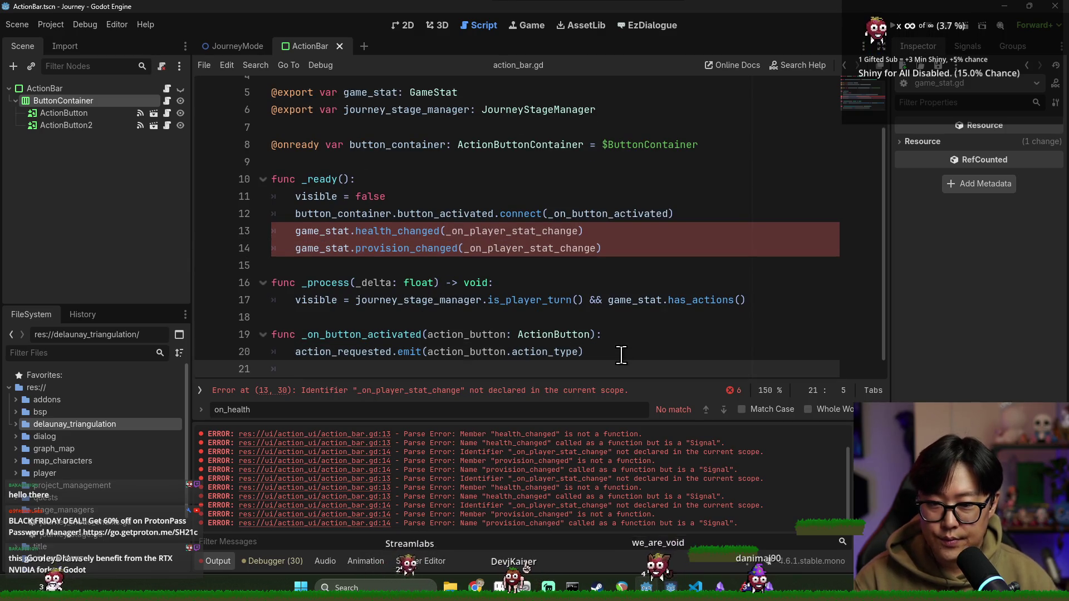
text(func _on_player_stat_change(amouint)
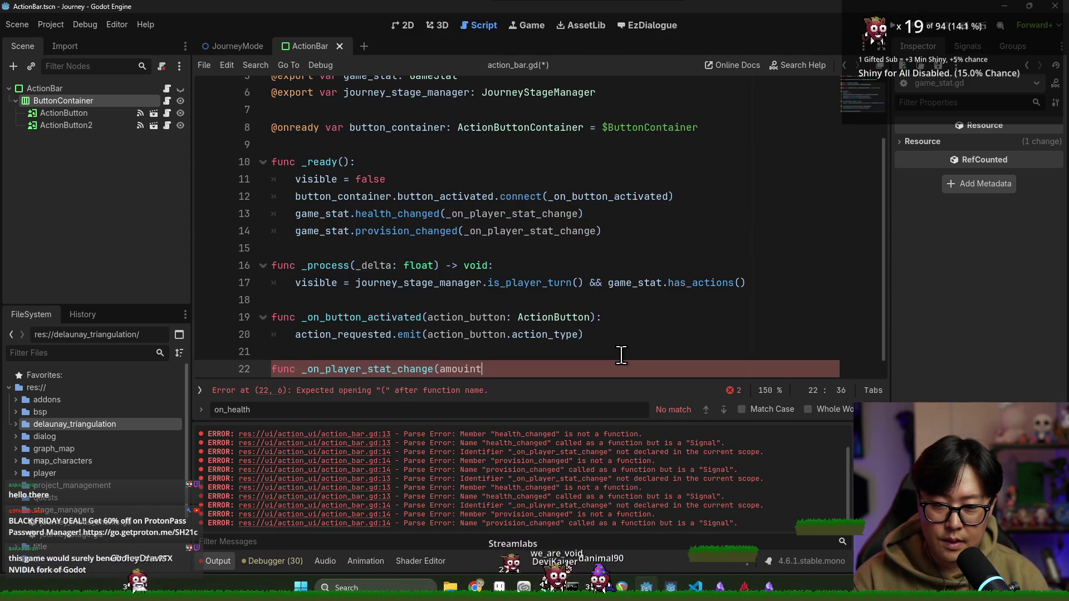
key(BackSpace)
key(BackSpace)
key(BackSpace)
Step: Finish the open function with a pass body and save the script
text(nt: int):)
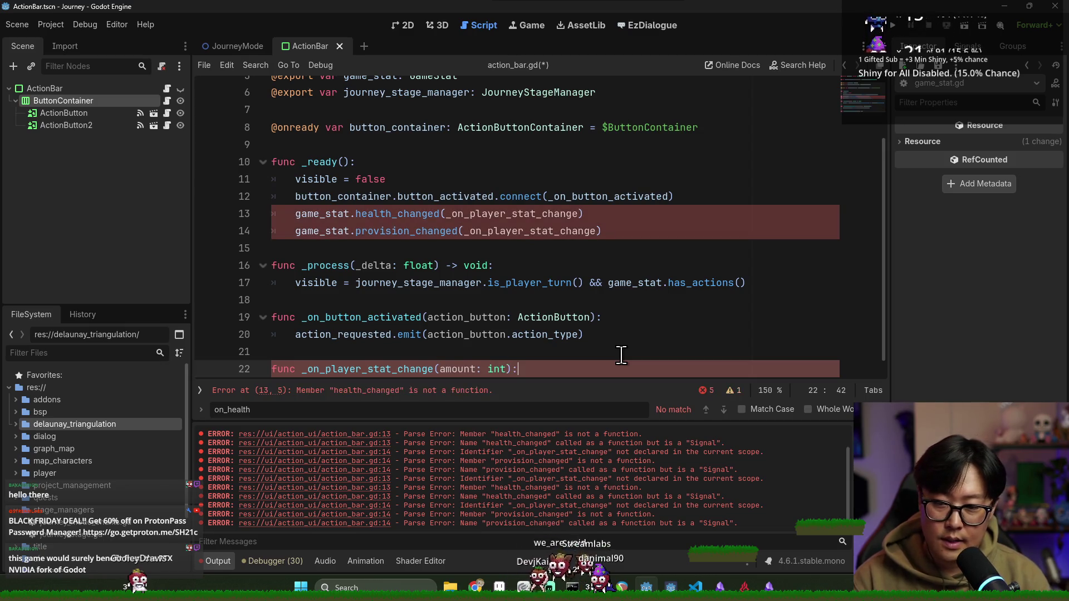
key(Return)
text(pa)
key(ctrl+s)
Step: Rename the line 13 and 14 handlers to _on_health_change and _on_provision_change, then save
click(483, 196)
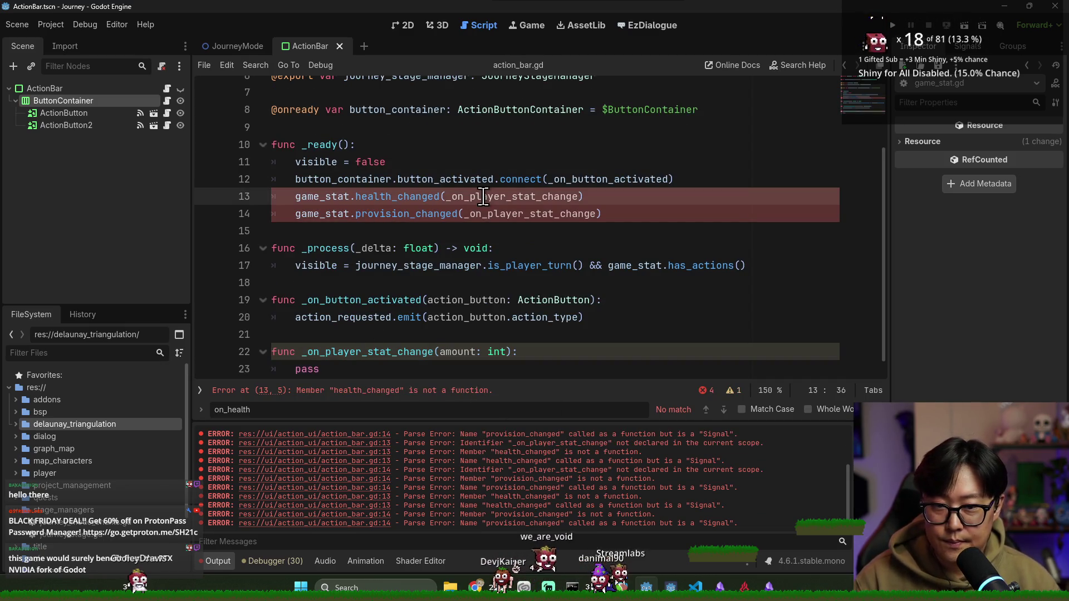
shift+click(535, 196)
text(hj)
key(BackSpace)
key(BackSpace)
text(ealth)
click(499, 128)
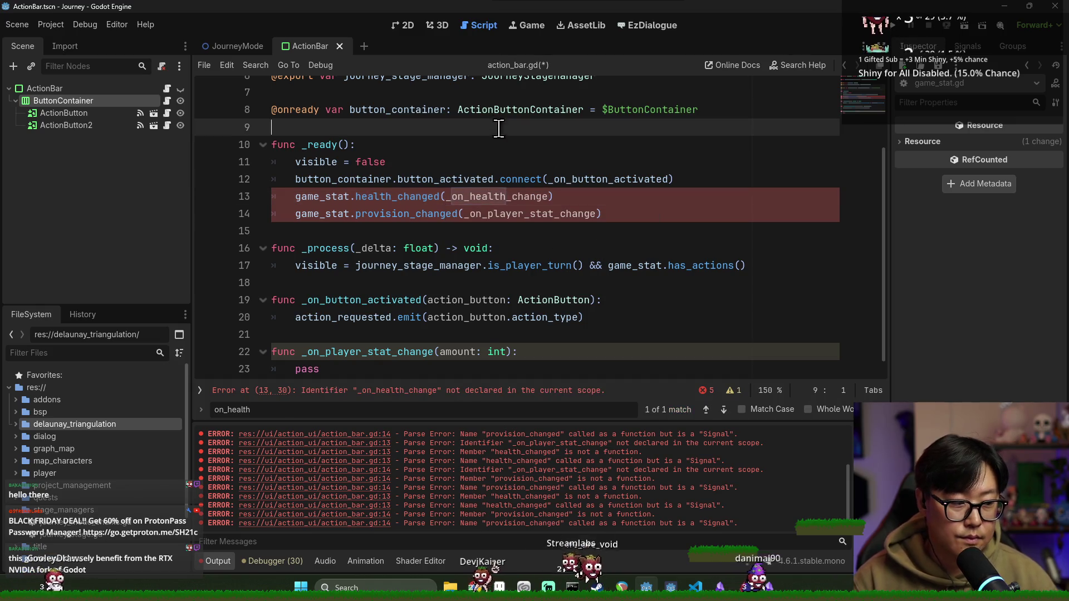
click(488, 214)
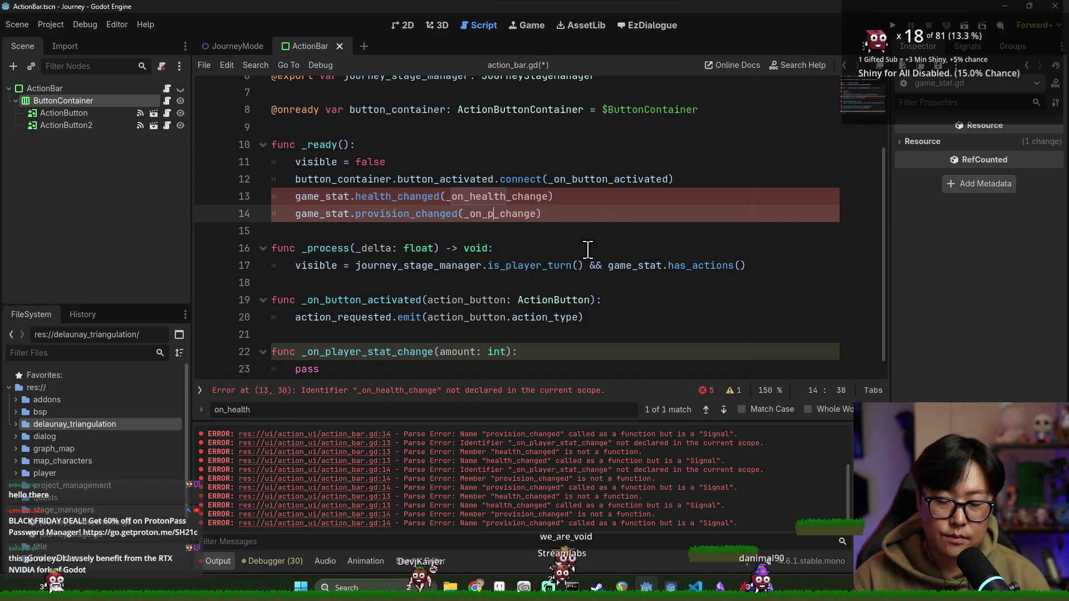
text(rovision)
key(ctrl+s)
Step: Define _on_health_change and _on_provision_change functions with pass bodies on lines 22 and 24
double_click(377, 352)
key(ctrl+v)
key(Down)
key(Down)
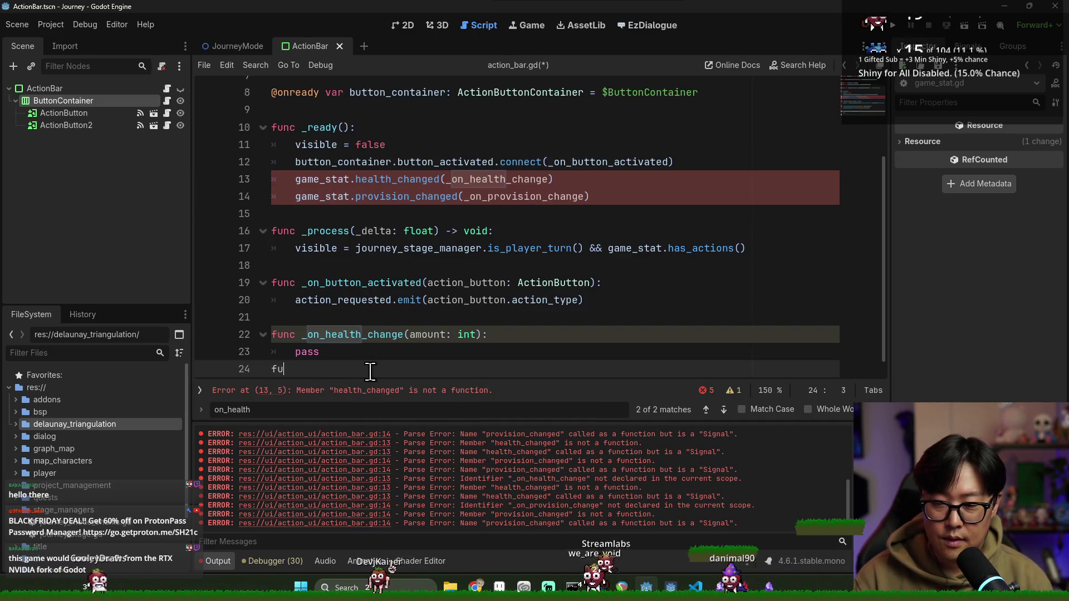
text(nc _)
double_click(507, 196)
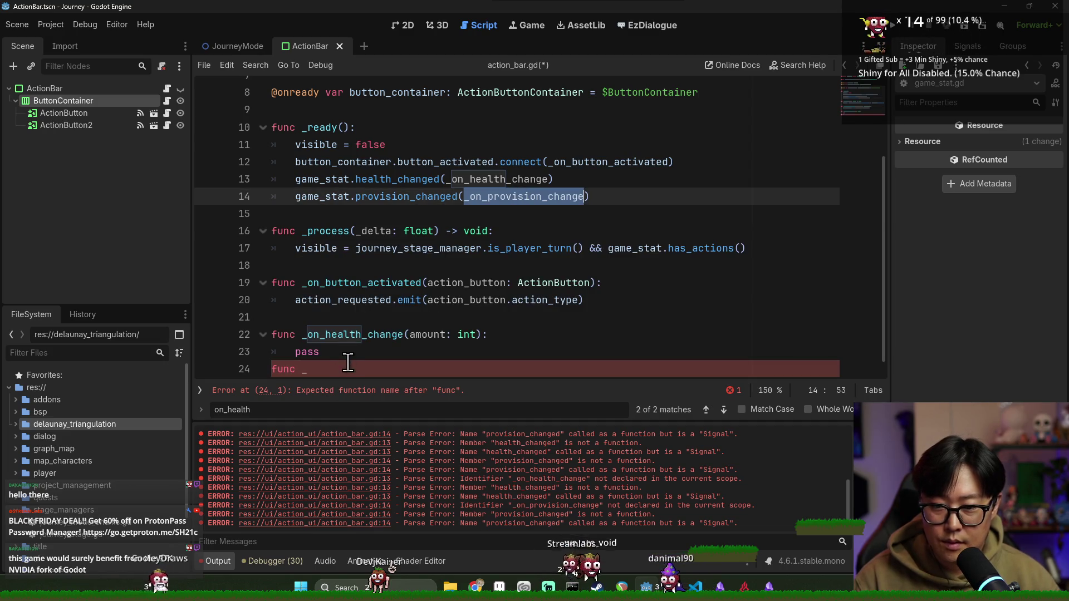
key(ctrl+c)
click(353, 369)
key(ctrl+v)
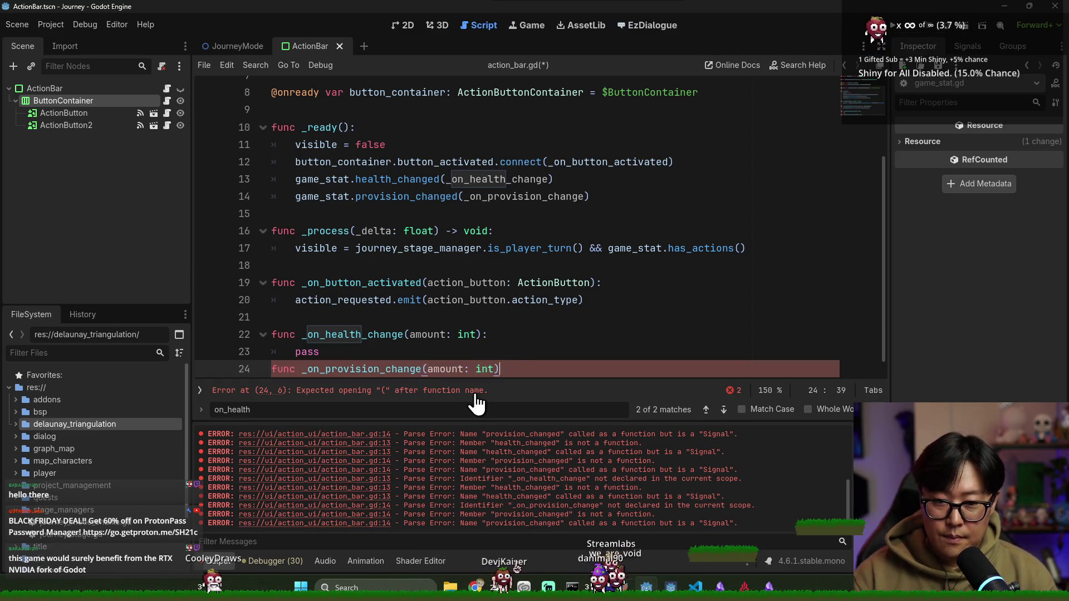
text(:)
key(Return)
text(pass)
key(Return)
key(Return)
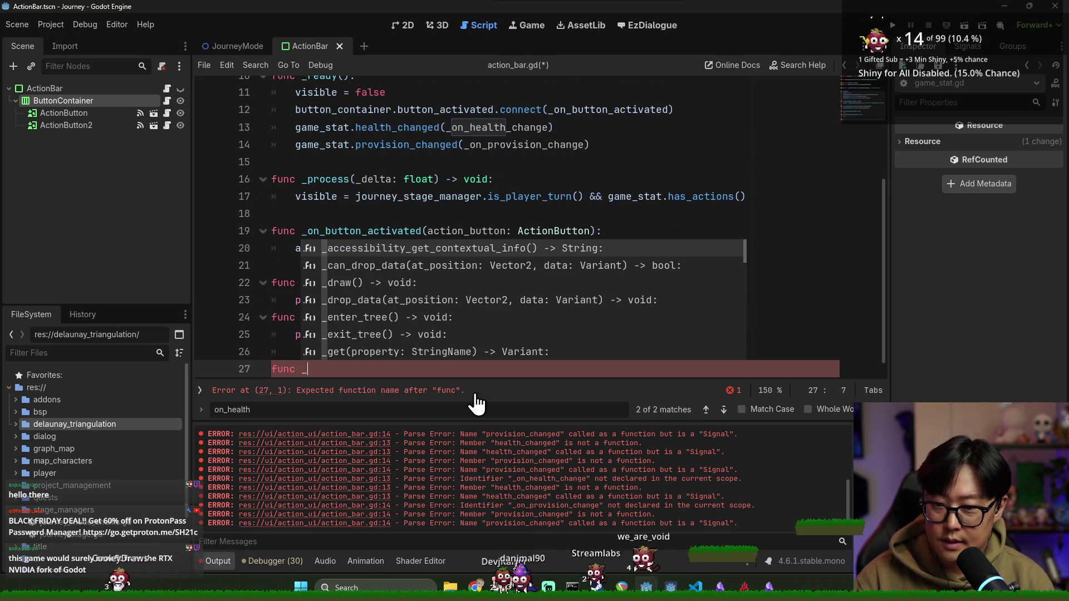
Step: Add a new _update_button_disable function below the handlers and save
text(update_button_)
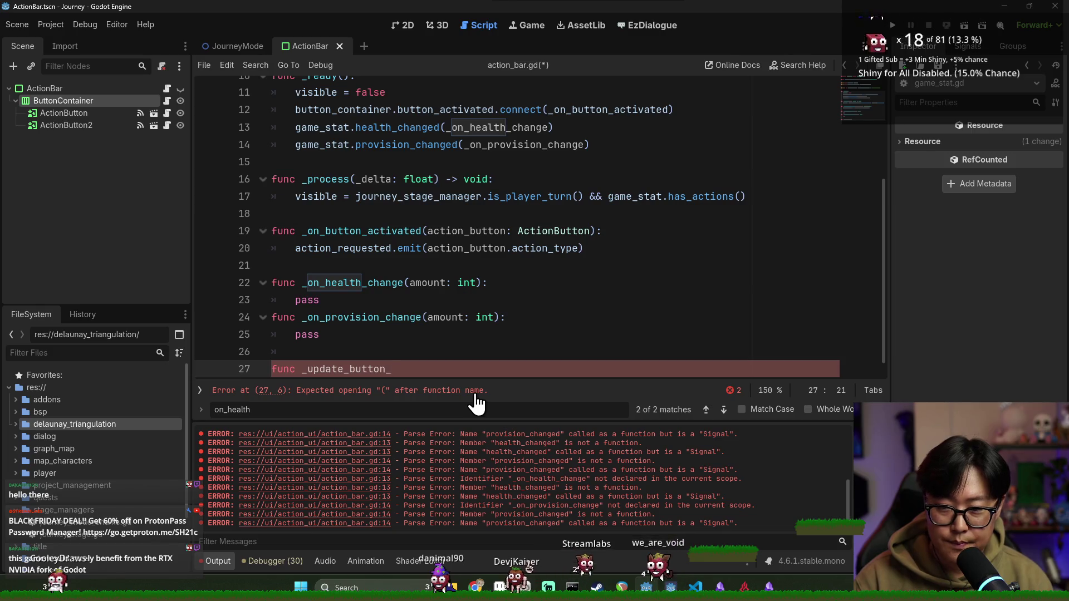
text(:)
key(Return)
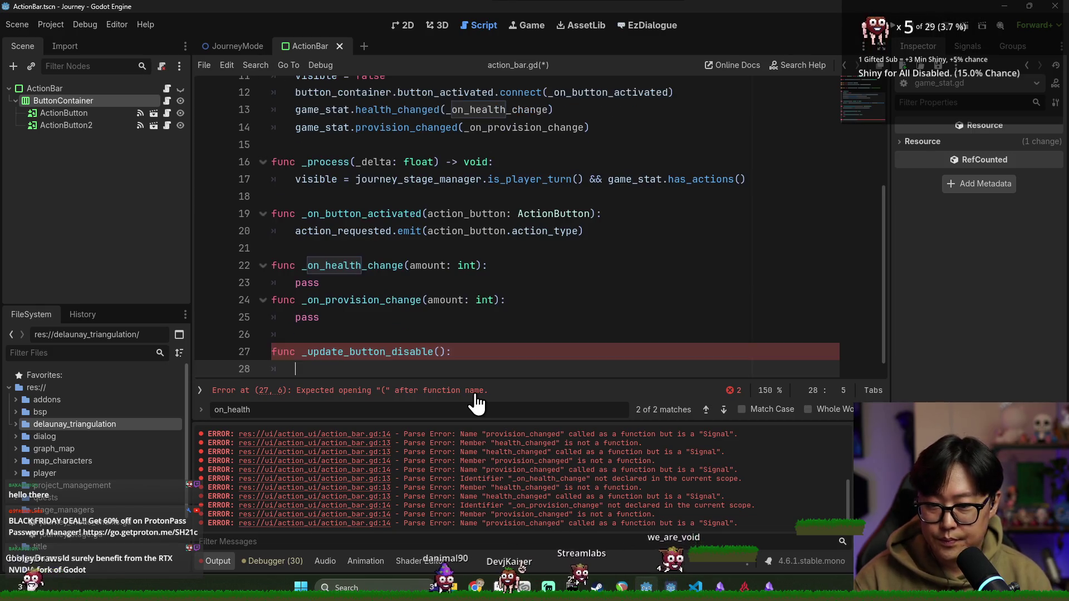
text(pass)
key(ctrl+s)
Step: Replace pass in both handlers with a call to _update_button_disable() and save
double_click(351, 352)
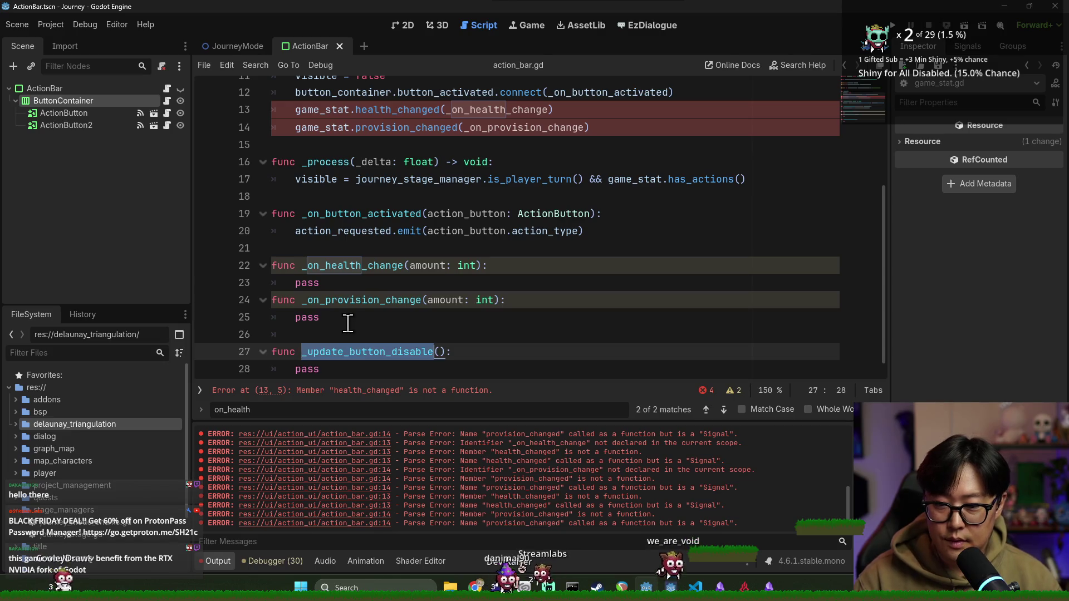
double_click(301, 318)
key(ctrl+v)
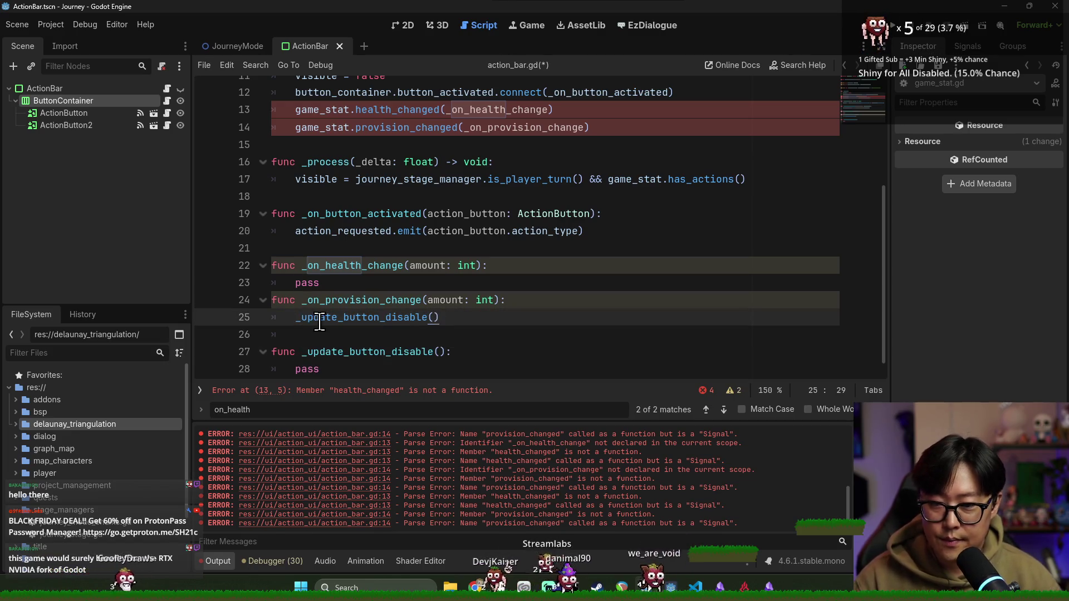
double_click(374, 318)
double_click(300, 283)
text(_update_button_disable())
key(ctrl+s)
key(Return)
key(ctrl+s)
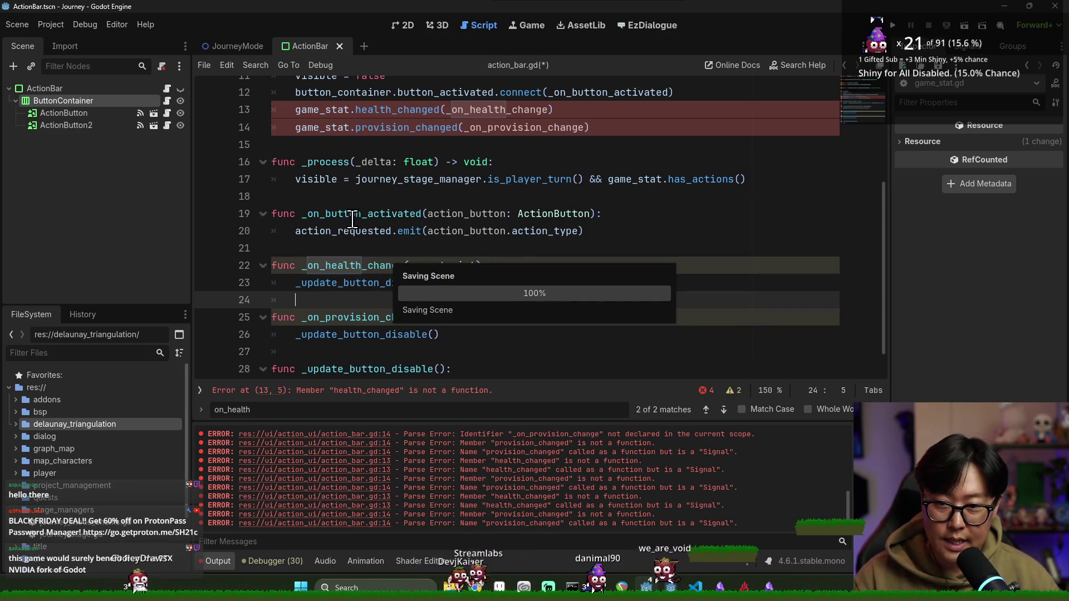
Step: Check the button_container variable and return to pass in _update_button_disable on line 29
scroll(373, 367, down, 1)
click(373, 367)
scroll(402, 234, up, 2)
scroll(402, 234, up, 2)
double_click(409, 218)
scroll(390, 250, down, 5)
click(313, 352)
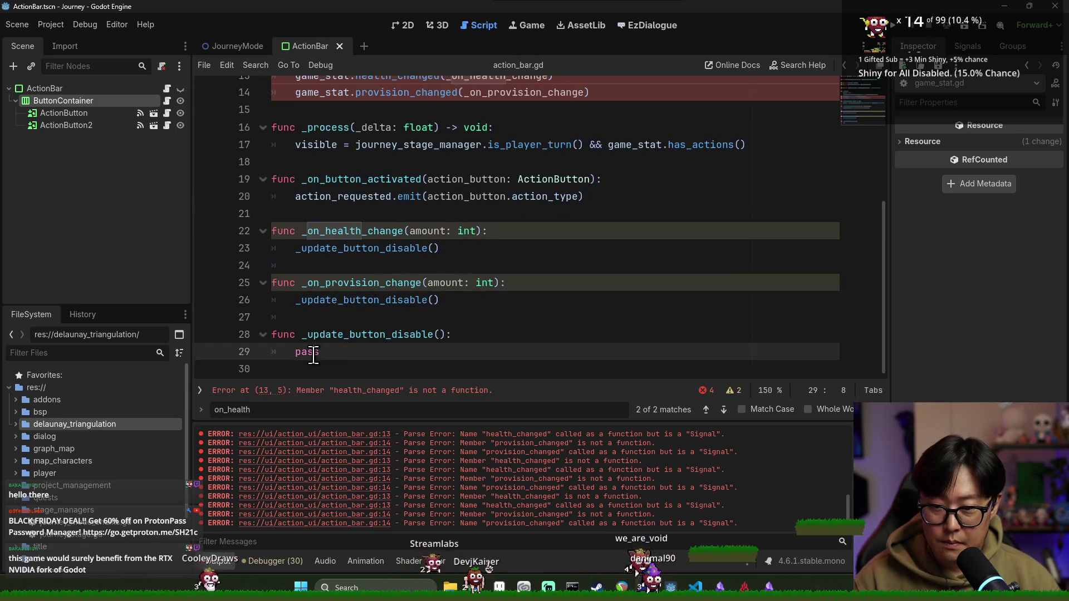
Step: Start a loop over get_buttons() in _update_button_disable and save
text(get_buitt)
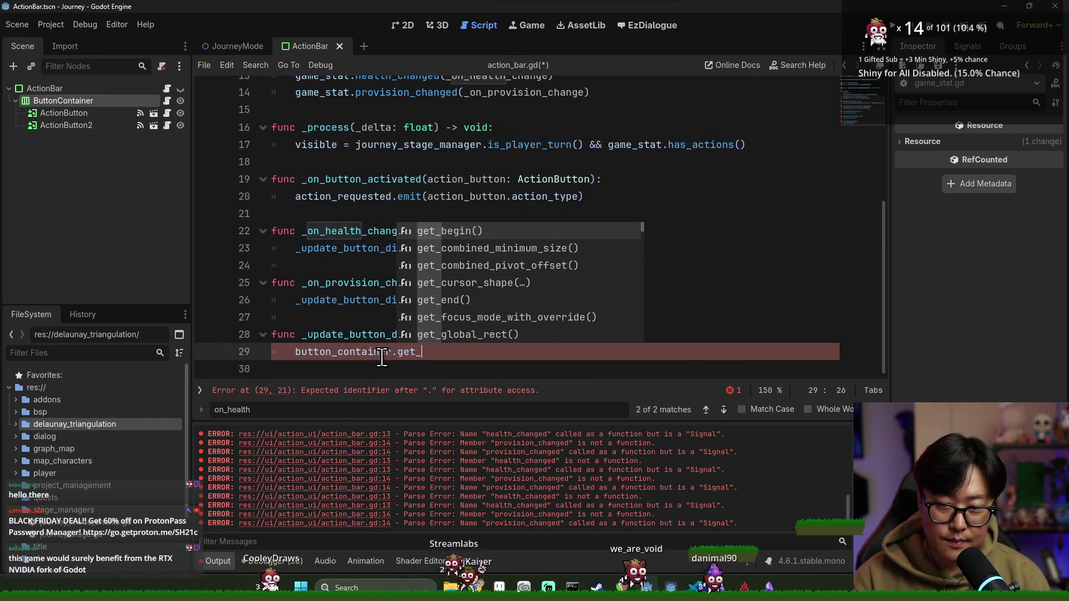
key(BackSpace)
key(BackSpace)
key(BackSpace)
text(tt)
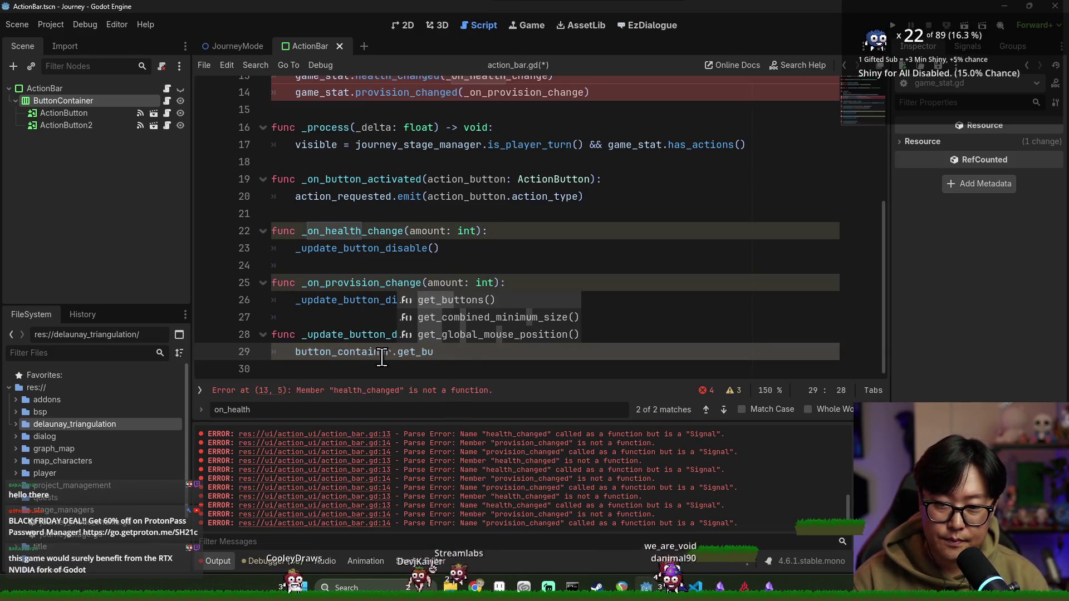
key(Return)
key(ctrl+s)
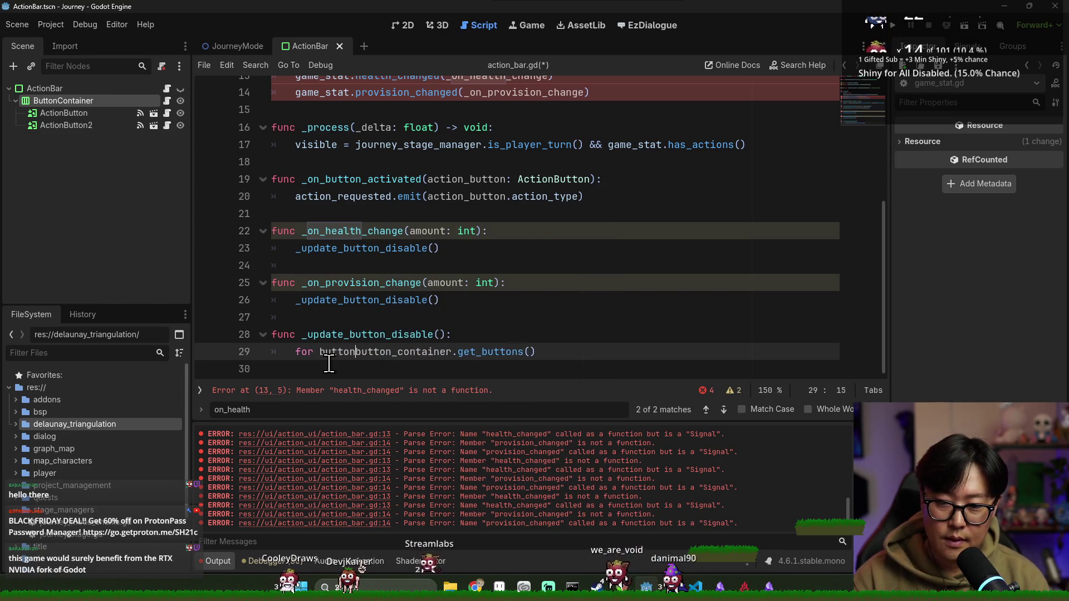
text(:)
key(Return)
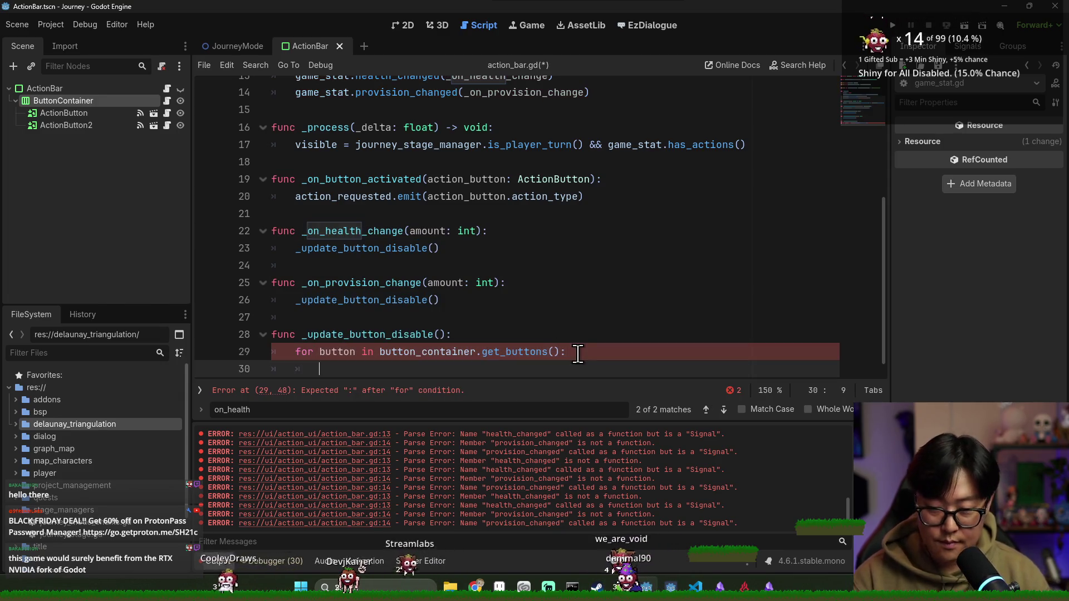
Step: Name the loop variable action_button and save the script
click(323, 350)
text(action_)
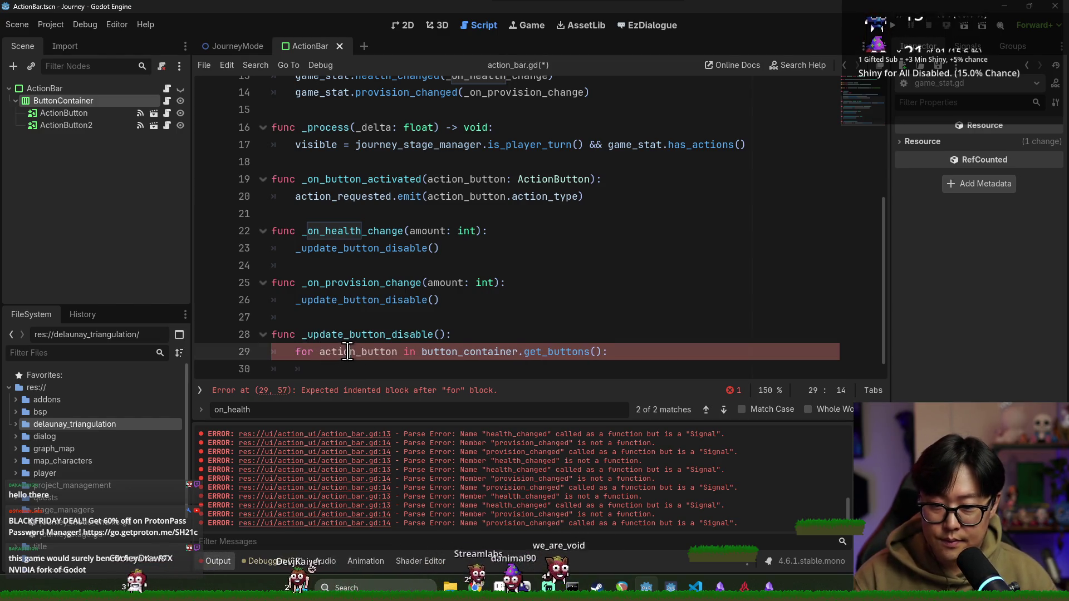
key(Escape)
click(389, 369)
key(ctrl+s)
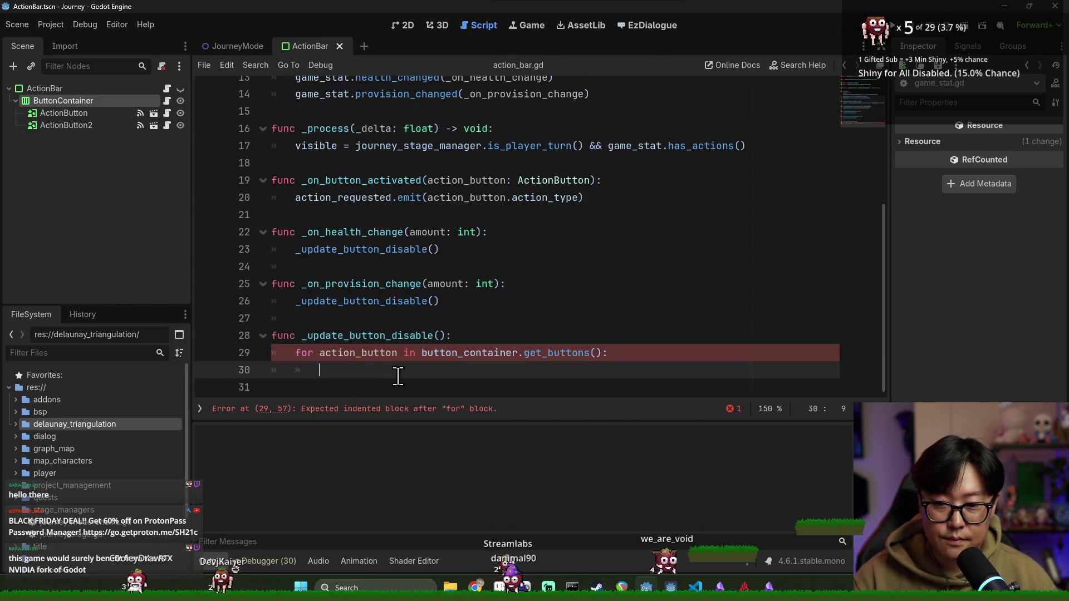
Step: Begin the if condition comparing action_button.provision_cost with game_stat.provision
text(if action_button.p)
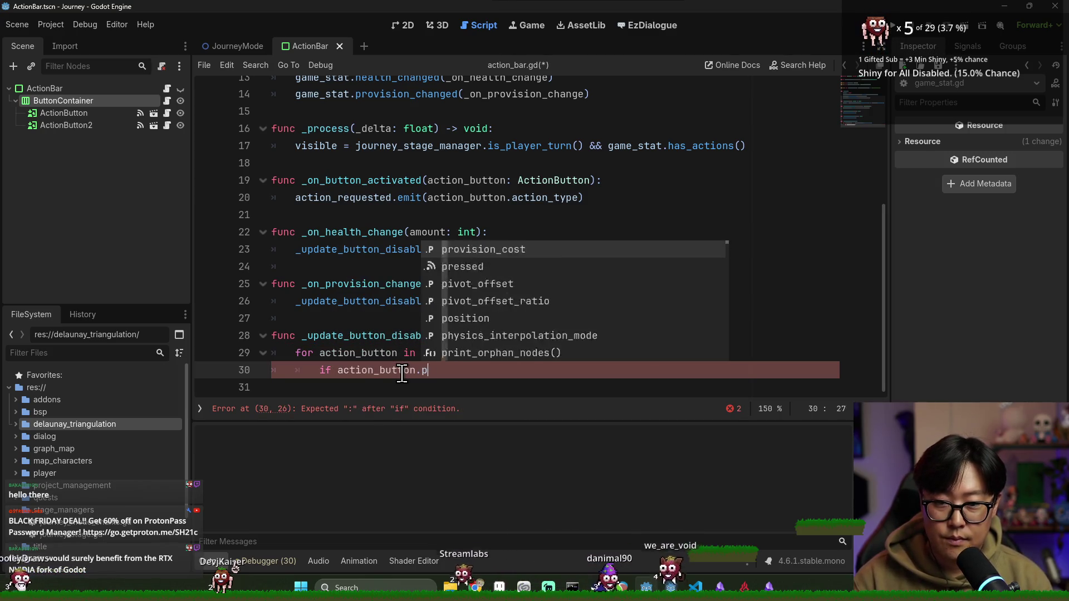
text(ro)
key(Return)
text(game)
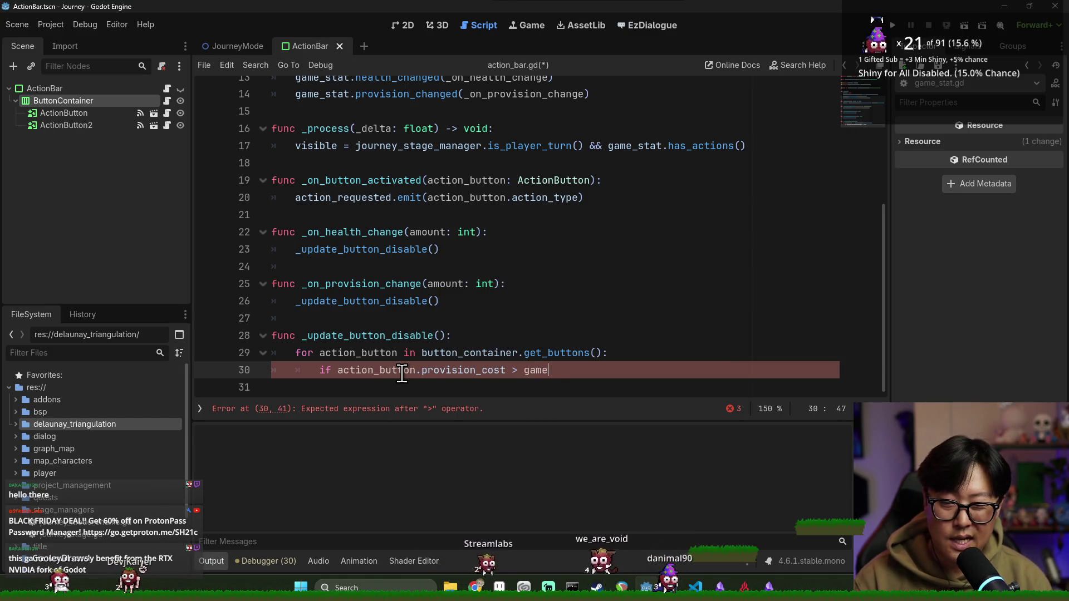
text(_stat.p)
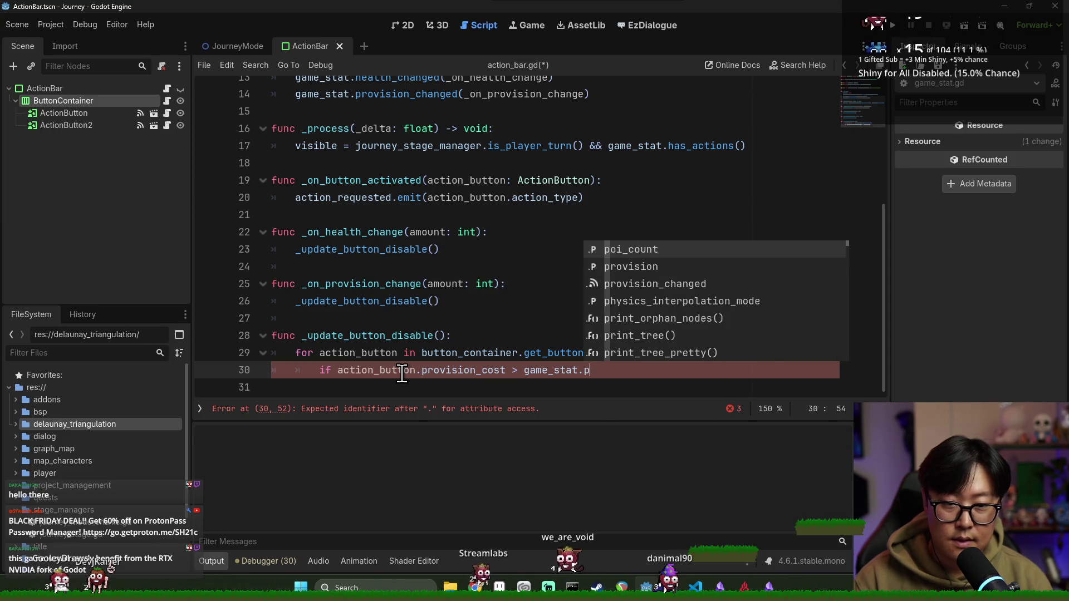
text(rovision)
key(Escape)
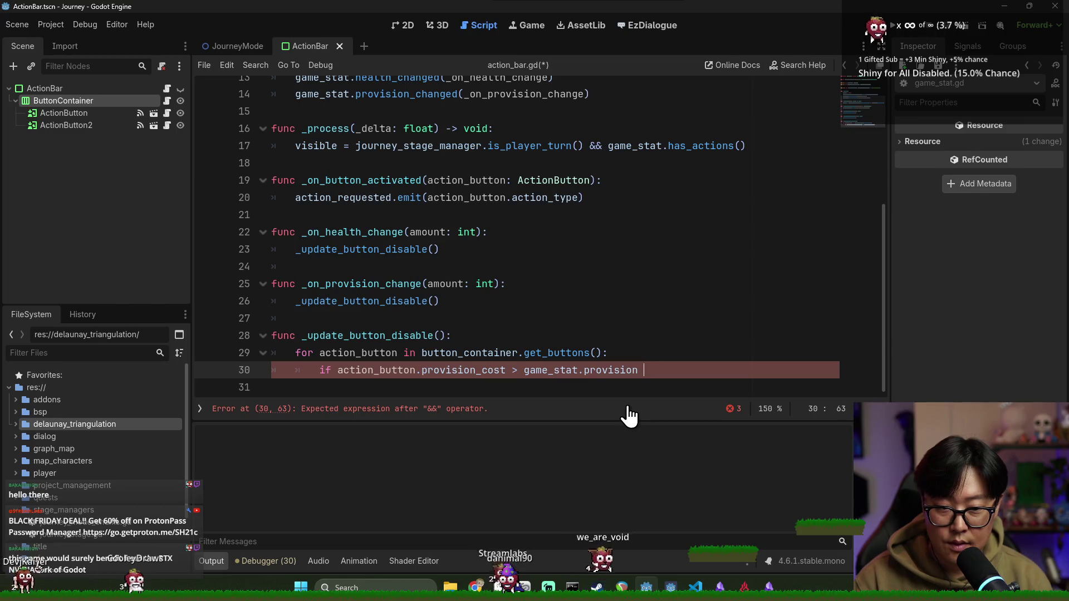
text(||)
double_click(358, 371)
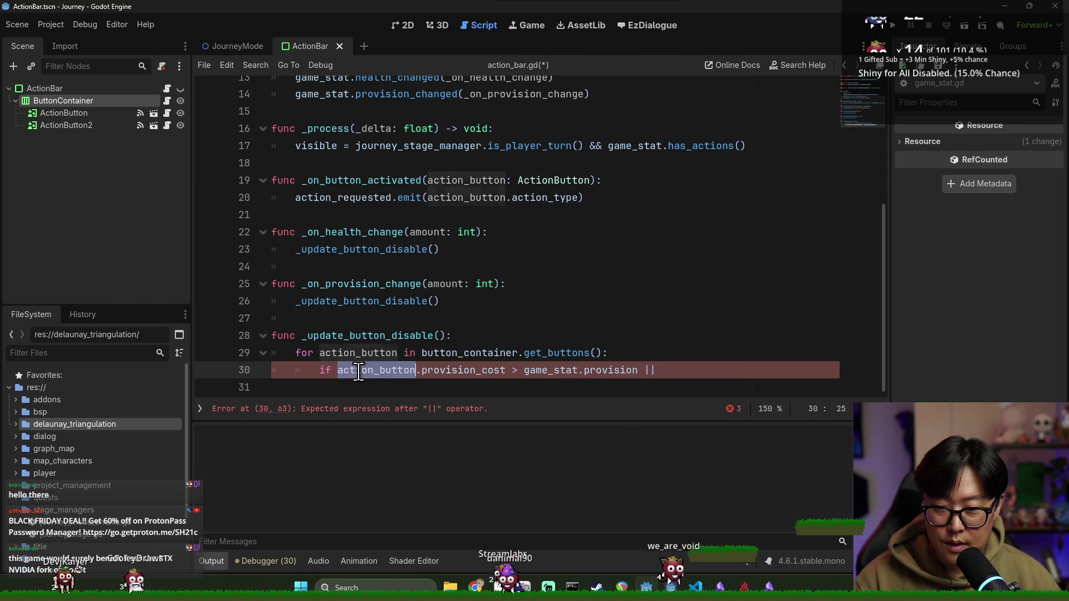
click(523, 370)
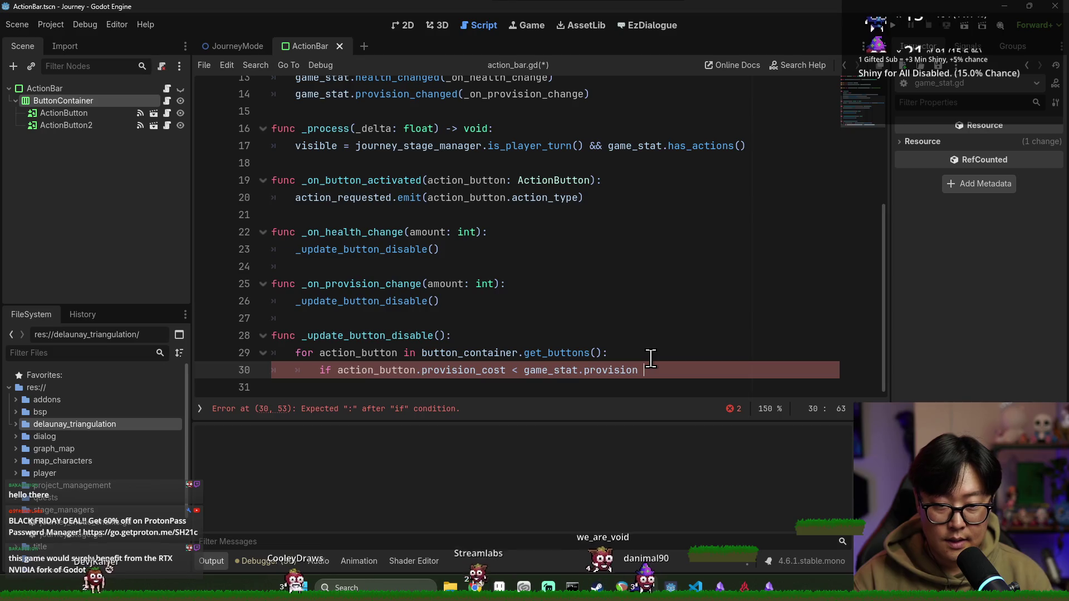
Step: Extend the condition with health_cost against game_stat.health on an indented continuation line
key(Return)
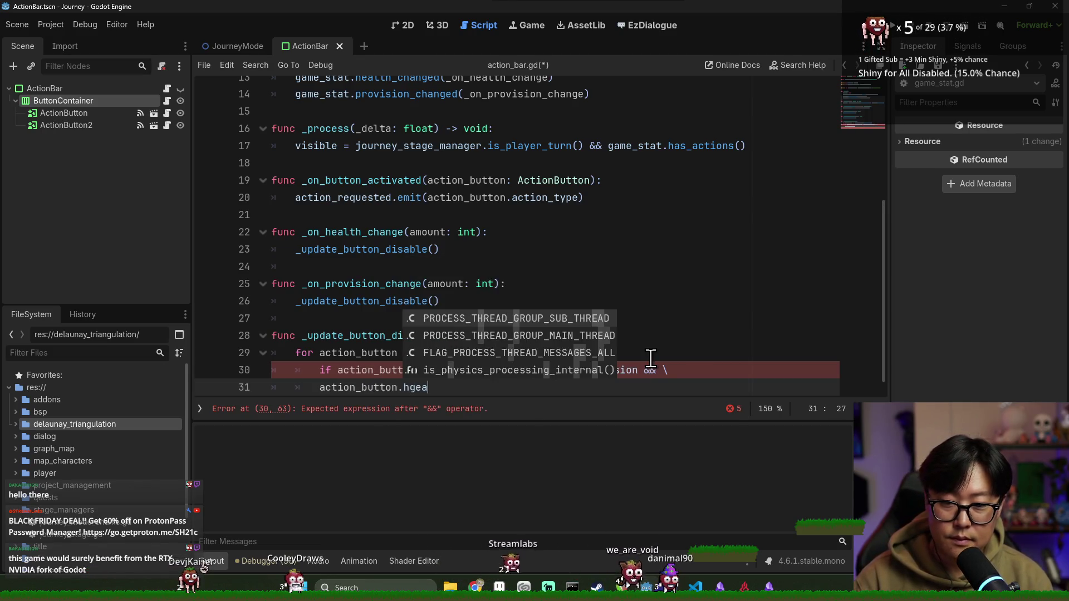
text(heal)
key(Return)
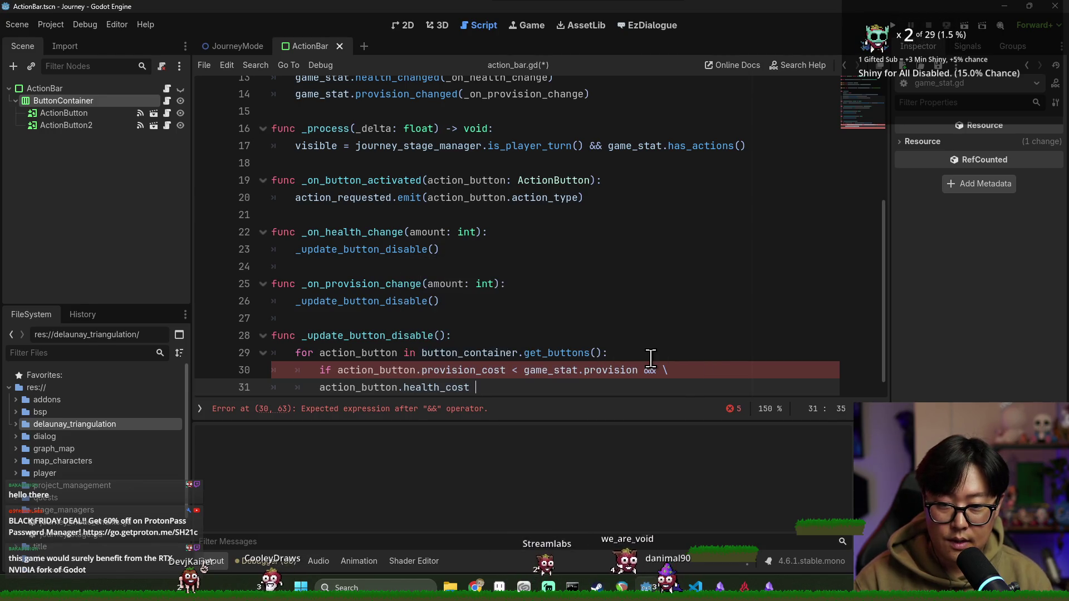
text(.he)
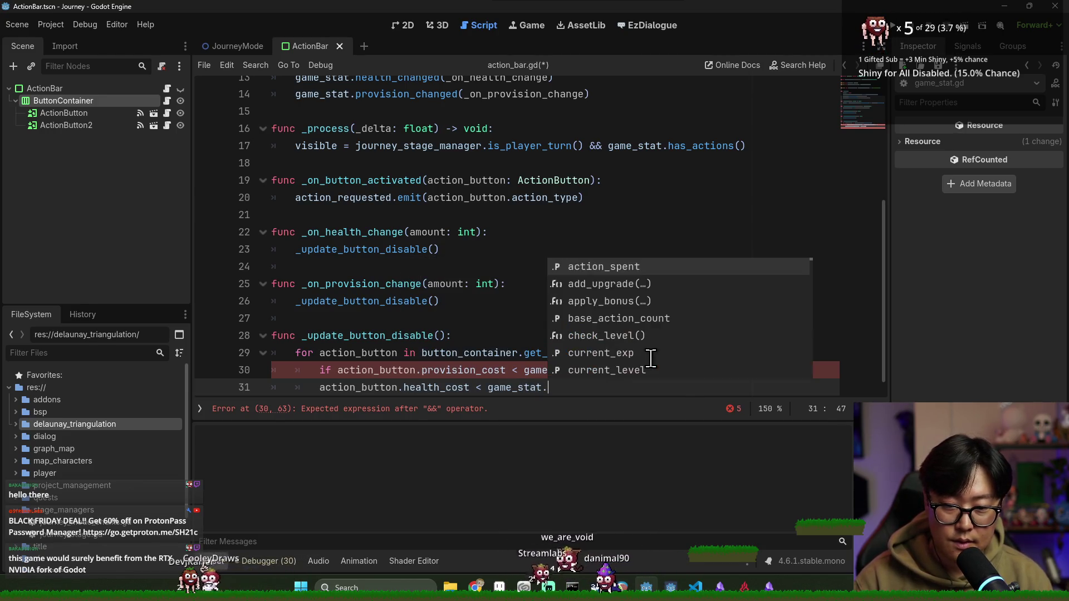
key(Return)
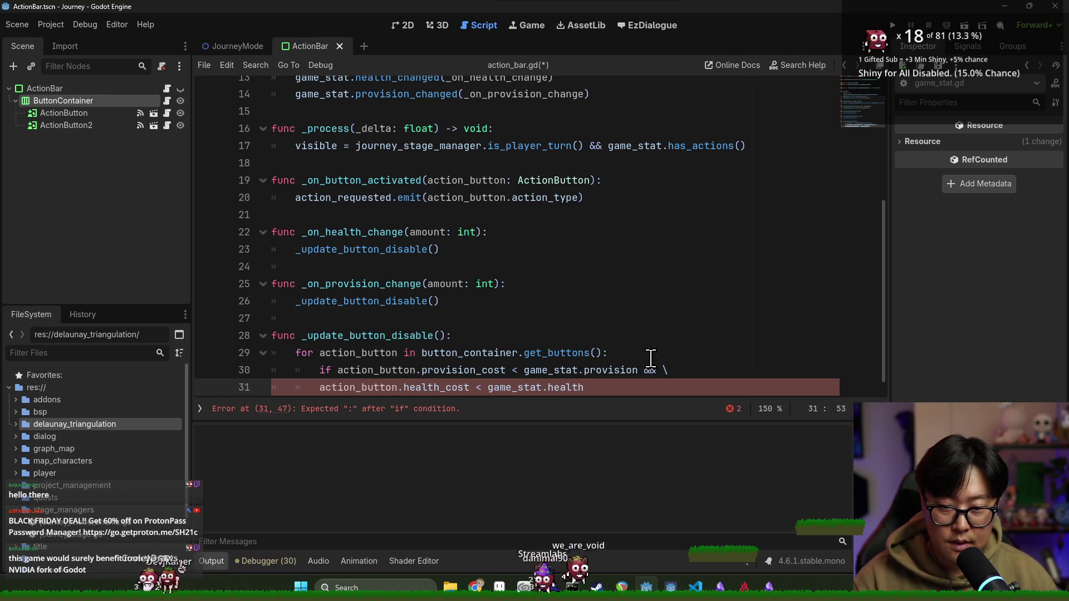
text(:)
key(Return)
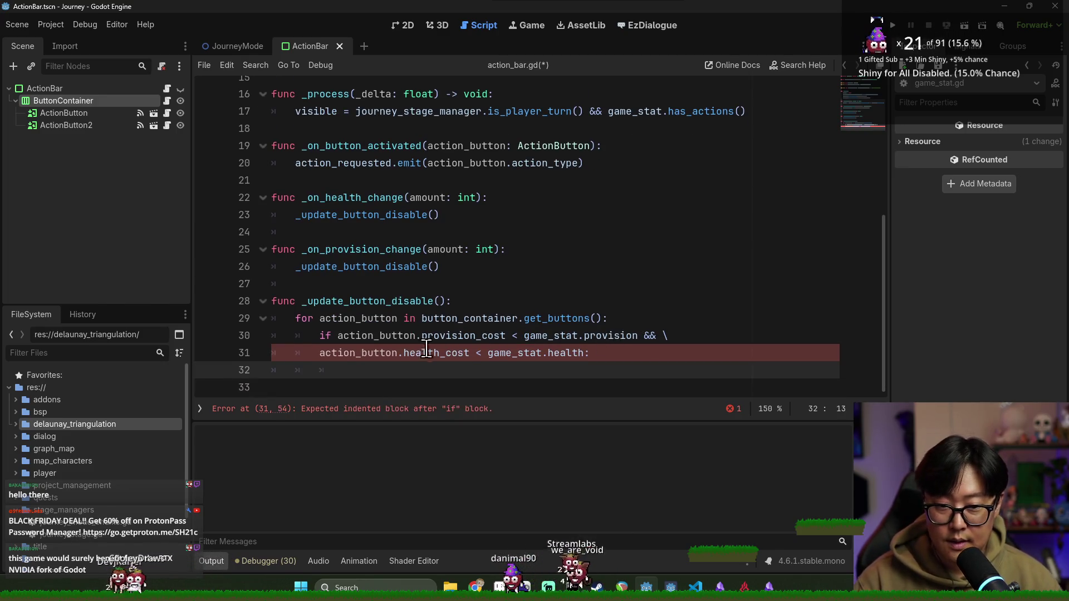
click(324, 352)
key(Tab)
key(Down)
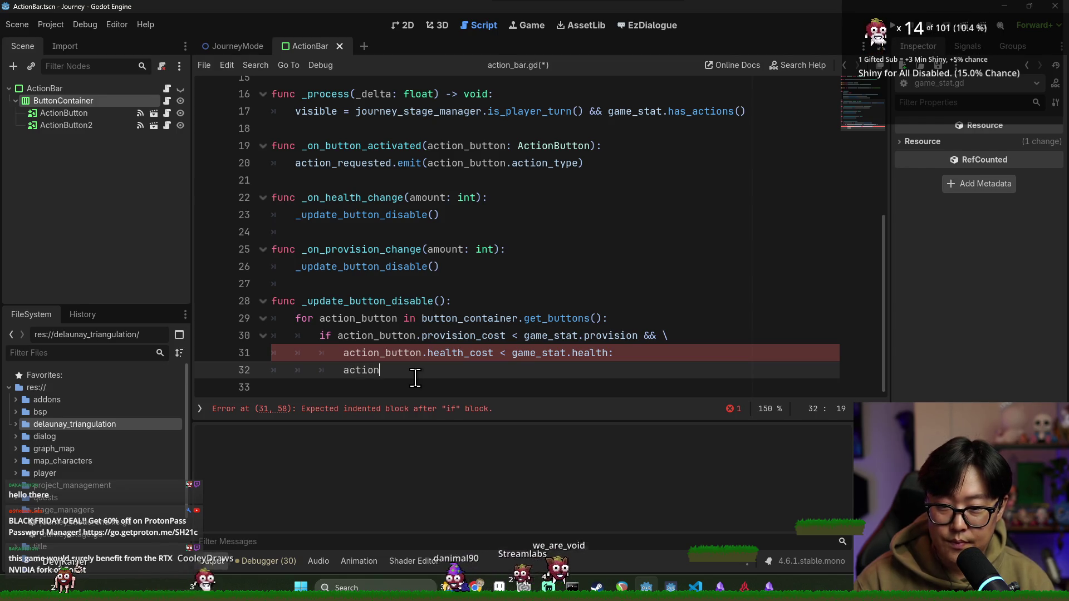
Step: Set action_button.disabled = false in the if, true in the else, and save
text(_button.dis)
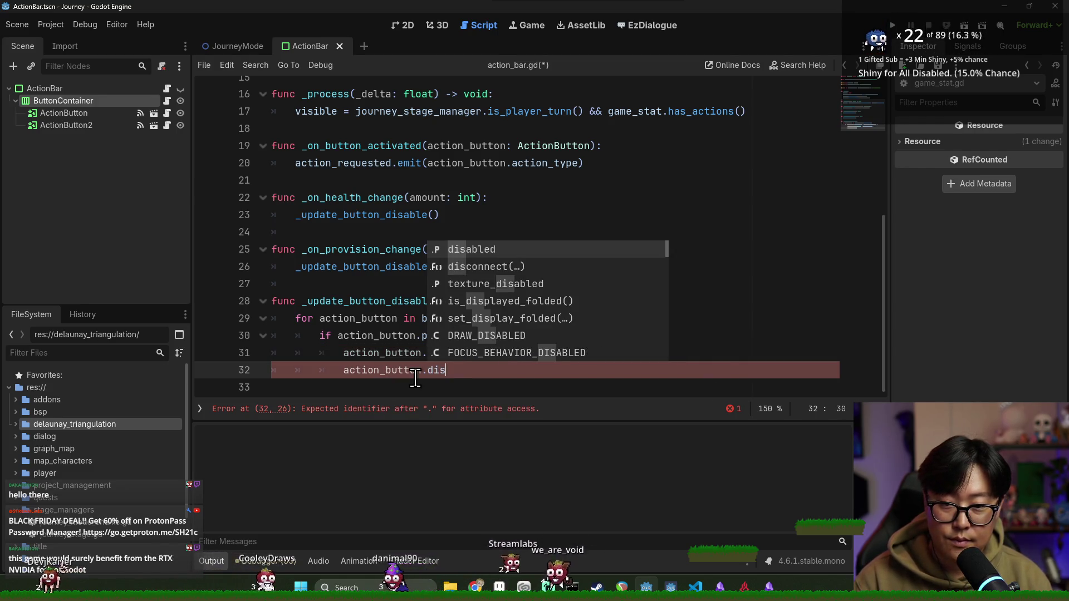
text(abled = false)
key(Return)
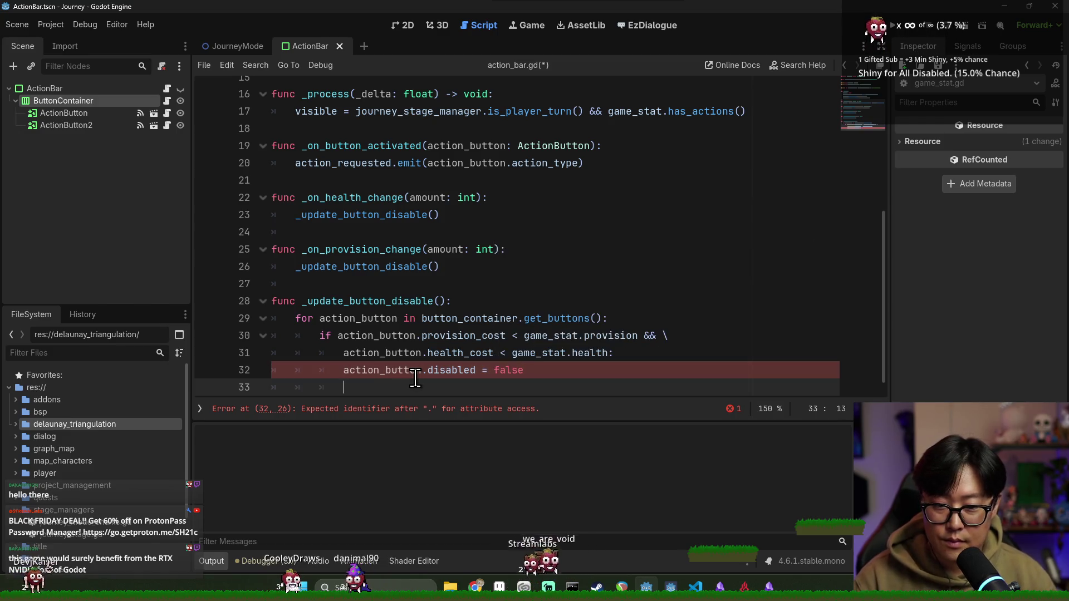
text(else:)
scroll(412, 376, down, 1)
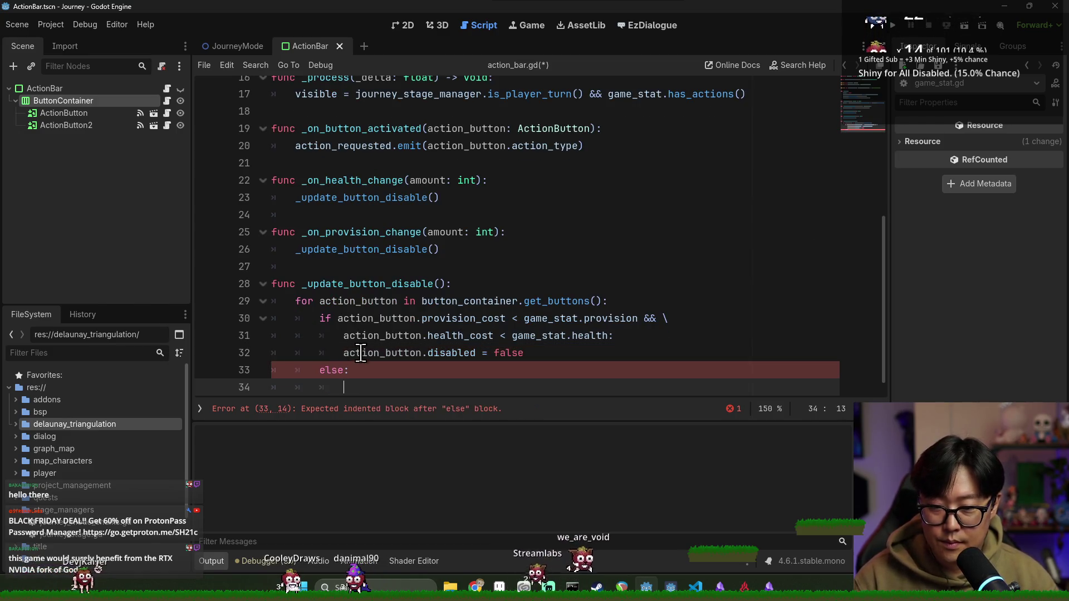
key(Return)
text(action_button.disabled = false)
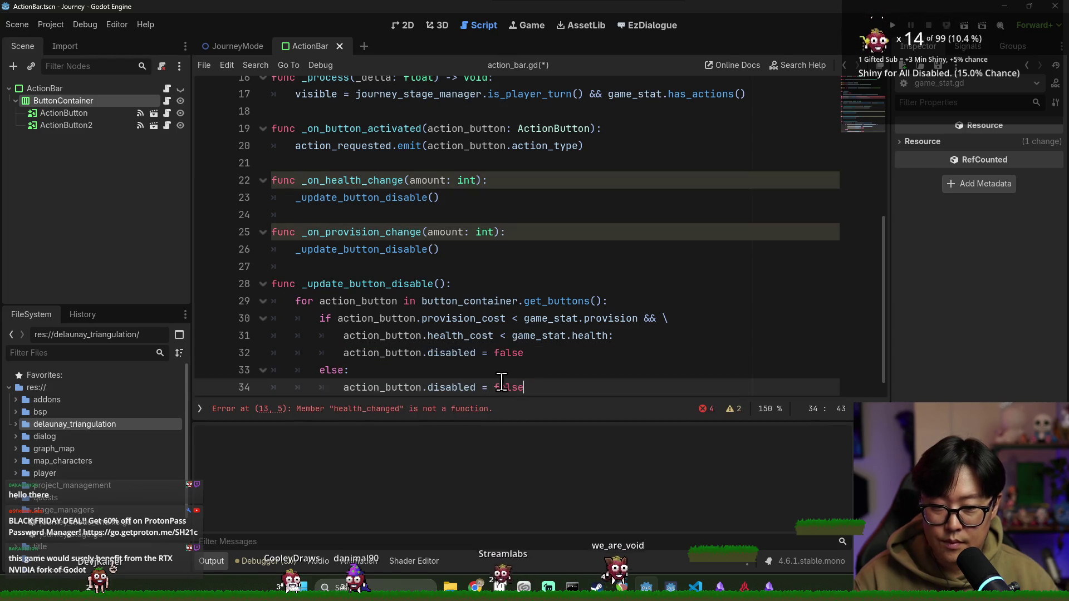
text(true)
key(ctrl+s)
click(661, 163)
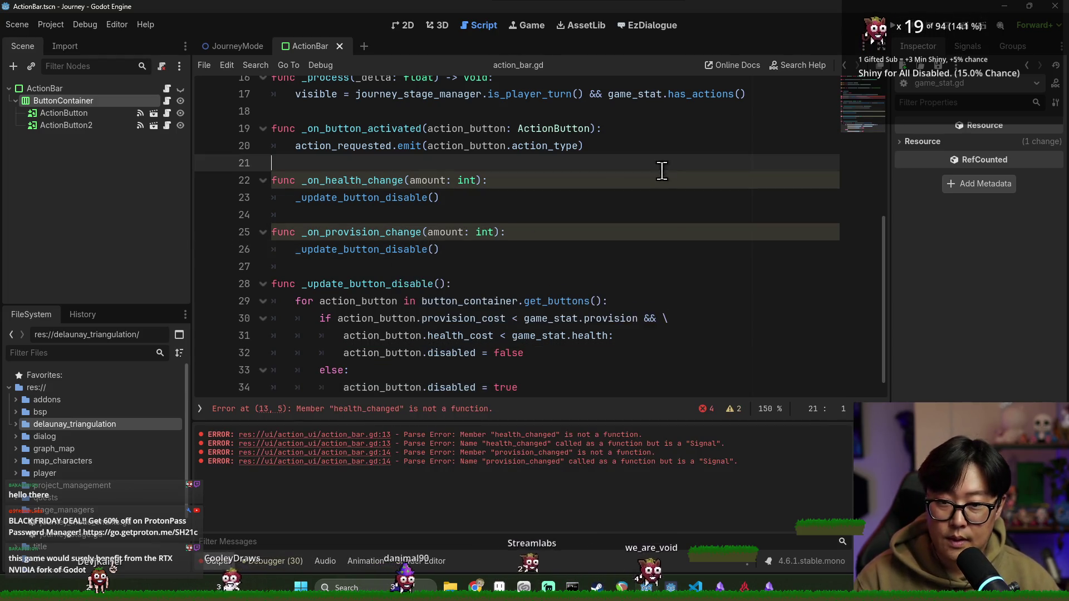
Step: Jump to the line 13 error and inspect the health_changed signal and _on_health_change handler
scroll(719, 370, down, 1)
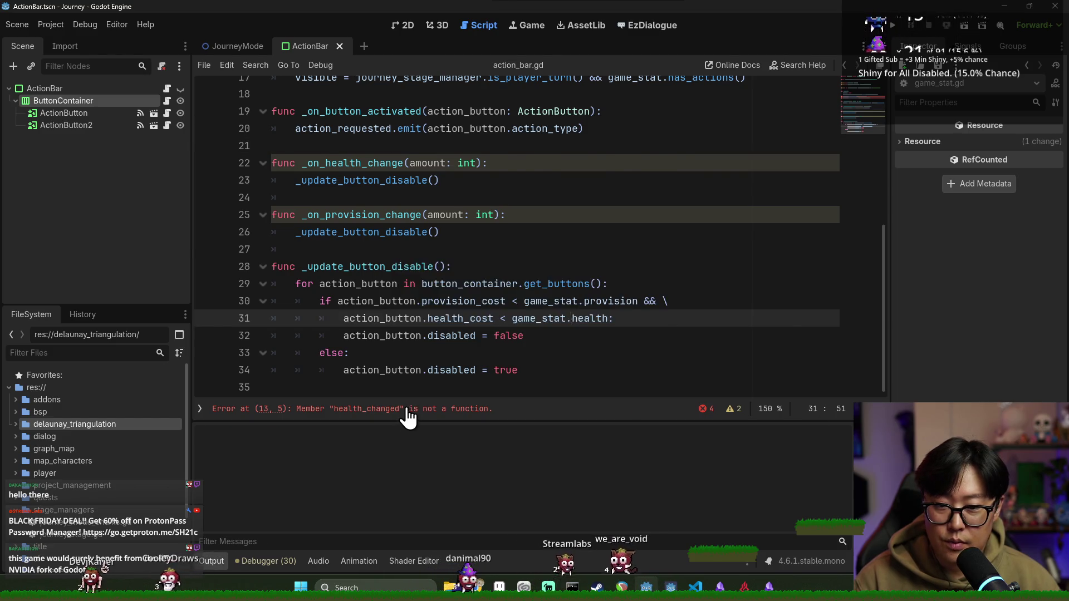
click(403, 410)
double_click(399, 245)
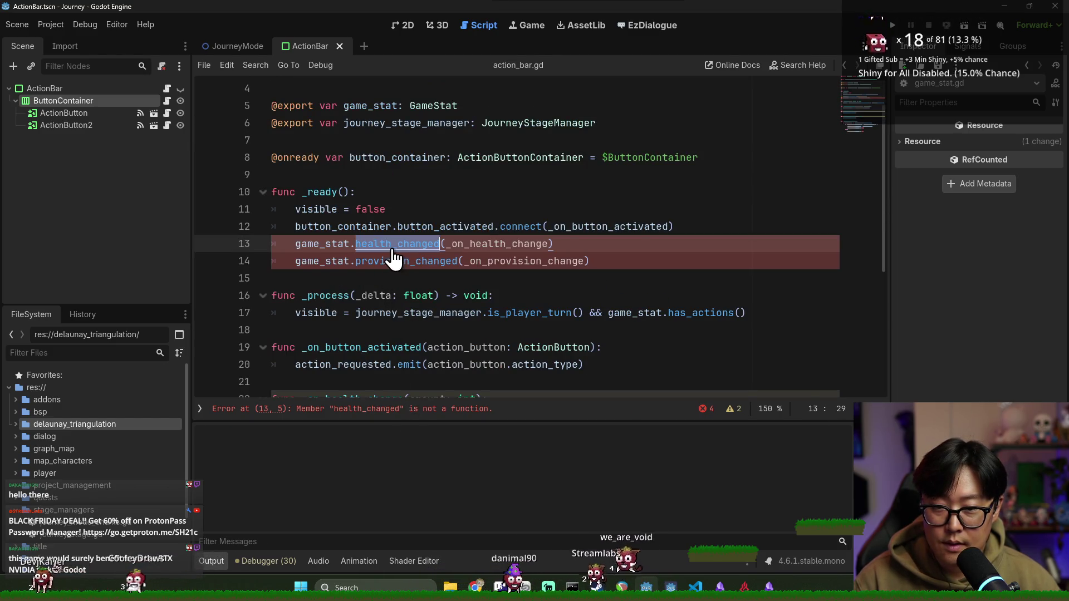
ctrl+click(393, 249)
click(460, 208)
key(alt+Left)
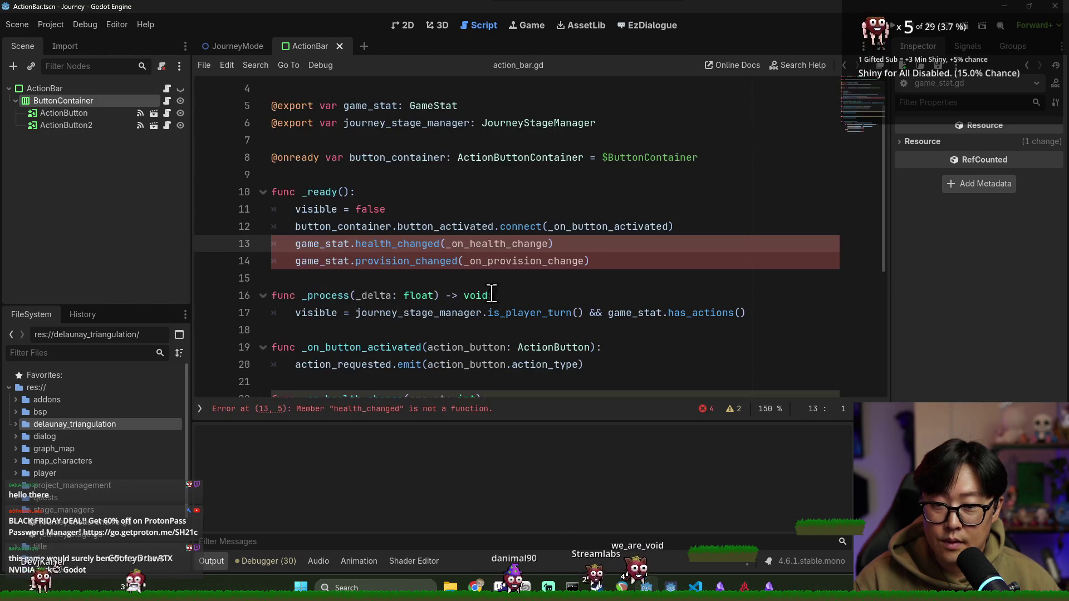
double_click(486, 245)
ctrl+click(487, 245)
double_click(387, 245)
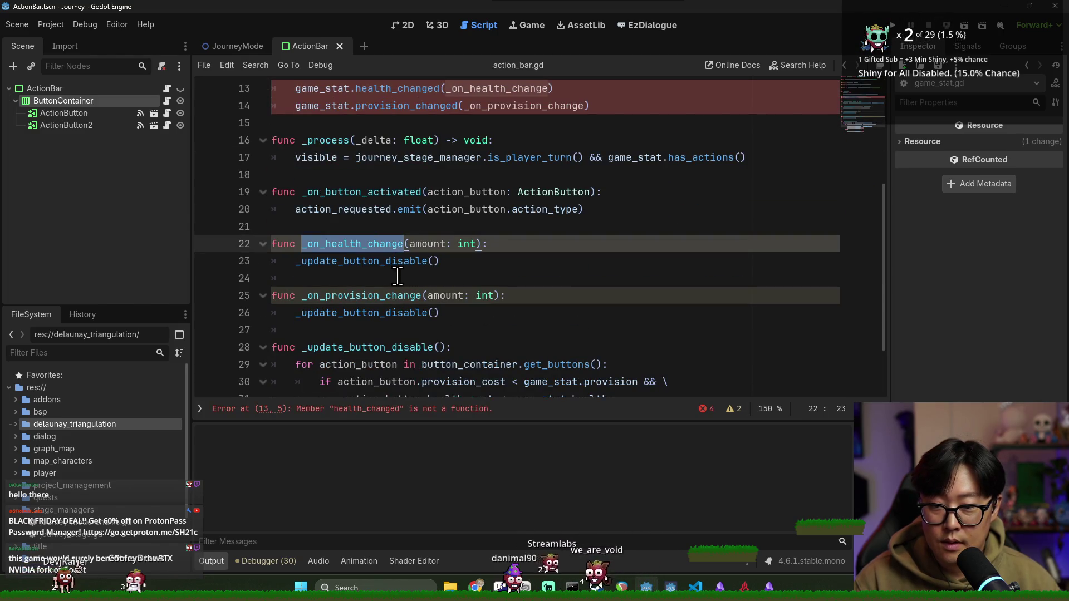
key(alt+Left)
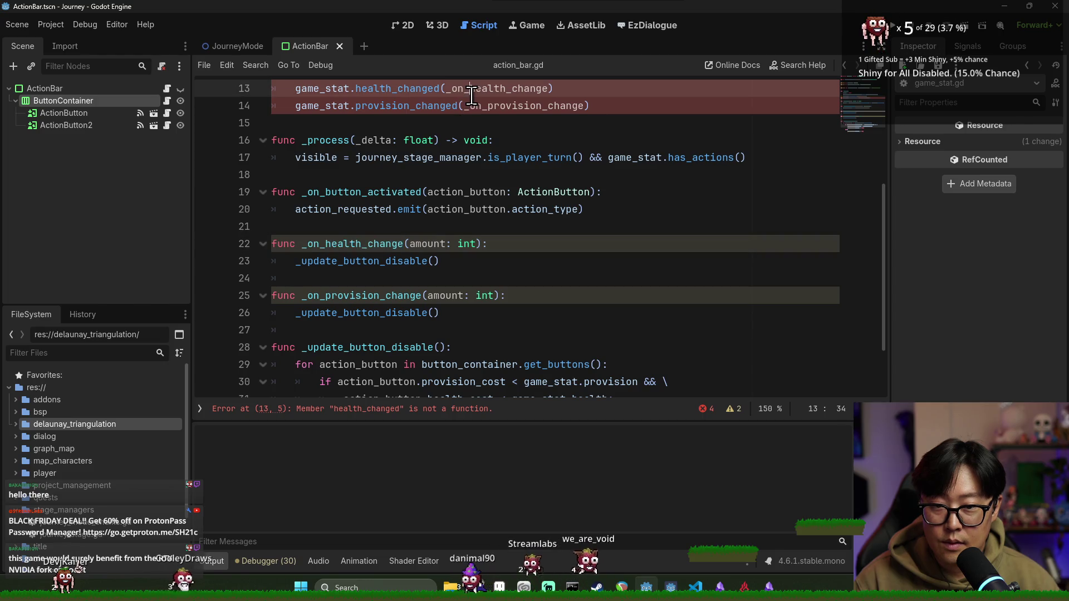
key(ctrl+s)
key(ctrl+s)
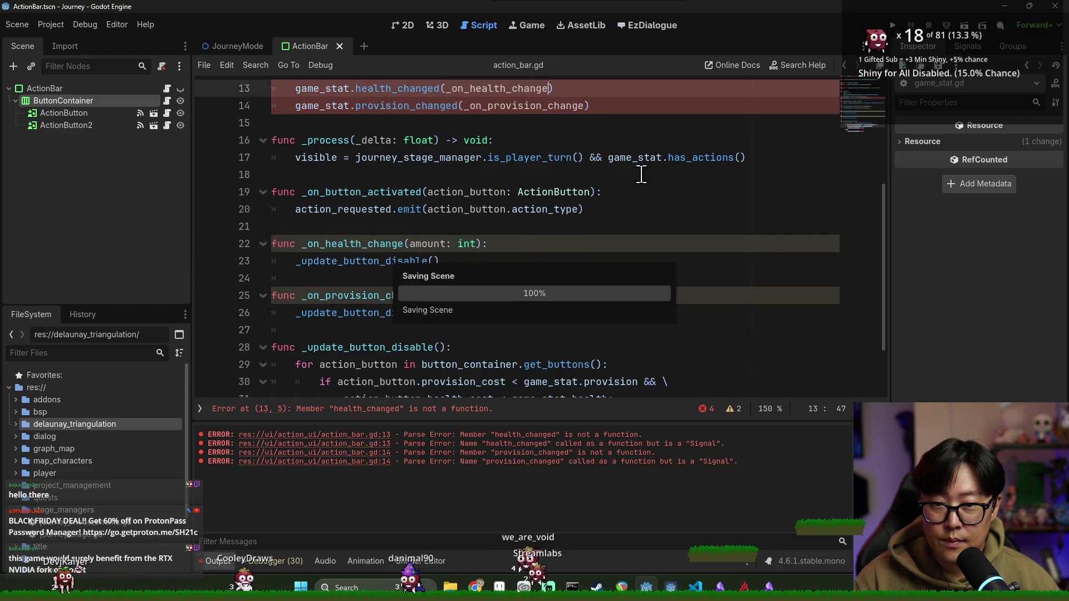
Step: Append .connect to health_changed on line 13
click(639, 174)
click(437, 410)
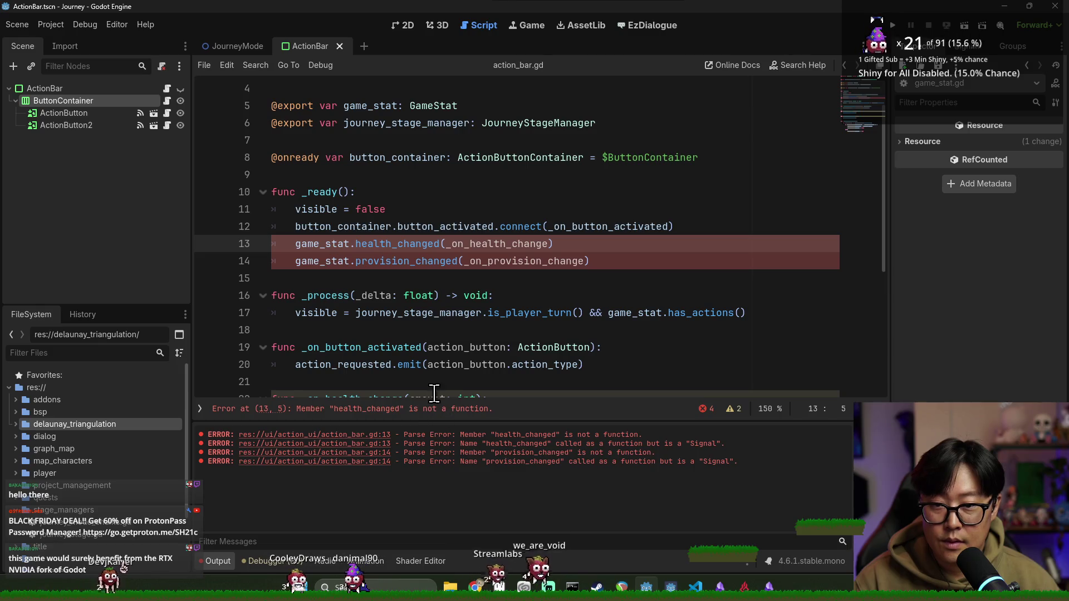
double_click(343, 245)
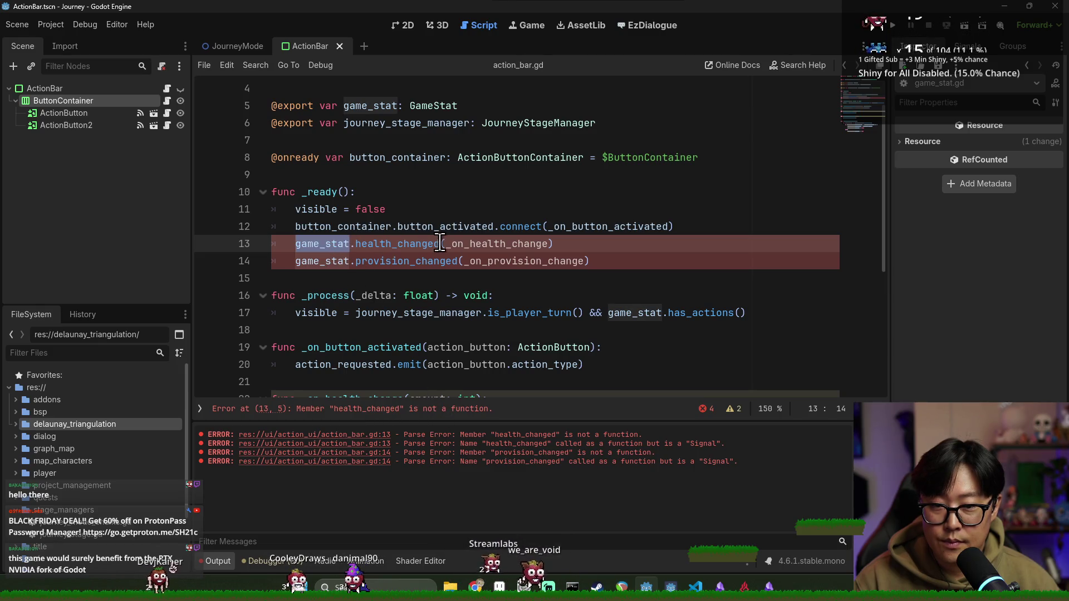
click(443, 245)
text(.connect)
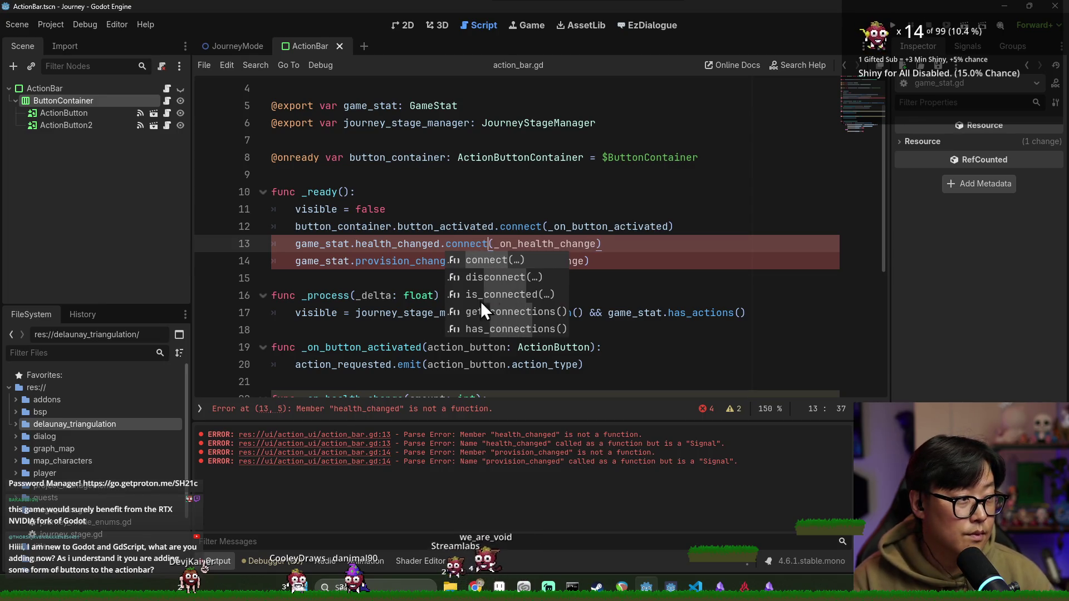
key(Return)
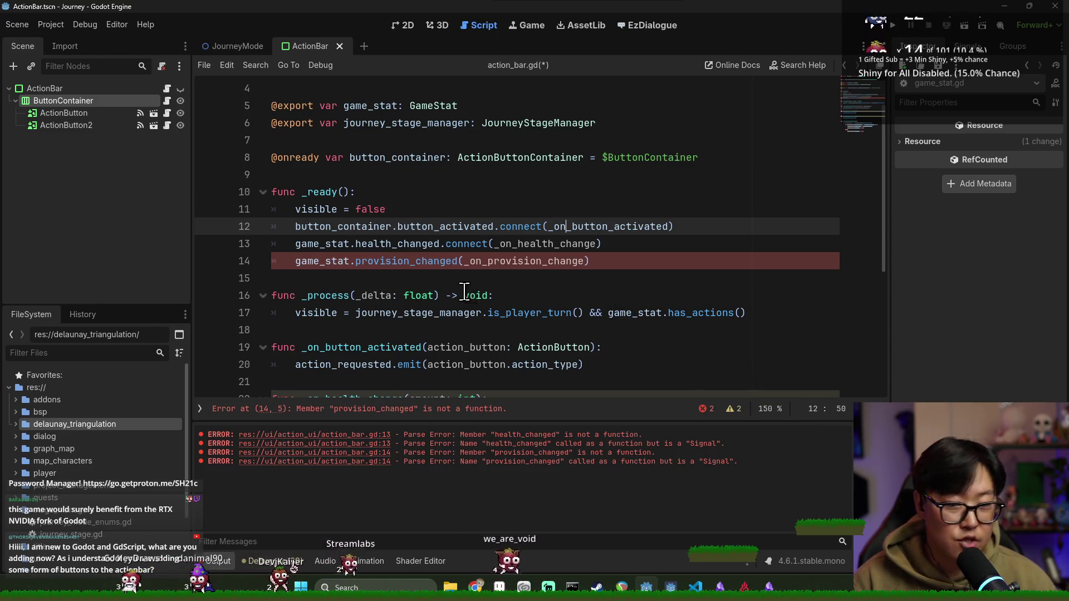
Step: Append .connect to provision_changed on line 14 and save the script
double_click(465, 226)
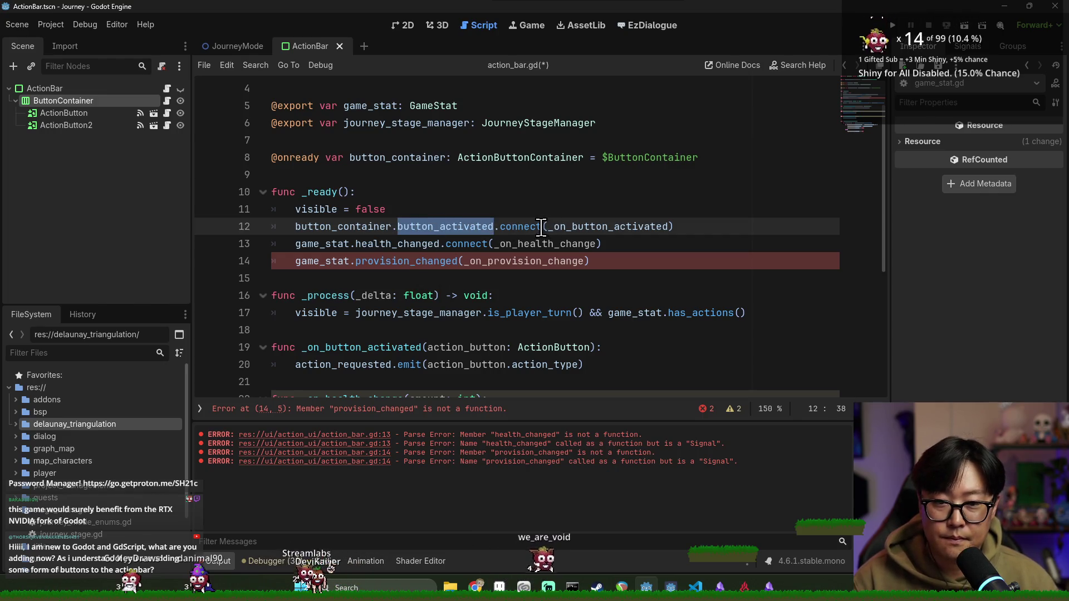
double_click(410, 261)
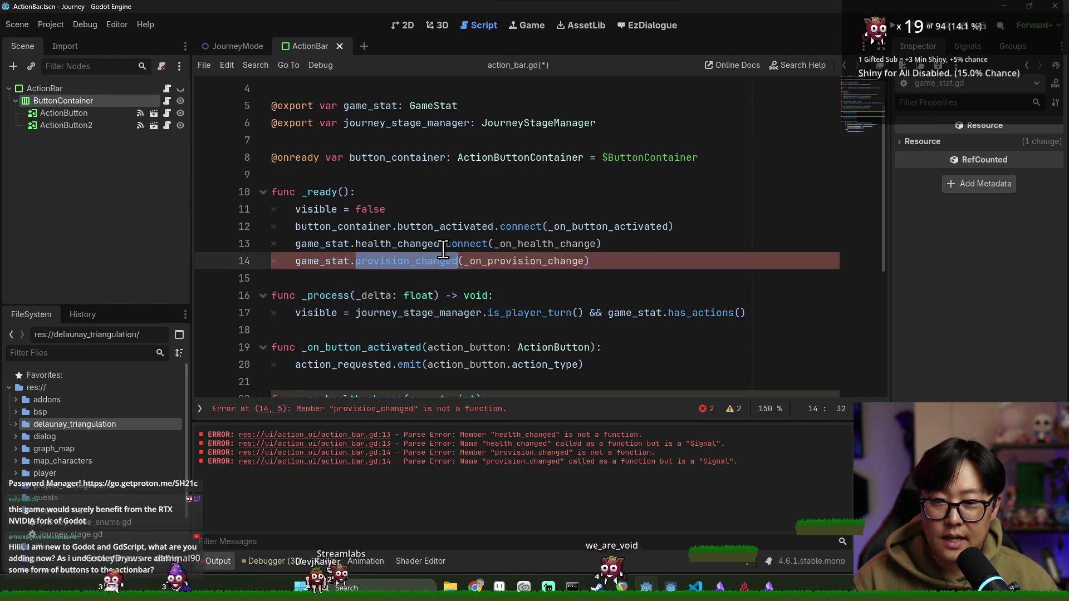
scroll(485, 313, down, 2)
scroll(485, 312, down, 3)
scroll(413, 172, up, 4)
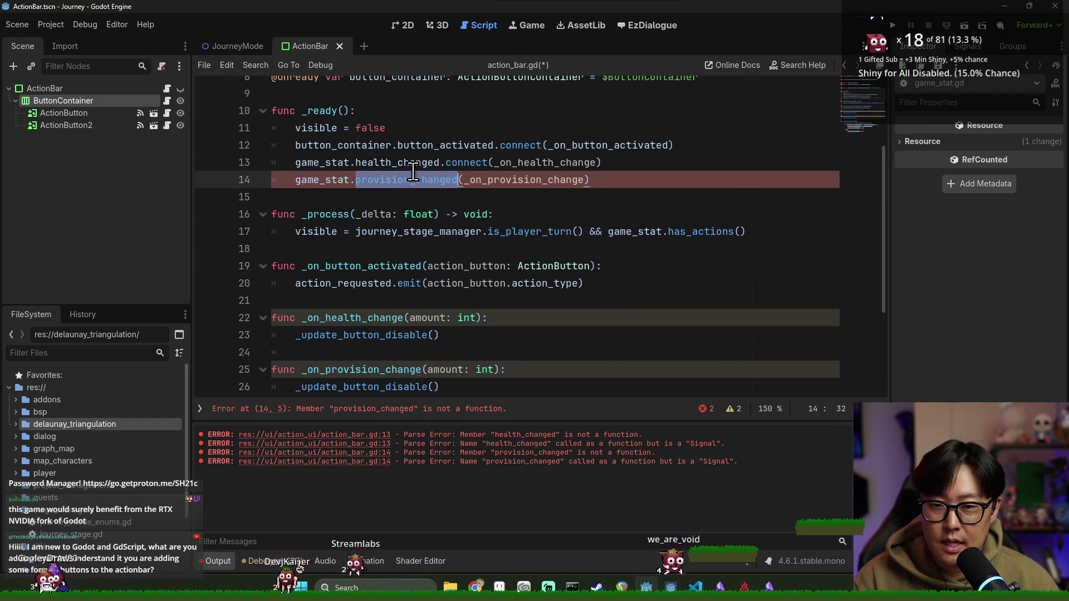
click(458, 179)
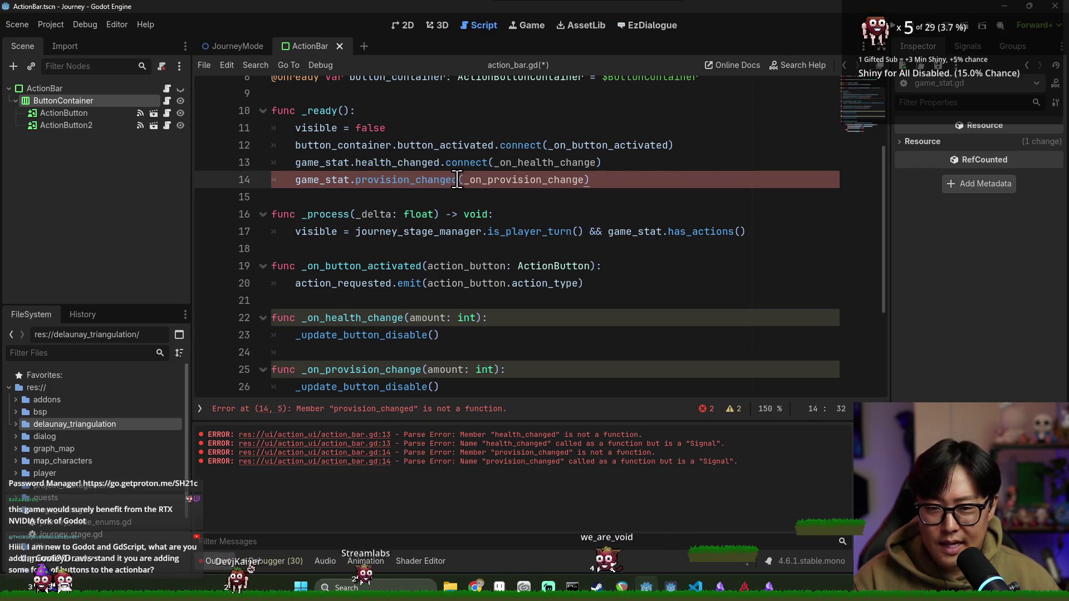
text(.connect)
key(ctrl+s)
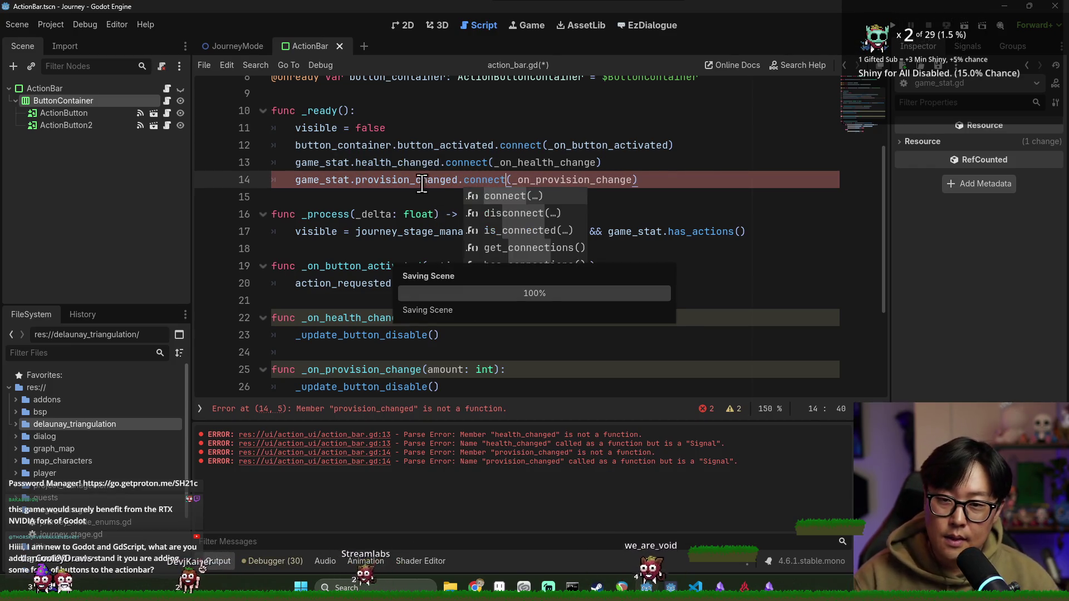
drag(295, 162, 393, 162)
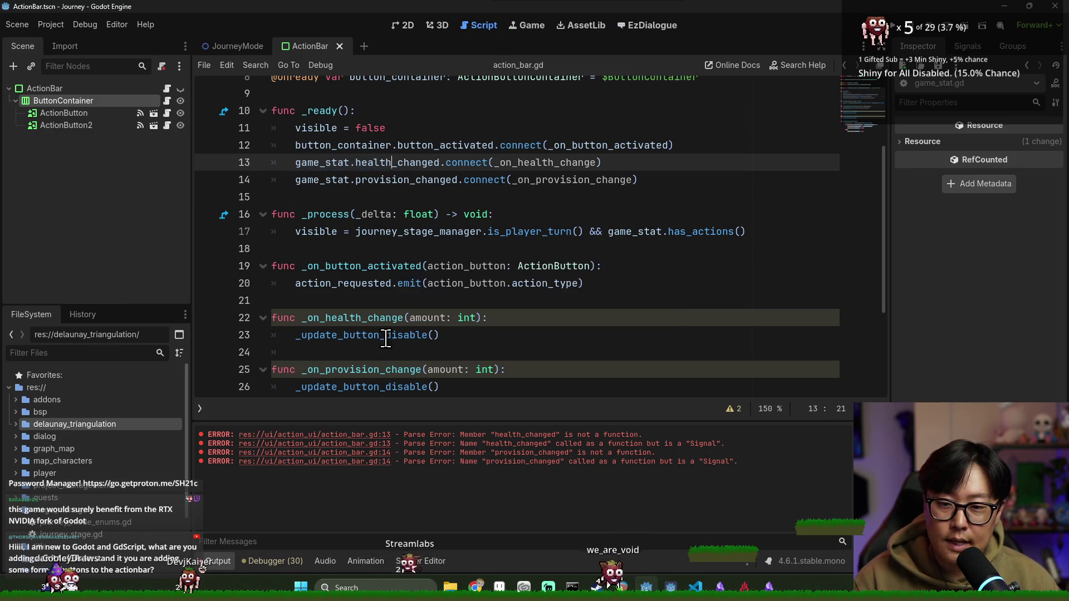
click(349, 335)
Step: Review the action_button loop and two-line cost condition in _update_button_disable, then save
scroll(411, 341, down, 3)
click(367, 284)
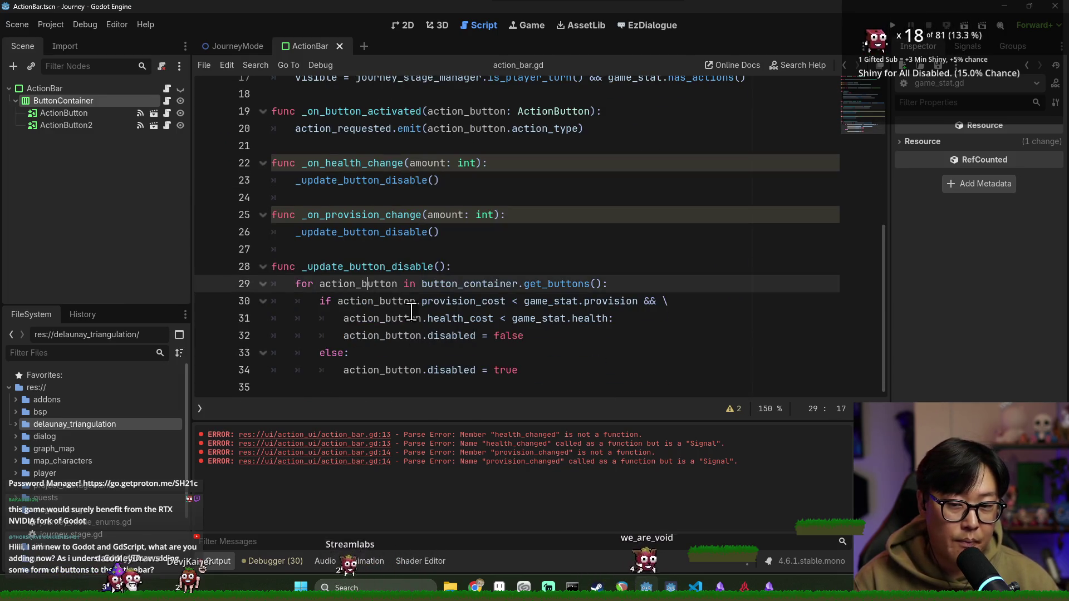
double_click(377, 318)
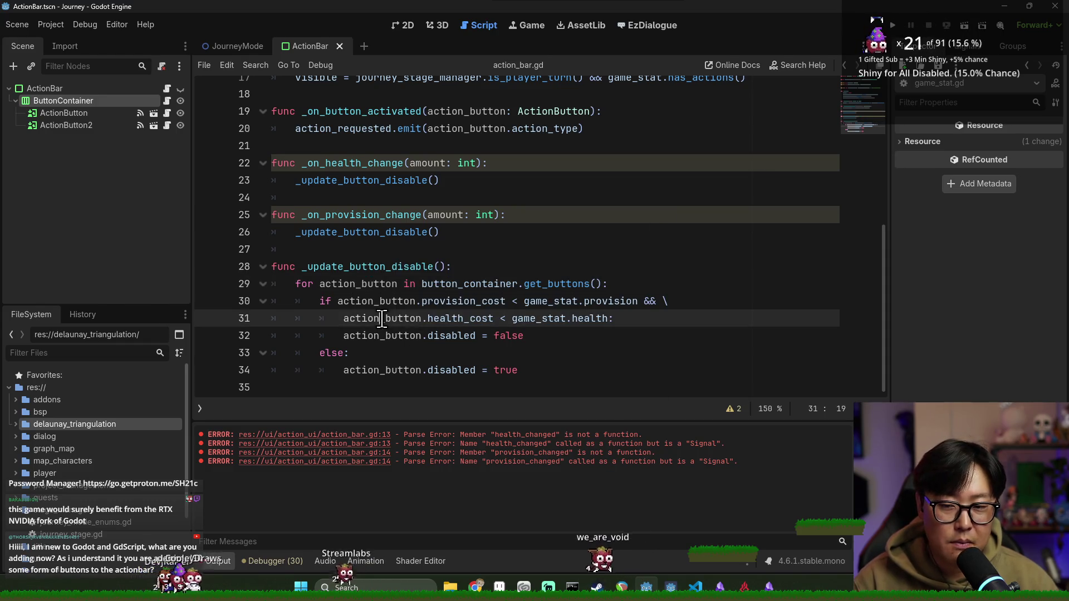
scroll(423, 339, up, 1)
scroll(456, 362, down, 1)
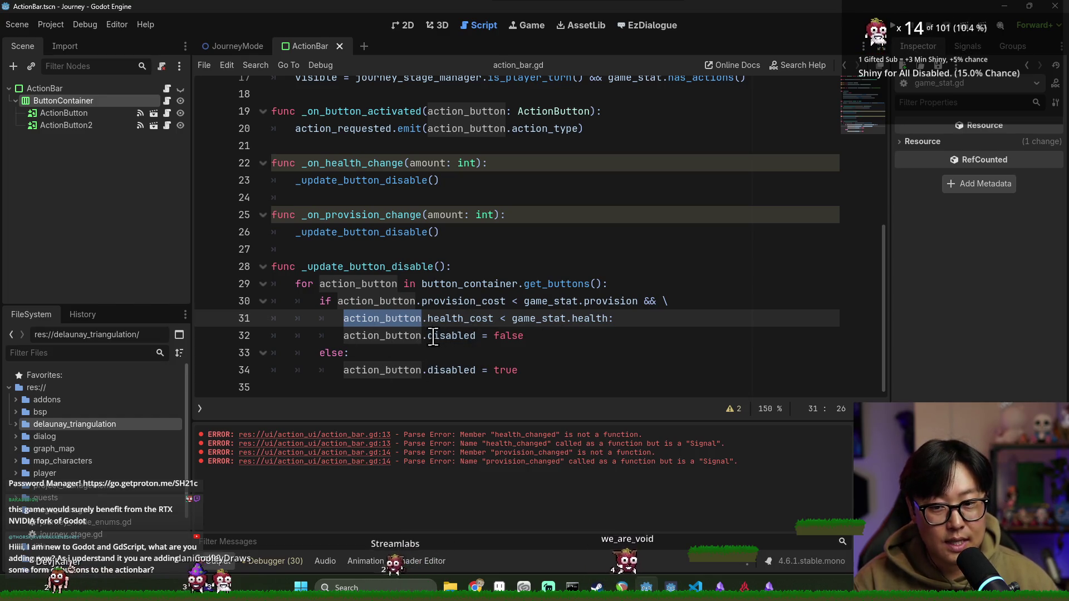
double_click(423, 335)
double_click(397, 335)
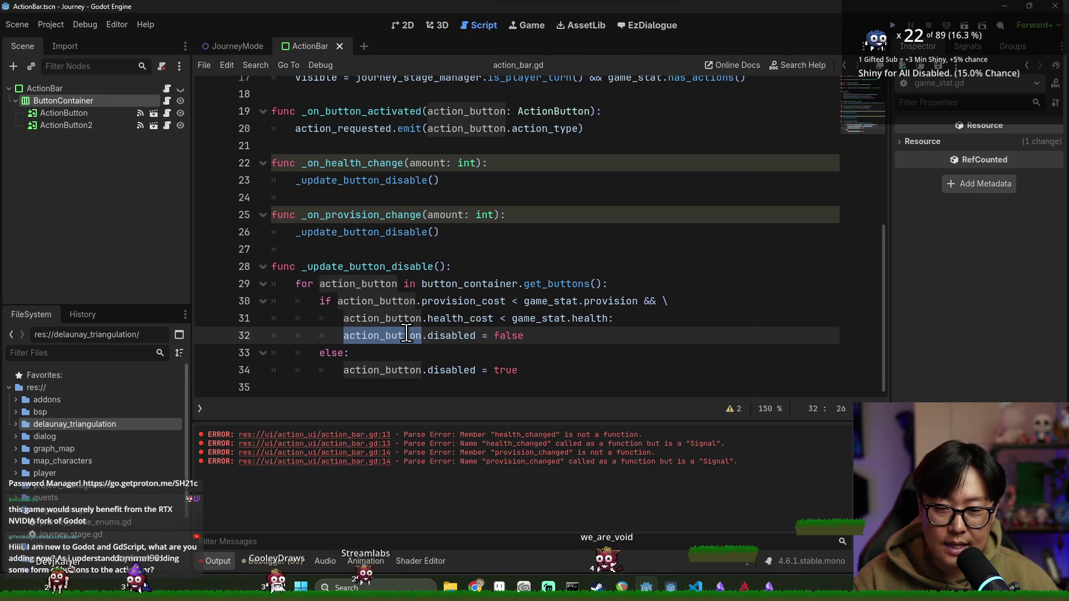
double_click(448, 335)
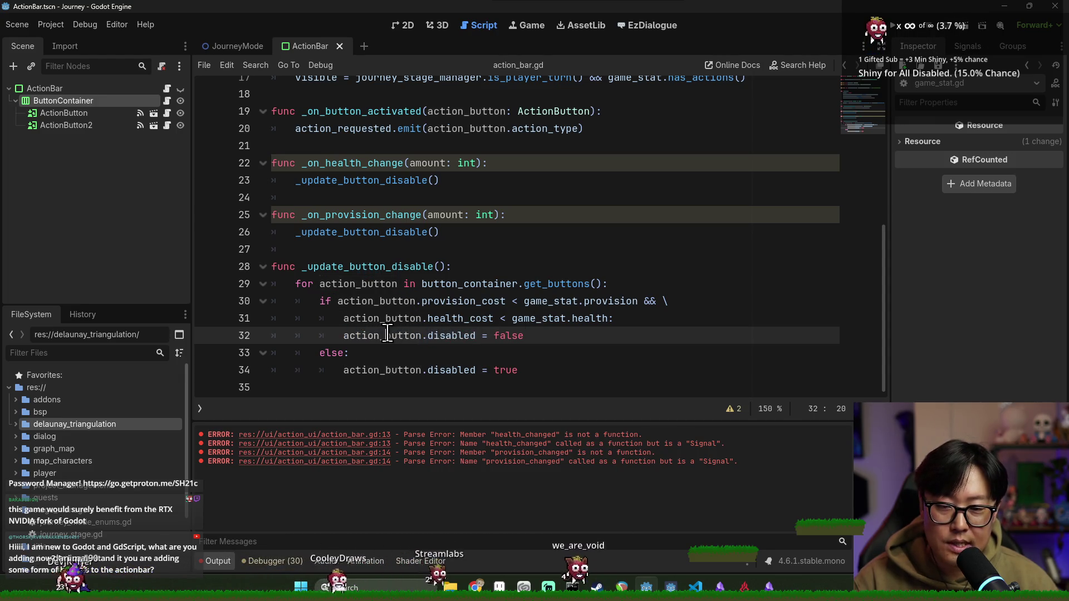
double_click(387, 335)
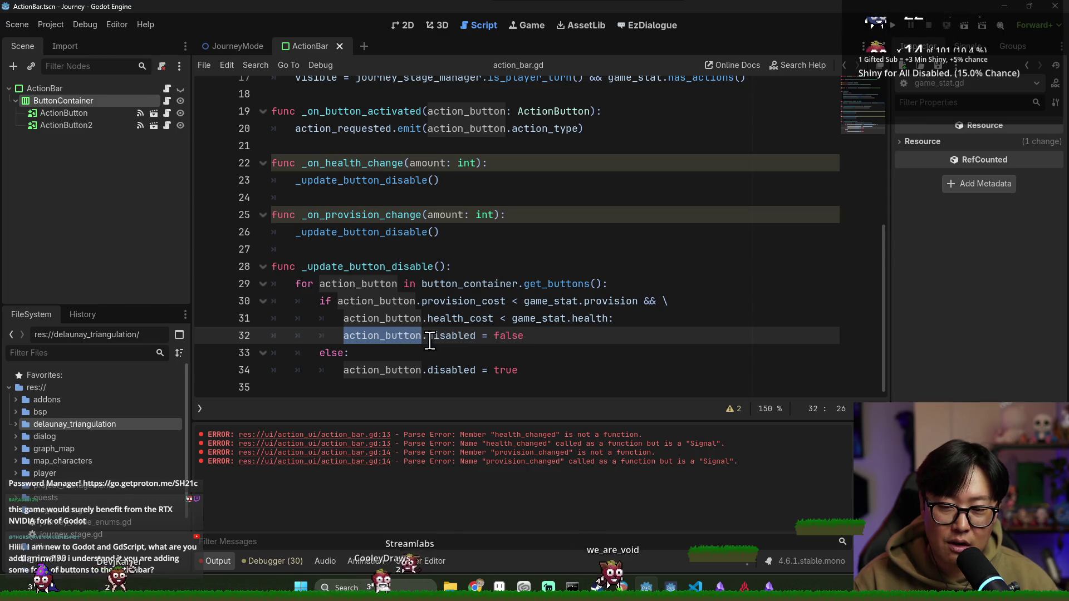
click(463, 334)
drag(362, 301, 604, 319)
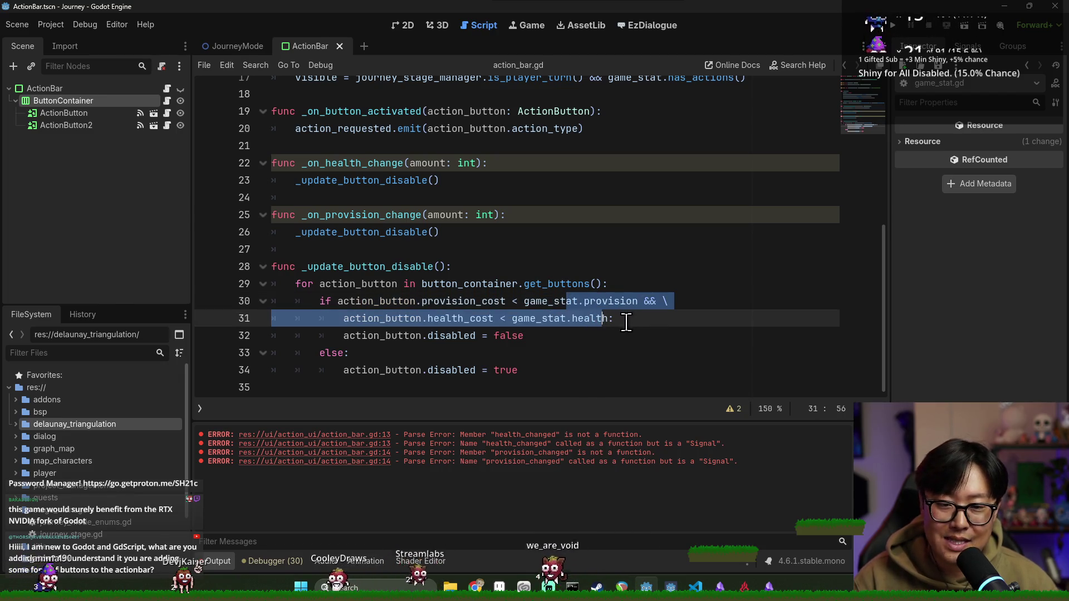
scroll(612, 328, up, 3)
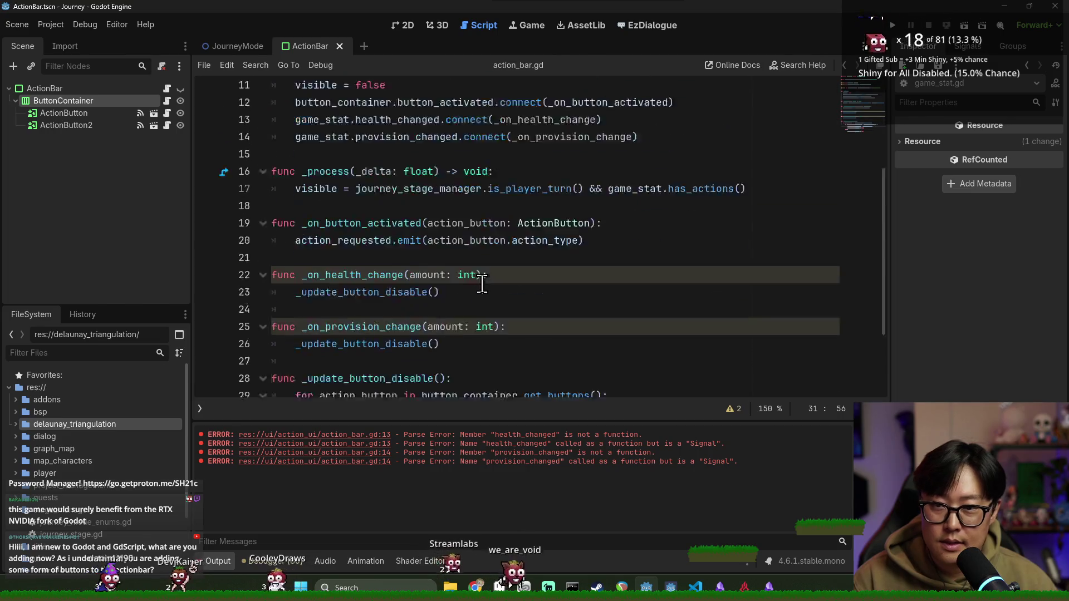
scroll(482, 283, down, 3)
key(ctrl+s)
Step: Review the health_changed and provision_changed connections in _ready
scroll(506, 272, up, 1)
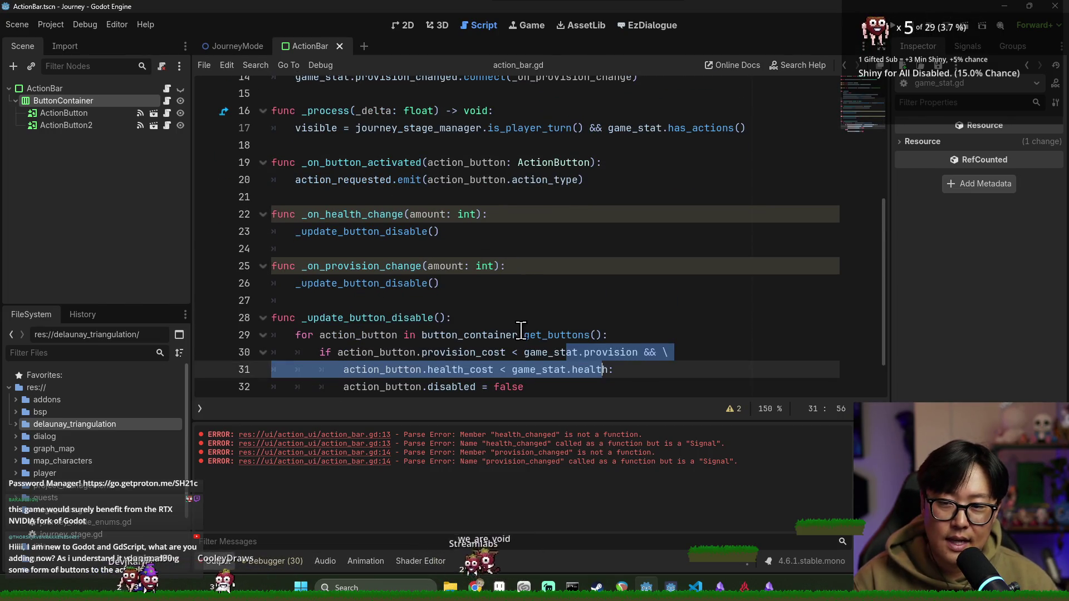
scroll(451, 247, up, 2)
click(382, 163)
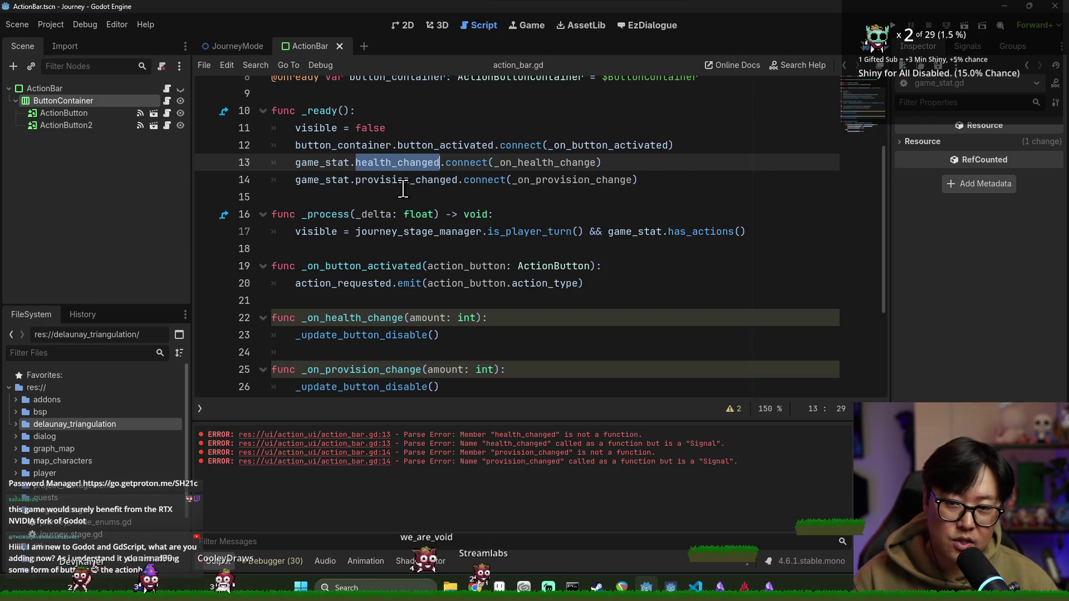
double_click(392, 179)
double_click(369, 162)
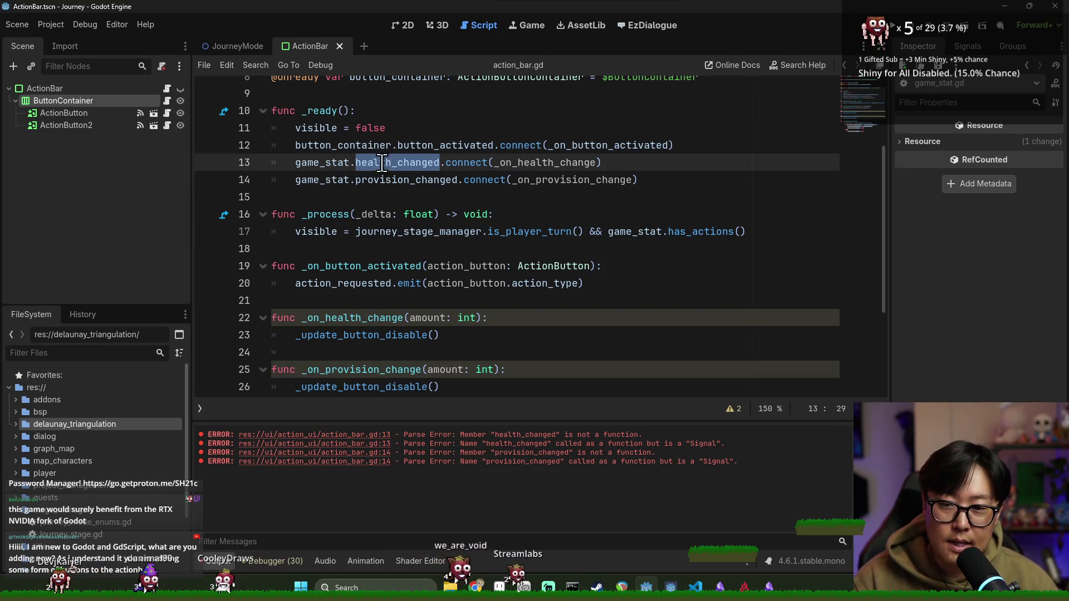
double_click(384, 180)
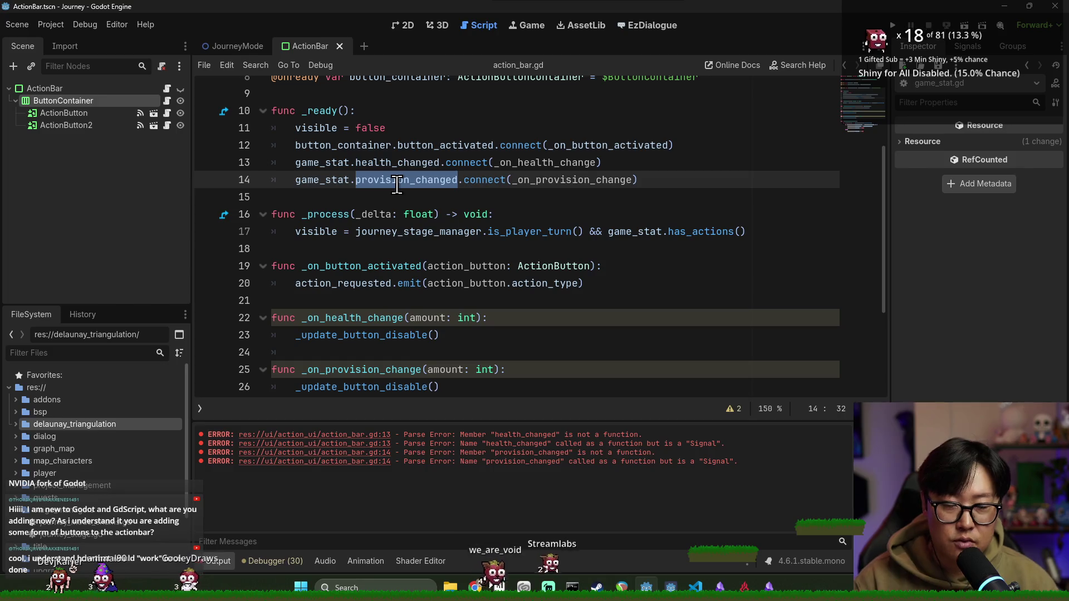
mouse_move(396, 184)
click(514, 163)
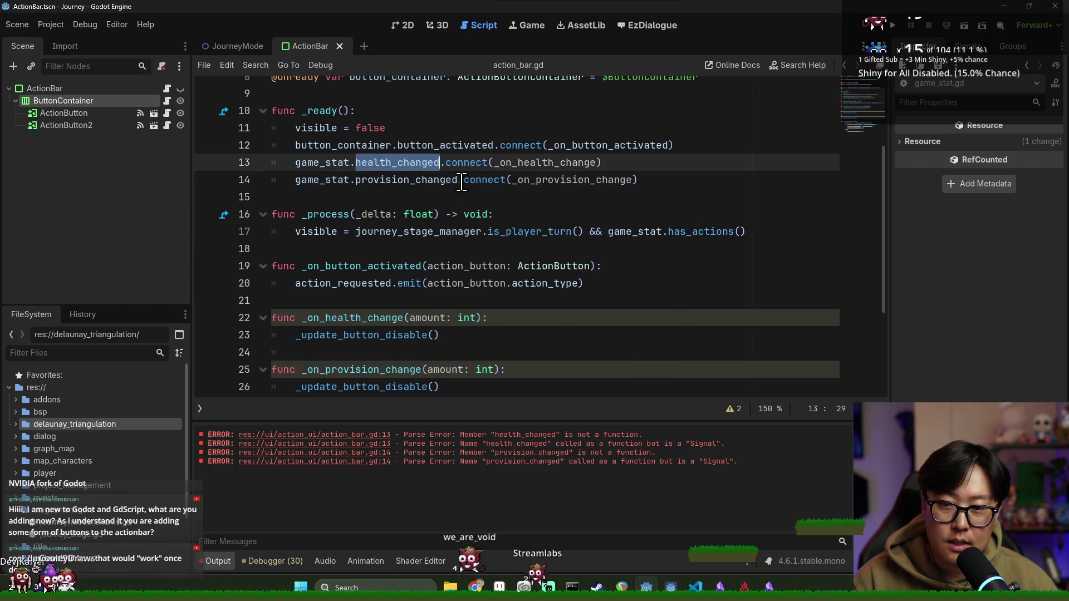
mouse_move(403, 163)
mouse_down()
mouse_move(463, 167)
mouse_move(464, 181)
mouse_up()
click(513, 169)
Step: Look over the _update_button_disable body and run the game with F5
scroll(578, 221, down, 3)
click(410, 249)
mouse_move(298, 266)
mouse_down()
mouse_move(460, 335)
mouse_move(339, 353)
mouse_up()
key(F5)
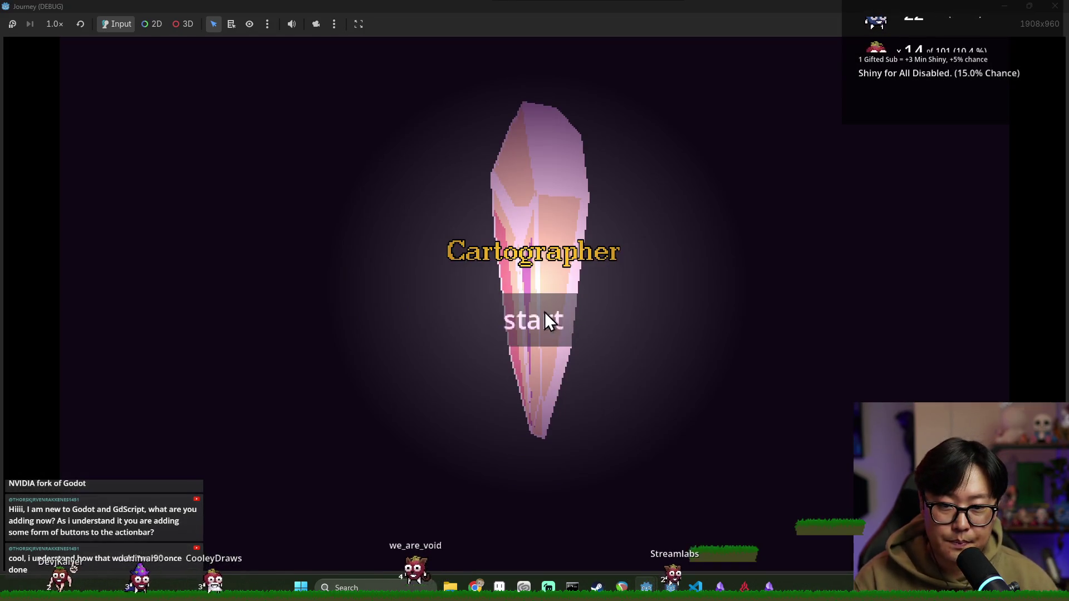
Step: Start the Journey game, travel to the sword node, and rest at the camps
key(Return)
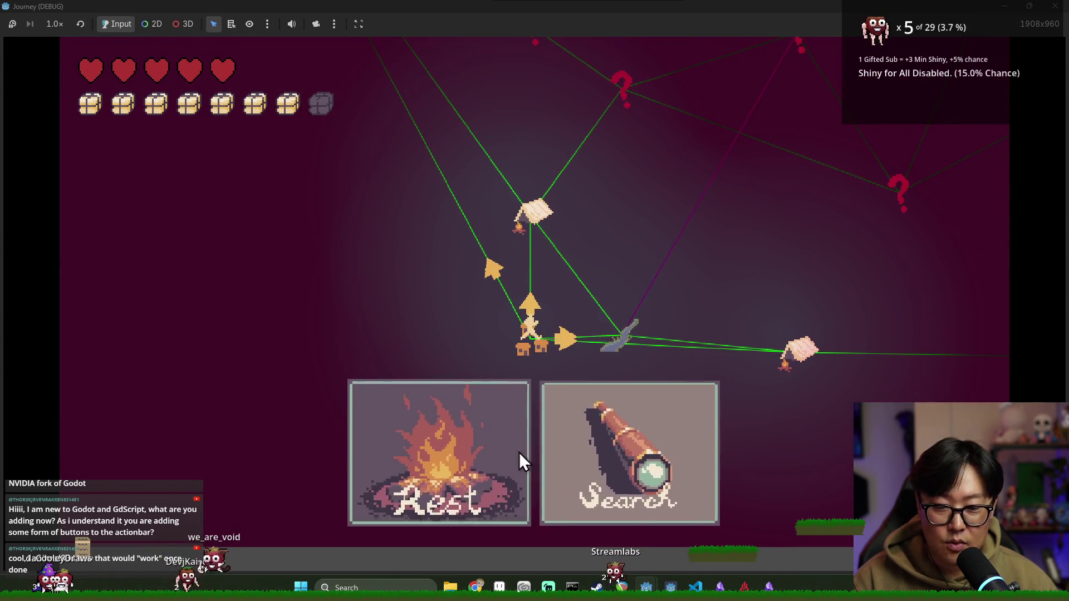
mouse_move(563, 333)
click(618, 333)
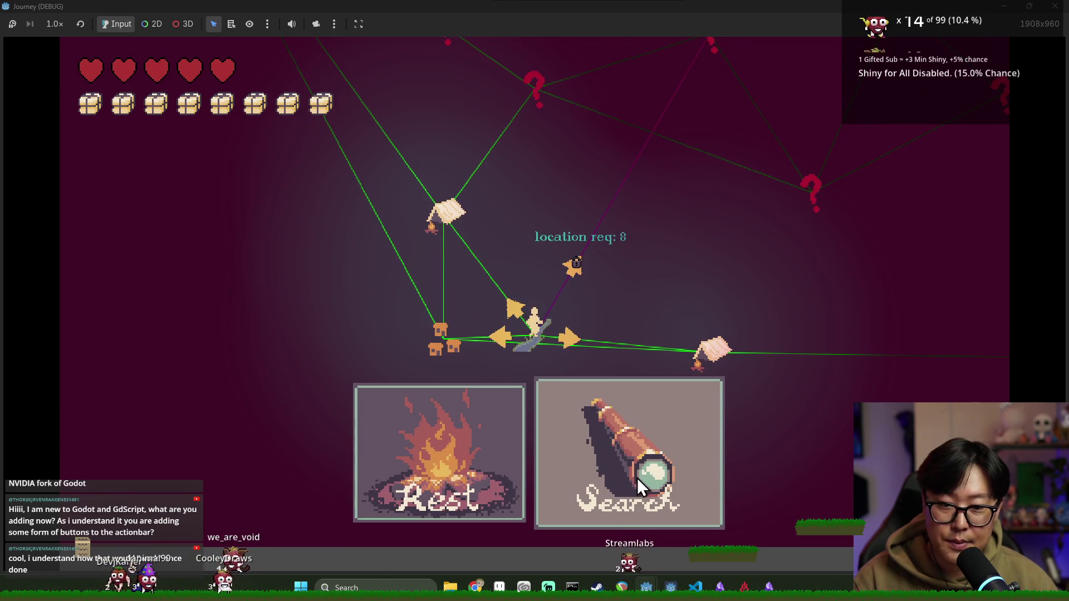
click(458, 454)
click(714, 355)
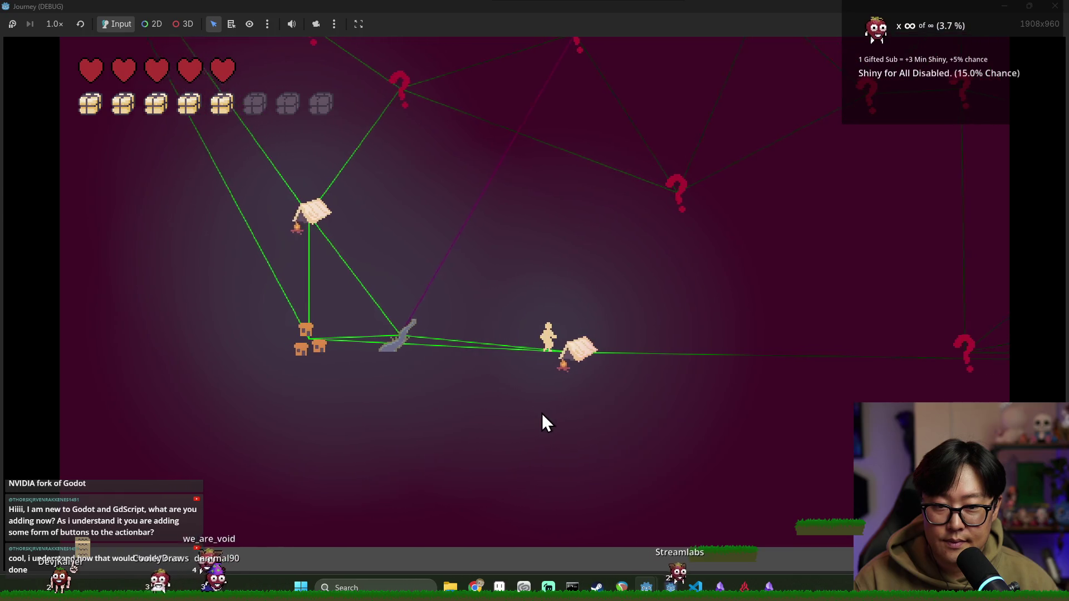
click(480, 442)
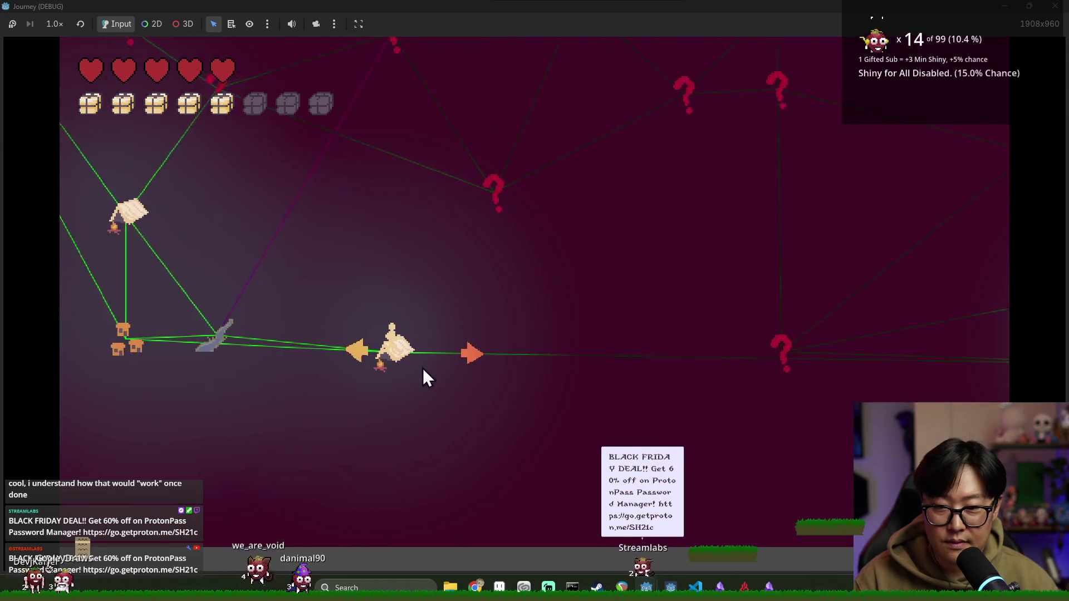
Step: Travel up to the tent nodes, Search for a crate, then stop the game and return to action_bar.gd
click(528, 359)
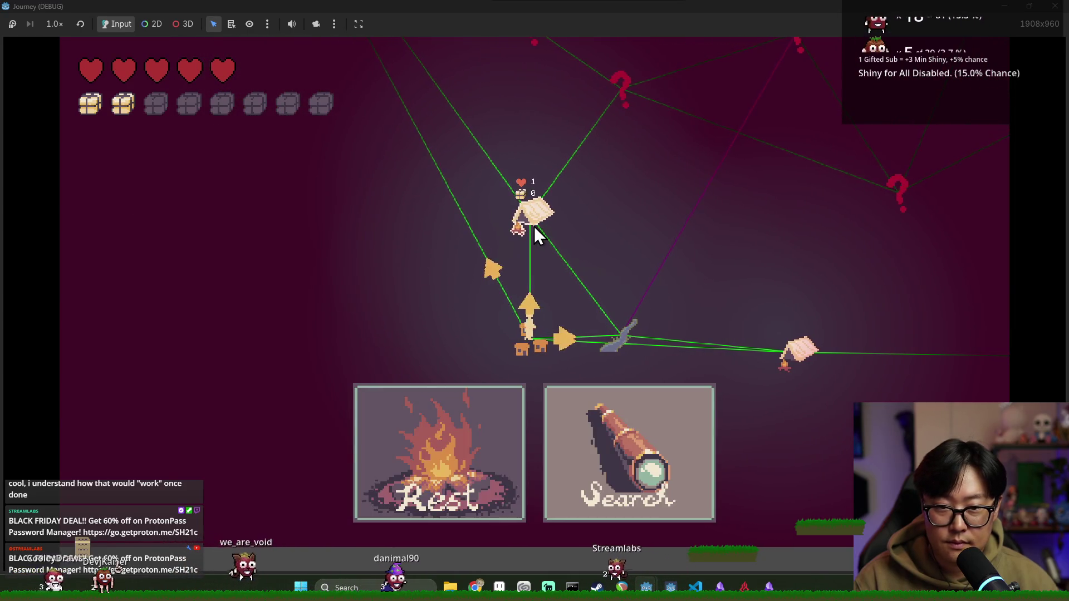
click(533, 226)
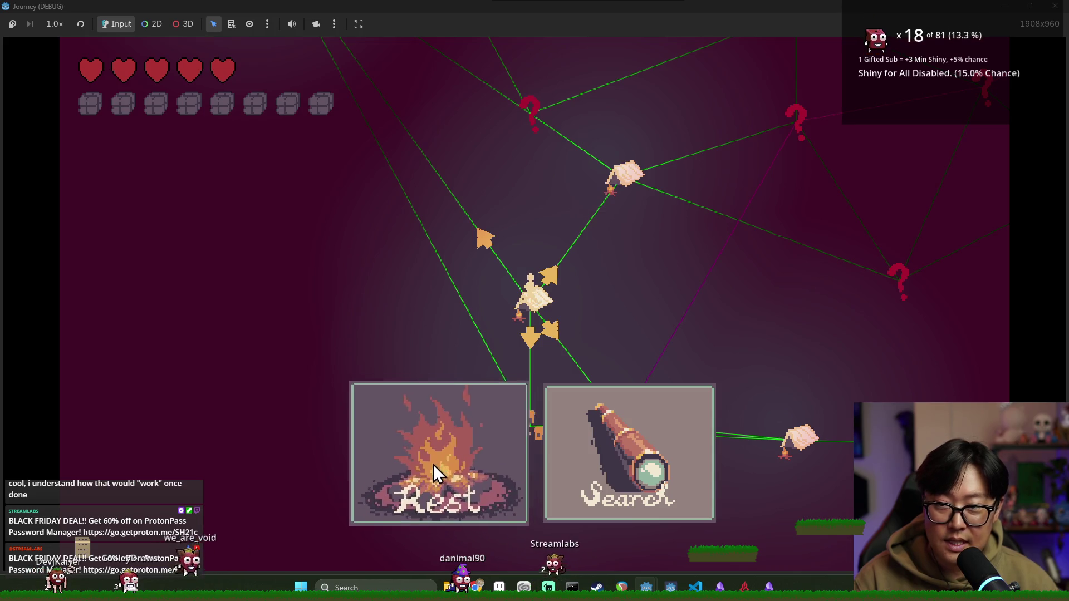
click(561, 452)
click(551, 279)
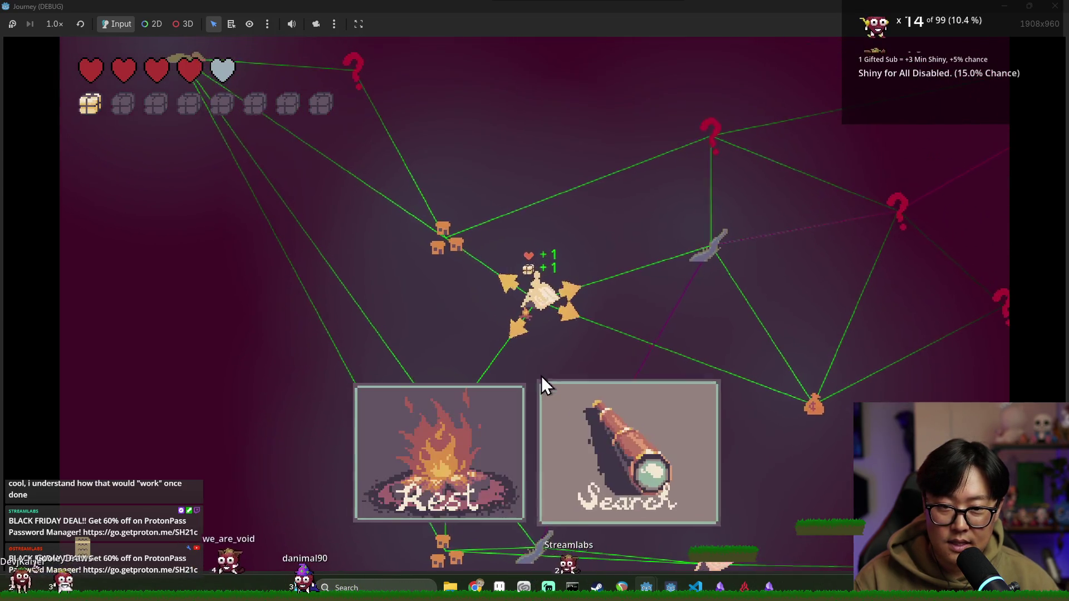
key(alt+Tab)
click(524, 260)
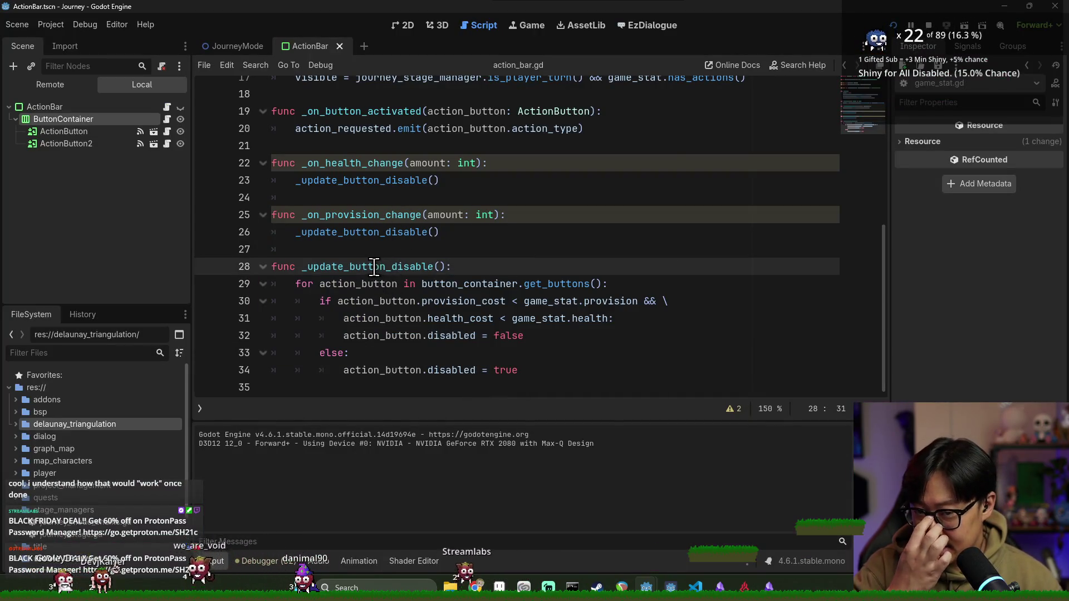
Step: Review the _update_button_disable and _on_health_change names and the provision cost check in action_bar.gd
double_click(374, 266)
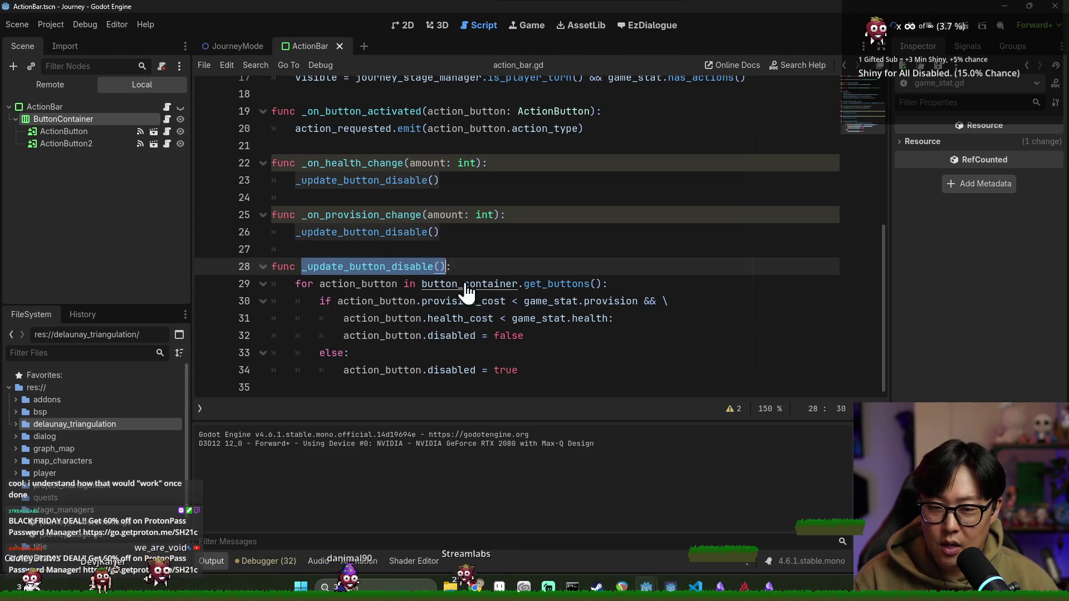
double_click(365, 180)
double_click(356, 163)
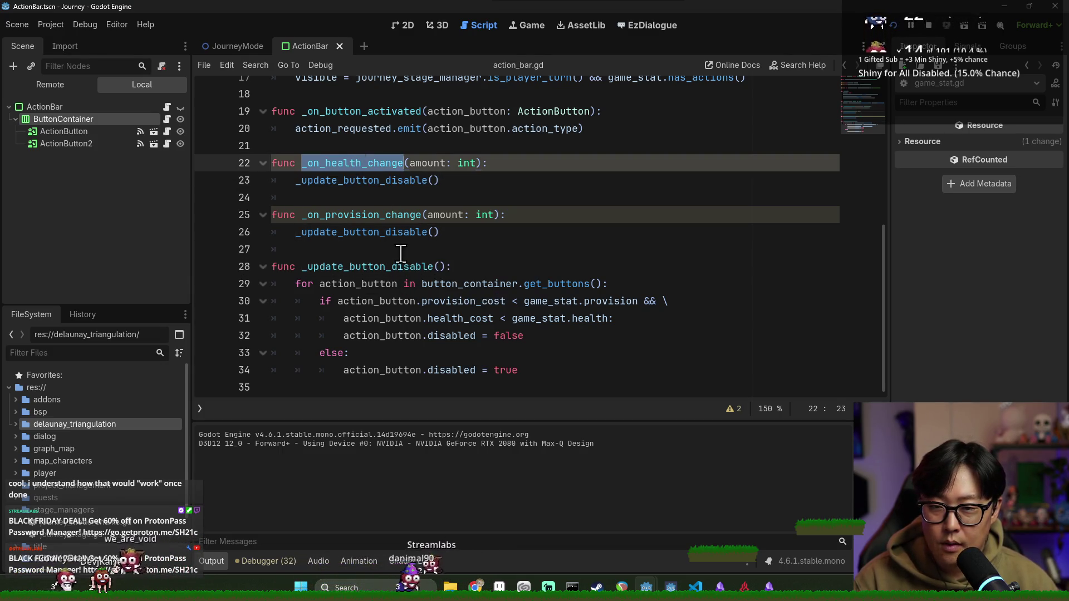
double_click(352, 267)
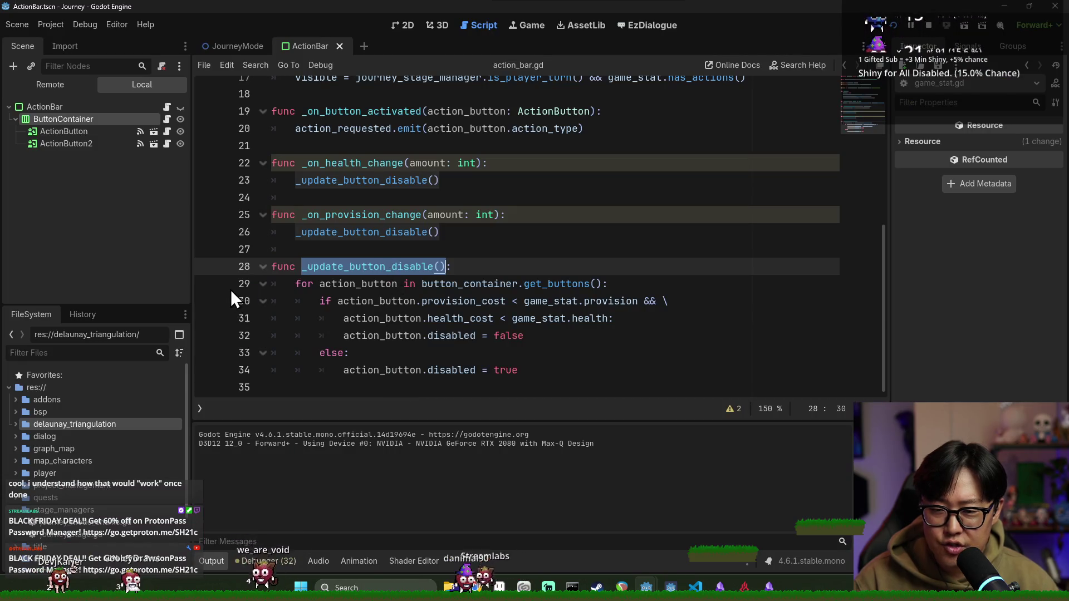
click(374, 301)
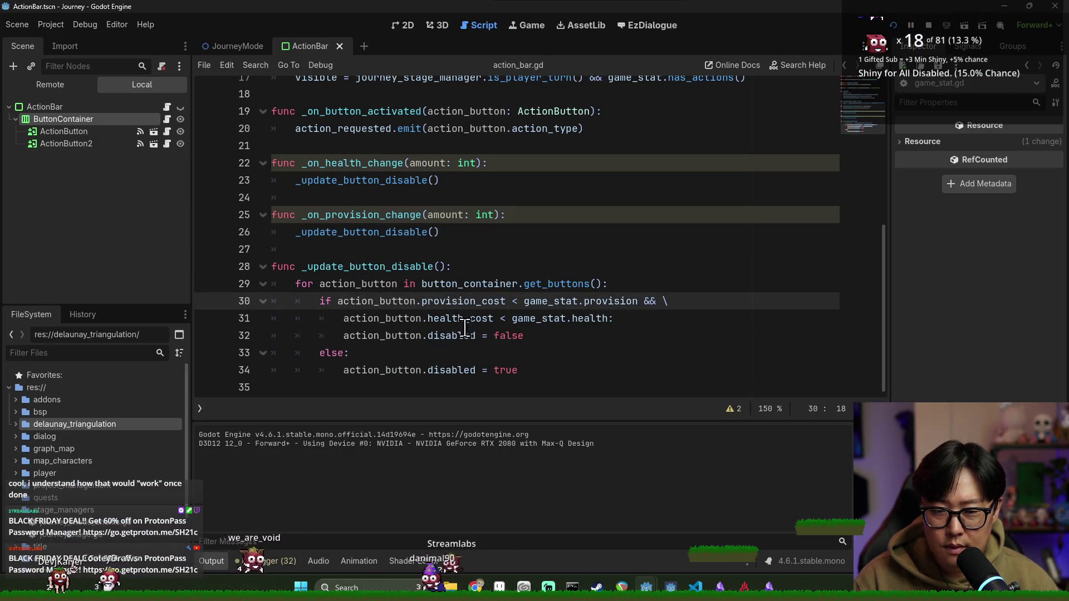
Step: Check the BaseButton disabled property documentation, save, and switch to the 2D view
ctrl+click(433, 334)
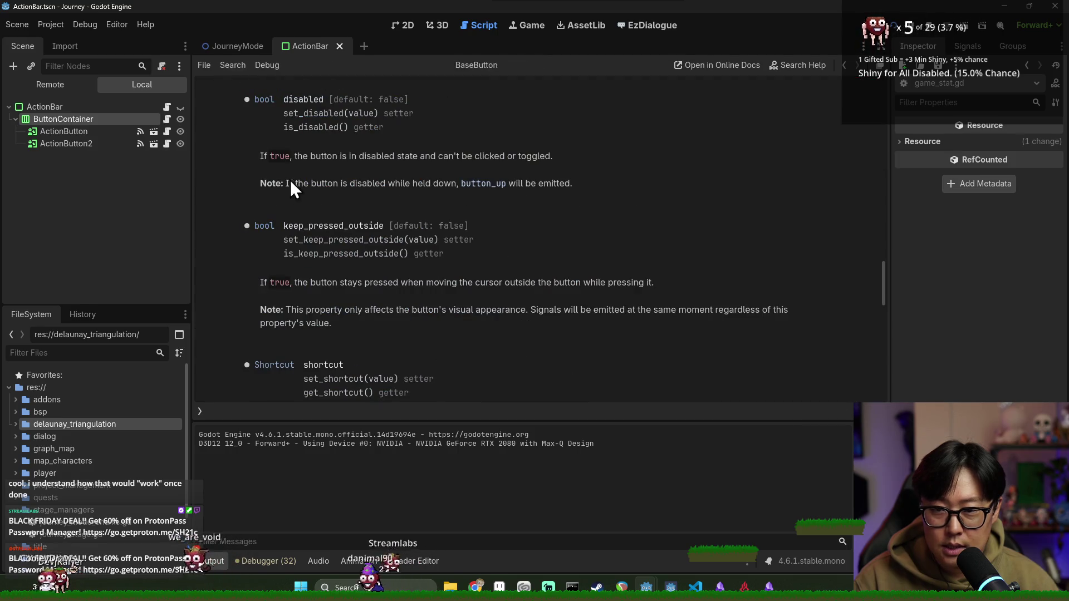
key(alt+Left)
key(ctrl+s)
click(402, 25)
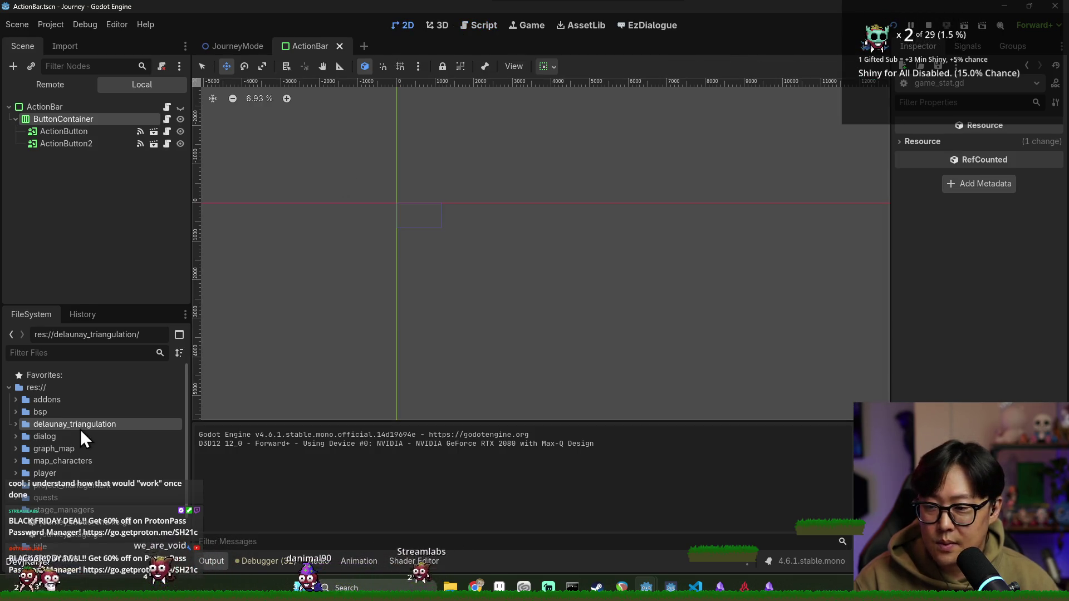
Step: Set ActionButton's Disabled texture to rest_button_disabled and save the scene
click(126, 131)
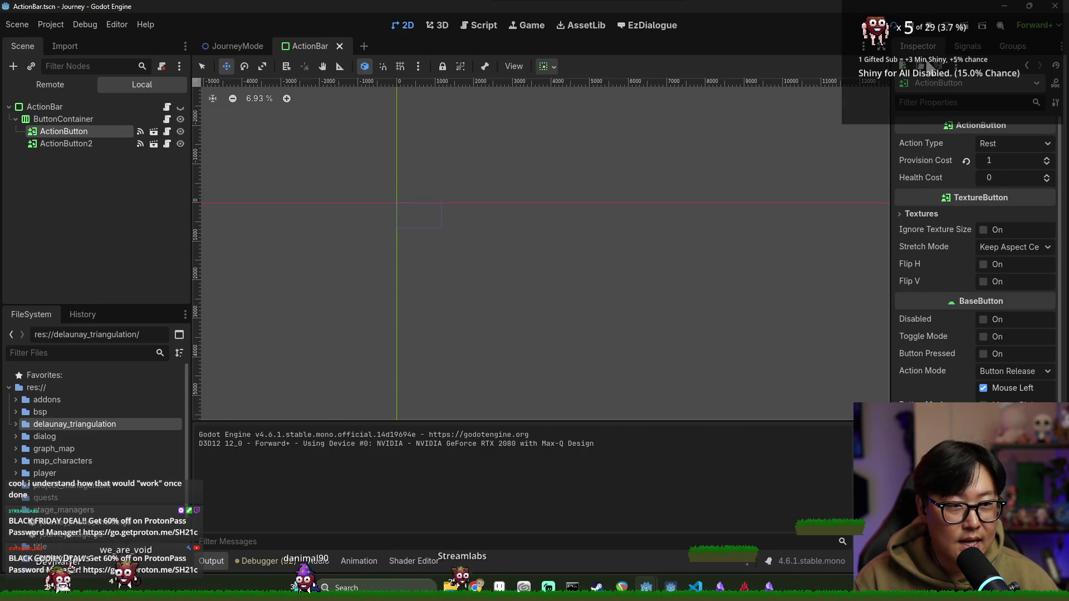
click(963, 215)
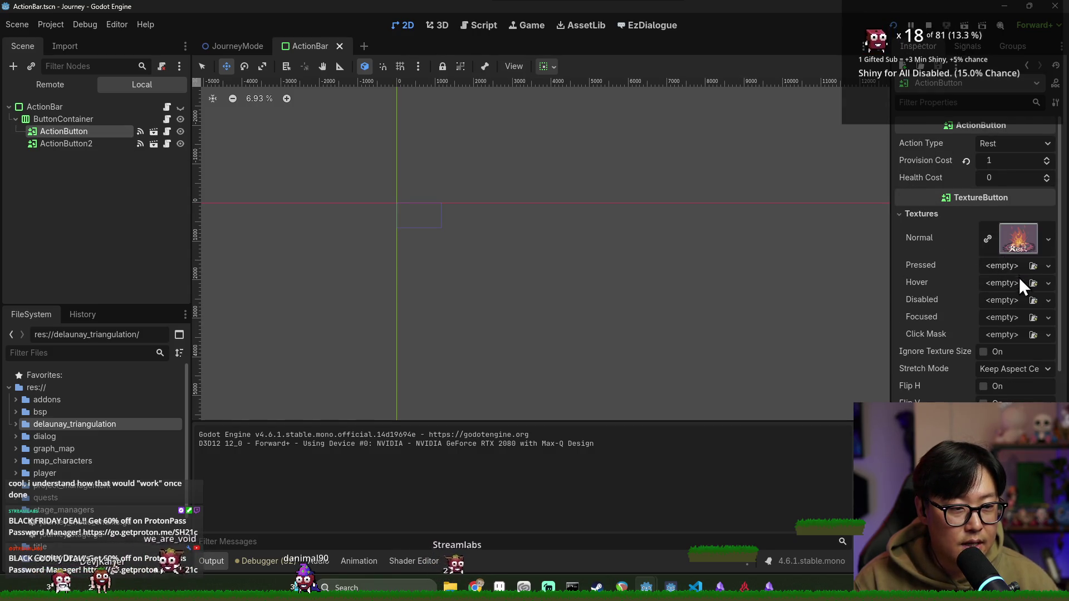
click(1033, 301)
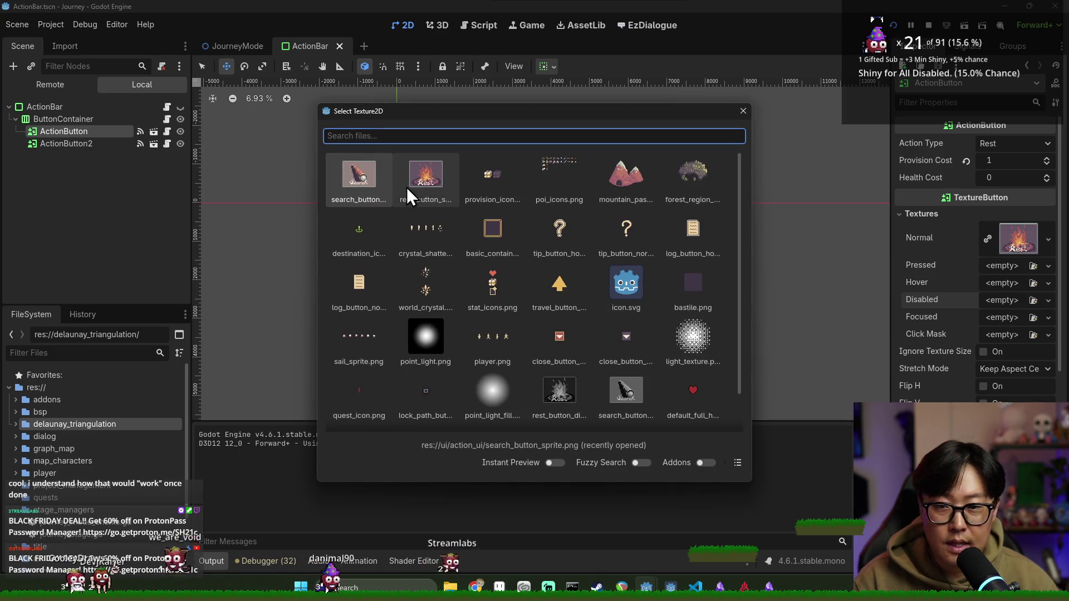
scroll(515, 254, down, 2)
click(554, 346)
key(ctrl+s)
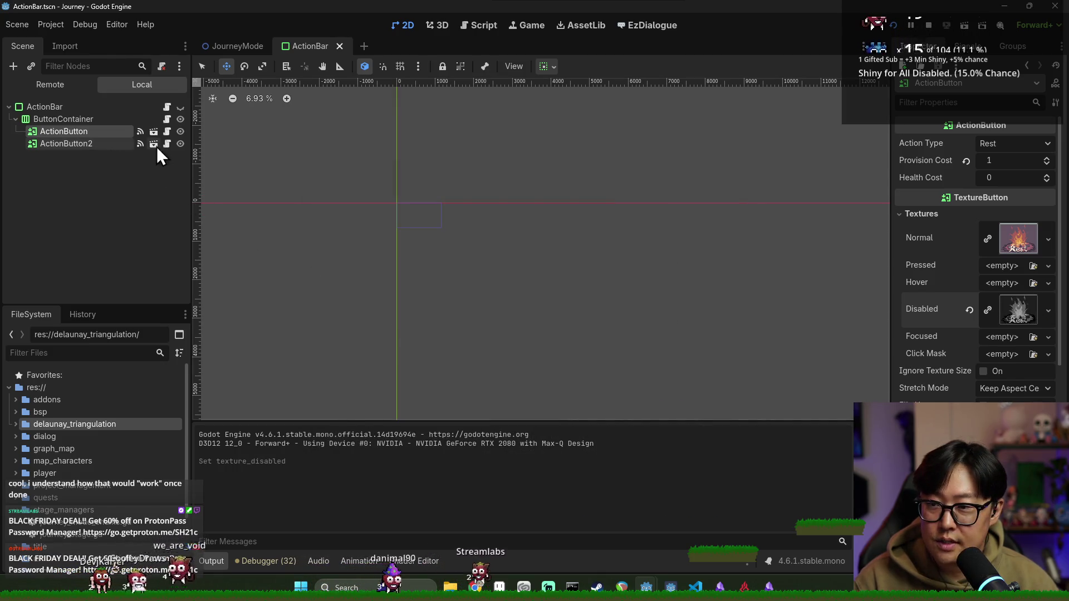
Step: Give ActionButton2 the dark Search image as its Disabled texture and run the game with F5
click(123, 143)
click(972, 215)
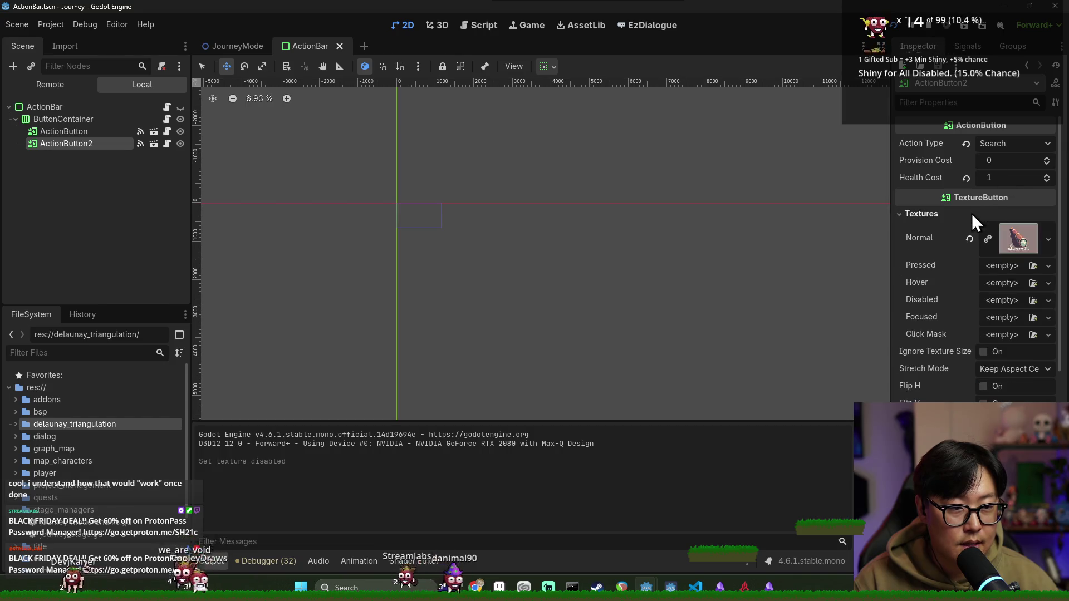
click(1032, 300)
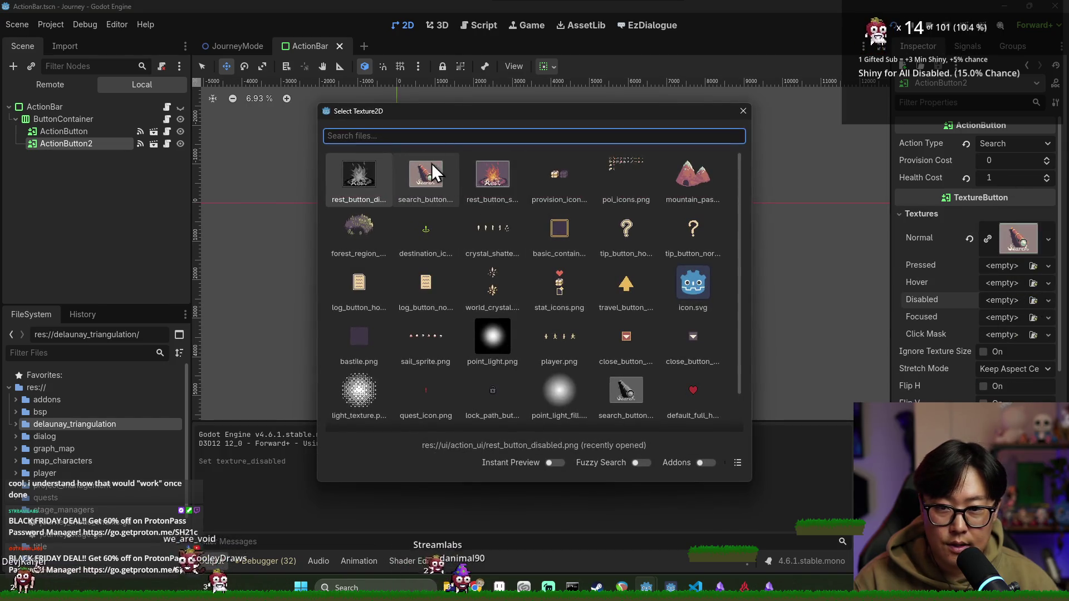
scroll(646, 295, down, 2)
double_click(636, 335)
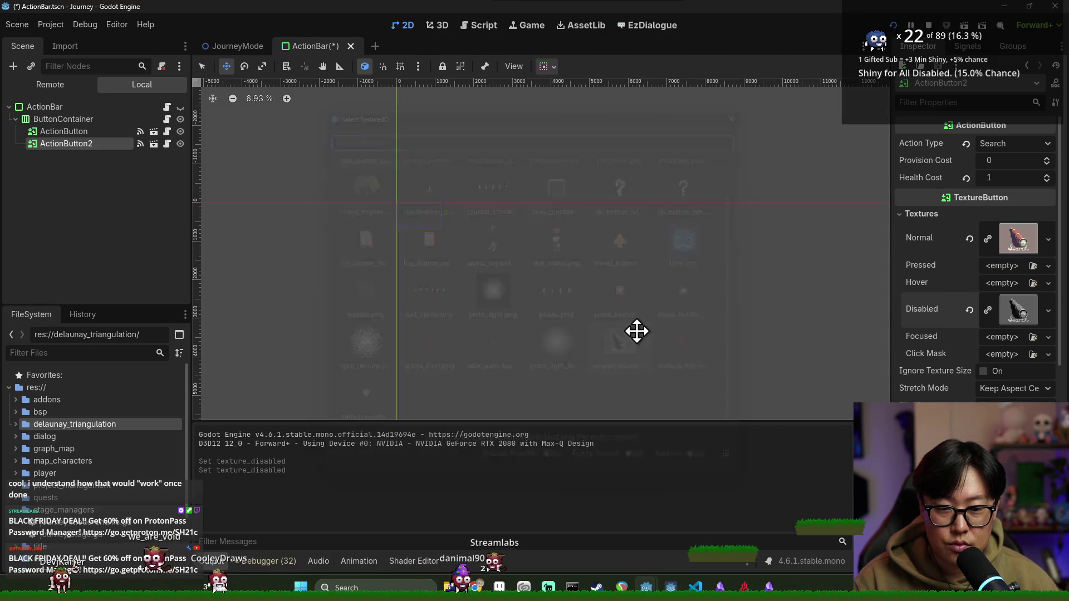
key(F5)
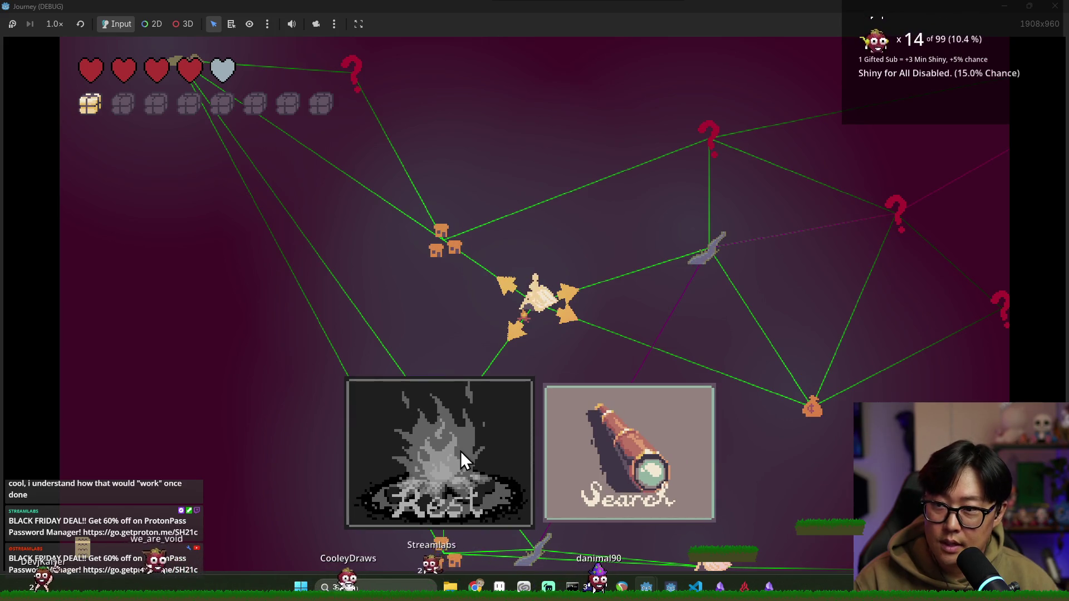
Step: Stop the game, open action_bar.gd from JourneyMode, add a breakpoint on line 29, and relaunch
key(F8)
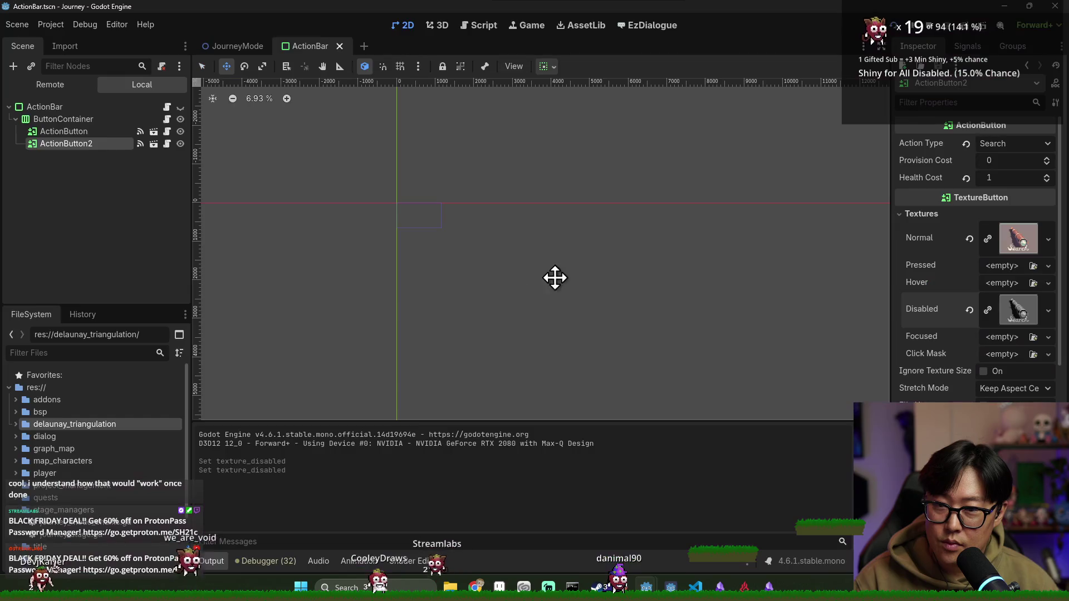
click(258, 46)
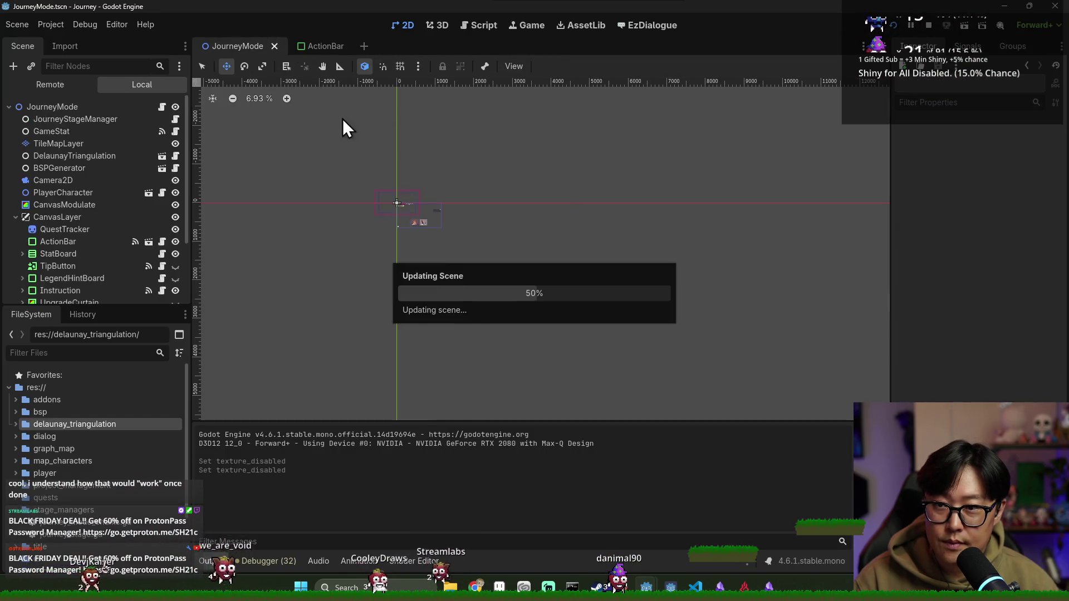
key(ctrl+s)
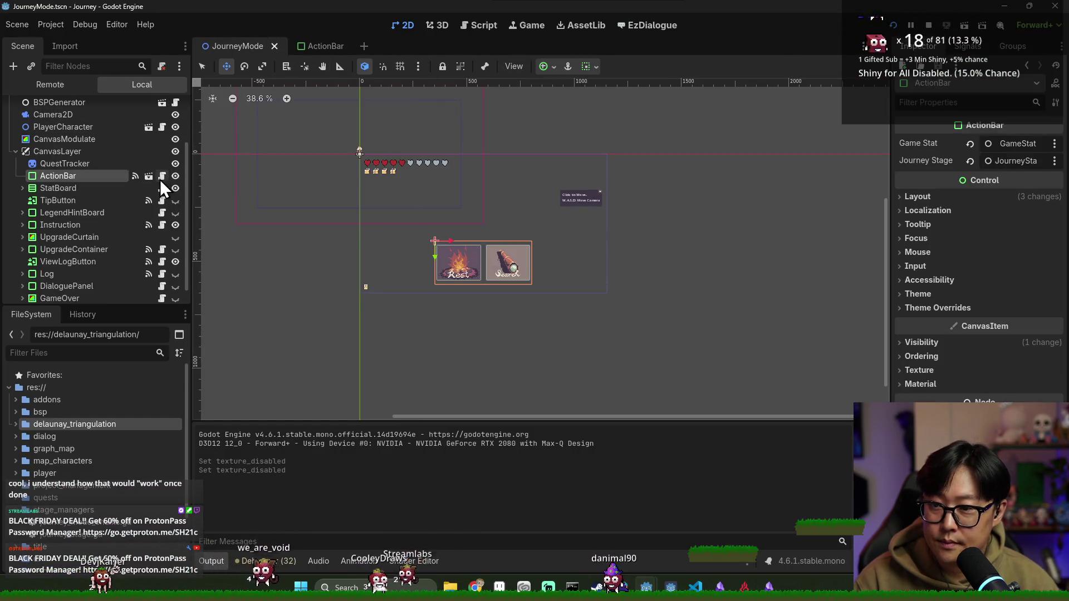
click(162, 176)
key(ctrl+s)
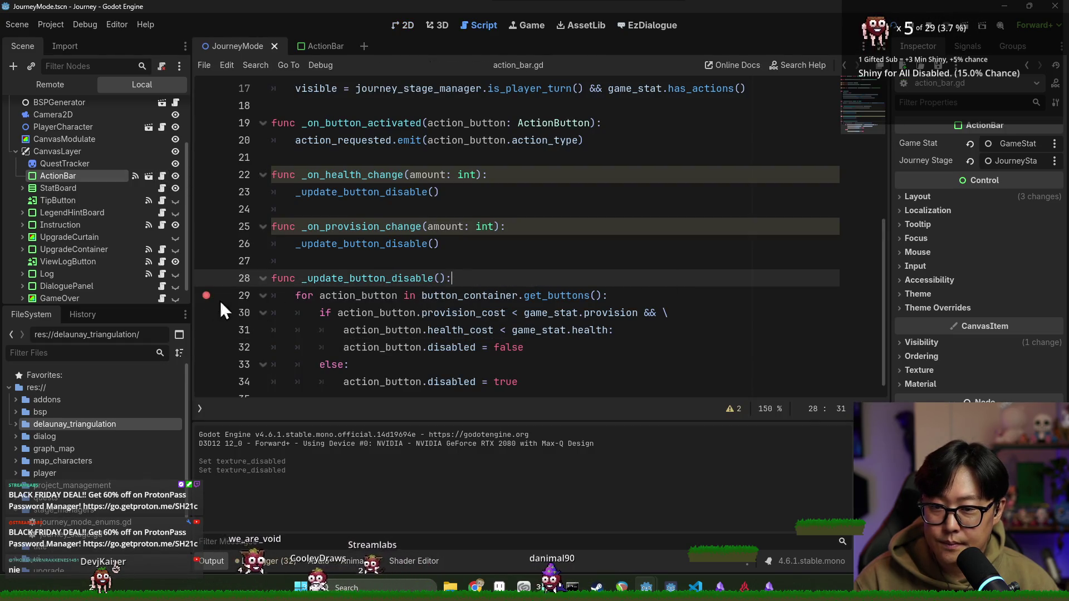
click(206, 295)
key(F5)
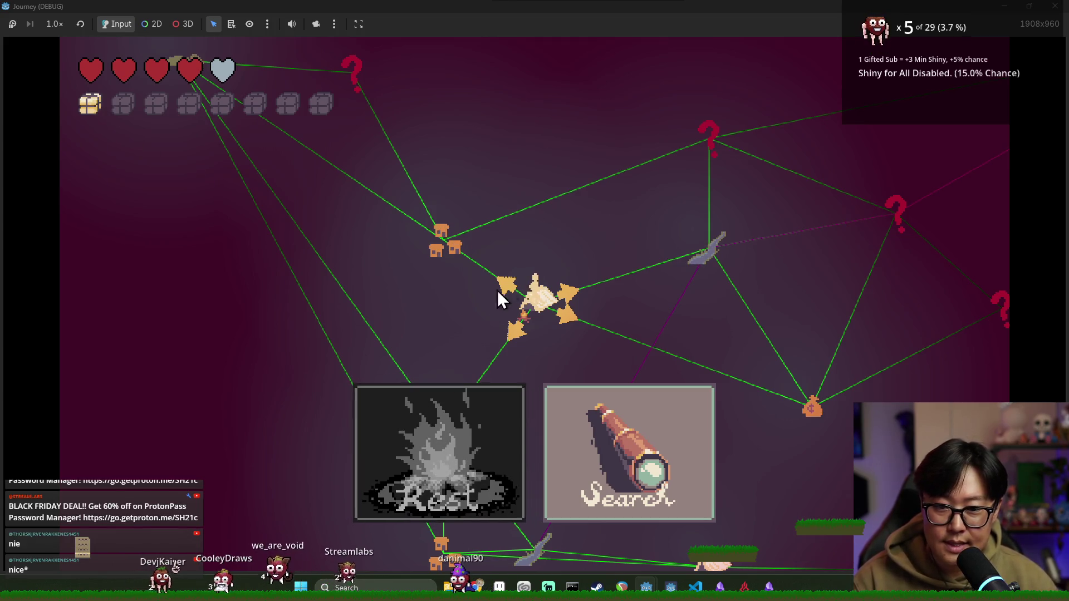
Step: Play past the breakpoint hits, rest at the village, travel to the castle, and choose Fasting
click(606, 480)
click(826, 440)
key(F12)
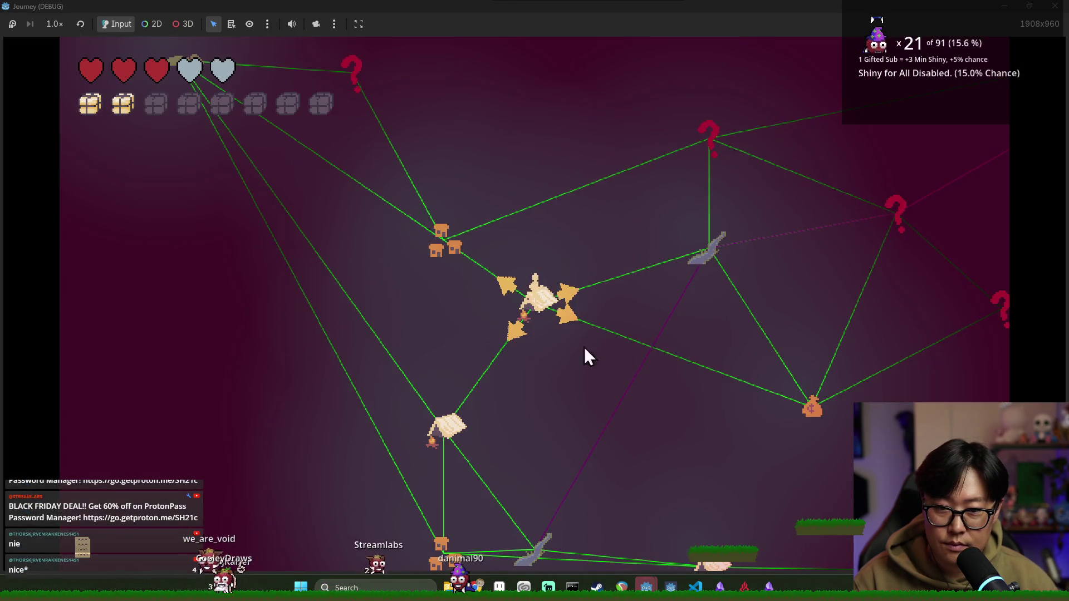
click(458, 250)
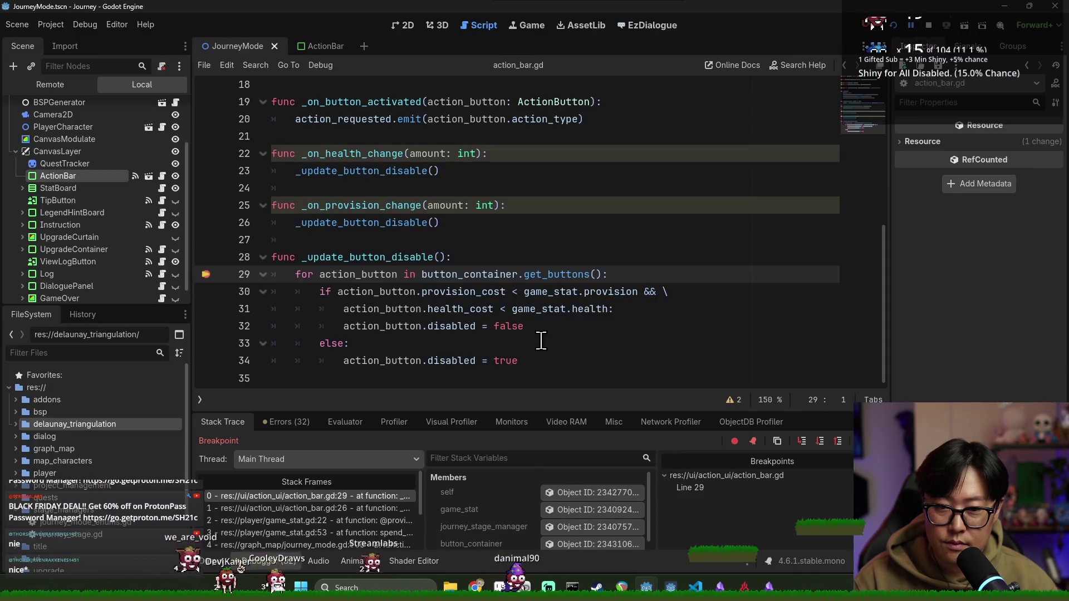
key(F12)
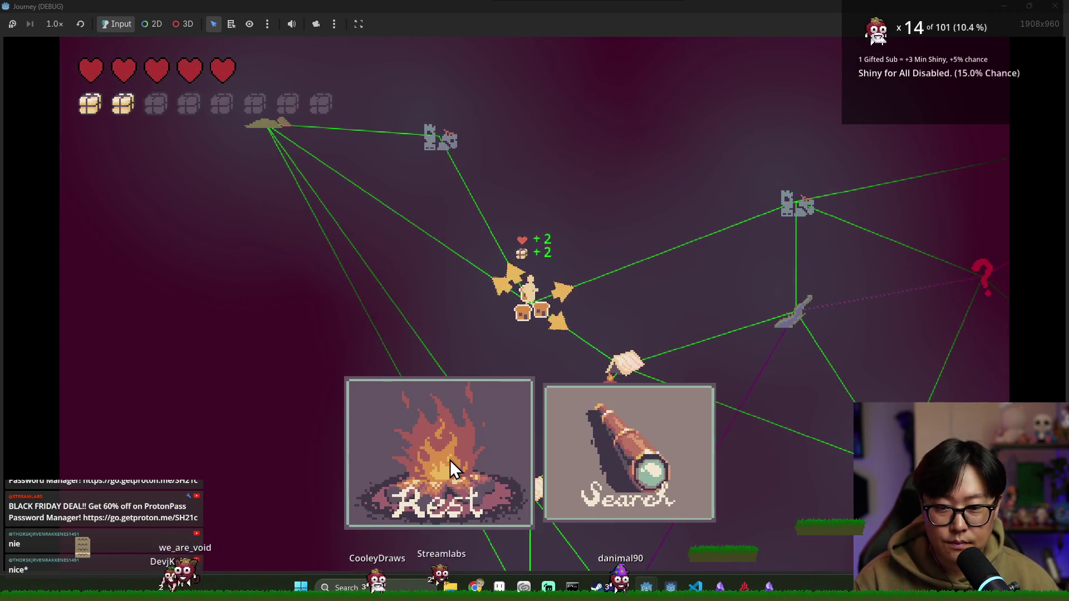
click(450, 462)
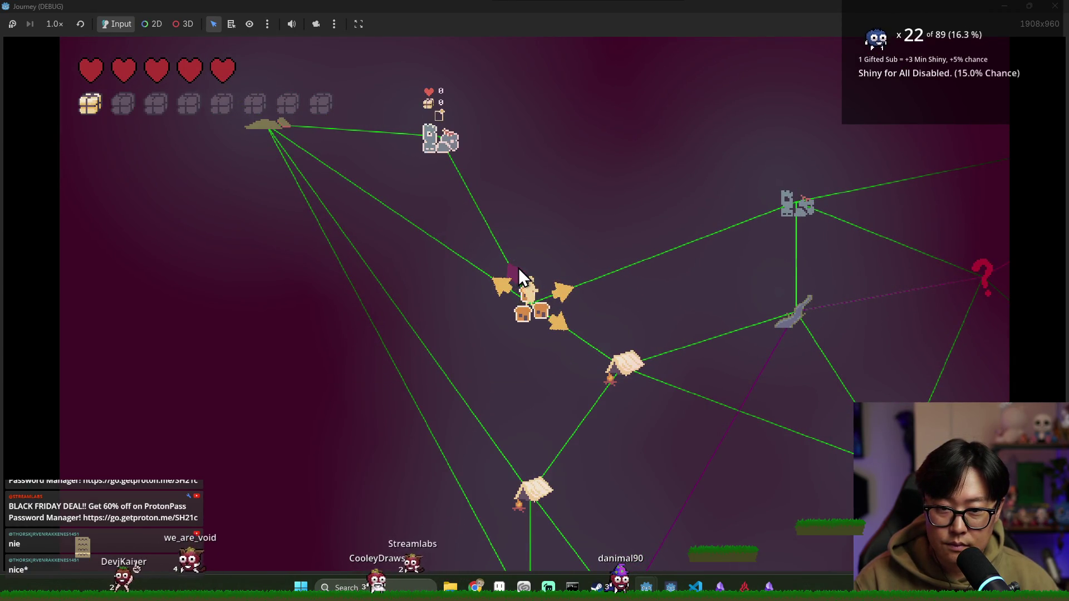
click(437, 139)
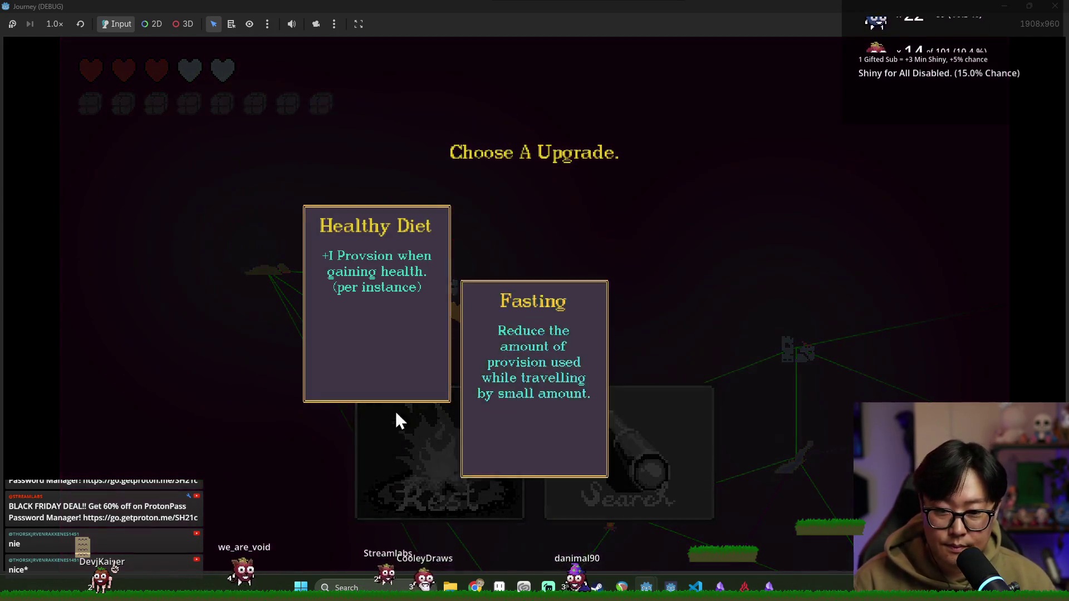
click(601, 295)
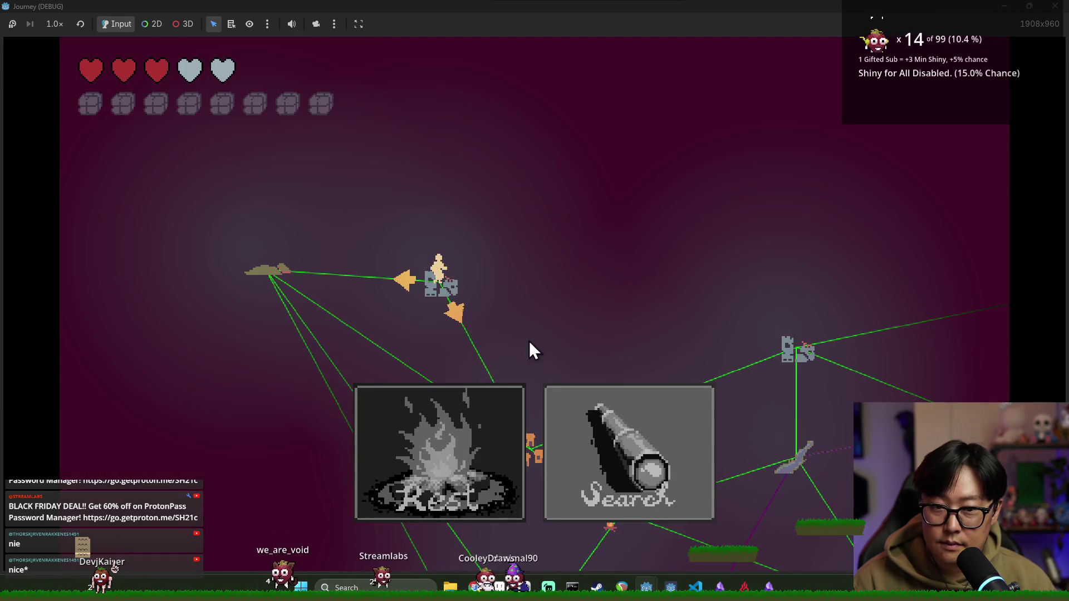
Step: Return to the script and inspect action_button and its disabled property on lines 31–34
click(650, 461)
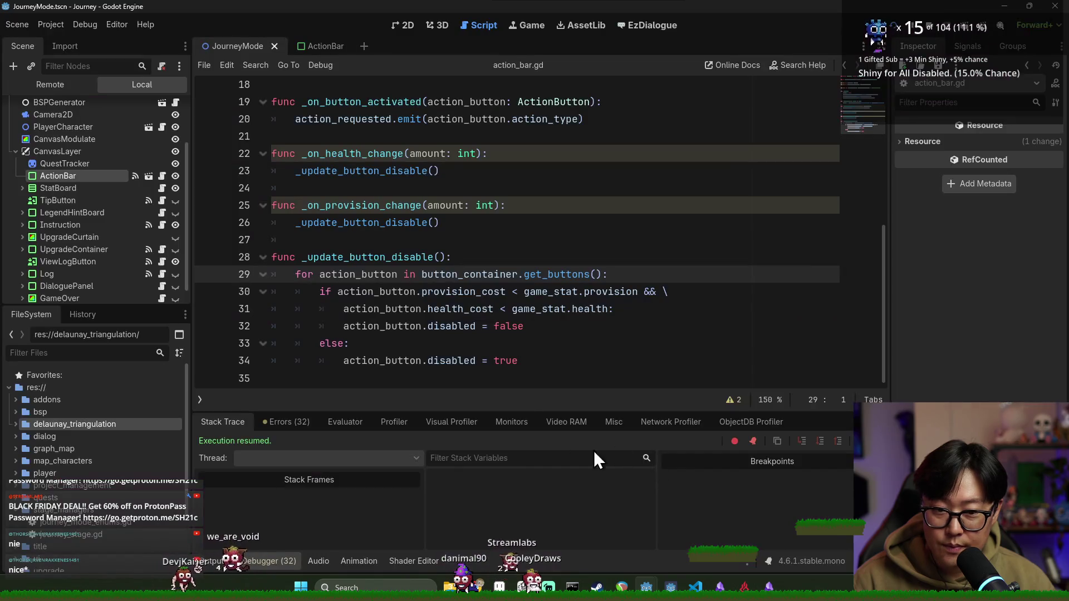
double_click(395, 308)
double_click(451, 326)
double_click(390, 327)
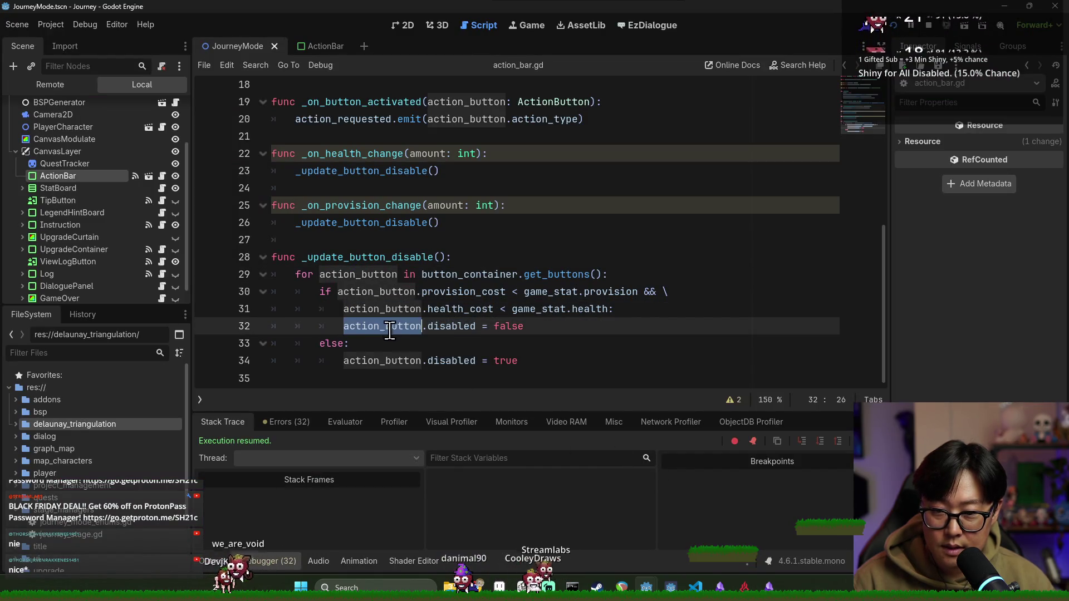
double_click(397, 365)
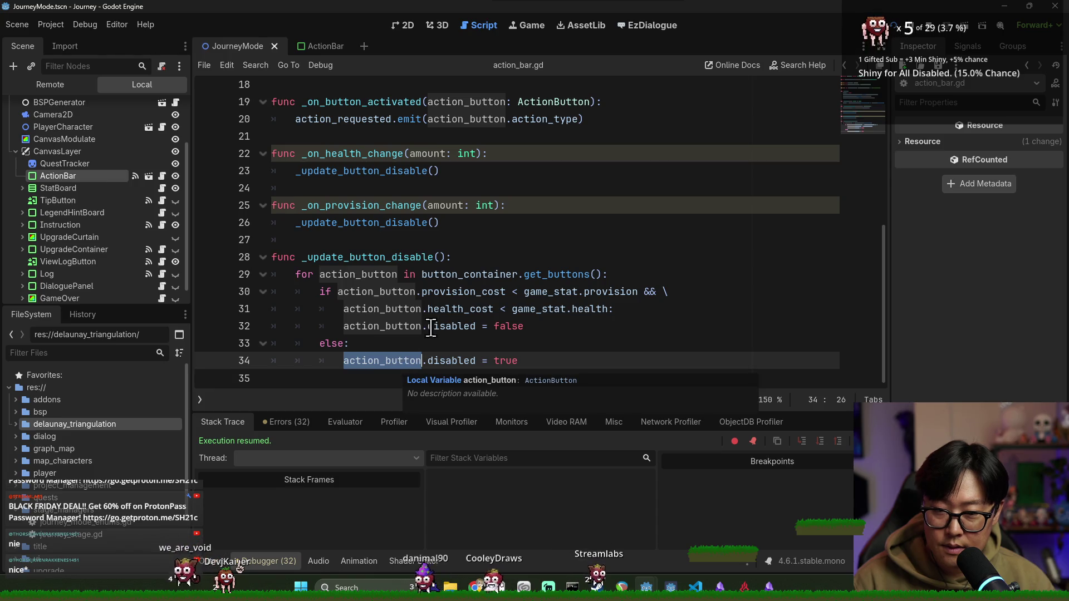
Step: Review the provision_cost and health_cost comparisons on lines 30–31 of _update_button_disable
double_click(384, 292)
double_click(455, 290)
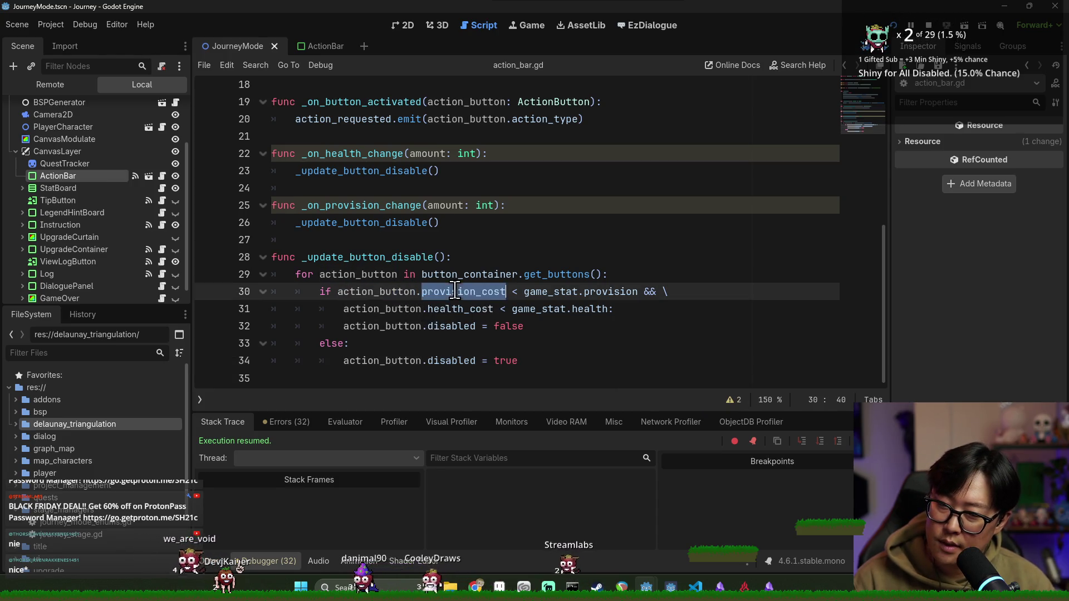
double_click(385, 291)
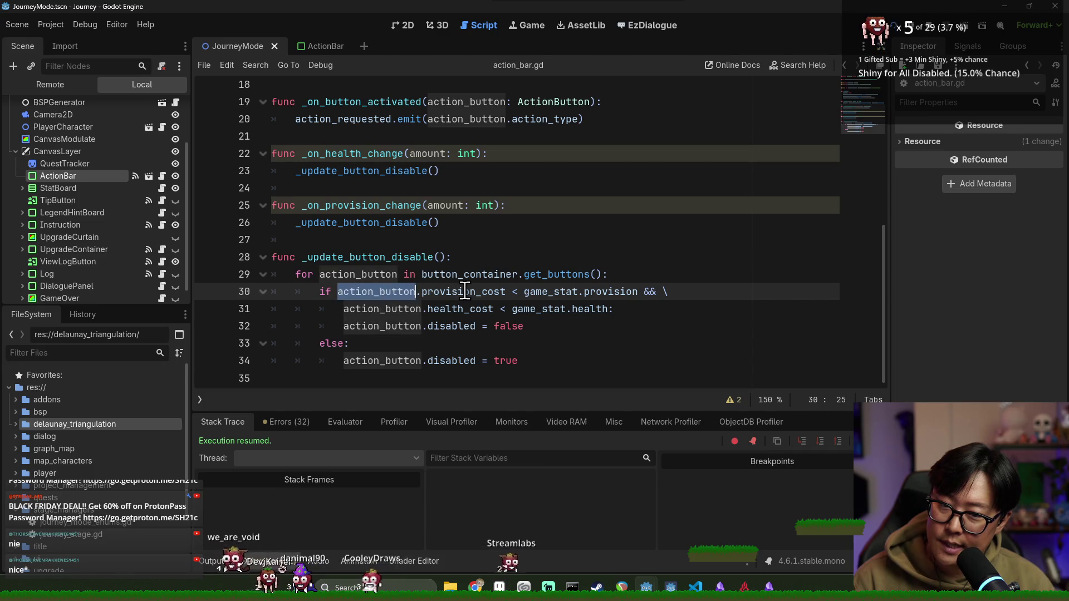
double_click(464, 291)
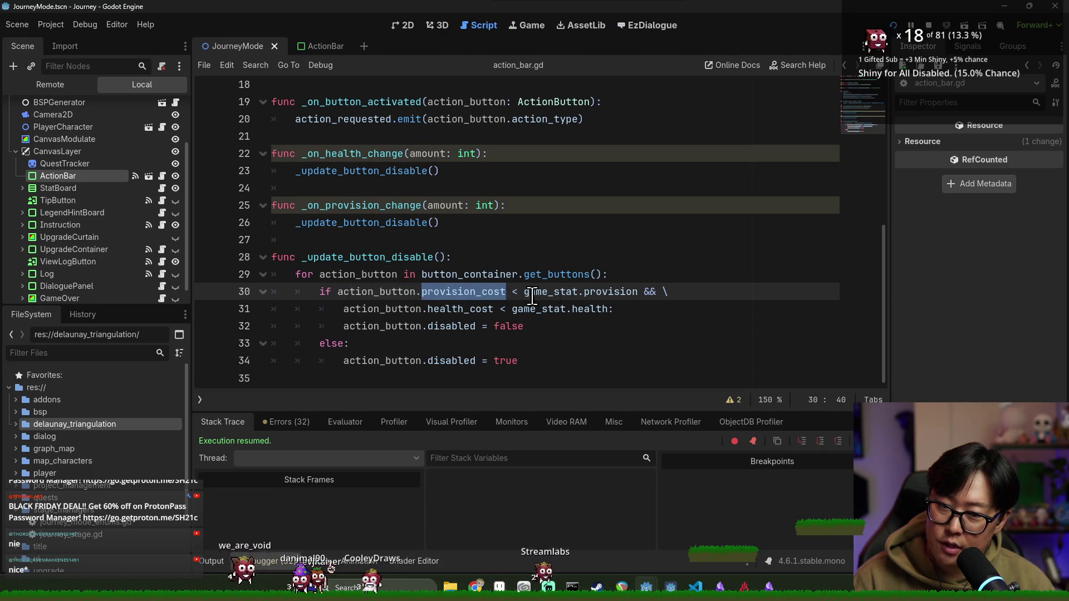
double_click(448, 309)
click(595, 292)
click(550, 315)
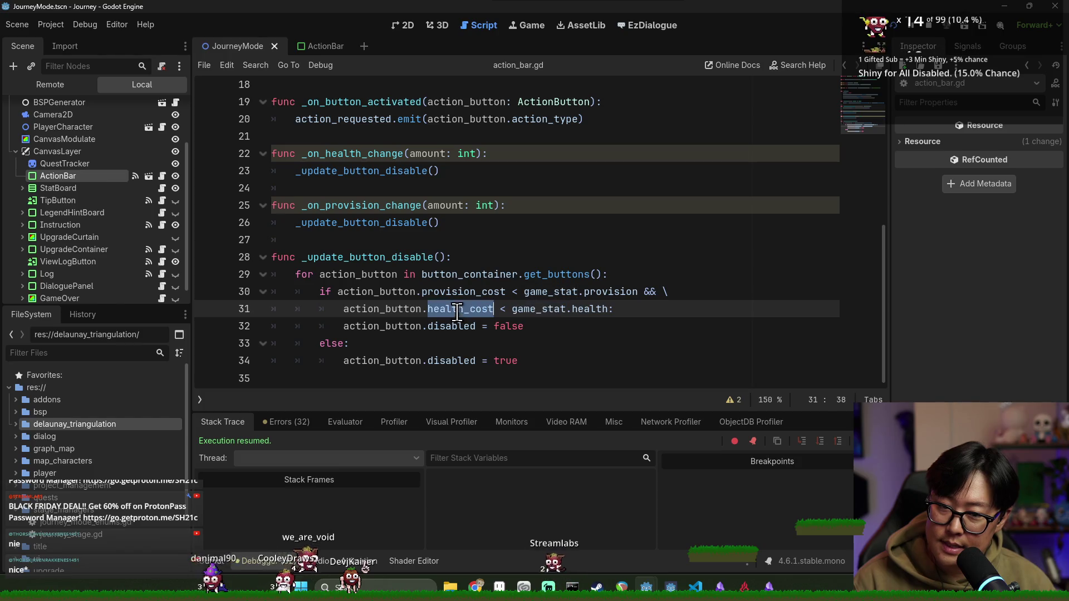
click(518, 297)
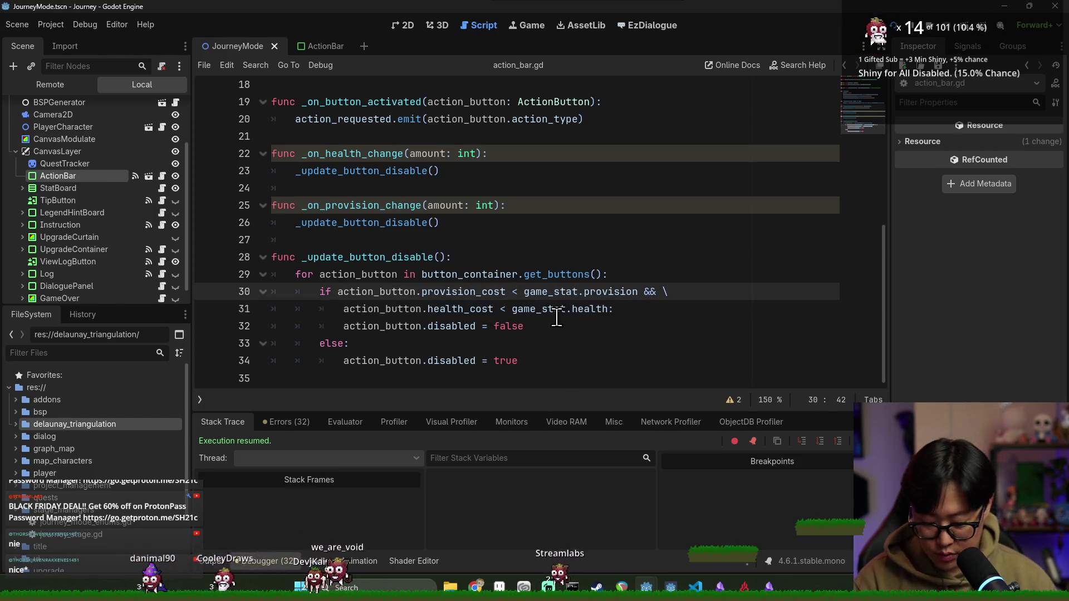
text(=)
Step: Rerun the game, travel via the ? and coin-bag nodes to the house, and trade health for provision
key(F5)
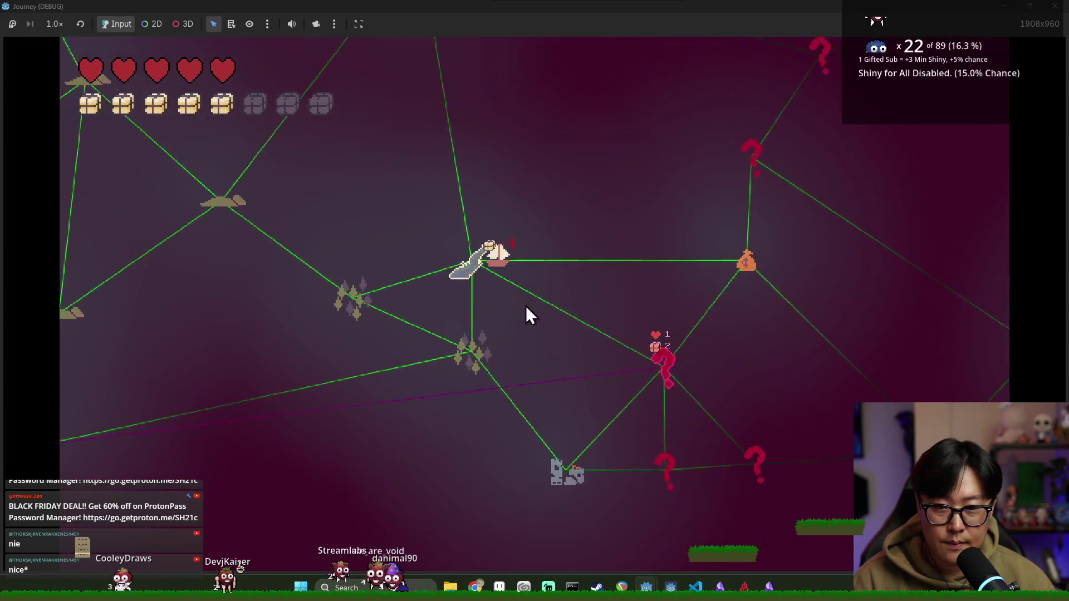
click(663, 364)
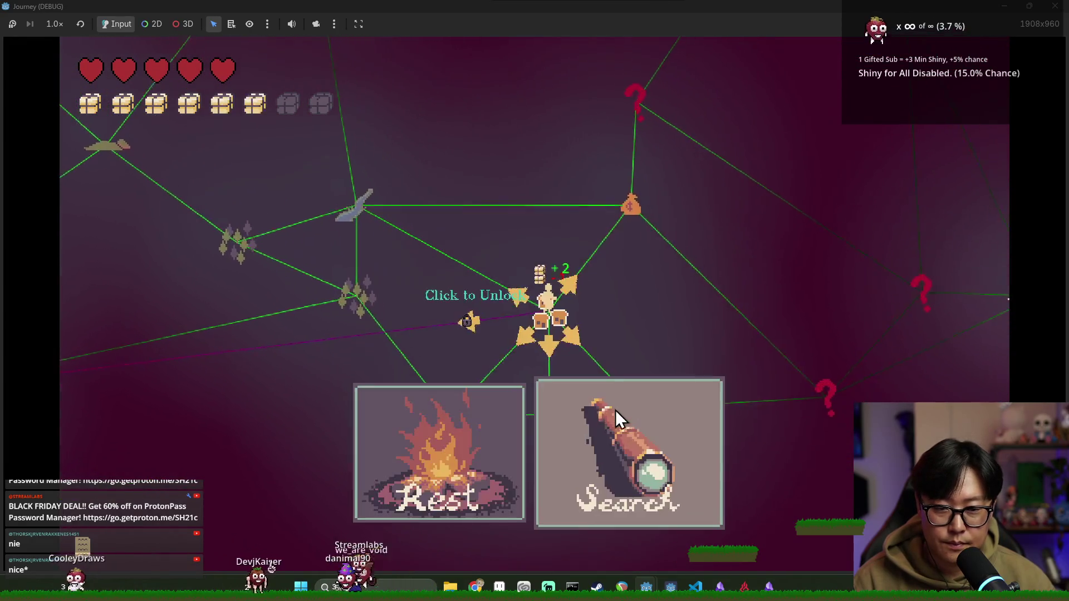
mouse_move(443, 360)
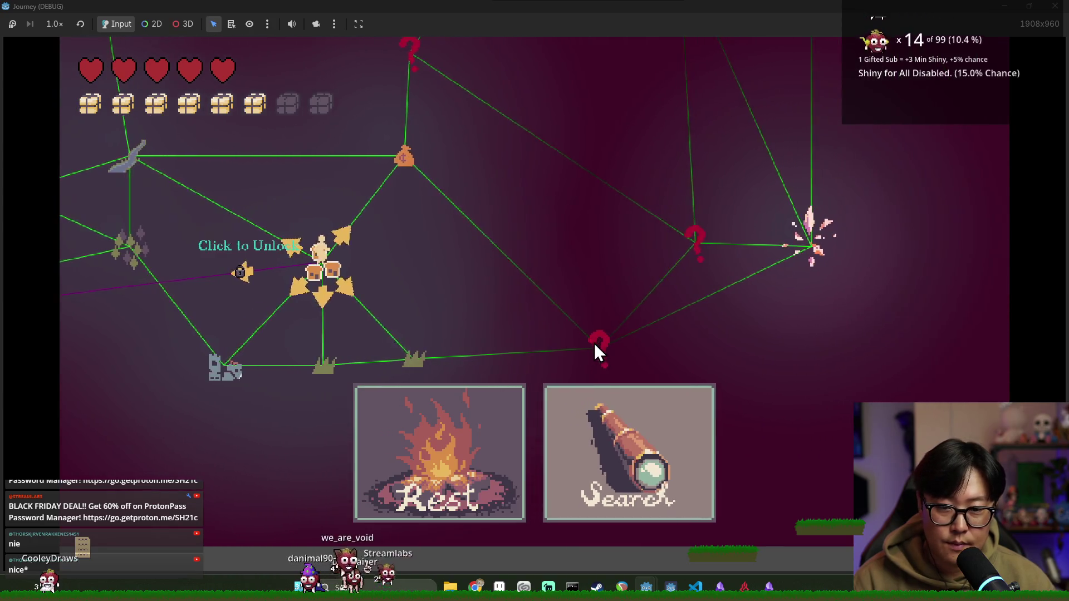
click(415, 358)
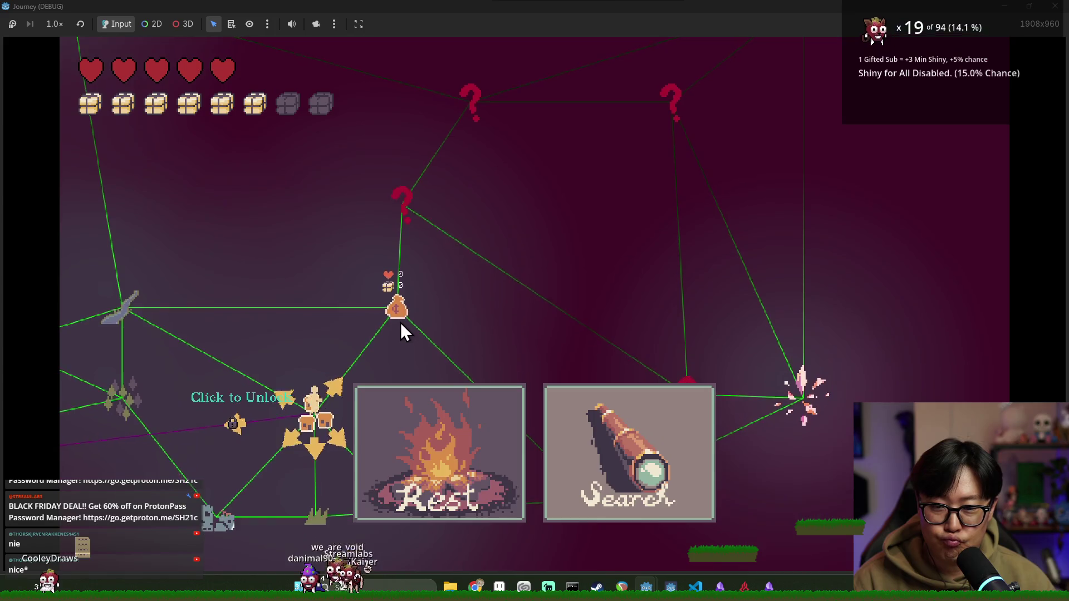
key(Up)
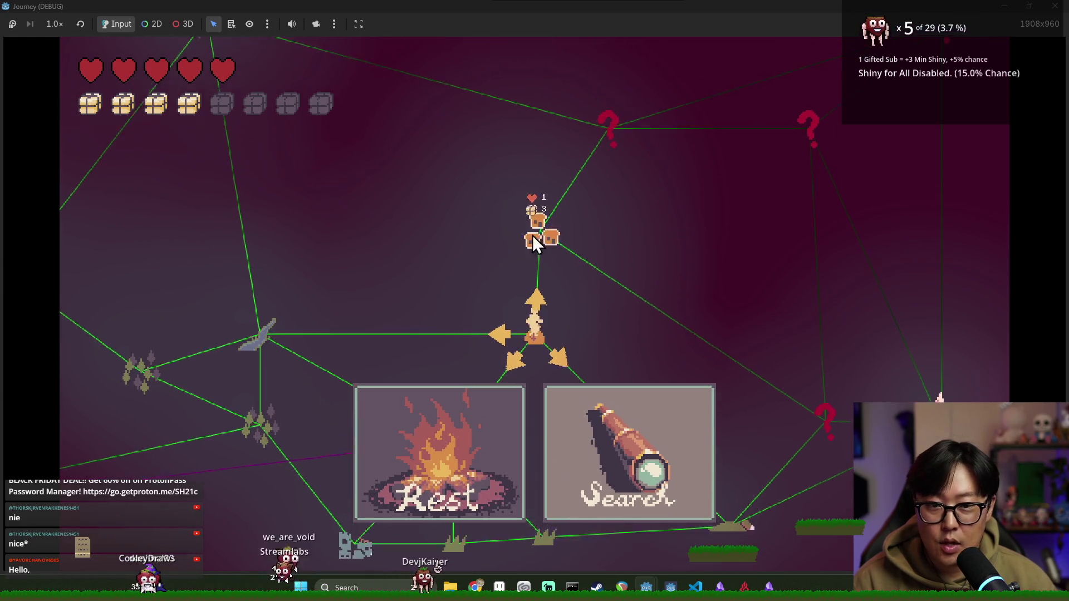
click(551, 254)
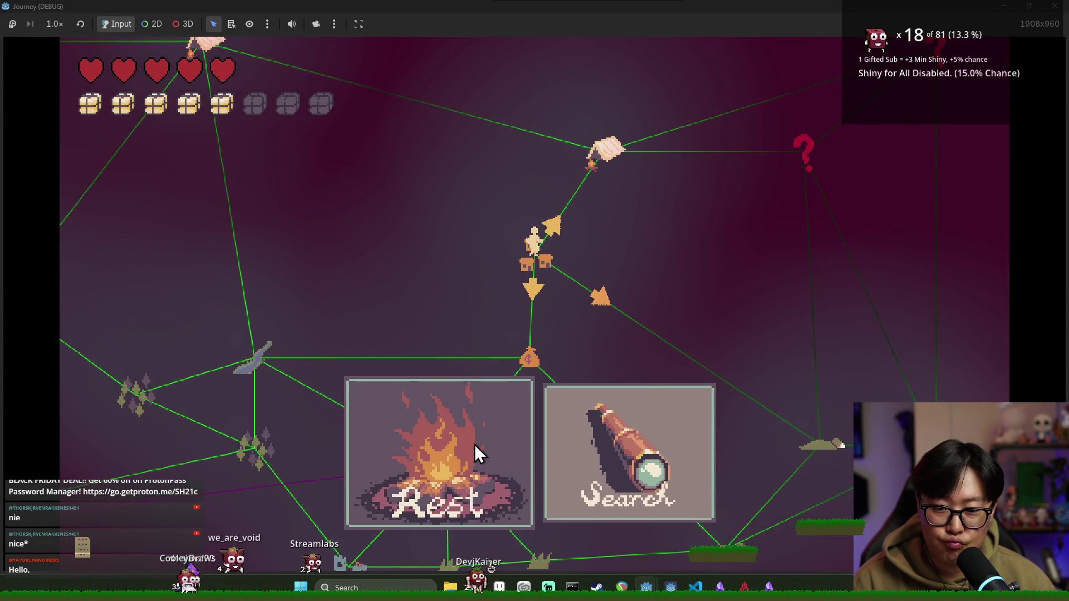
click(473, 444)
Step: Travel to the hand node, explore the ? node revealing a village, reach game over, and stop the game
click(603, 163)
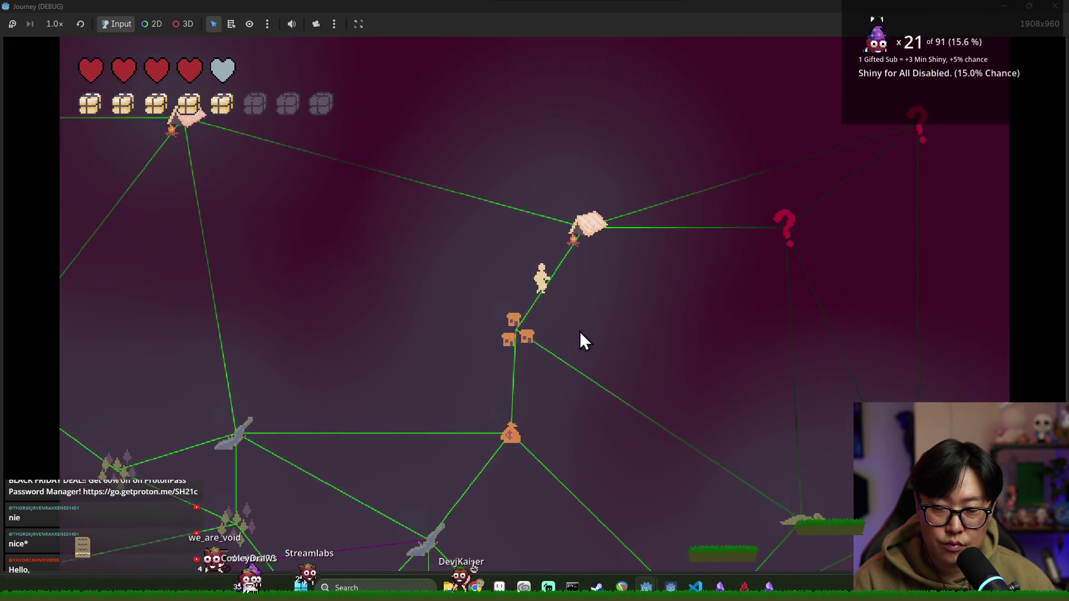
click(734, 307)
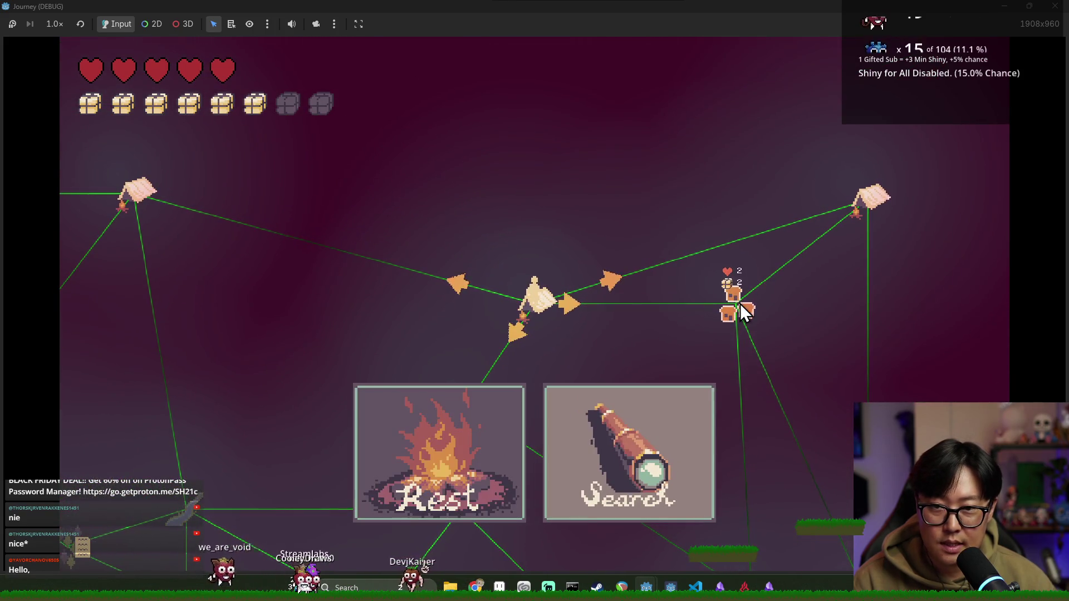
click(657, 406)
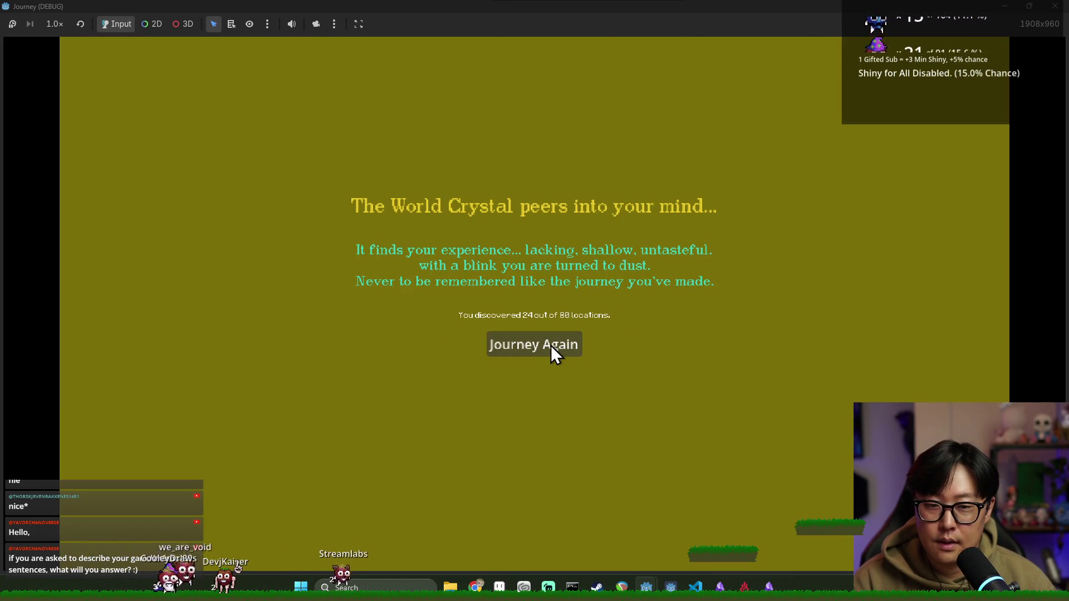
click(554, 353)
key(F8)
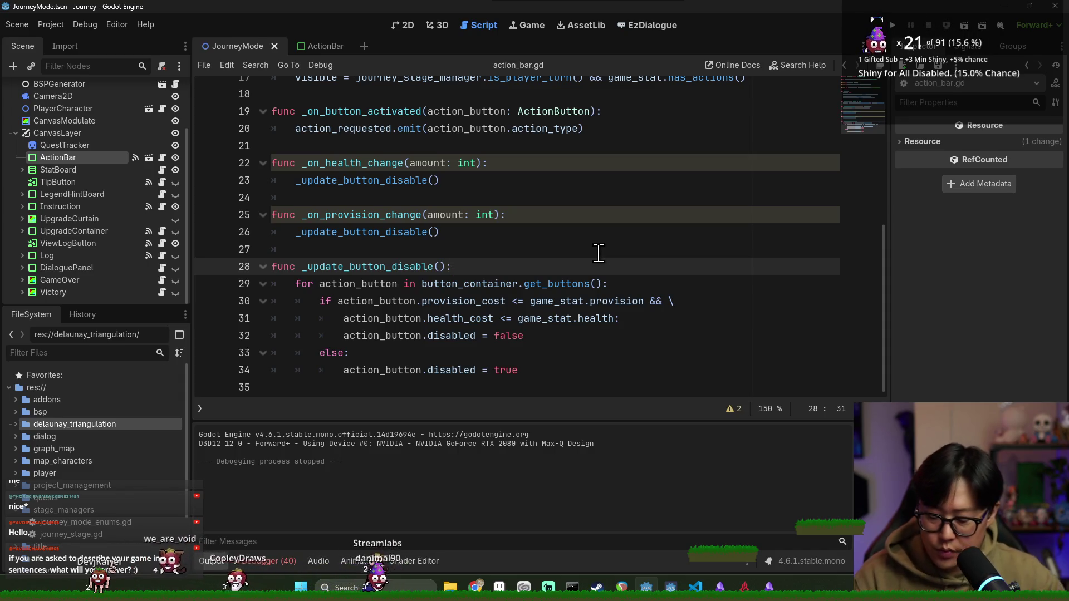
Step: Cycle through the open windows, stay on the Godot editor, and run the project again with F5
key(alt+Tab)
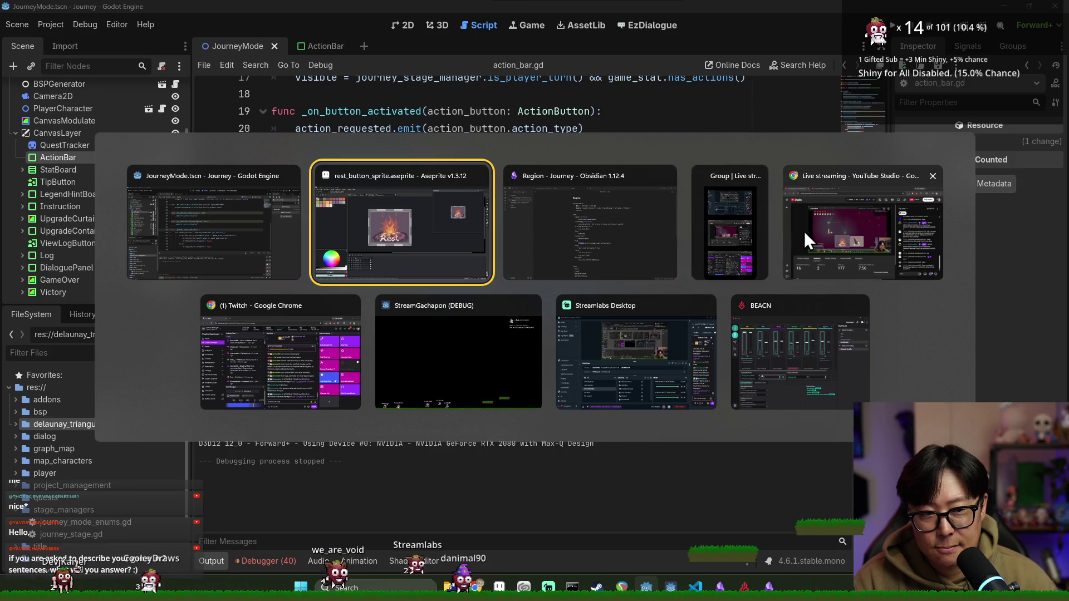
key(Escape)
key(alt+Tab)
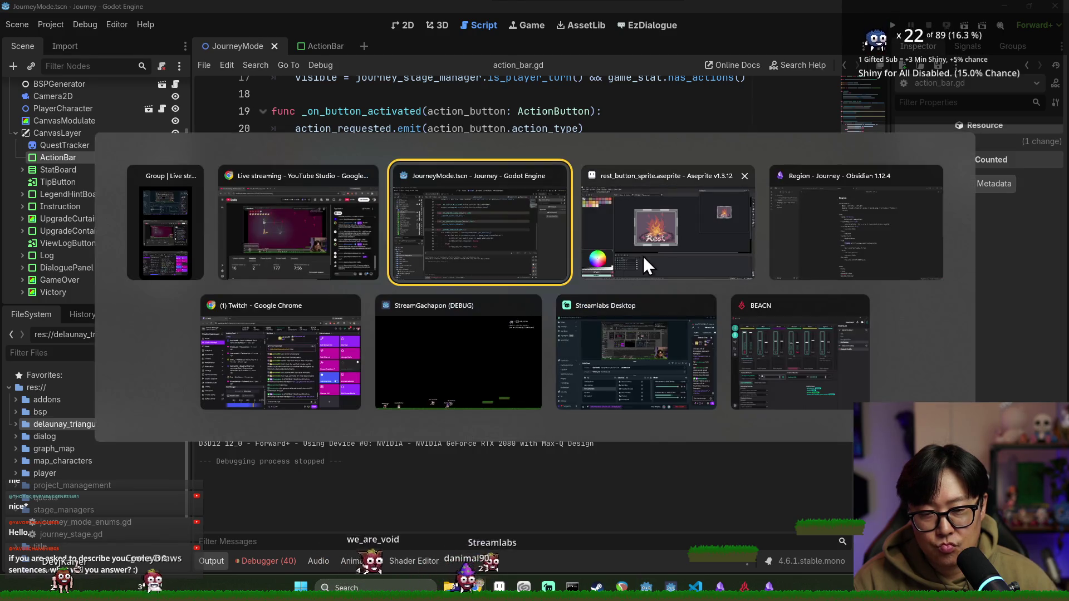
click(430, 273)
key(F5)
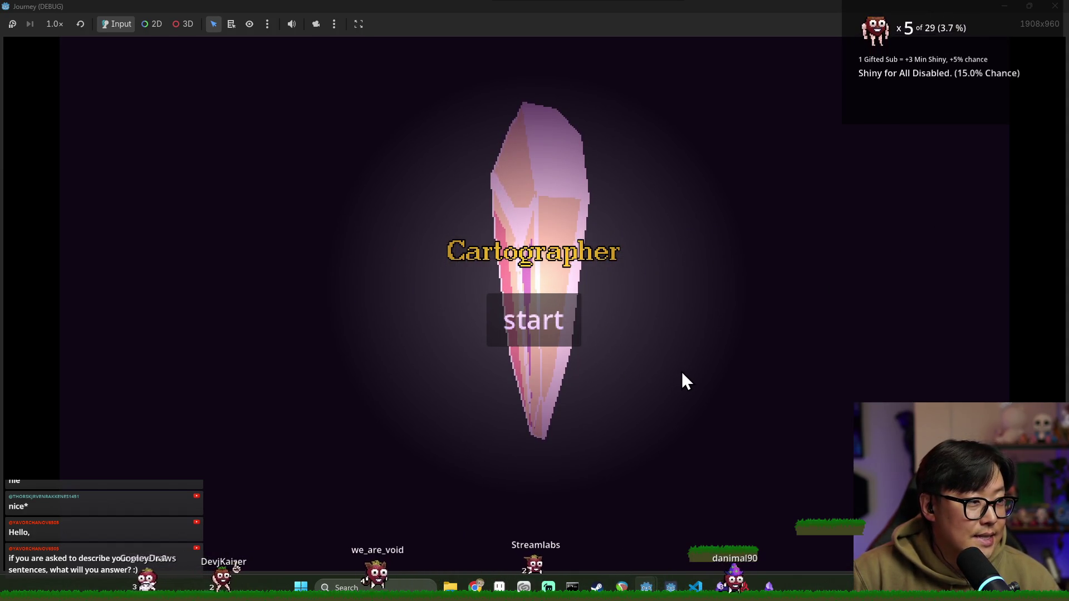
Step: Start the game, dismiss the movement hint, and travel to the tree, hand, and scythe nodes
click(580, 329)
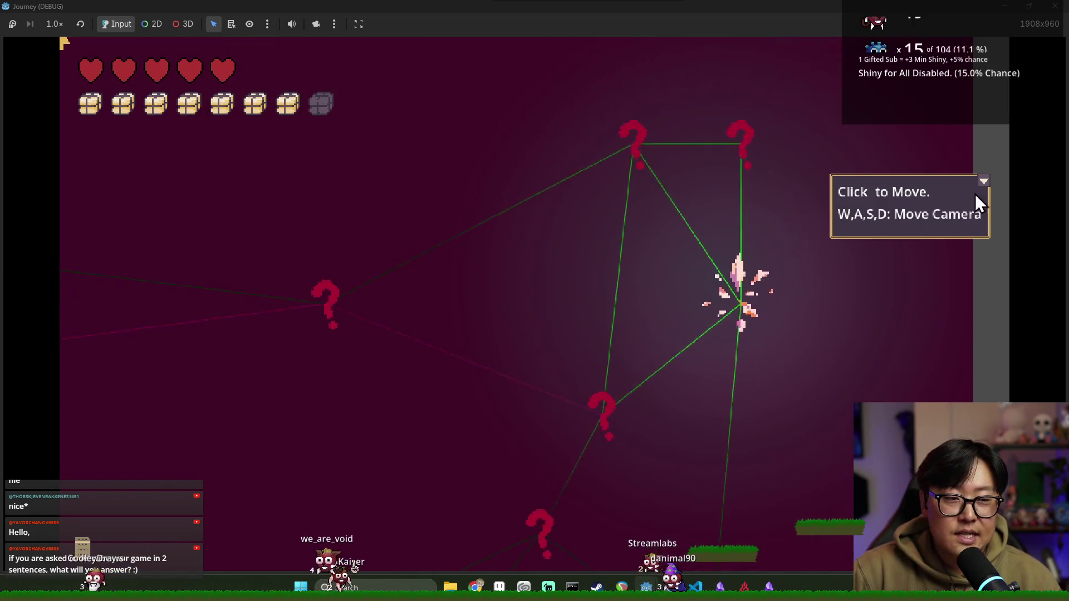
click(983, 181)
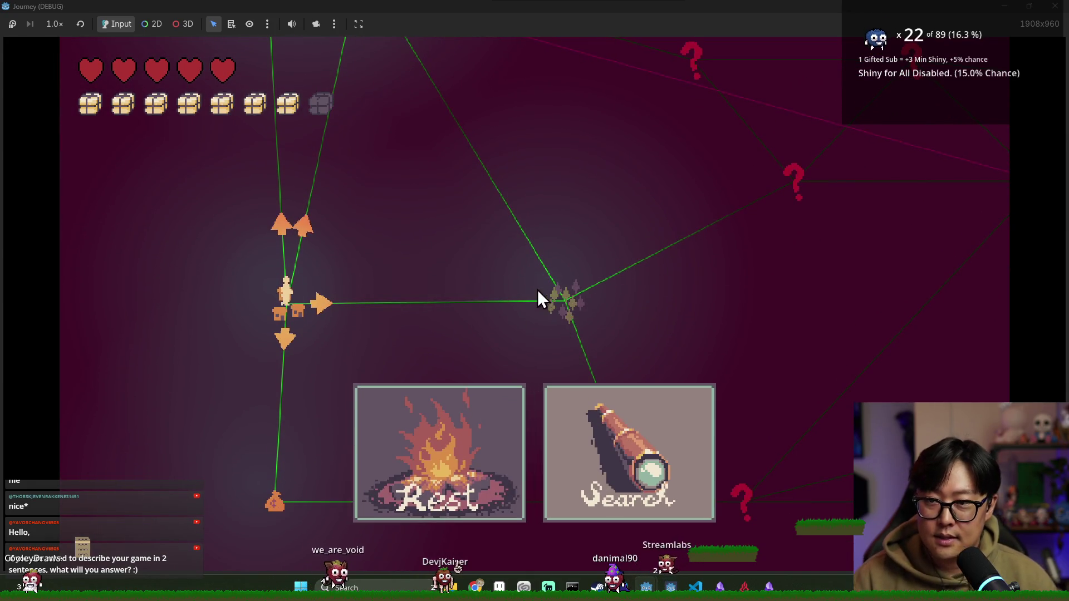
scroll(583, 320, up, 2)
scroll(267, 162, up, 2)
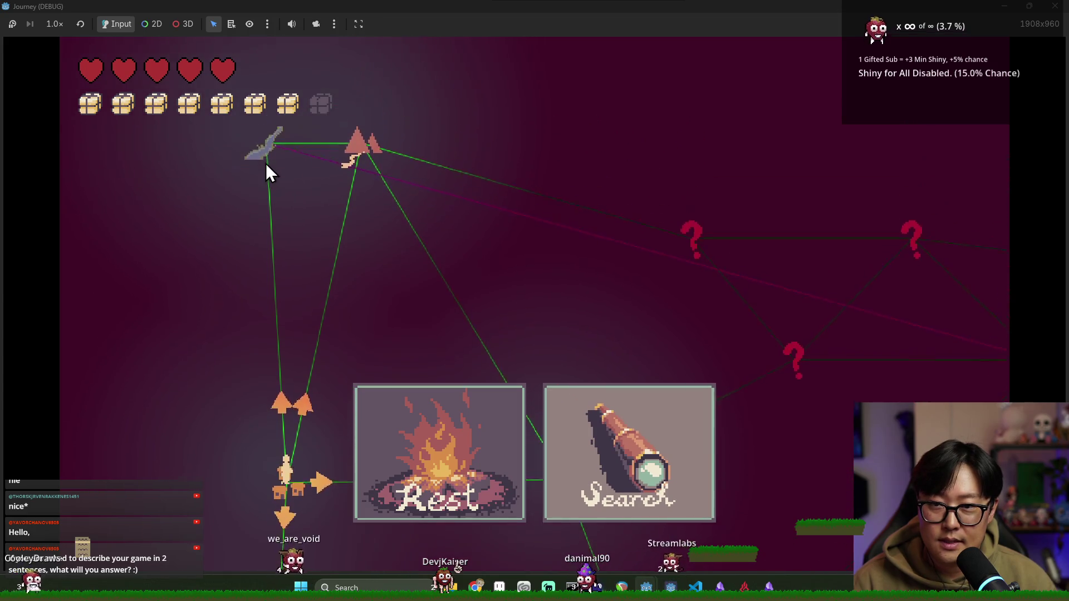
scroll(551, 326, down, 4)
click(579, 303)
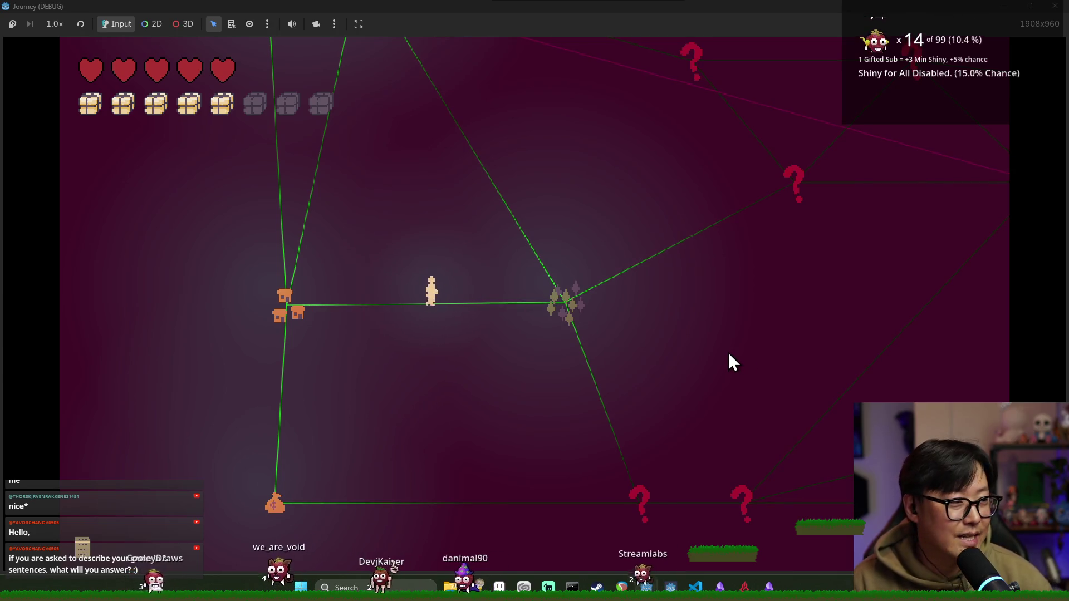
mouse_move(570, 299)
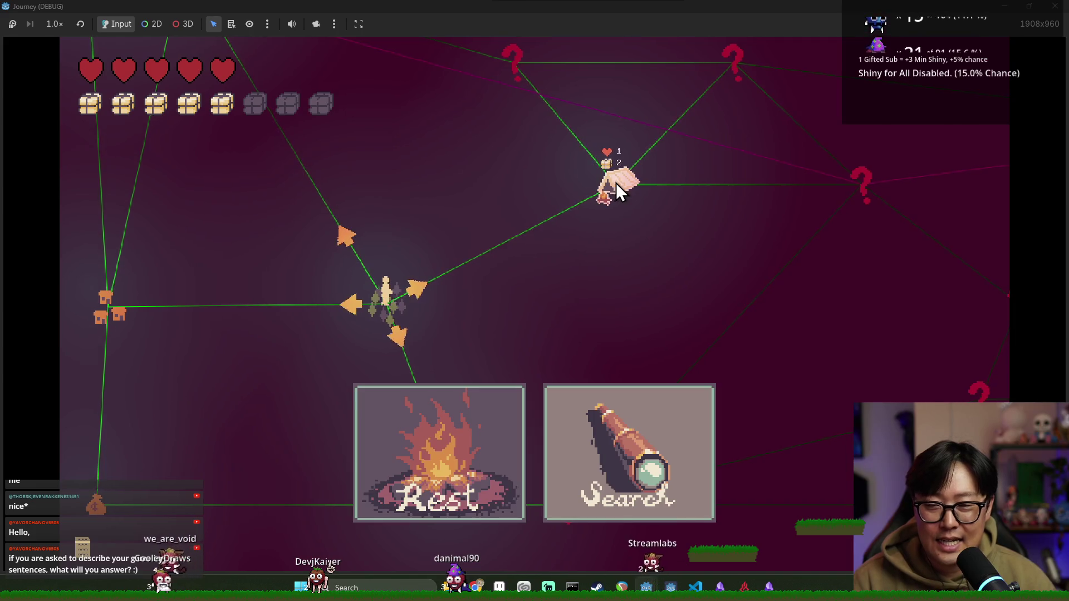
click(615, 182)
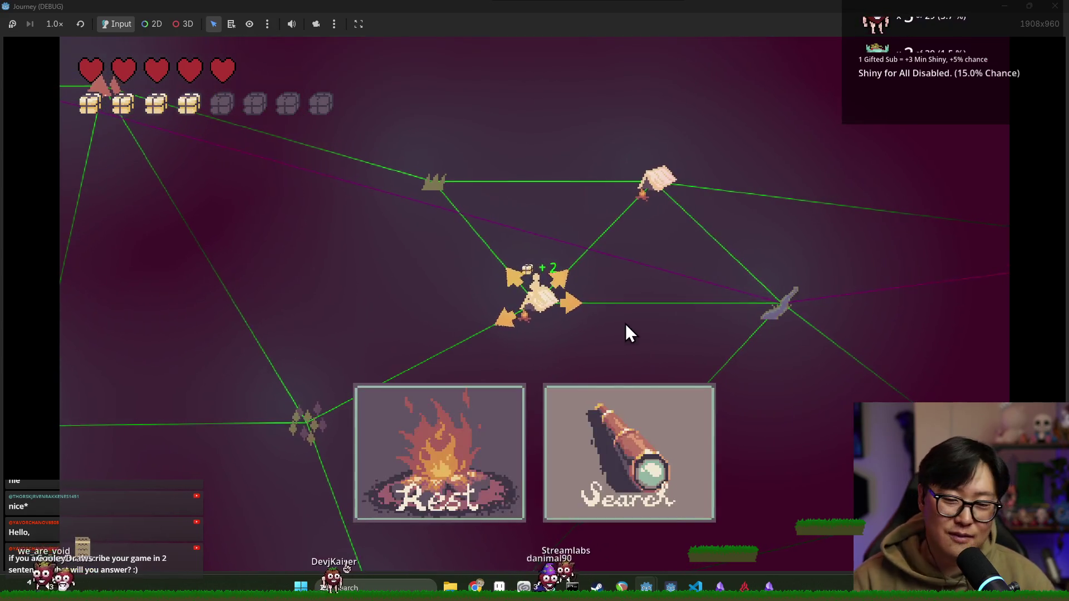
mouse_move(767, 295)
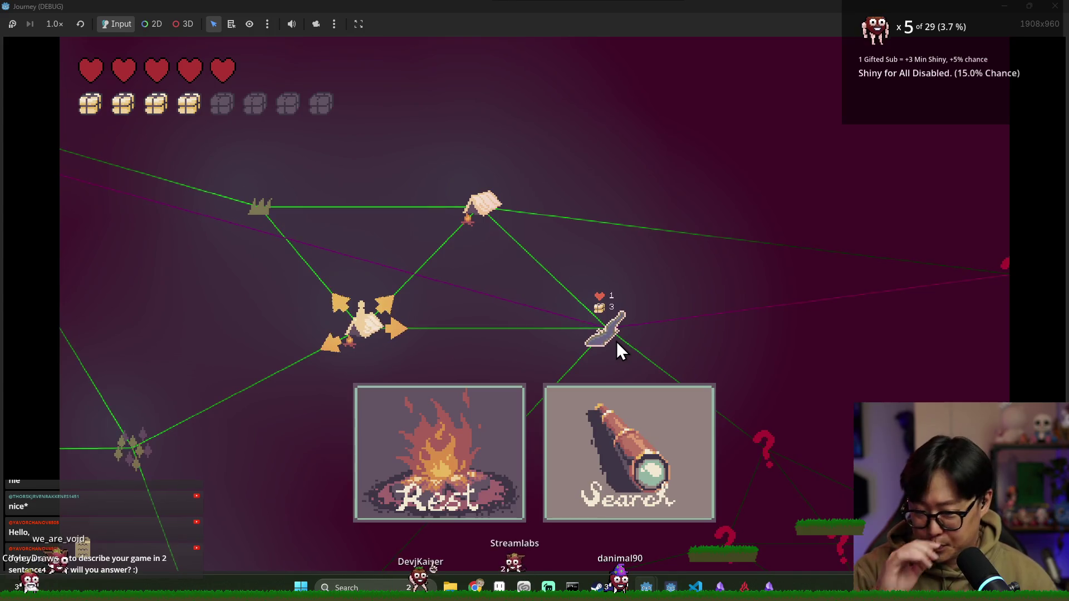
click(610, 268)
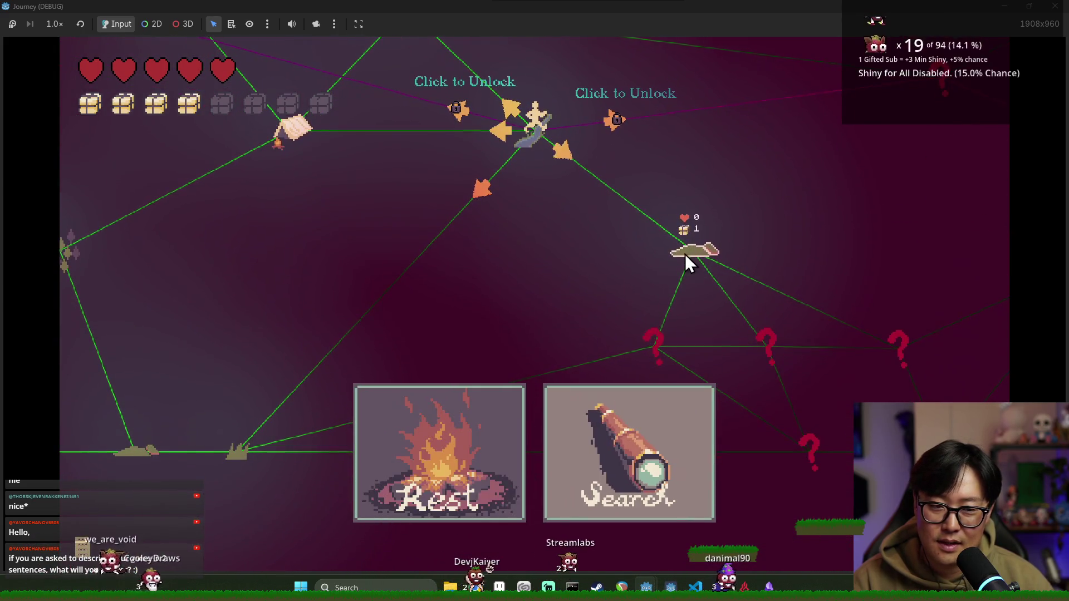
Step: Search to reveal nodes, move through the grass and house nodes searching for supplies, then reach the stone node
click(688, 256)
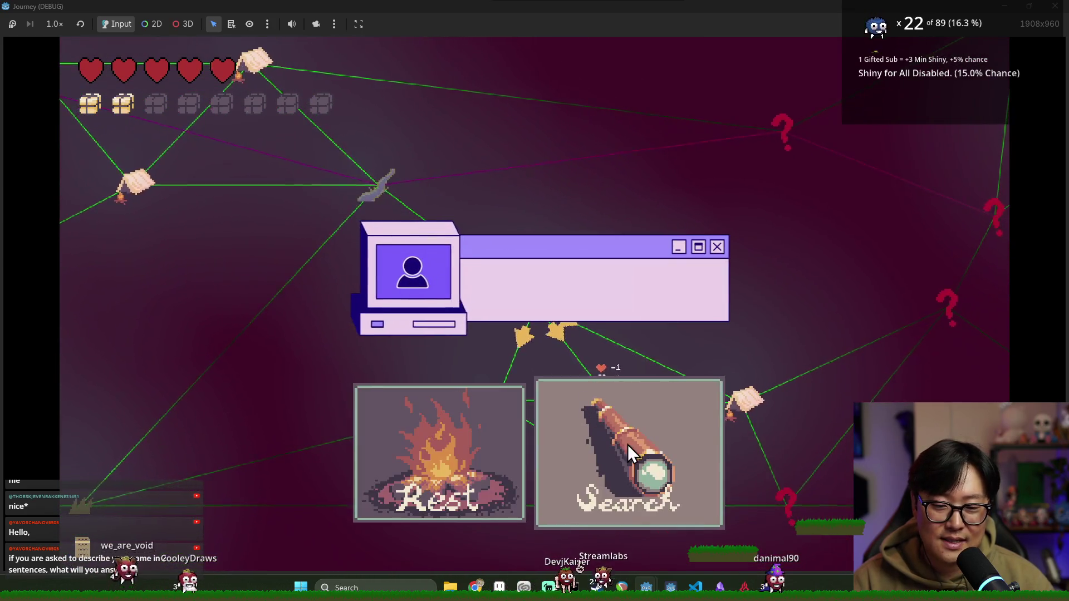
click(627, 444)
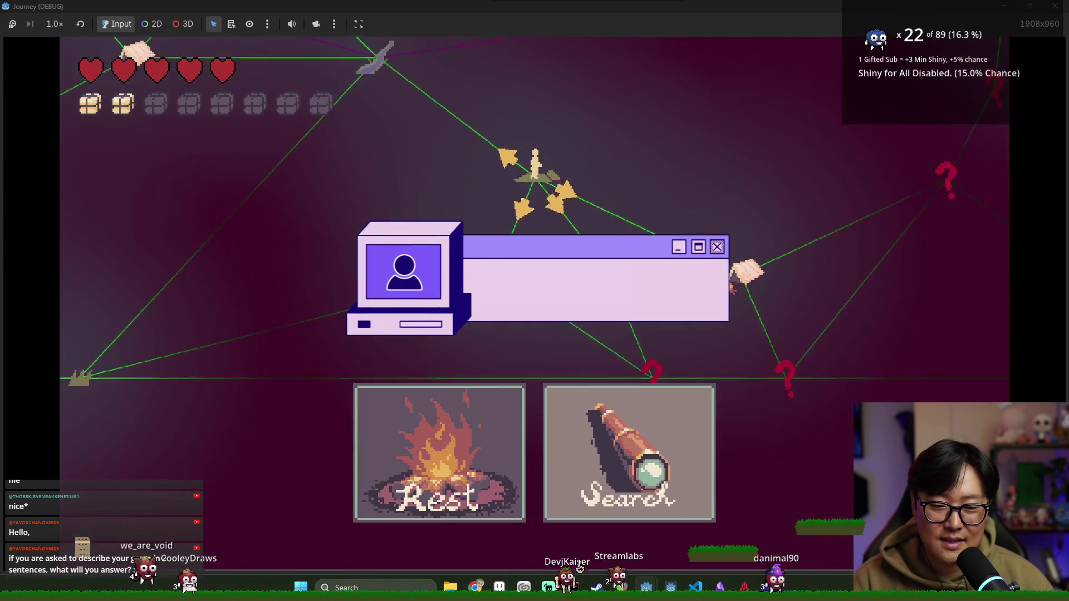
click(607, 373)
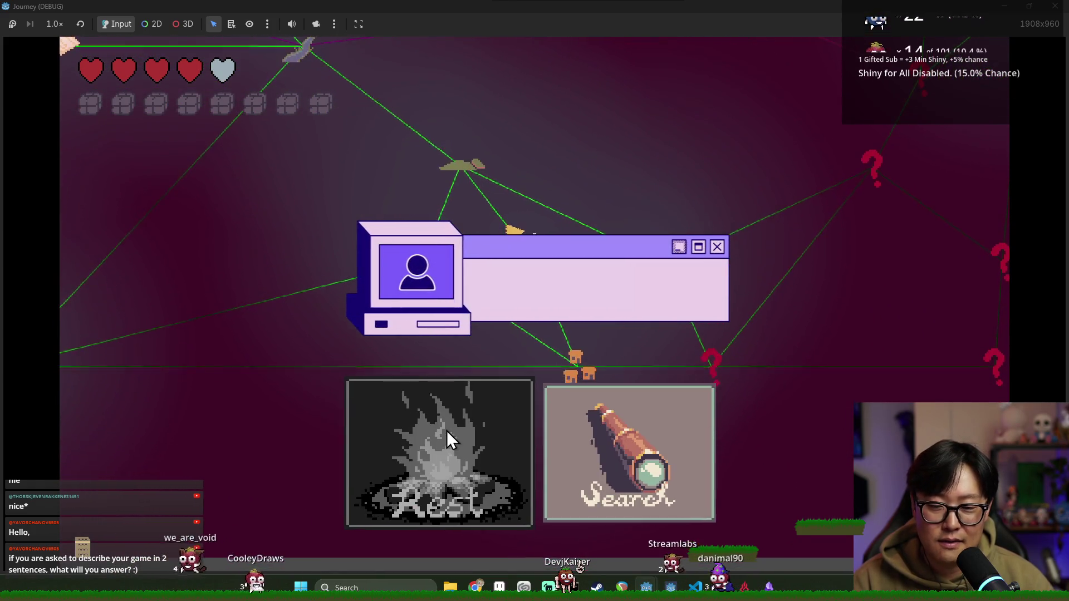
click(582, 387)
click(580, 379)
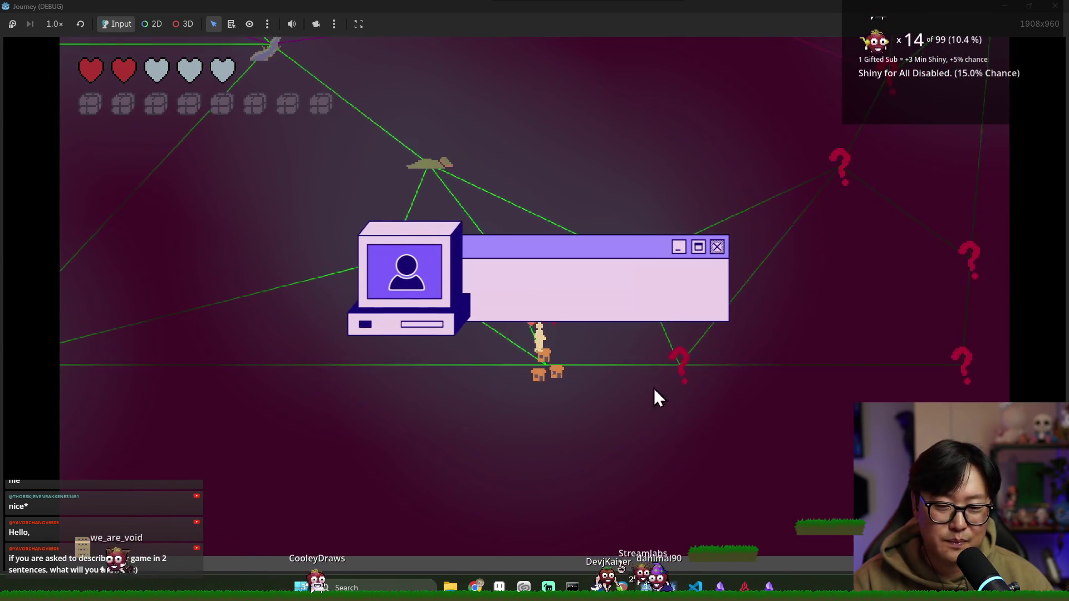
click(670, 399)
click(663, 369)
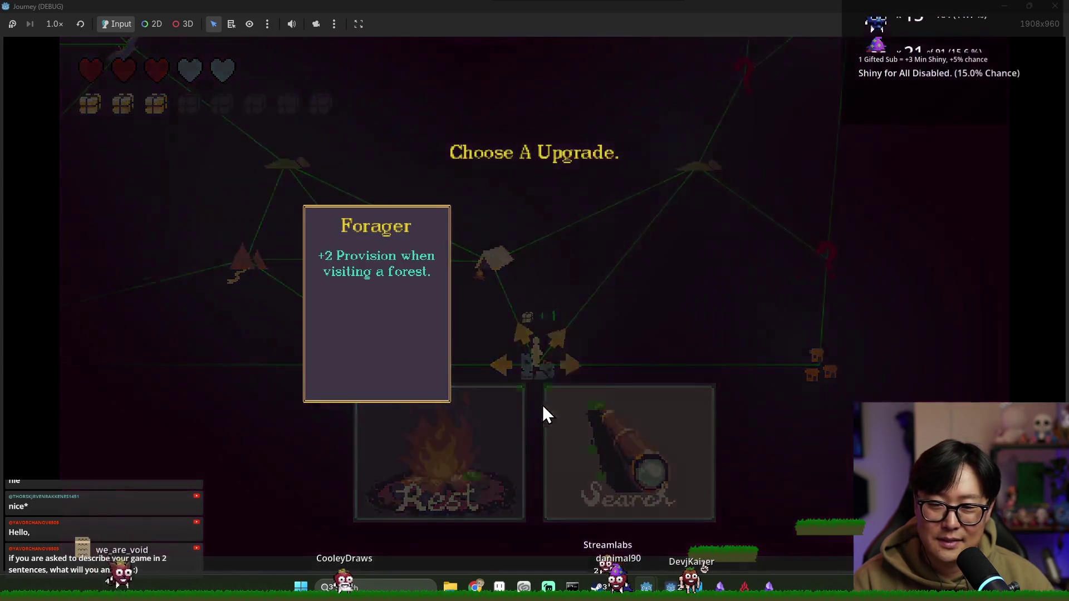
Step: Take the Forager upgrade, travel to the house and grass nodes, search, and head to the bird node
click(657, 245)
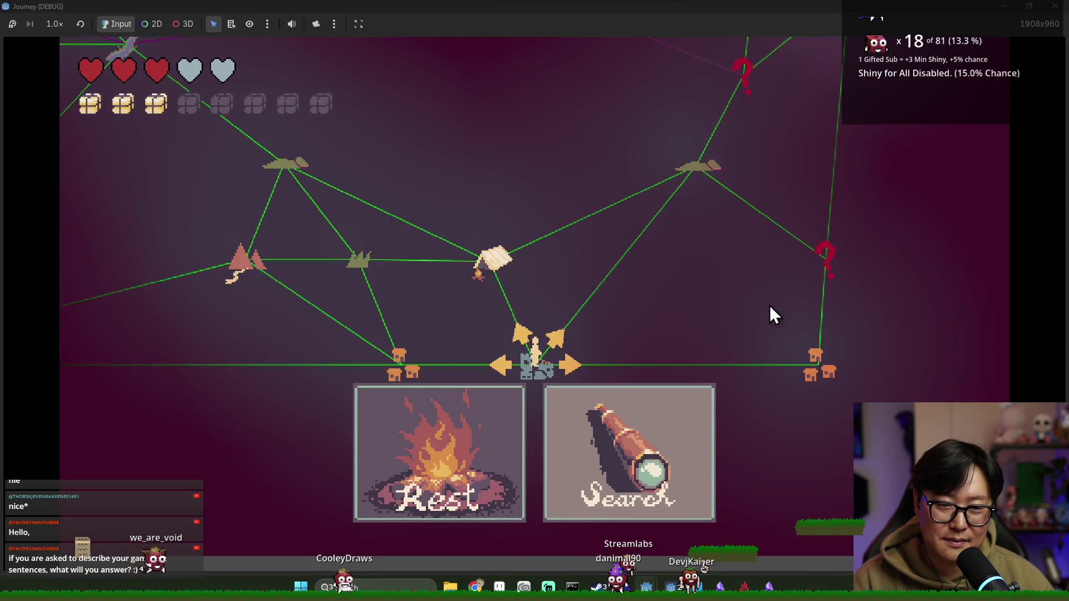
click(819, 372)
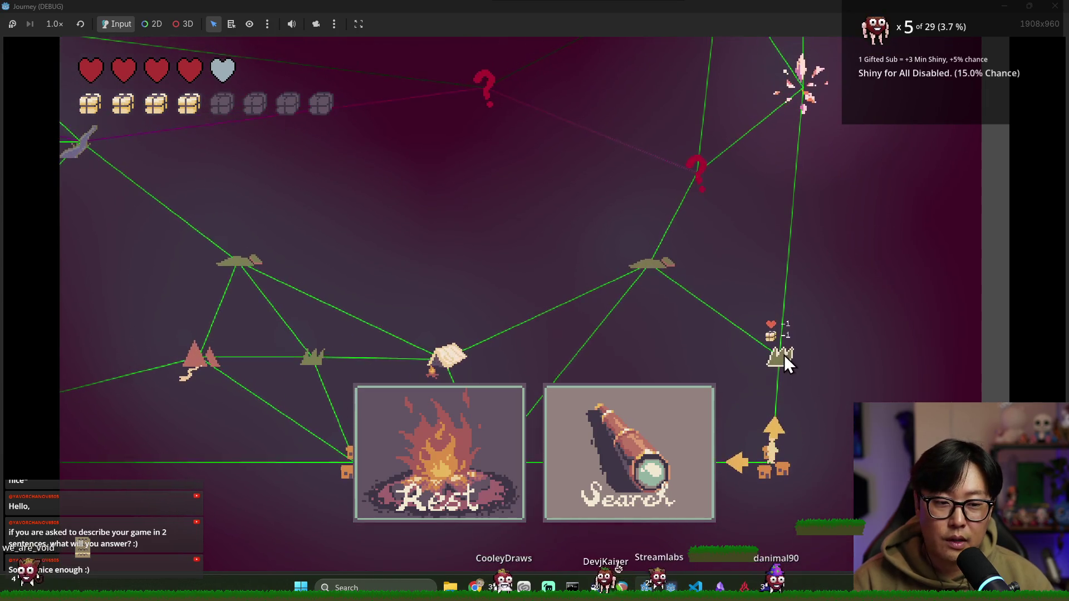
click(786, 402)
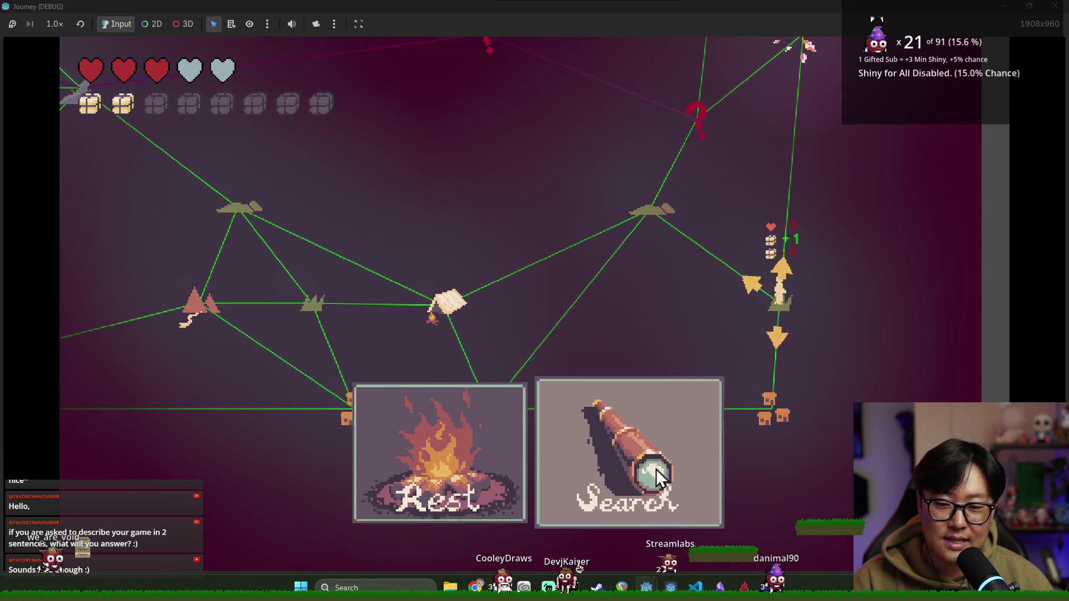
click(640, 457)
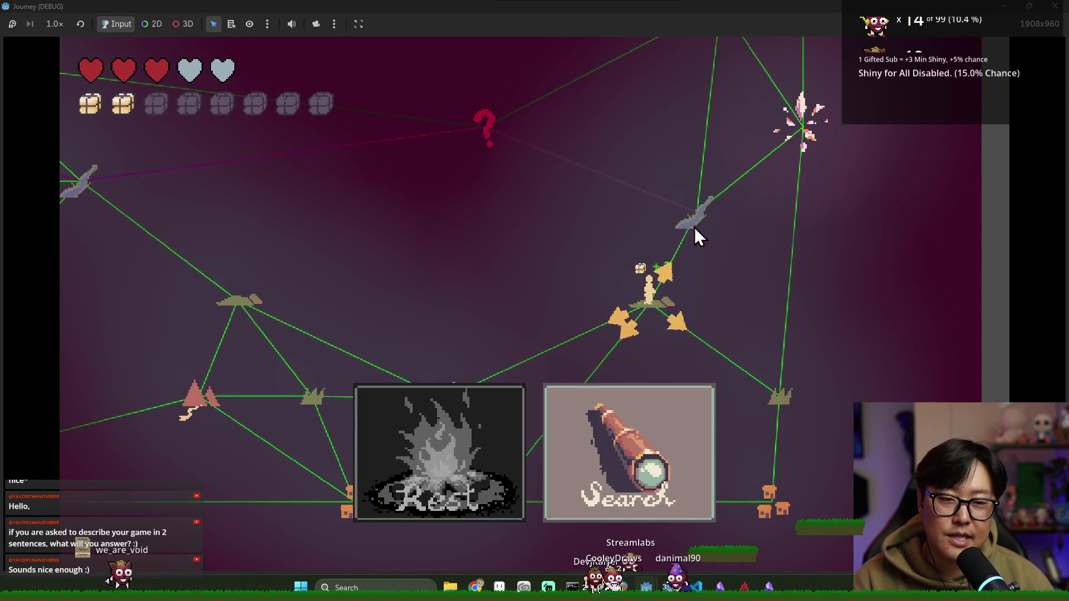
click(693, 167)
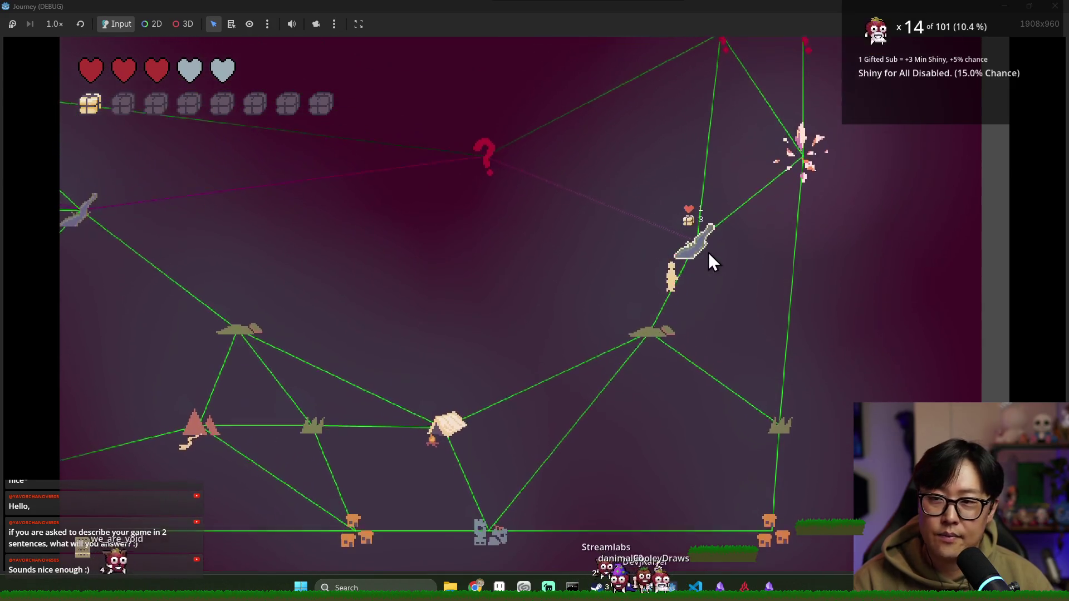
Step: Travel to the top castle node, take the Fasting upgrade, and close the playtest back to action_bar.gd
click(715, 103)
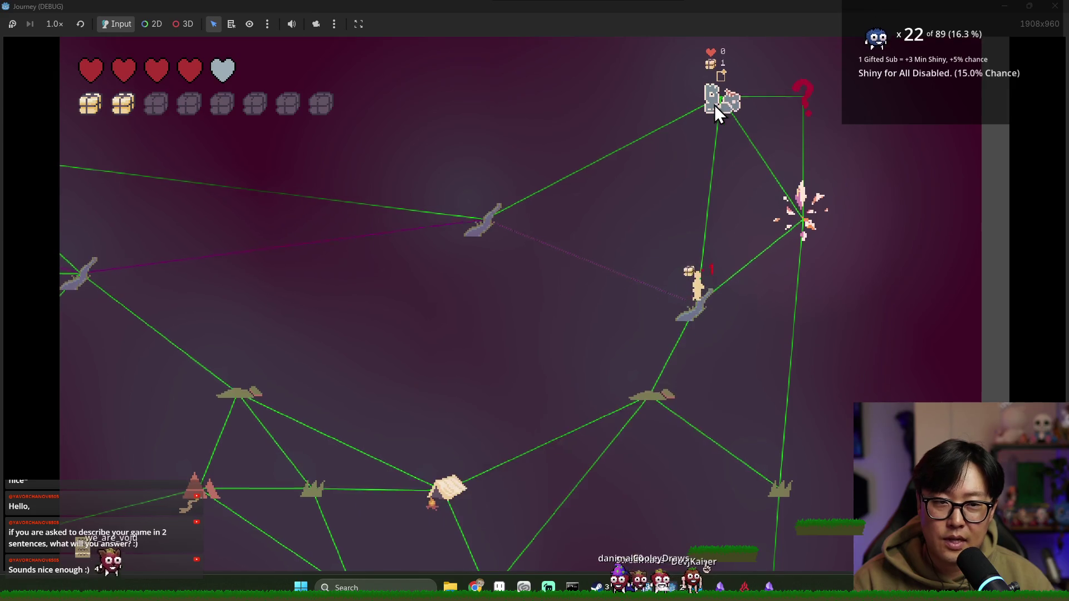
click(713, 106)
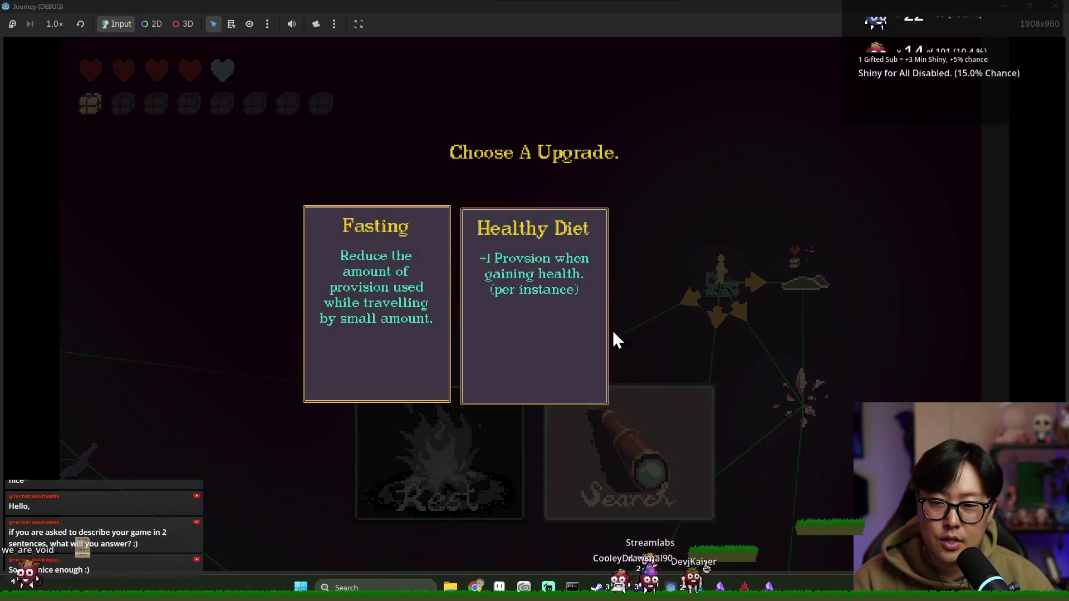
click(375, 296)
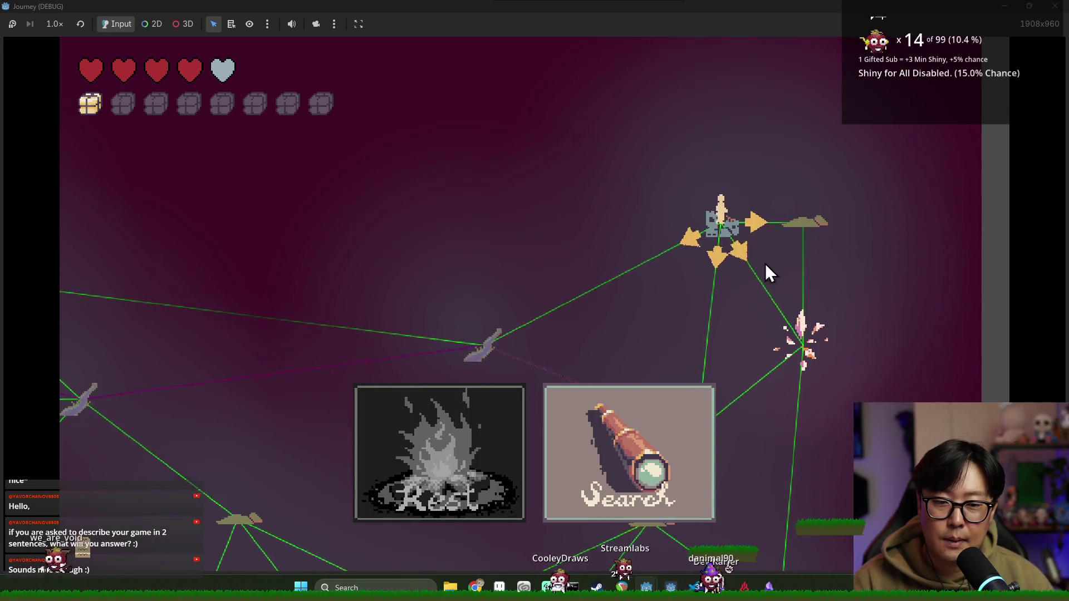
click(1063, 8)
click(522, 249)
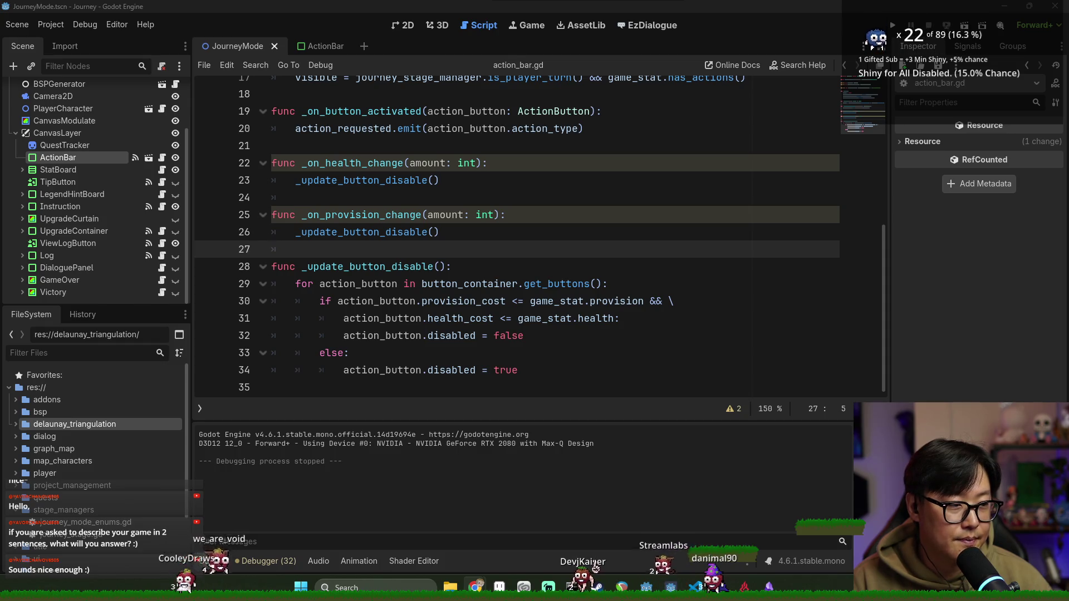
Step: Switch to the browser showing the Cartographer itch.io page with its web build
key(alt+Tab)
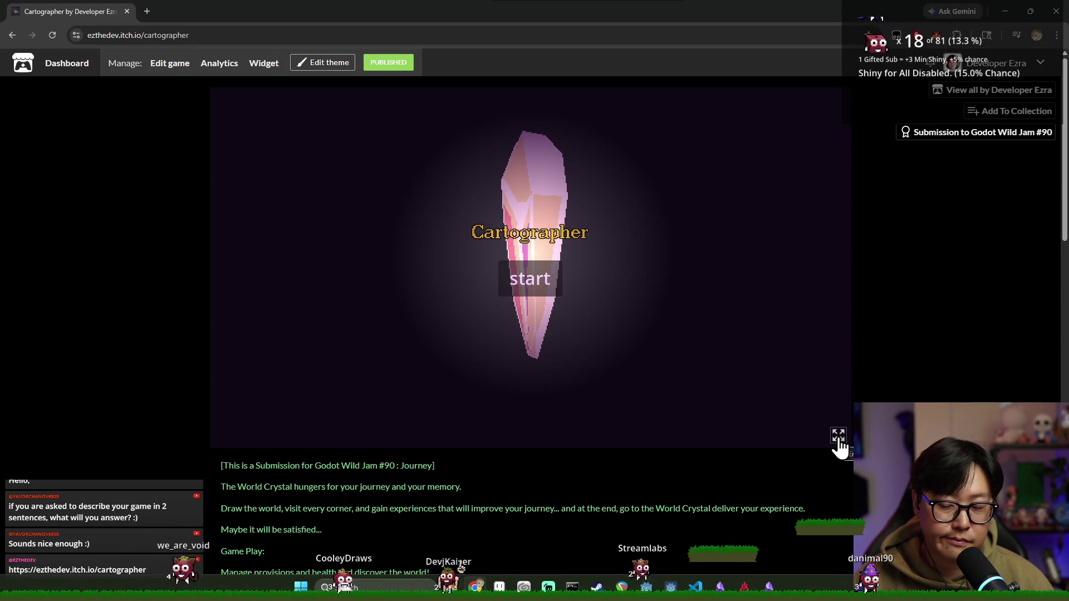
Step: Start the Cartographer web build in full screen and shatter the crystal to begin
click(839, 440)
click(533, 319)
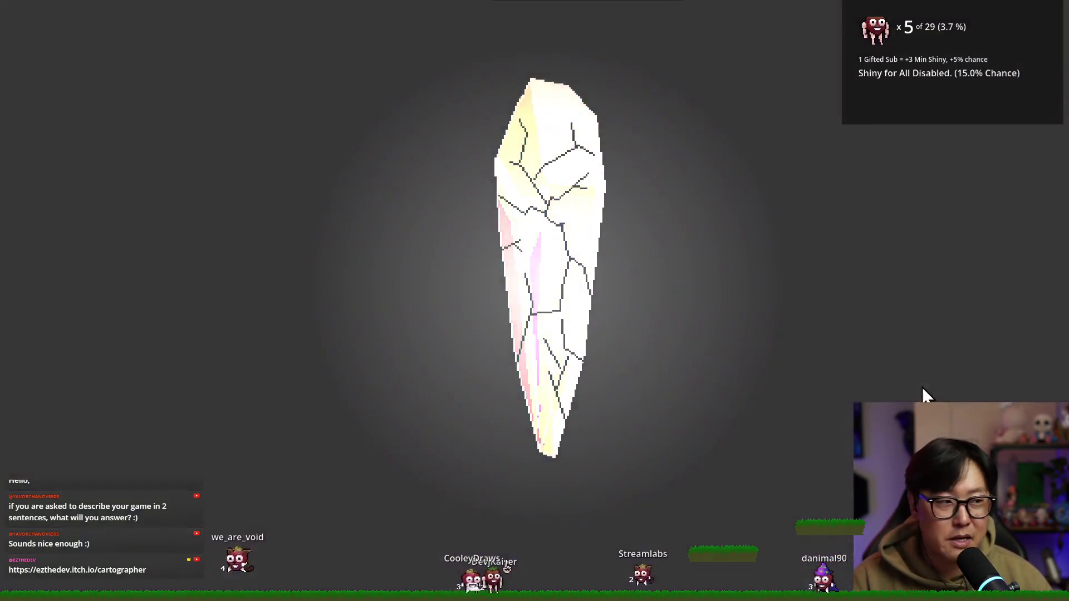
click(564, 342)
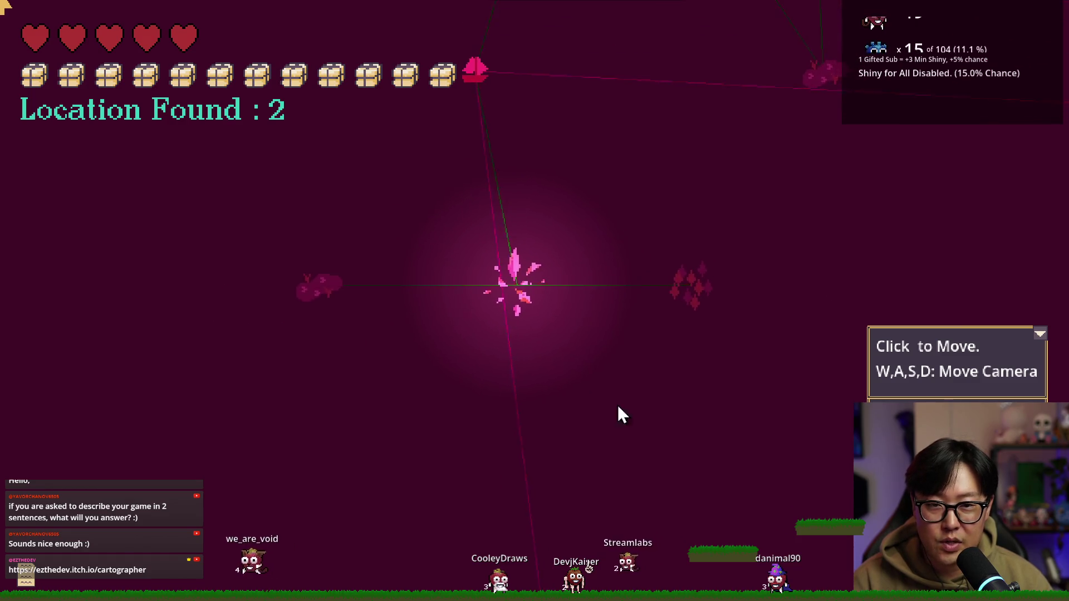
Step: Dismiss the controls hint, travel past two house nodes to the castle, and pick an upgrade
click(1040, 334)
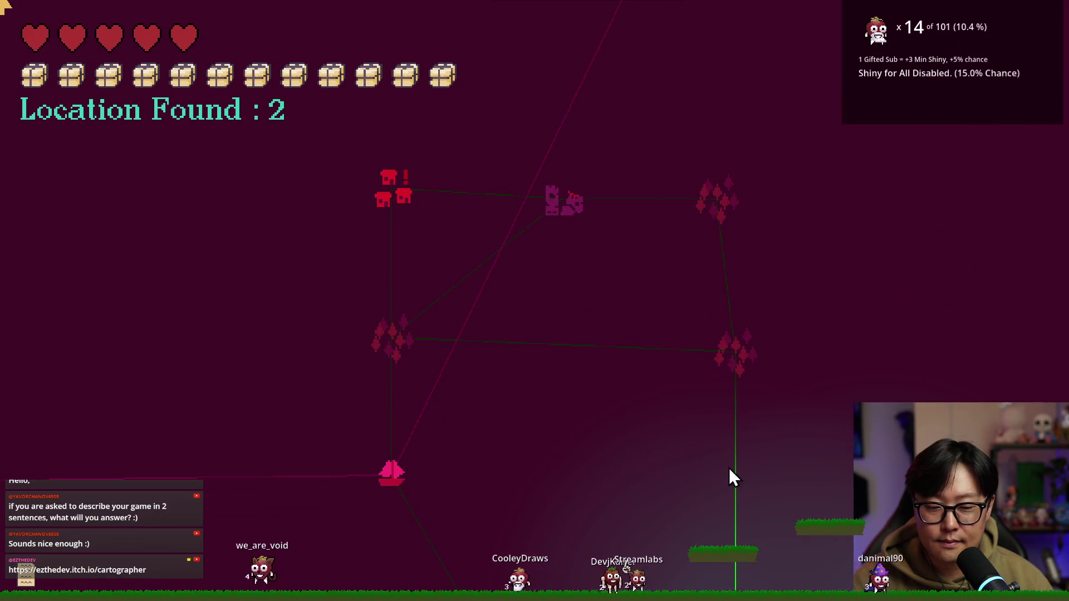
click(729, 467)
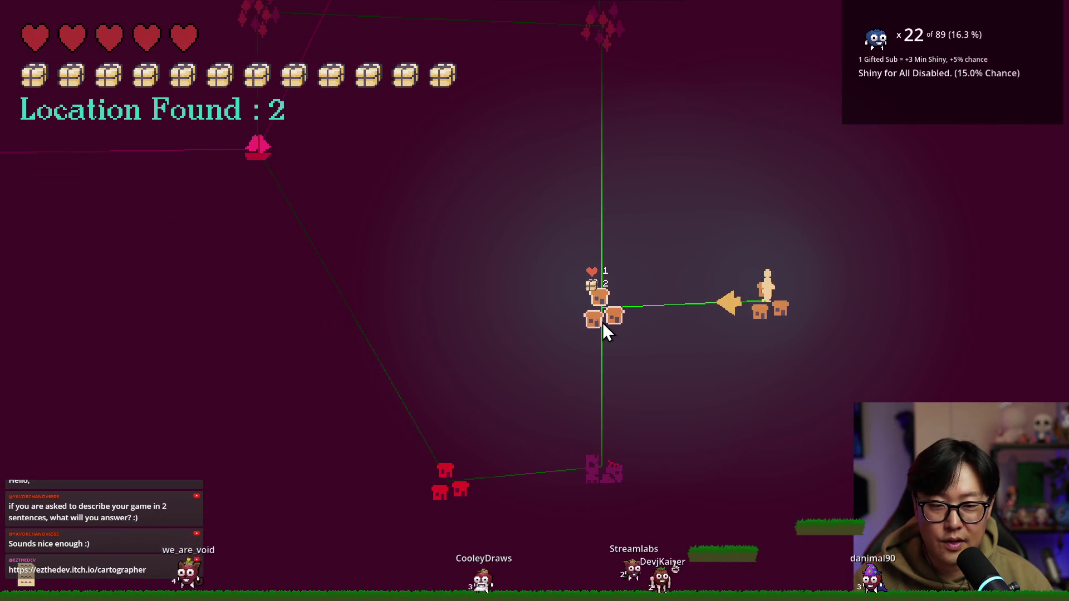
click(597, 322)
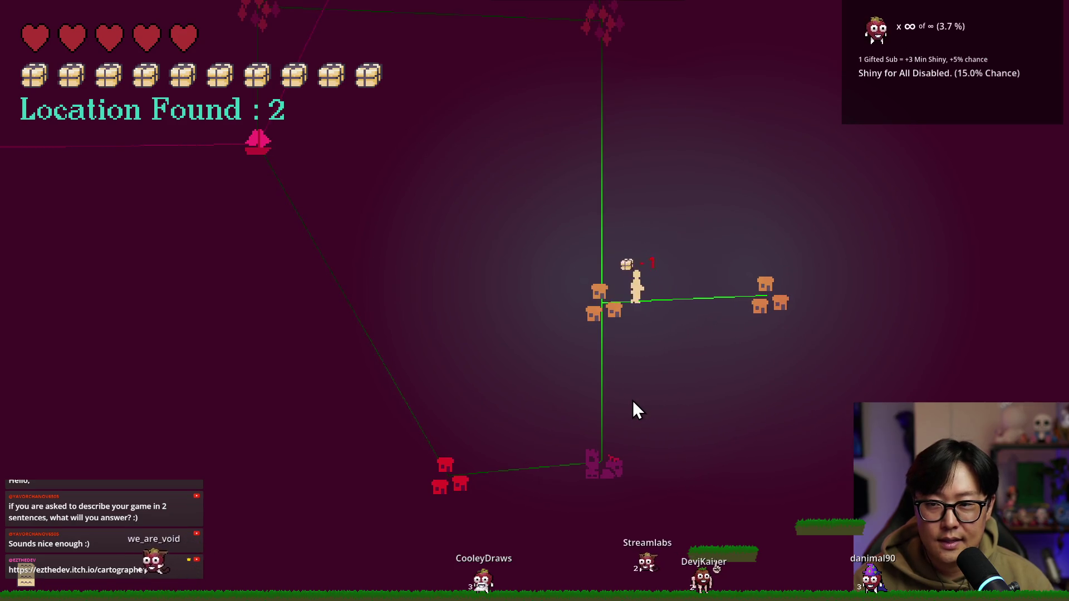
click(601, 459)
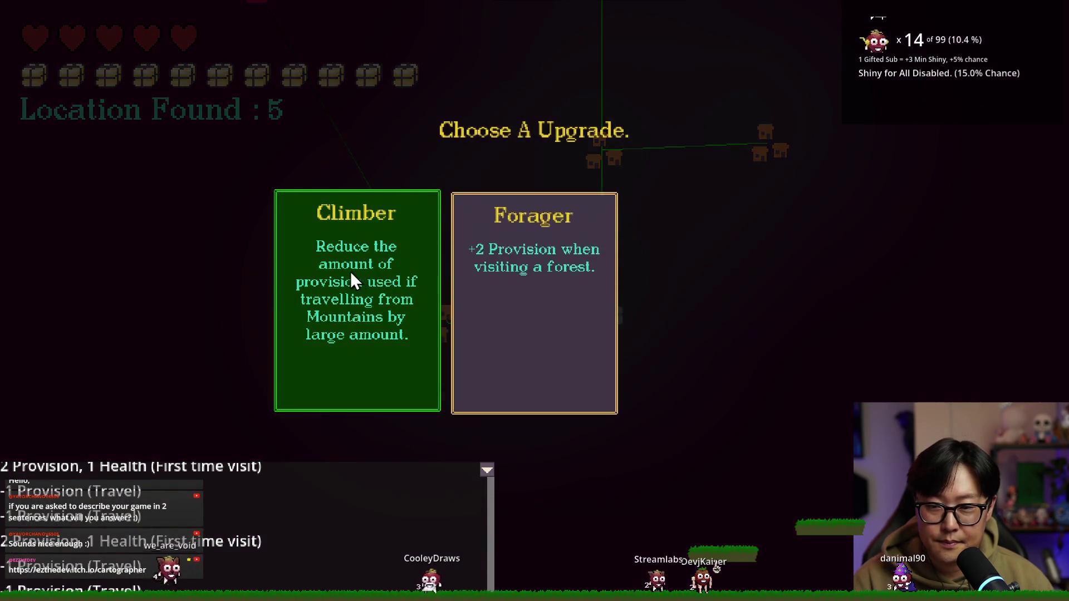
click(556, 296)
Step: Travel via house, boat and forest nodes to the village and accept the young man's request
click(454, 322)
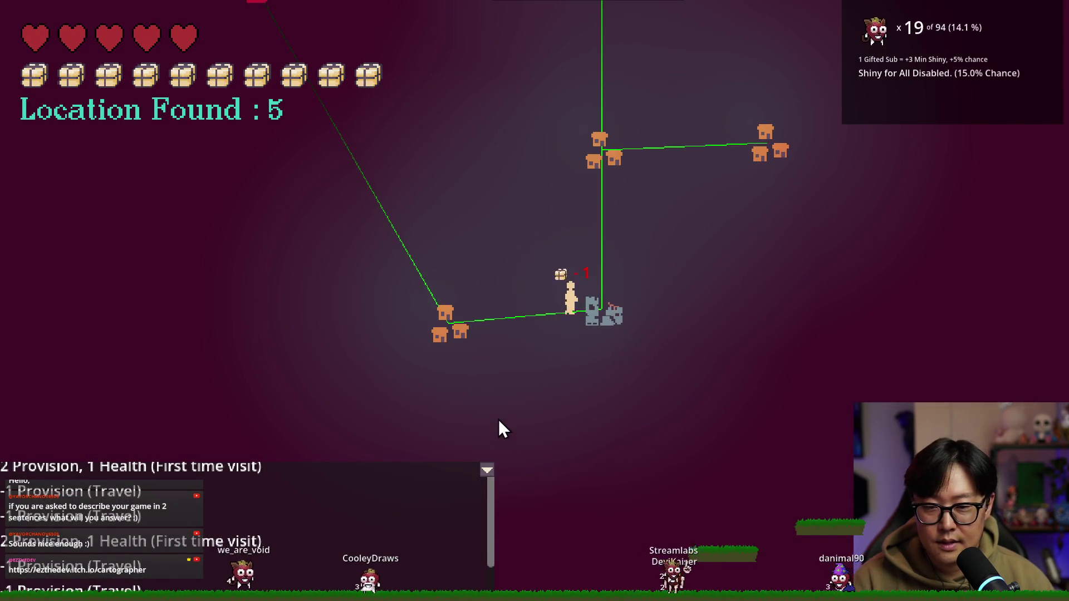
click(456, 233)
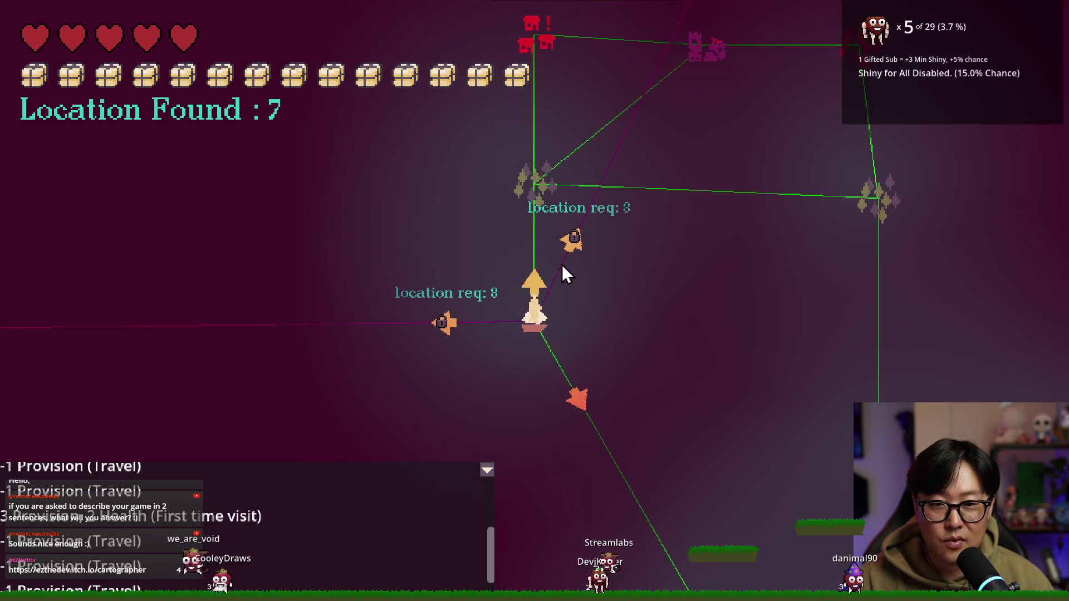
click(545, 249)
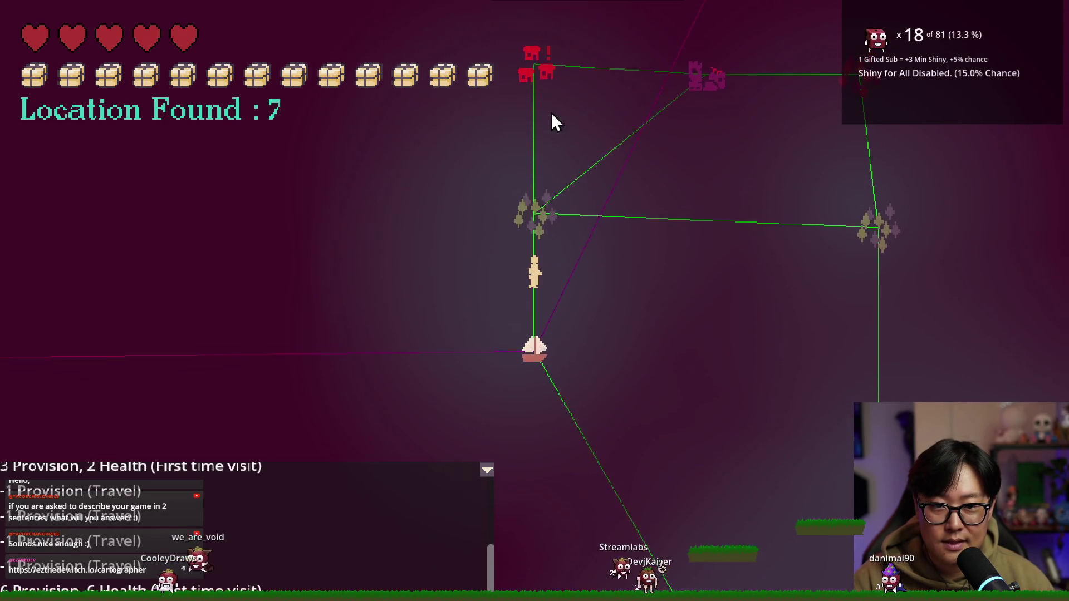
click(546, 145)
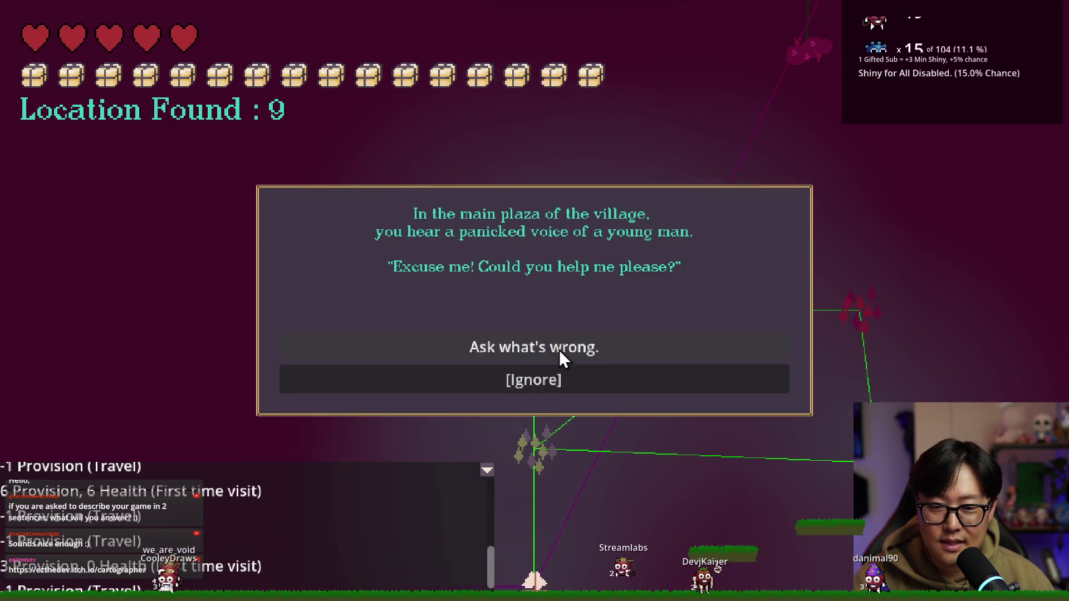
click(559, 350)
click(557, 349)
Step: Take Autophagy at the grey ruins, then sail on via boat and cloud nodes to a stone location
click(700, 313)
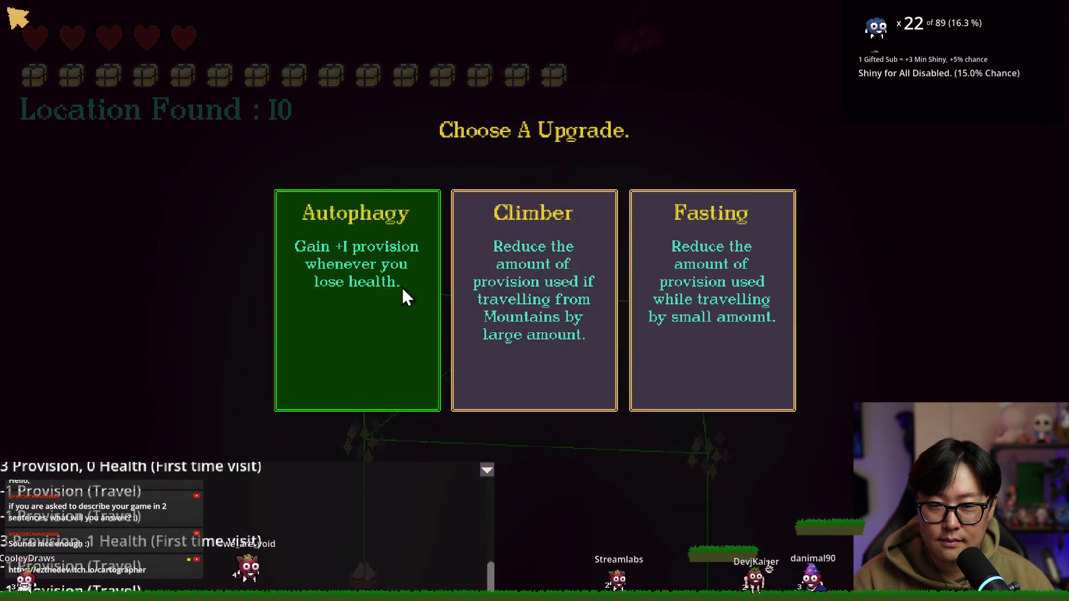
click(402, 288)
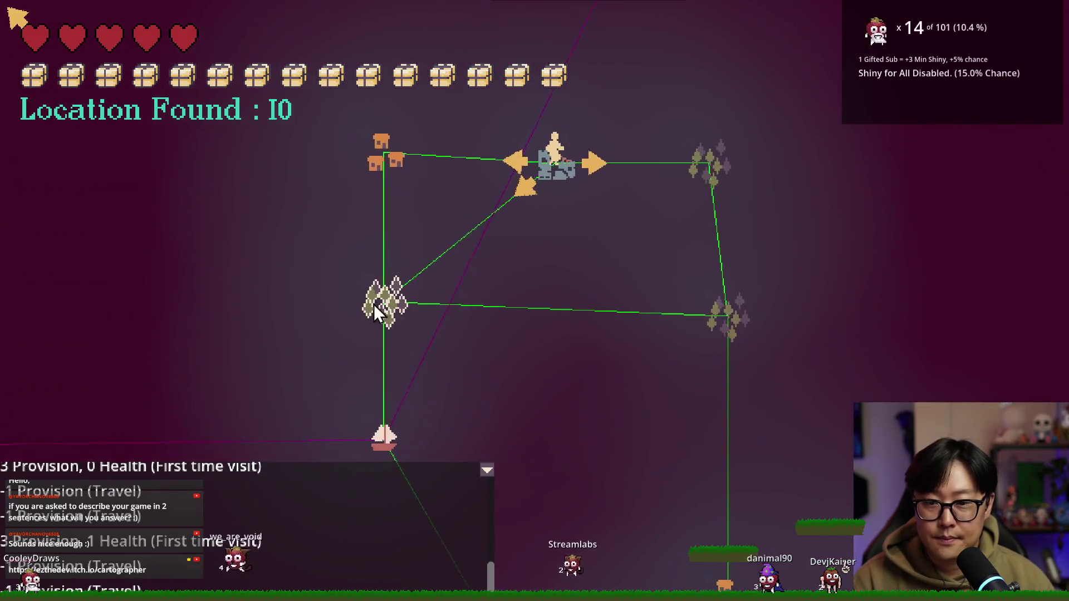
click(374, 303)
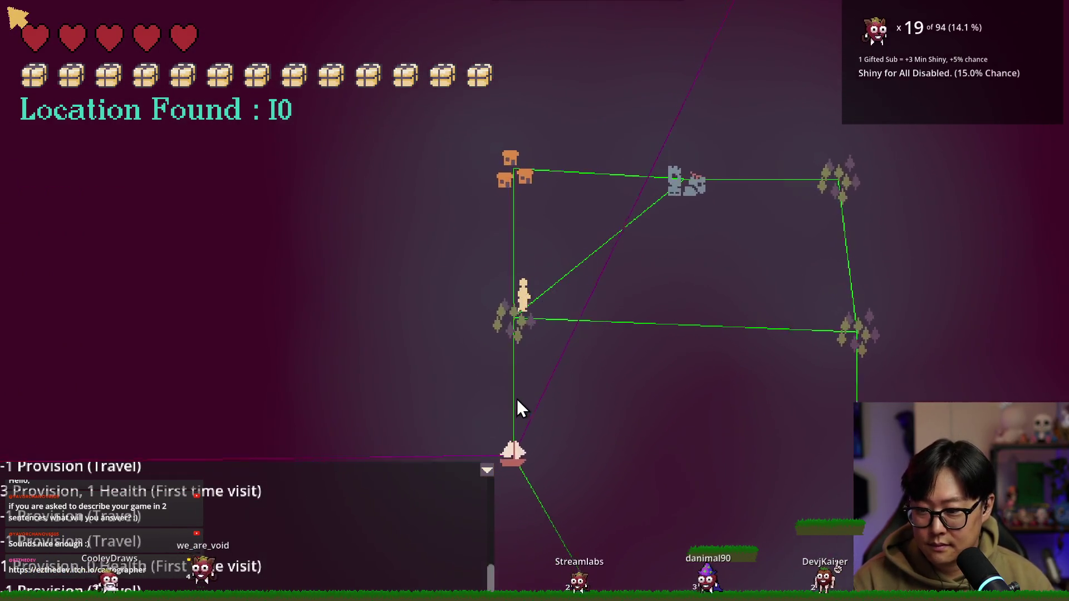
click(541, 426)
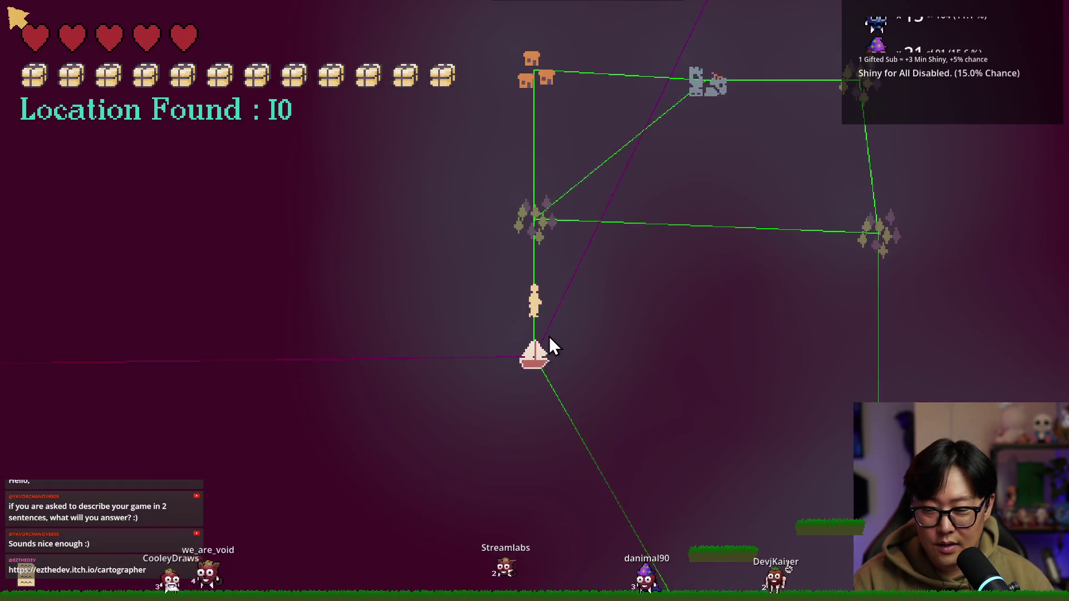
click(561, 227)
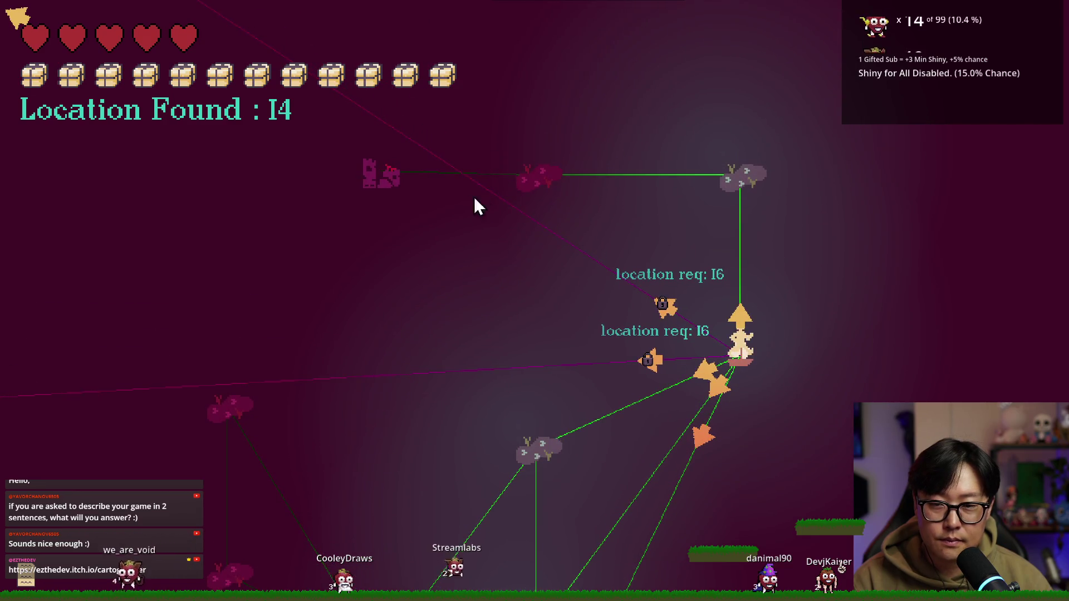
click(751, 174)
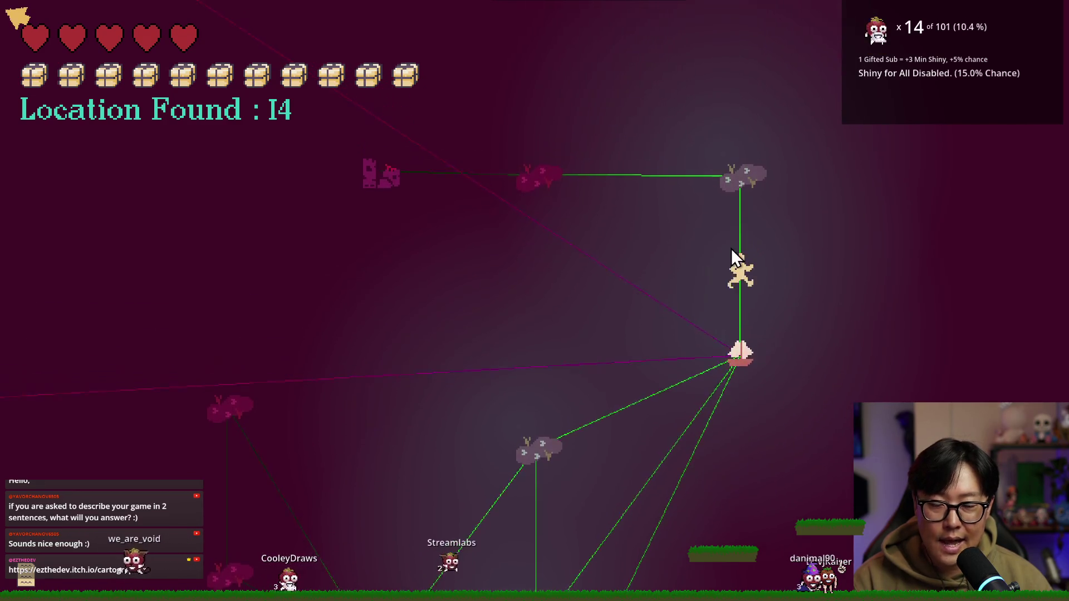
click(536, 294)
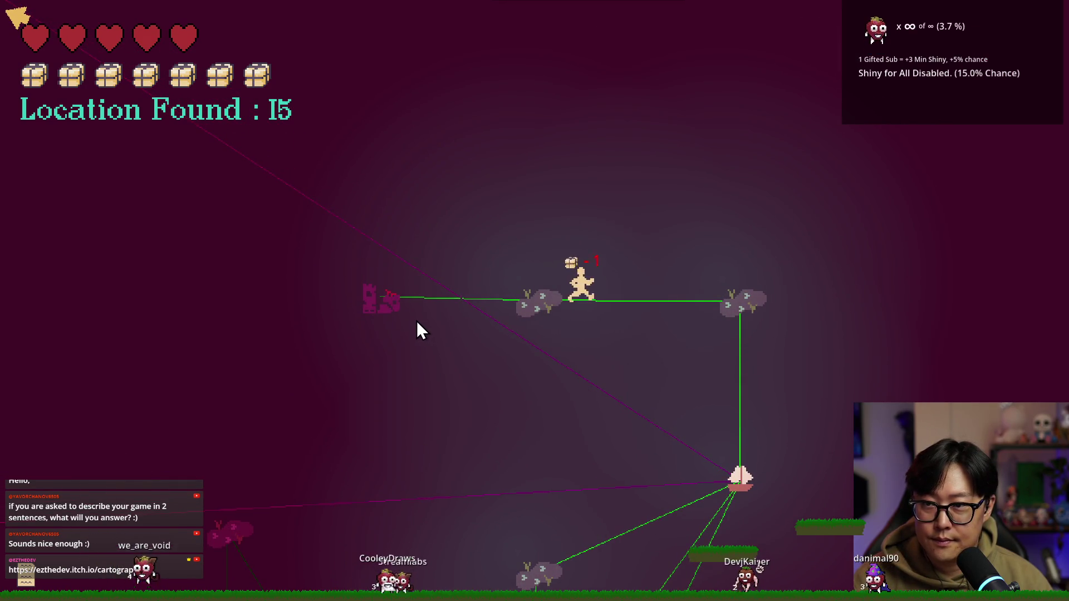
click(383, 307)
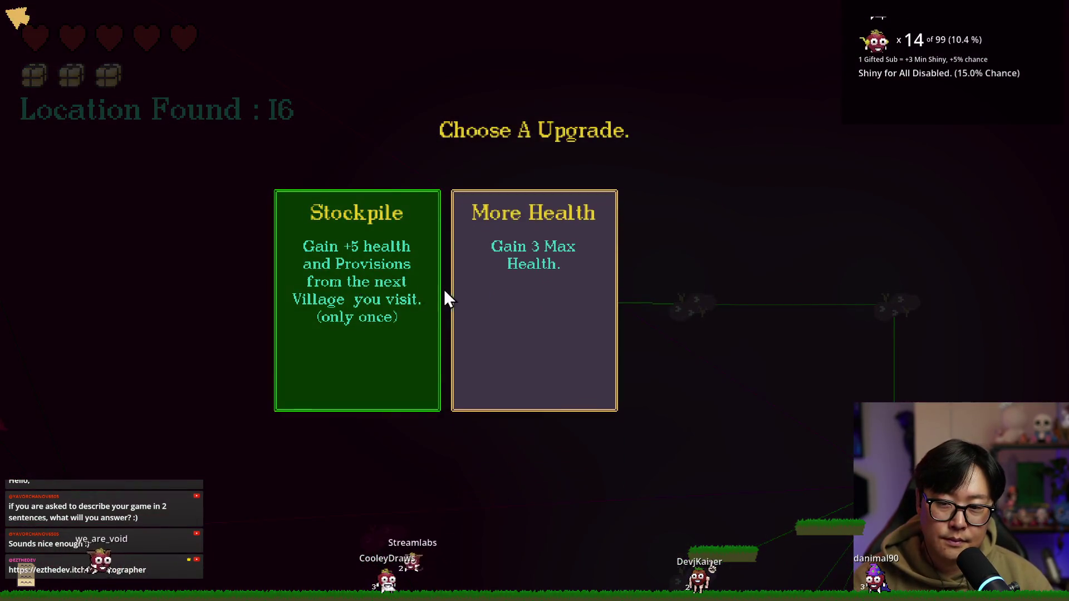
Step: Take More Health, unlock the top-right path, and travel via boat and forest to the swamp's fairy encounter
click(603, 300)
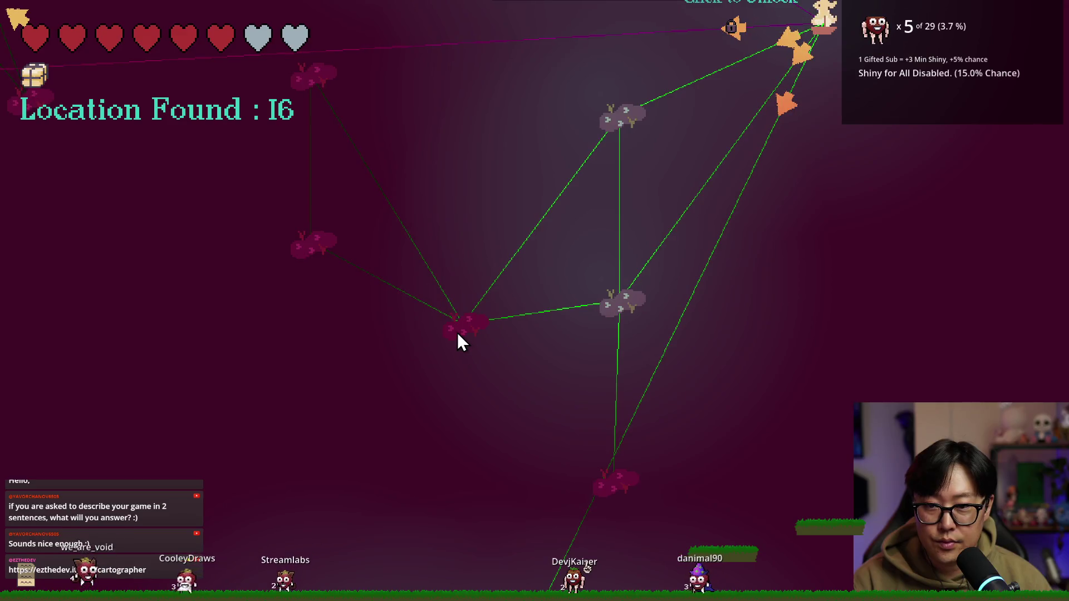
click(749, 111)
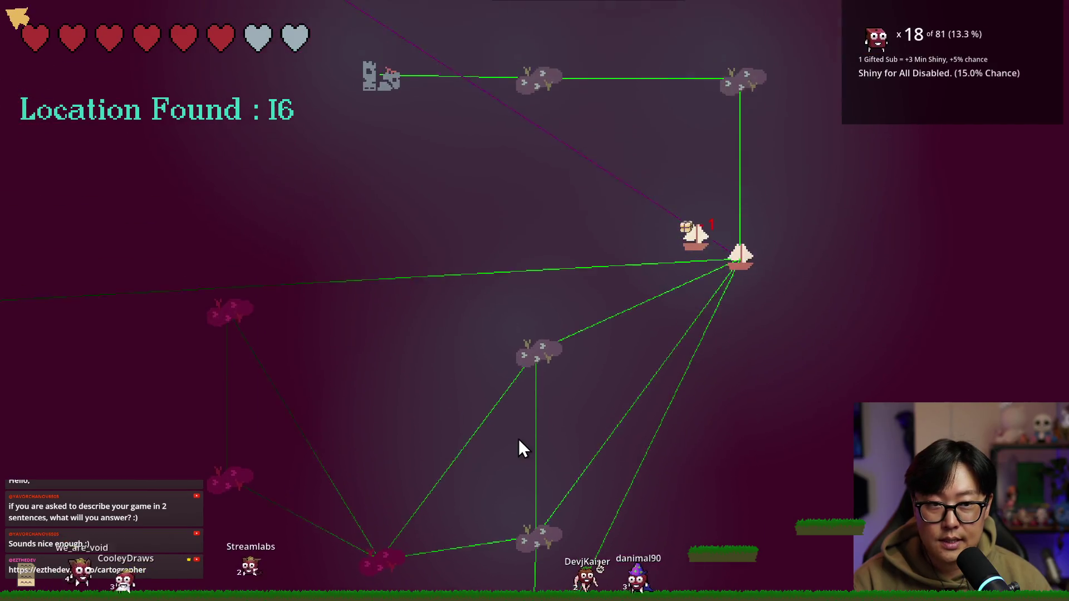
click(517, 384)
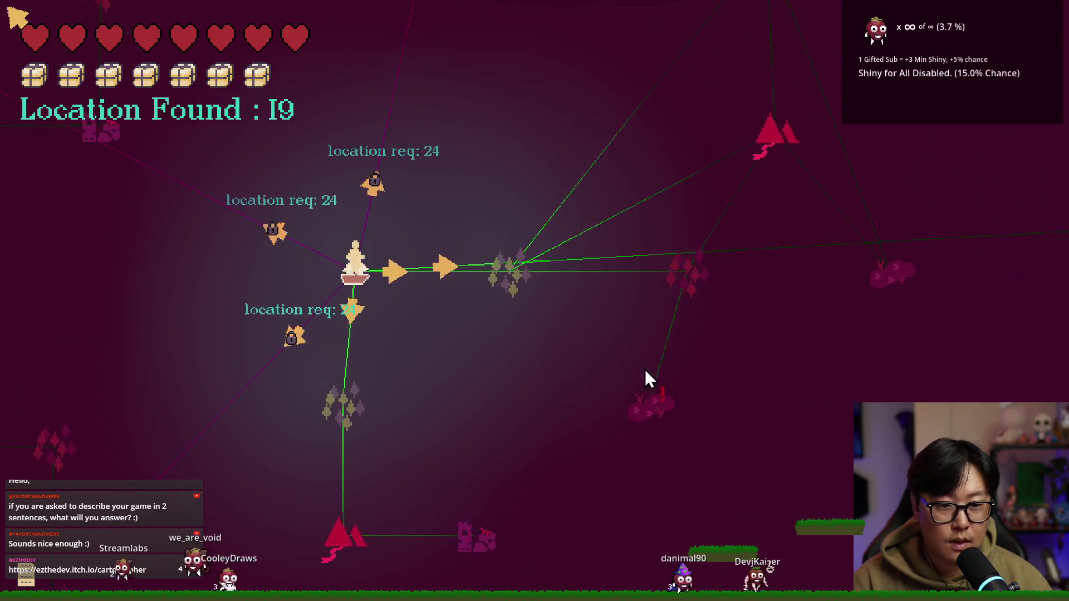
click(502, 327)
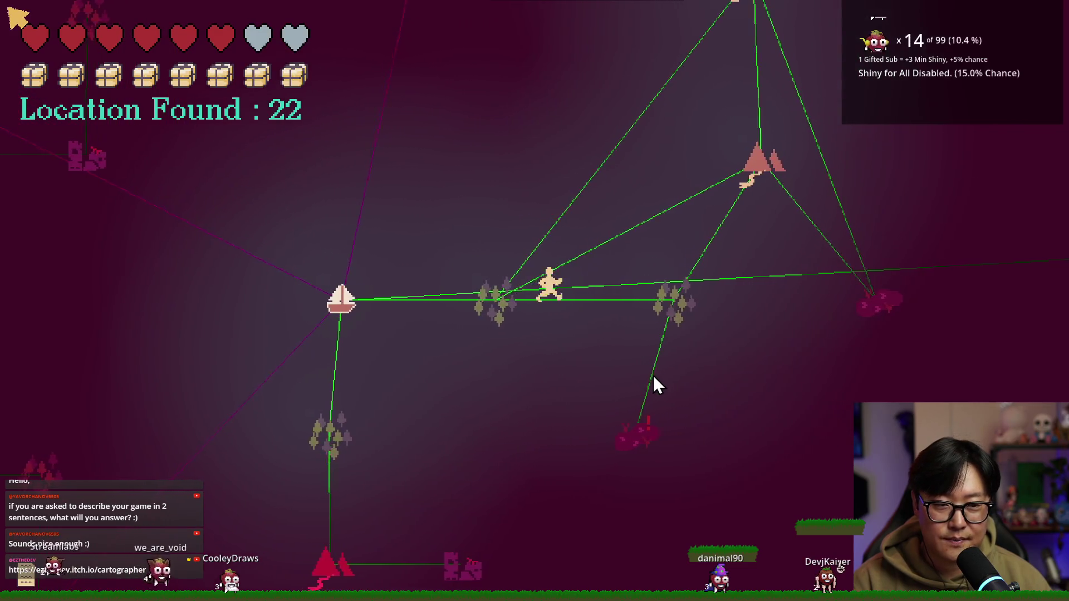
click(512, 446)
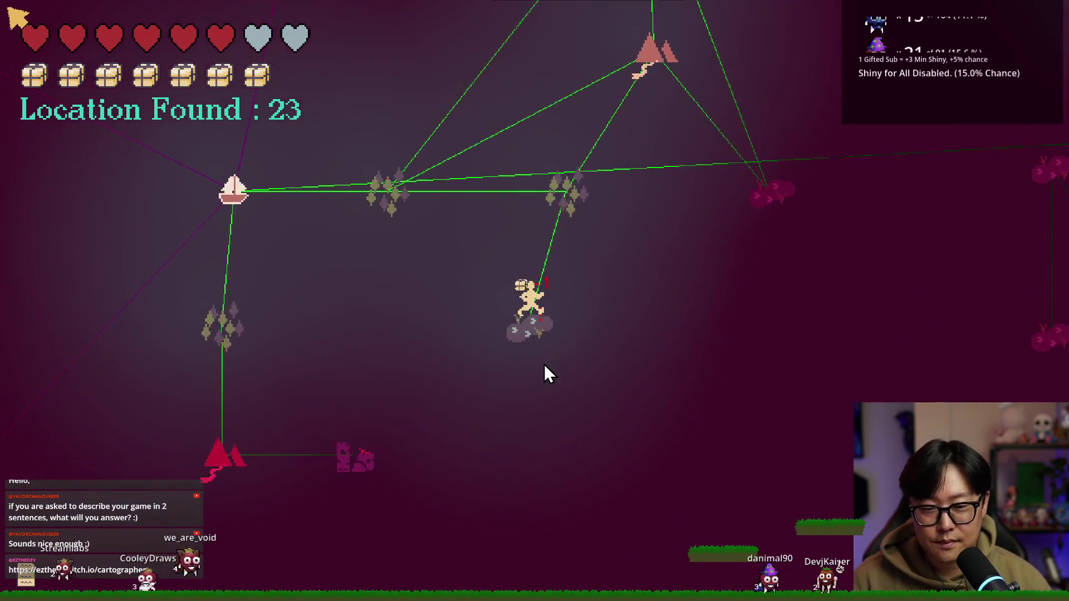
click(496, 353)
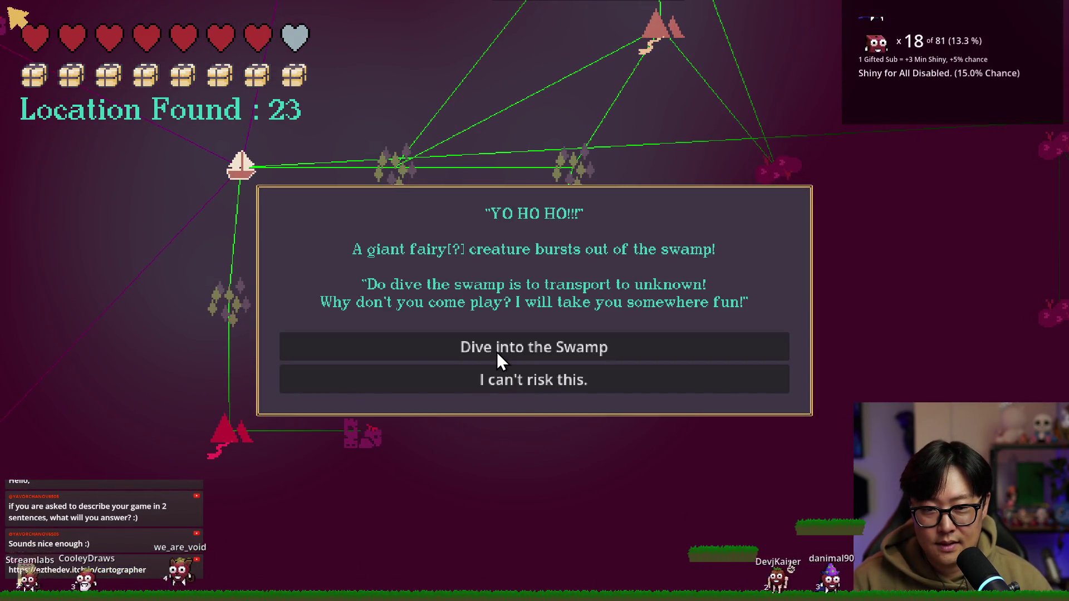
Step: Dive into the swamp, unlock a new boat path, and travel via diamond and tree nodes to the castle
click(496, 351)
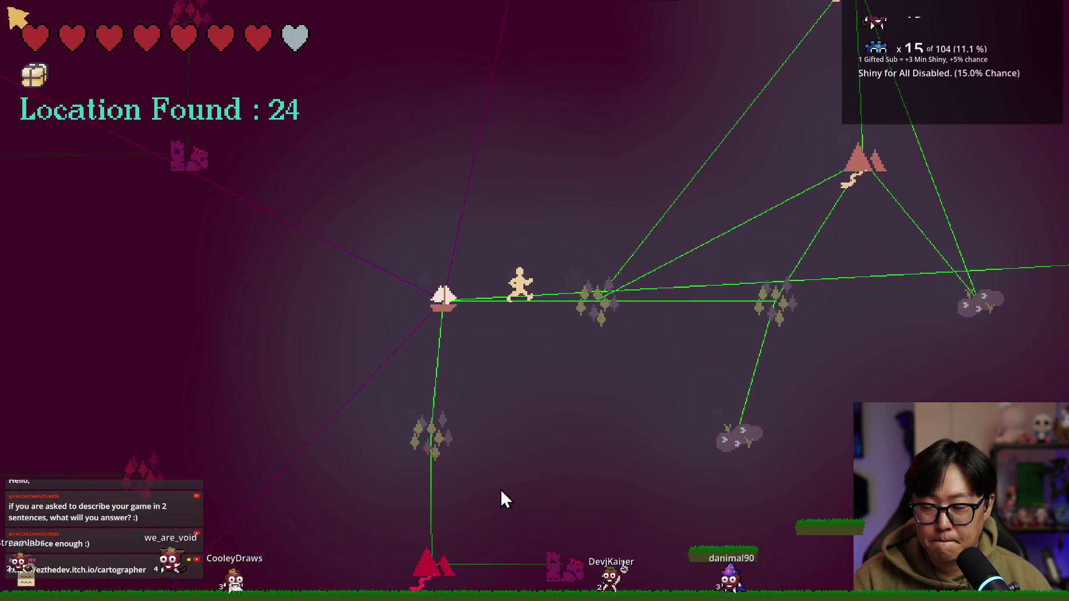
click(535, 442)
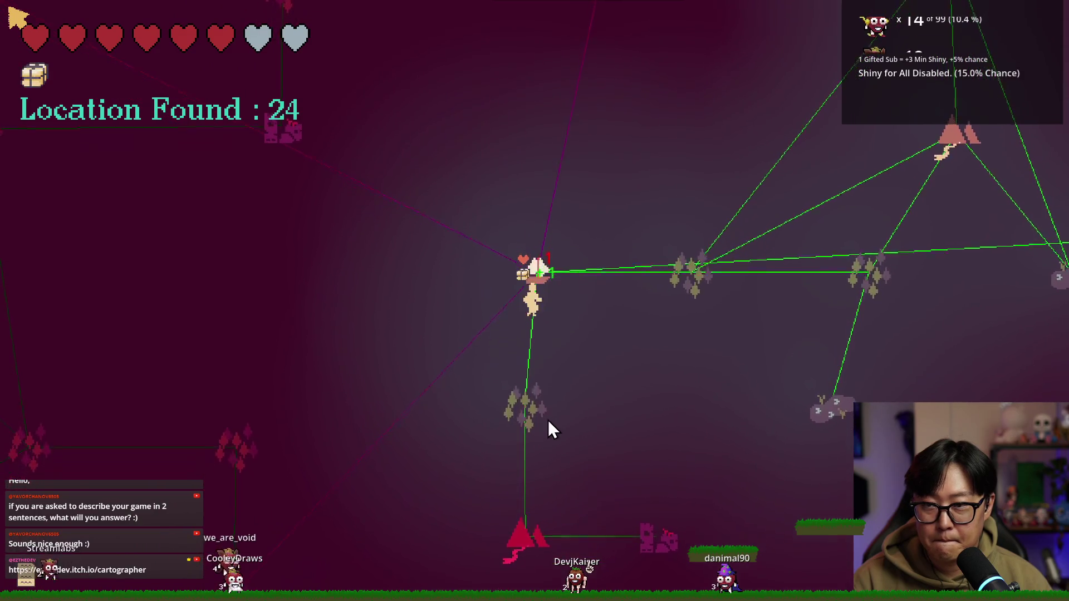
click(553, 192)
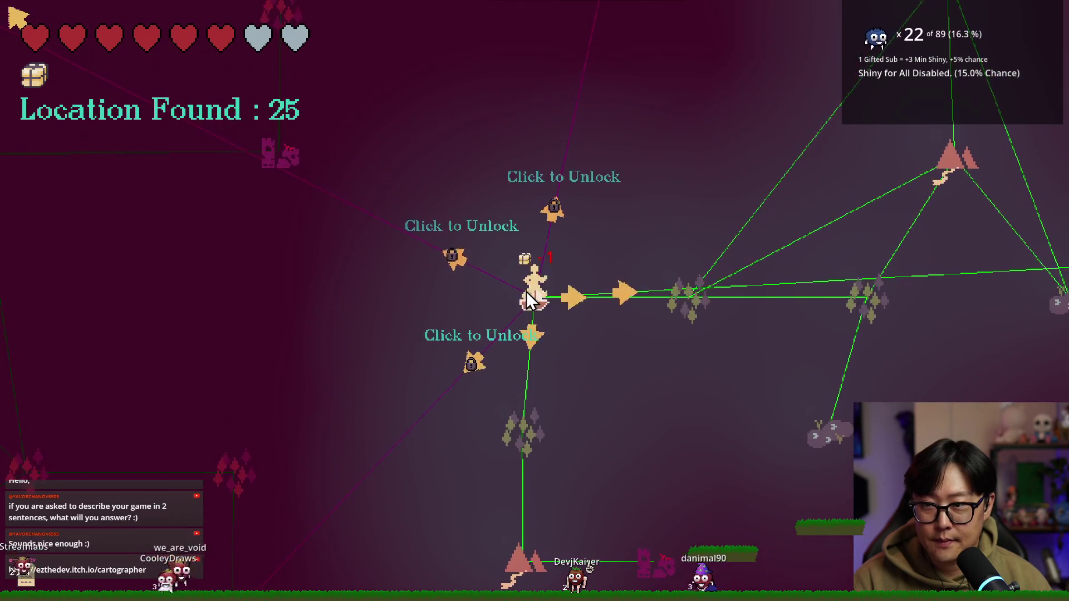
click(454, 262)
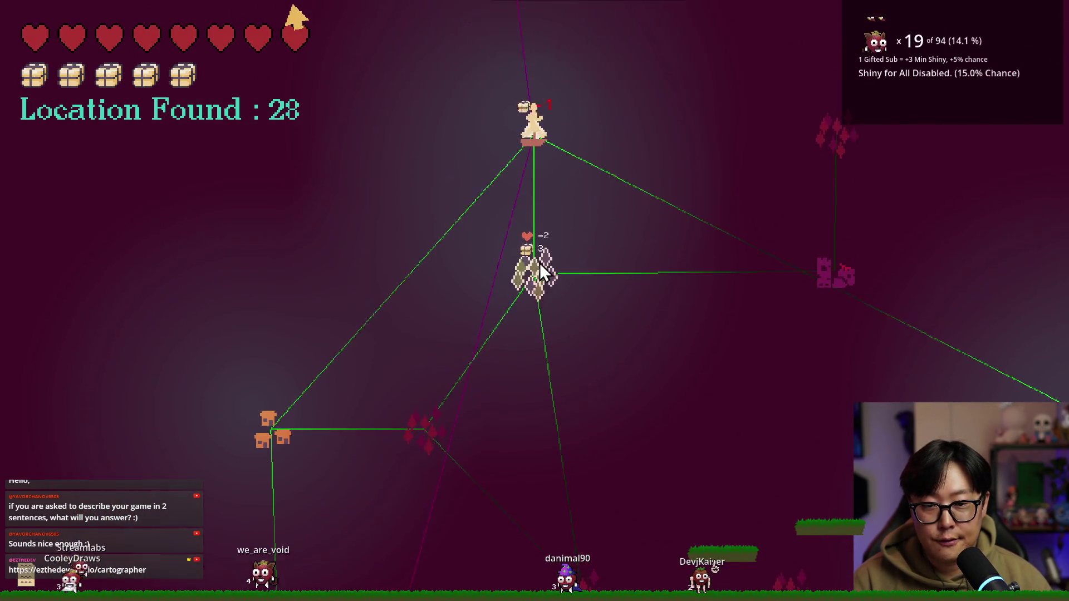
click(540, 264)
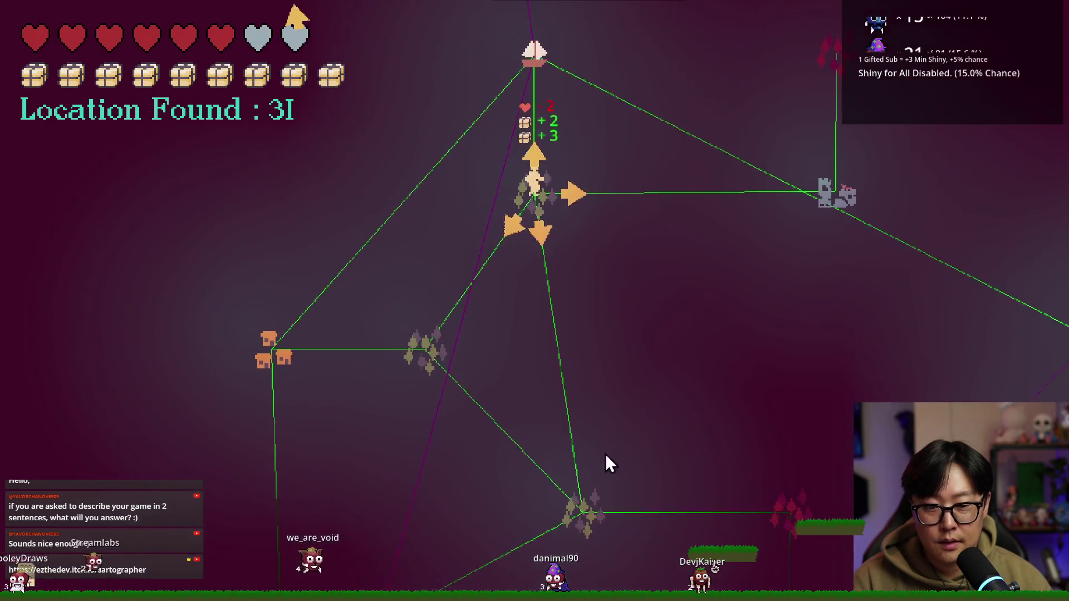
click(590, 495)
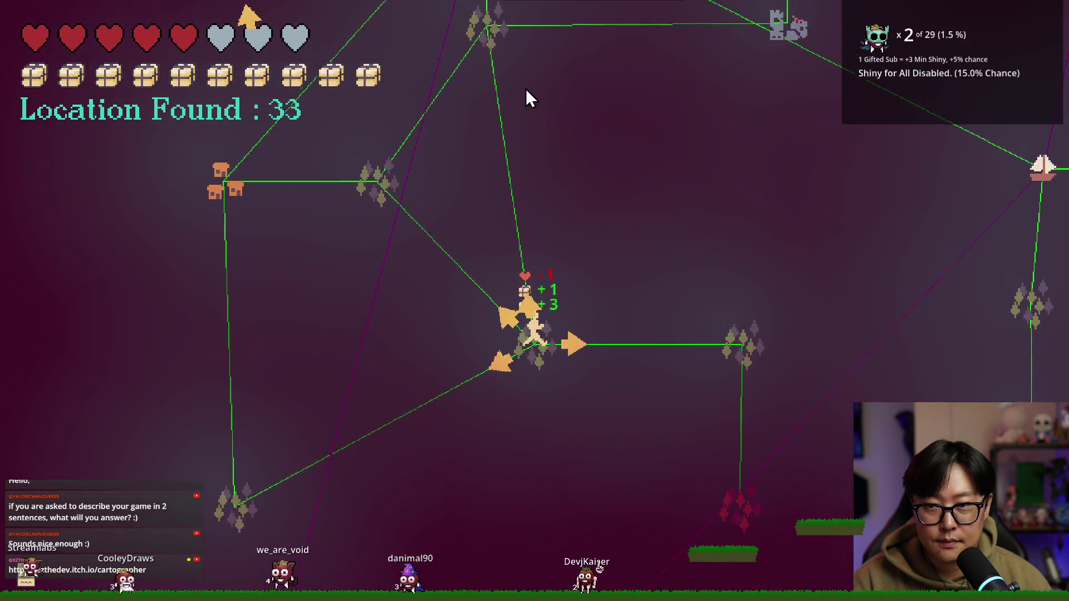
click(526, 91)
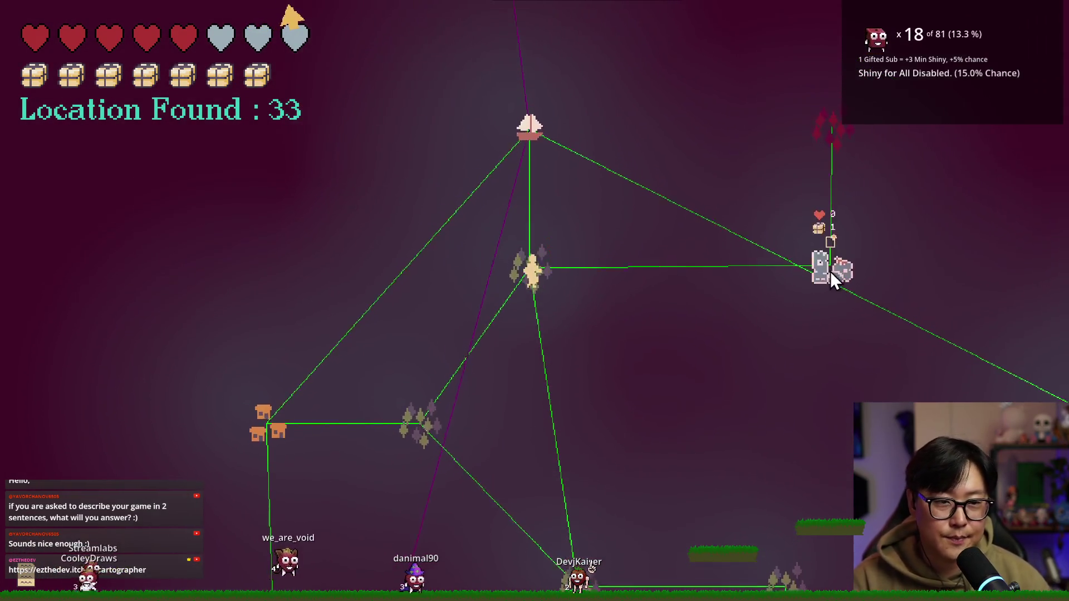
click(829, 301)
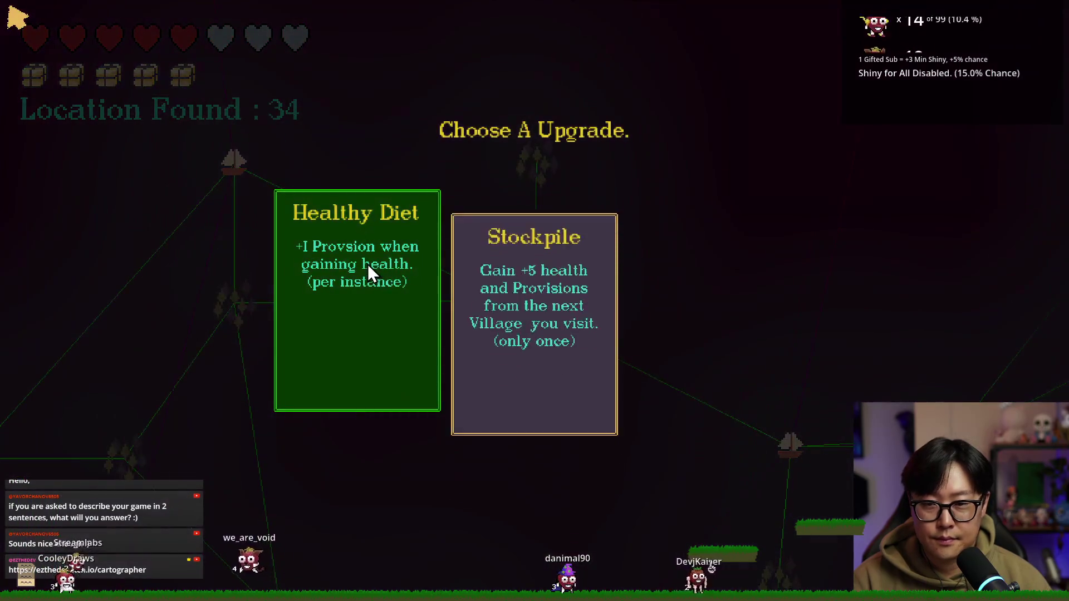
Step: Take Healthy Diet, then travel west, up to the boat and down to the forest node
click(367, 267)
click(242, 307)
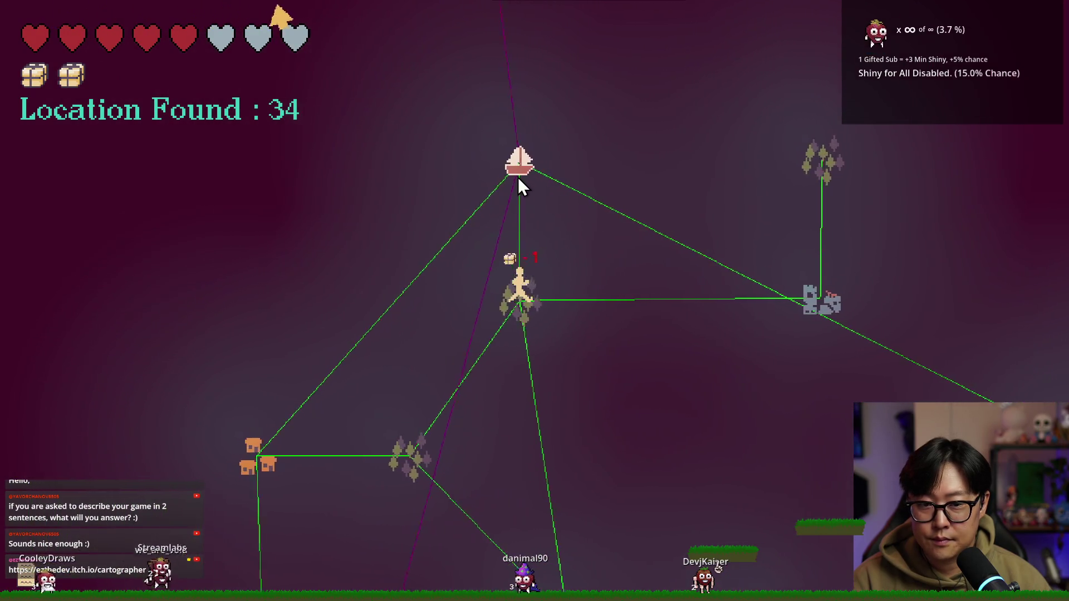
click(518, 177)
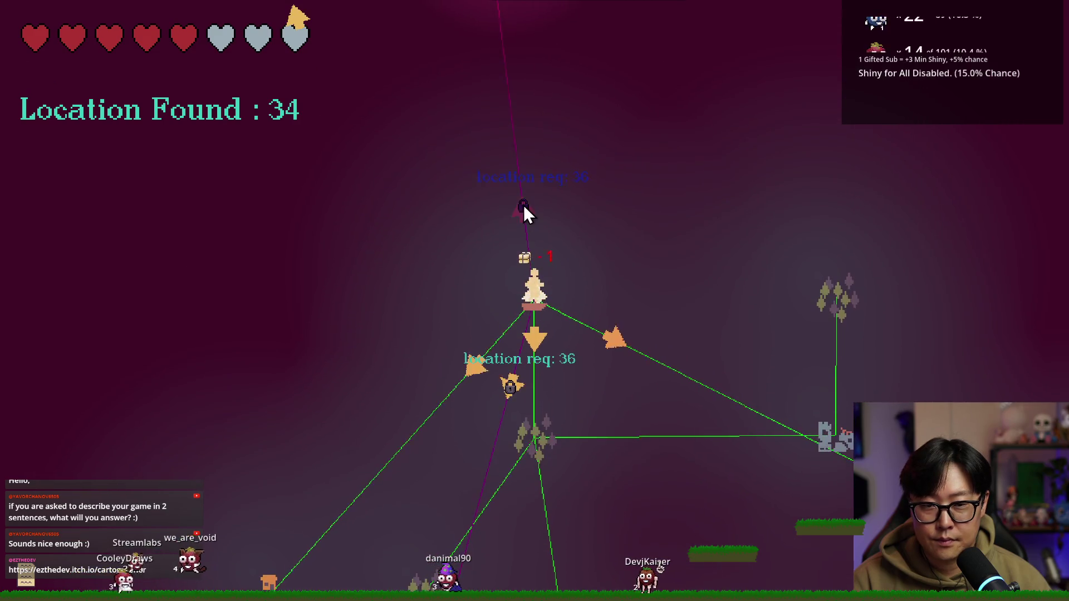
scroll(485, 346, down, 5)
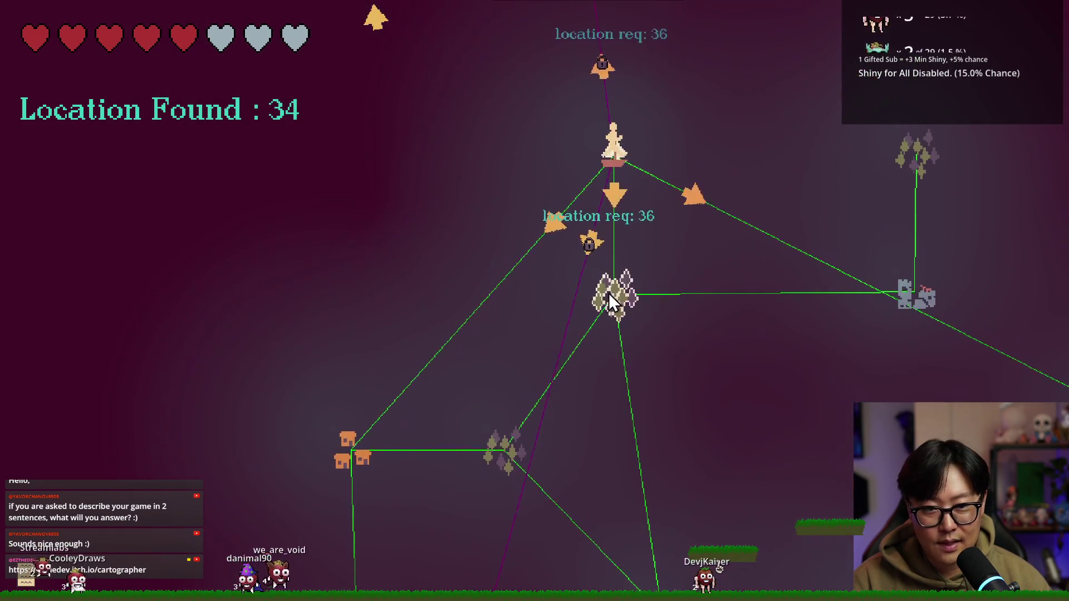
click(609, 293)
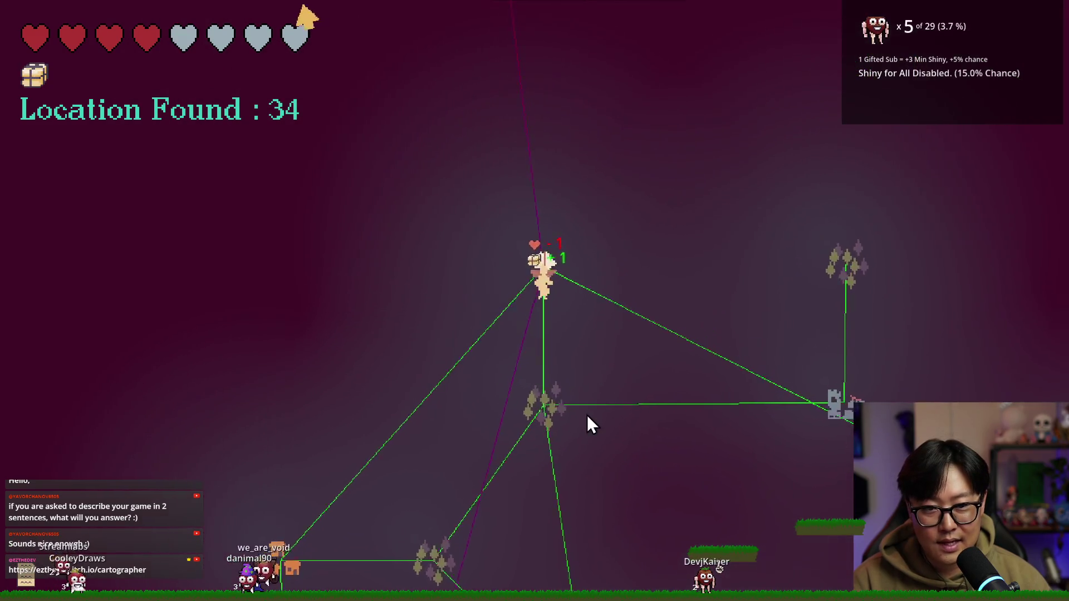
scroll(577, 423, down, 5)
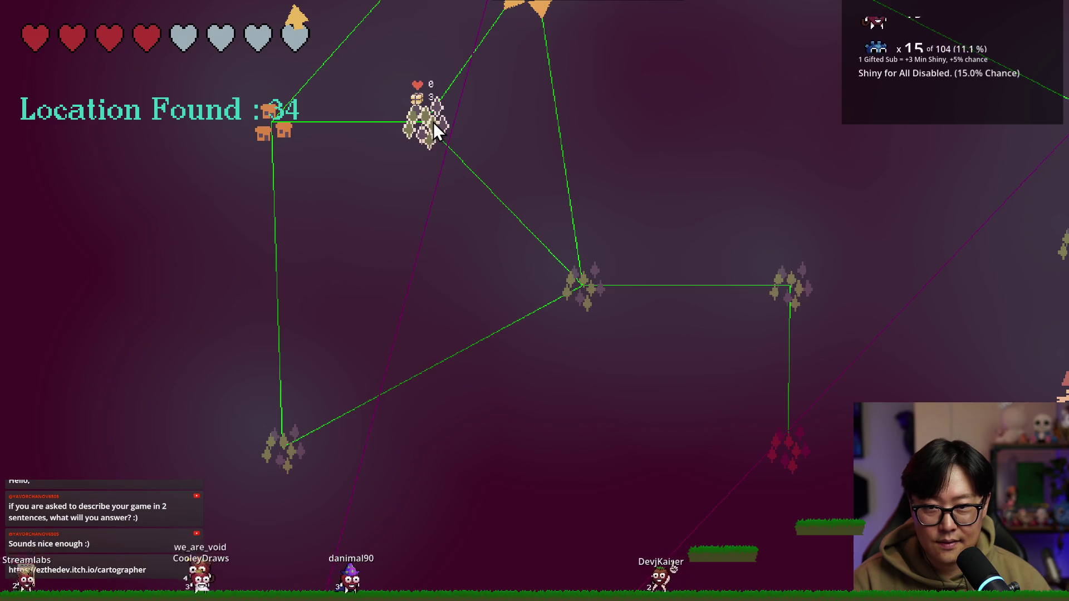
scroll(434, 125, up, 2)
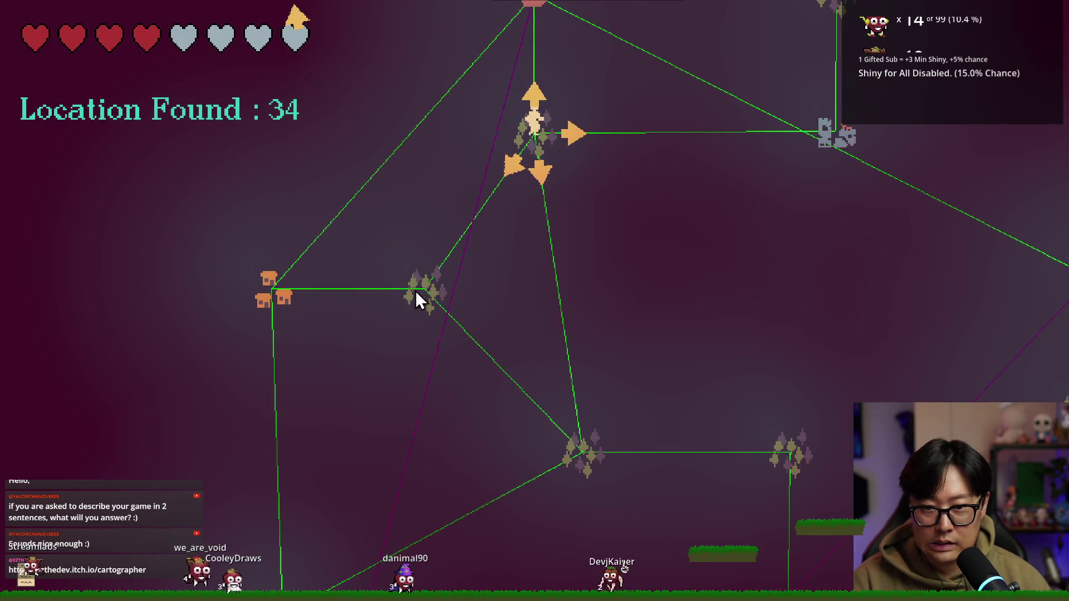
click(410, 290)
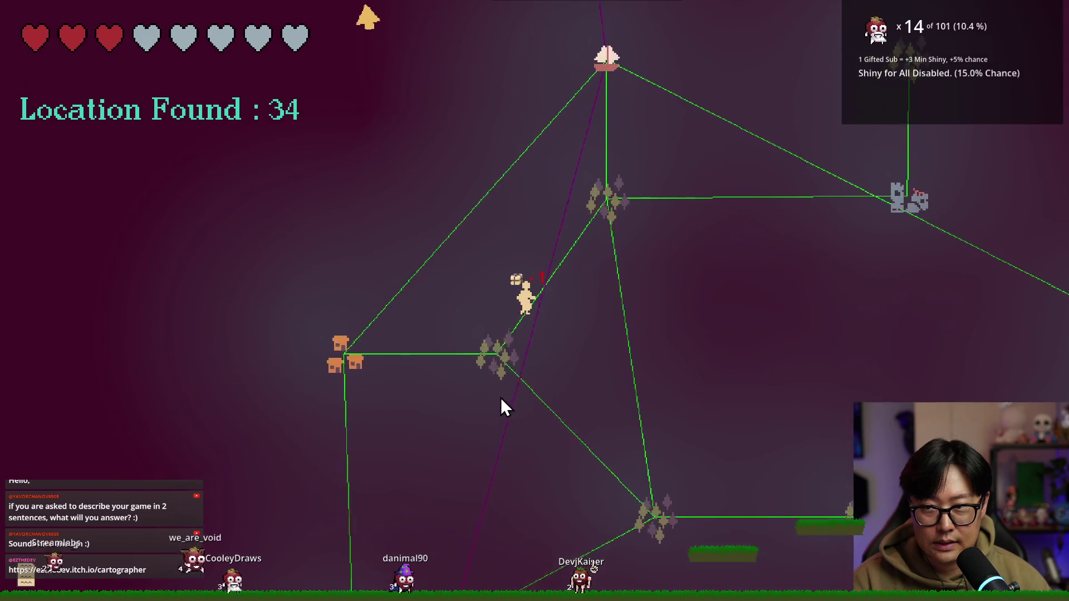
Step: Travel via town, boat, forest, tent and statue until the journey ends, restart, and exit fullscreen
click(349, 308)
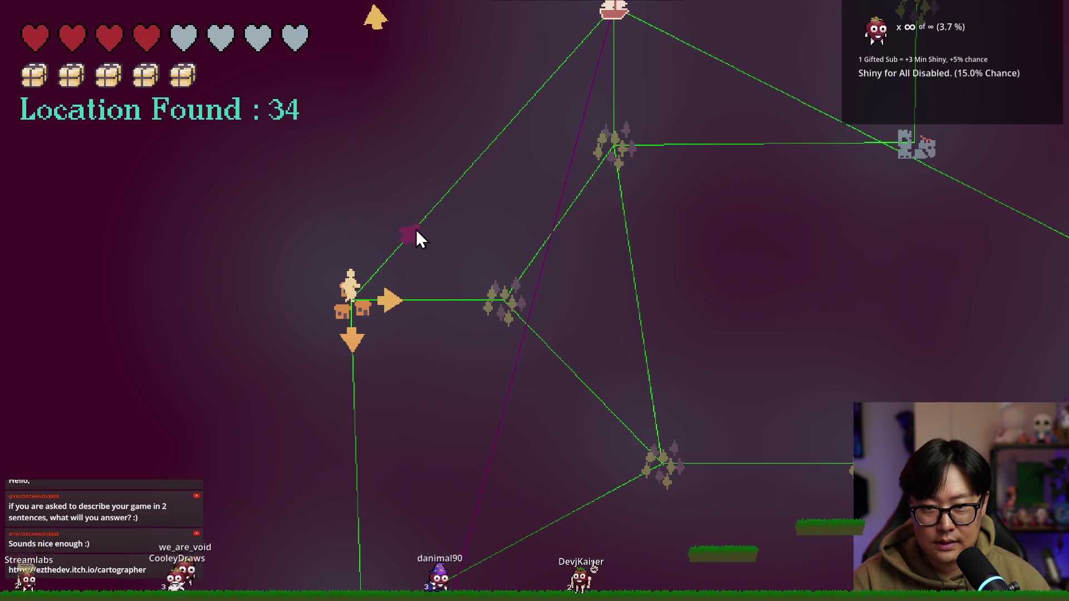
click(418, 231)
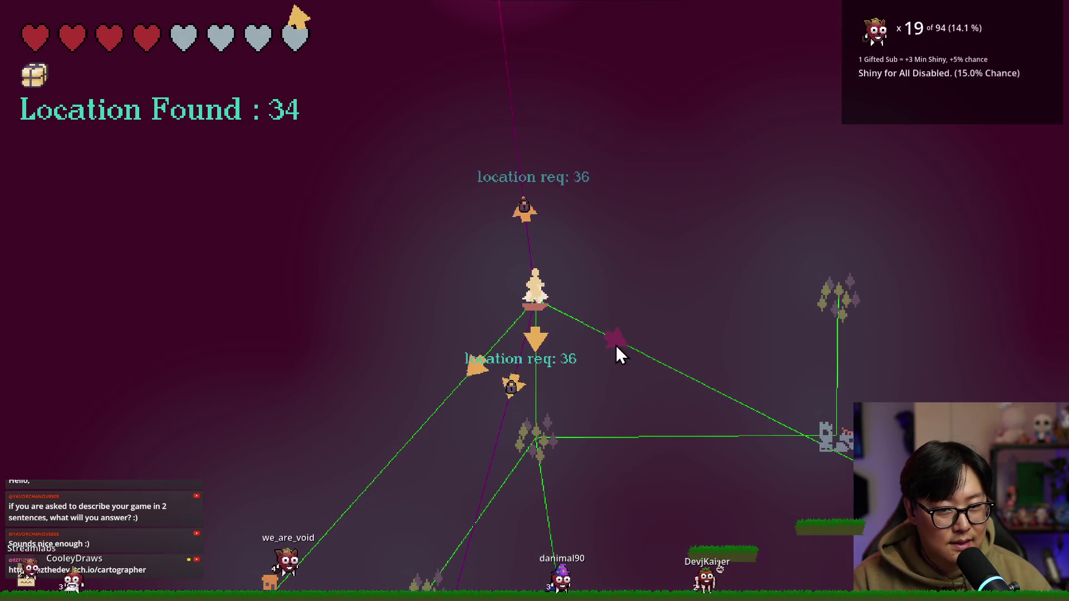
click(616, 345)
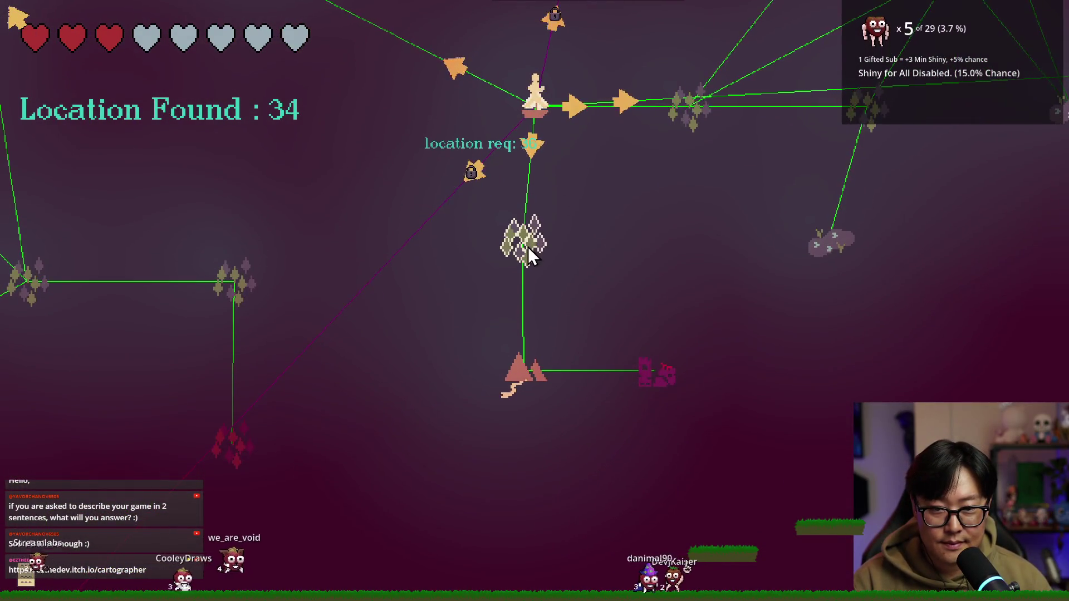
click(528, 248)
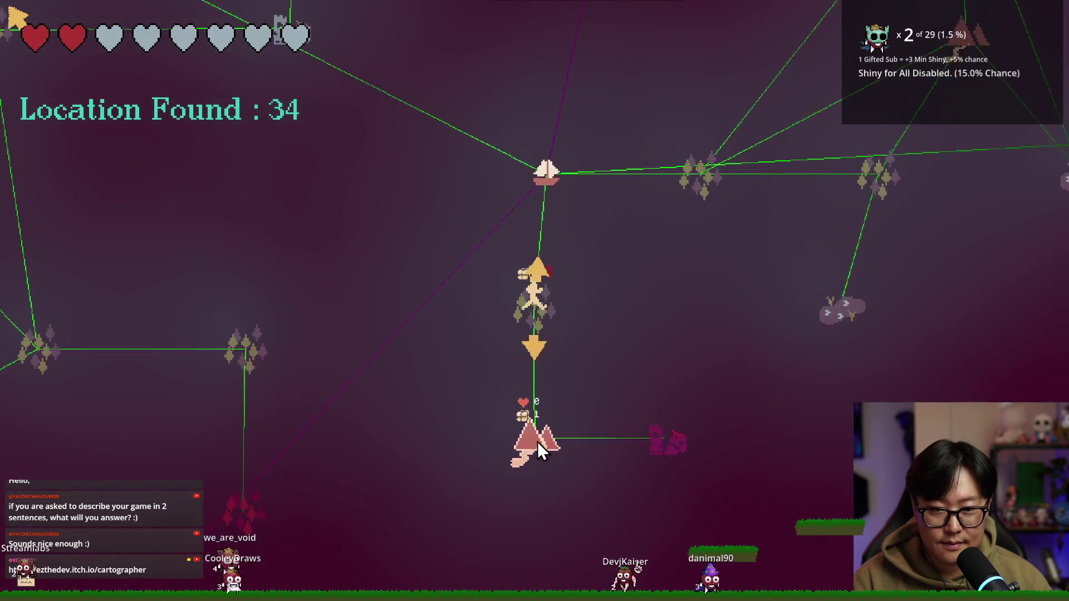
click(537, 439)
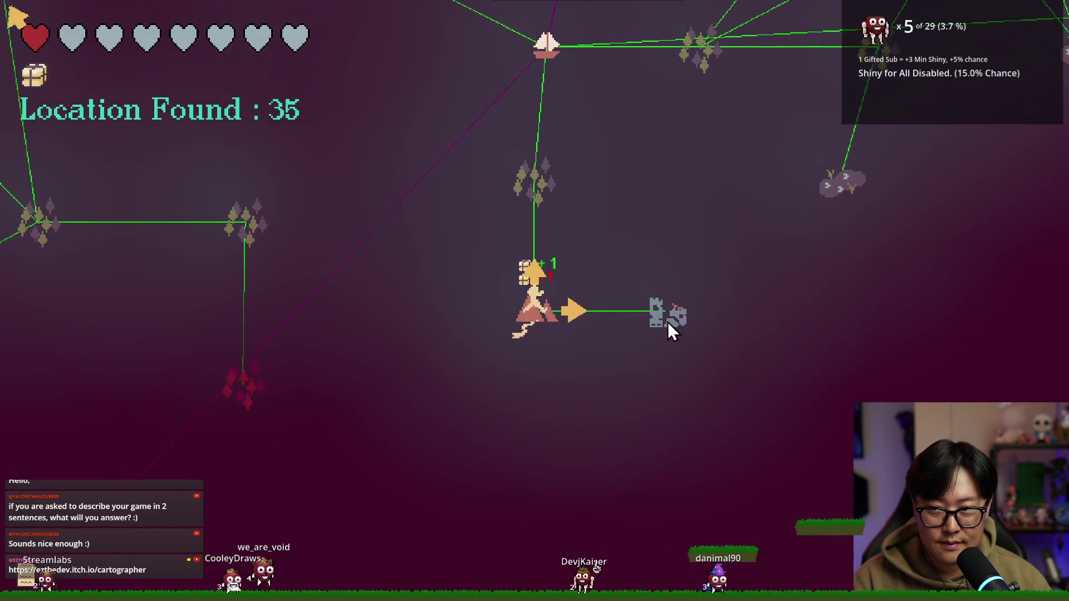
click(658, 312)
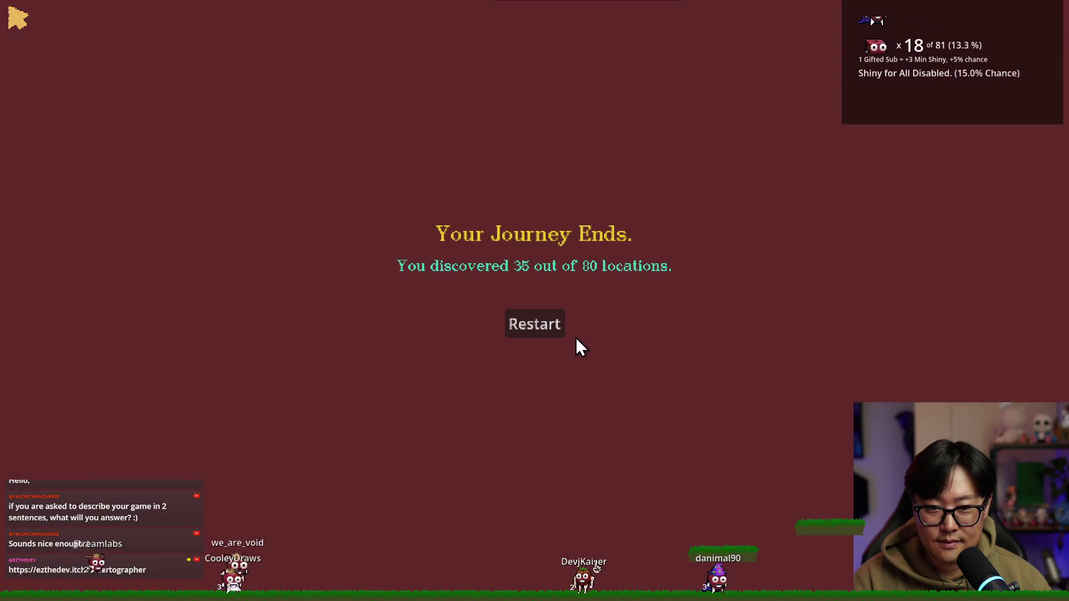
click(534, 323)
key(Escape)
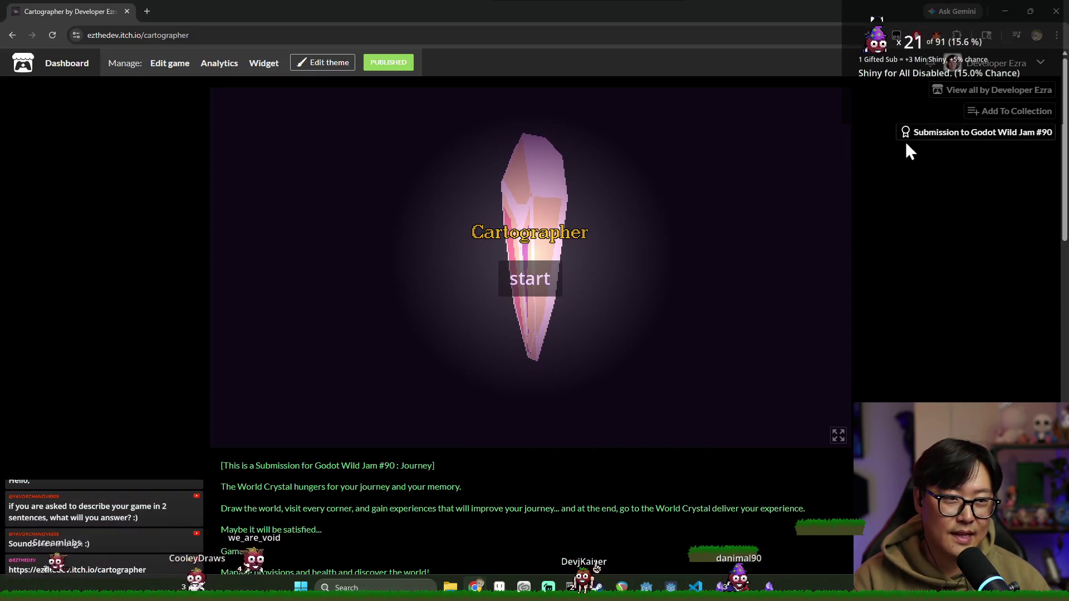
Step: Save the scene in Godot, run the project, and bring the Obsidian Region note forward
key(alt+Tab)
key(ctrl+s)
click(890, 22)
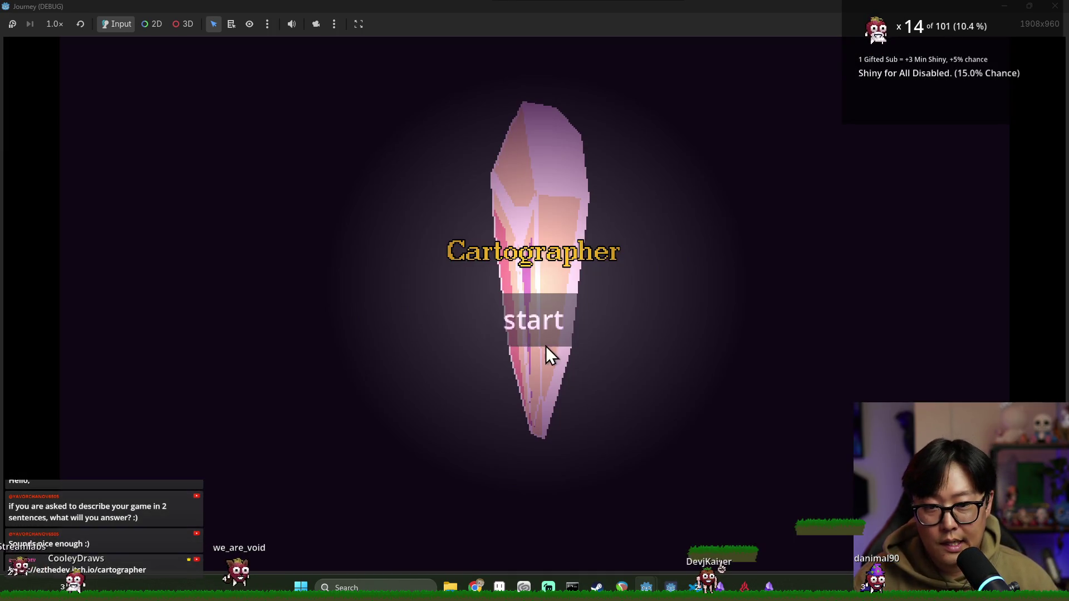
key(alt+Tab)
click(413, 297)
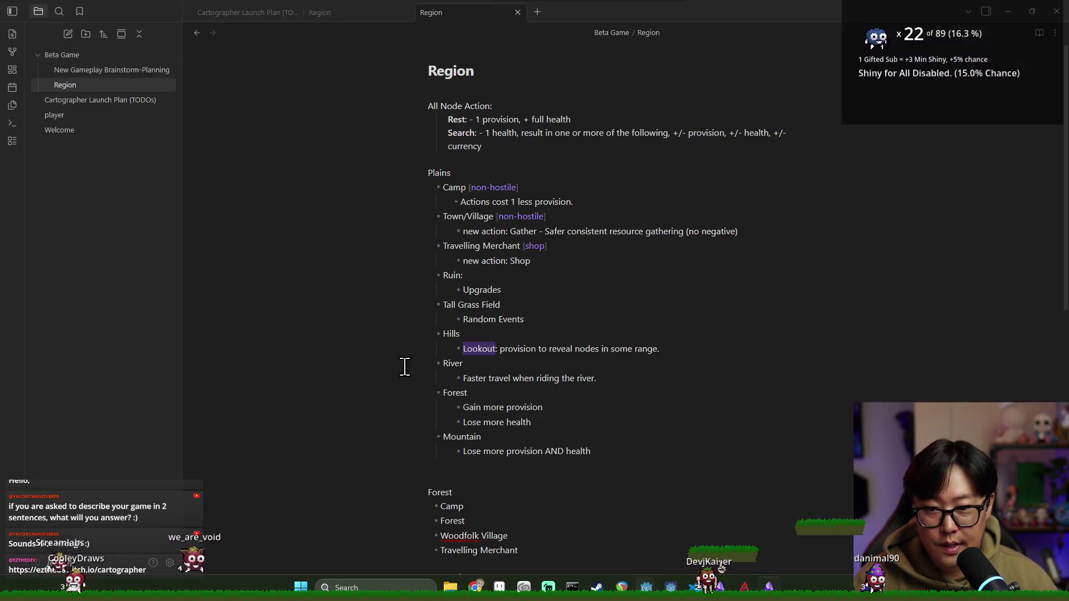
Step: Look over the Search line and the Camp line's provision text in the Region note, then return to the game
click(482, 146)
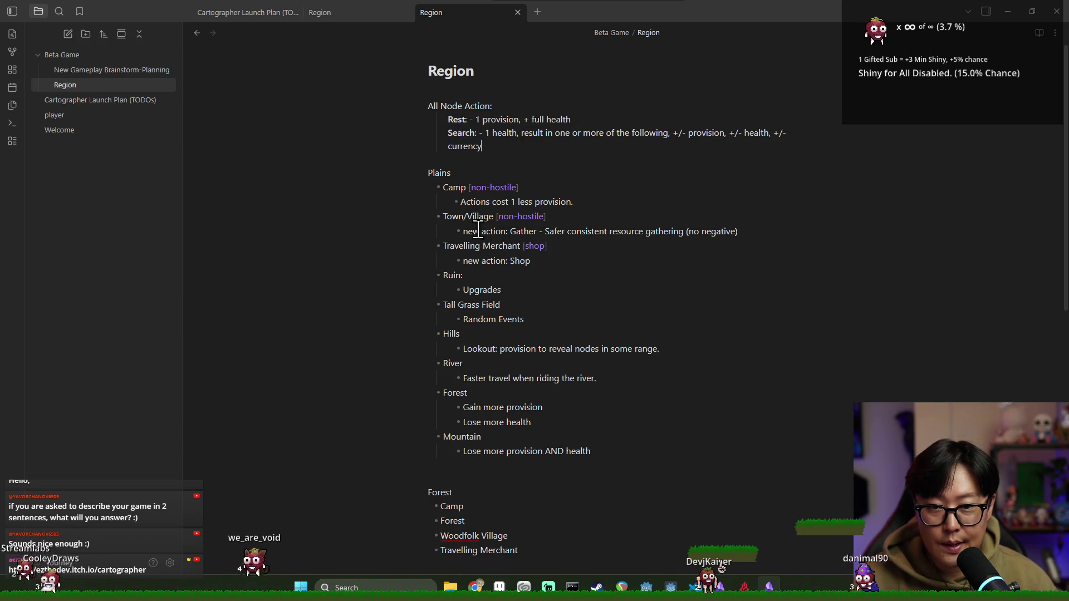
drag(461, 203, 573, 205)
click(573, 203)
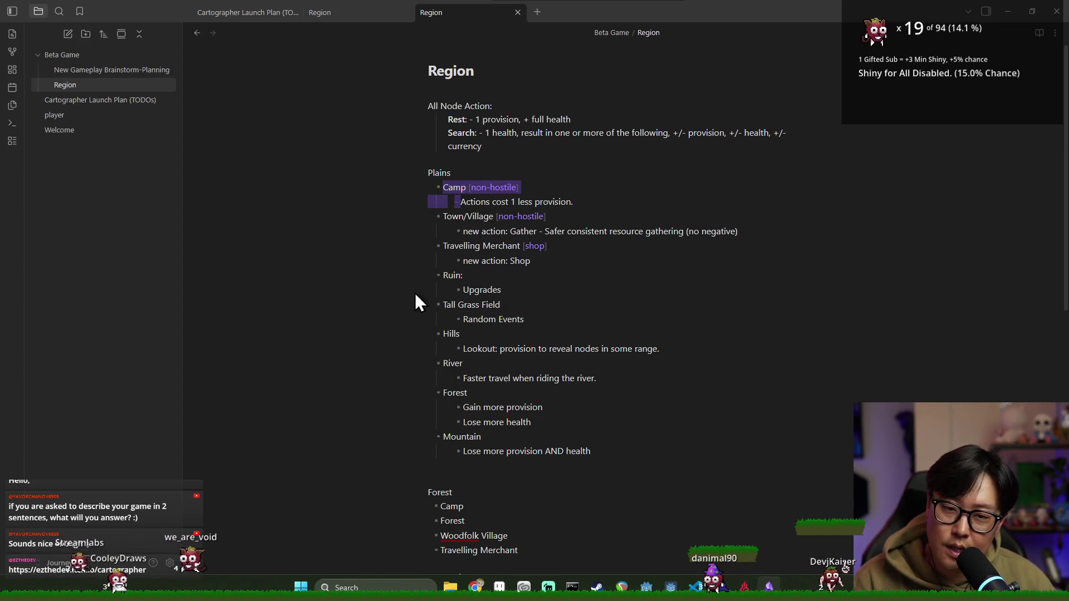
key(alt+Tab)
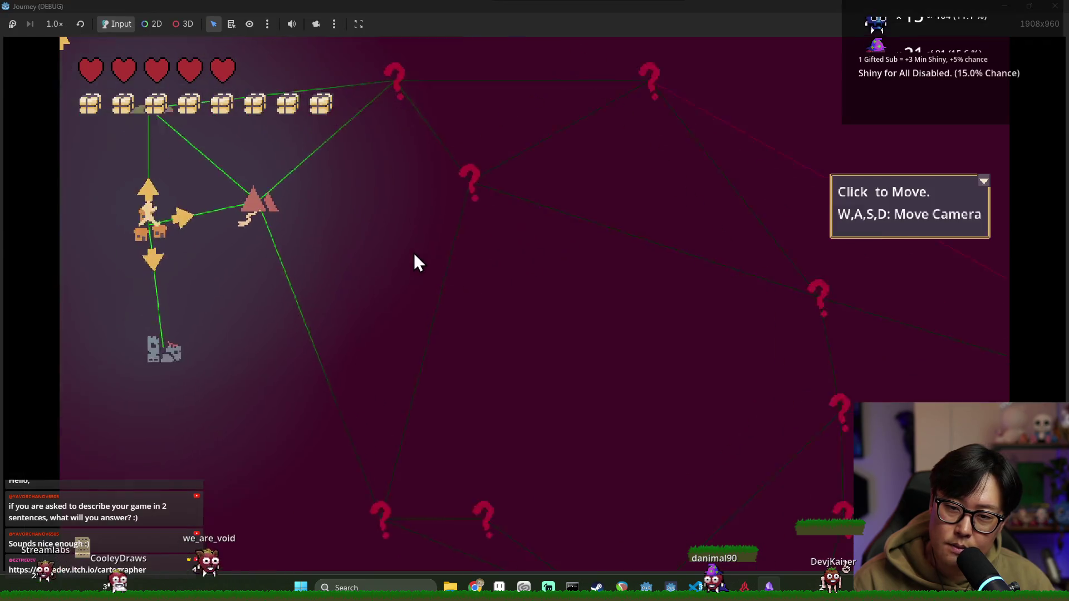
Step: Move the character to the camp node, pan the map, dismiss the controls hint, and close the game
click(340, 306)
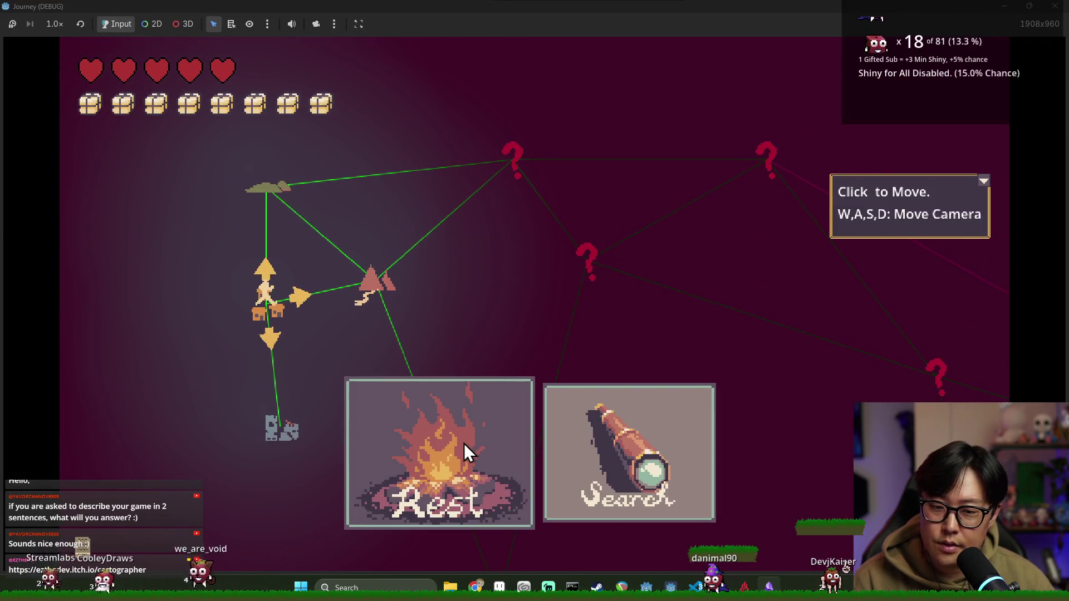
click(368, 283)
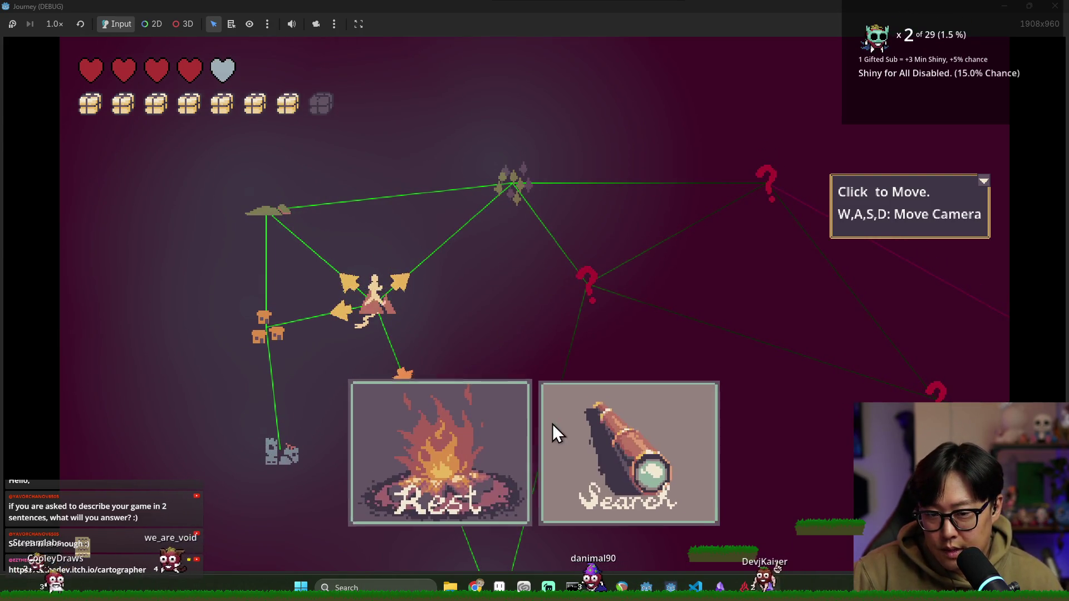
key(s)
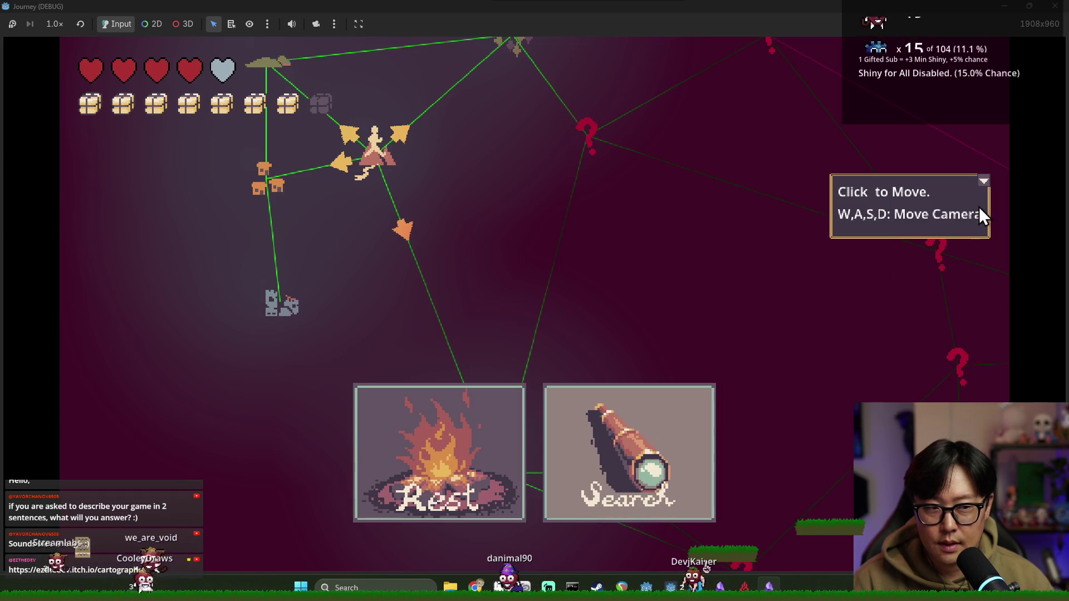
click(983, 181)
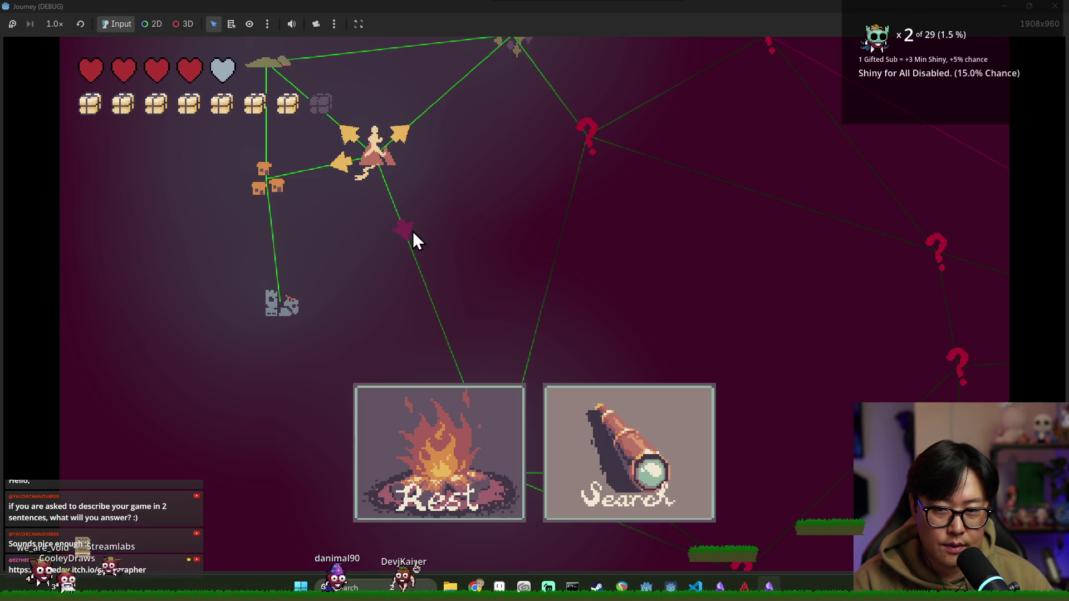
click(1052, 8)
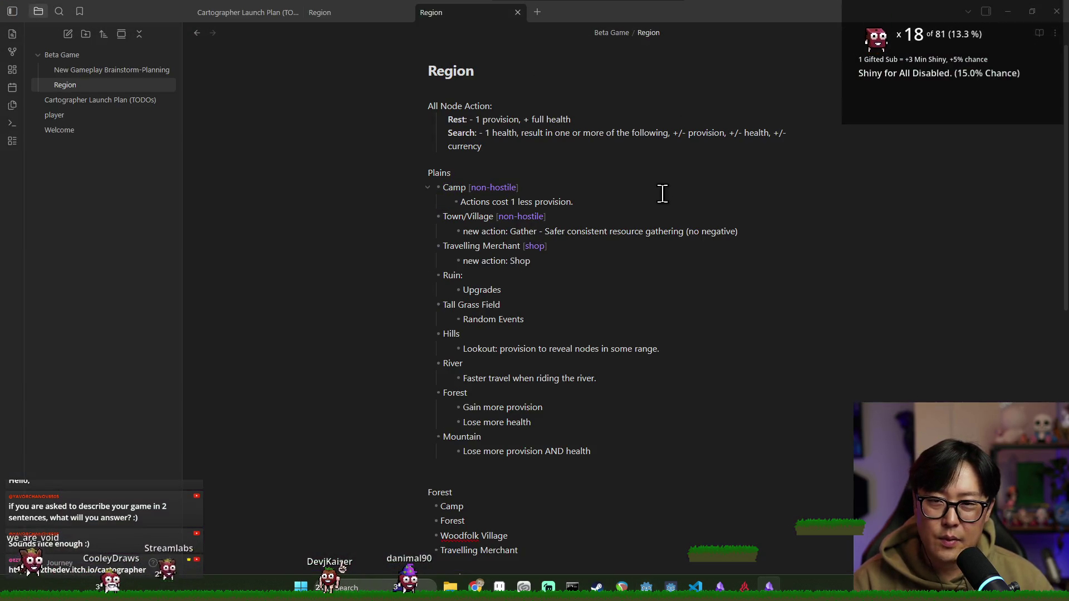
Step: Review action_bar.gd in Godot, then switch to the Slice & Dice itch.io page
key(alt+Tab)
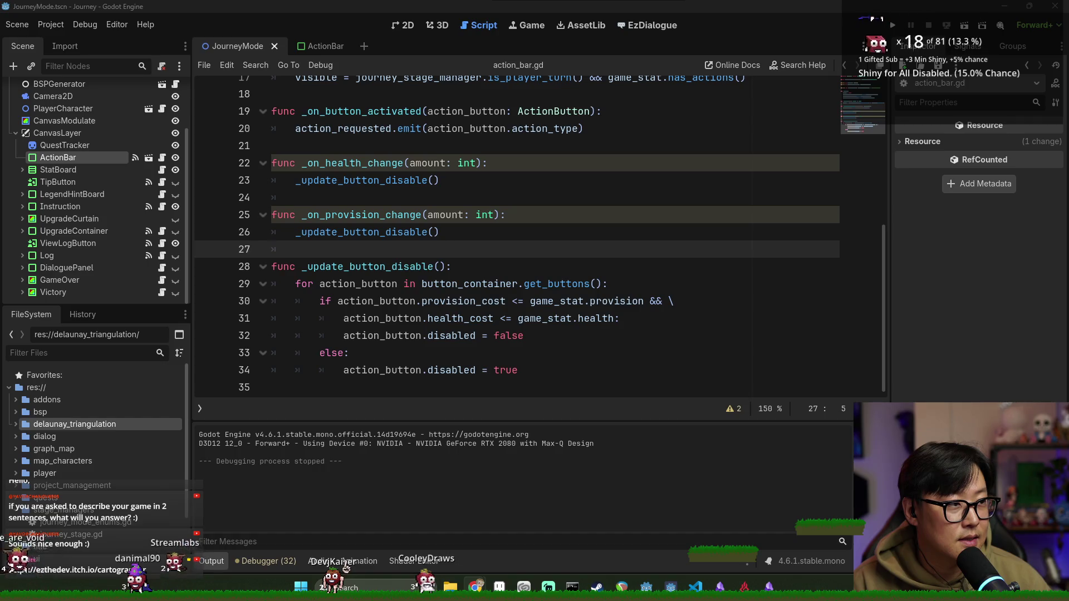
key(alt+Tab)
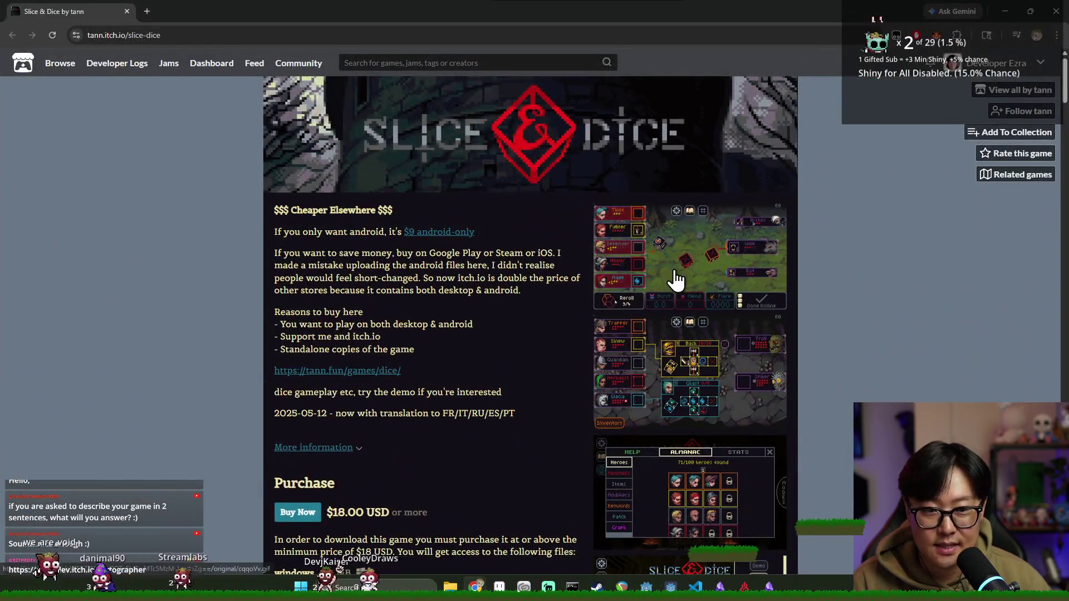
Step: View the first two Slice & Dice gameplay screenshots enlarged, then close the lightbox
scroll(612, 289, down, 4)
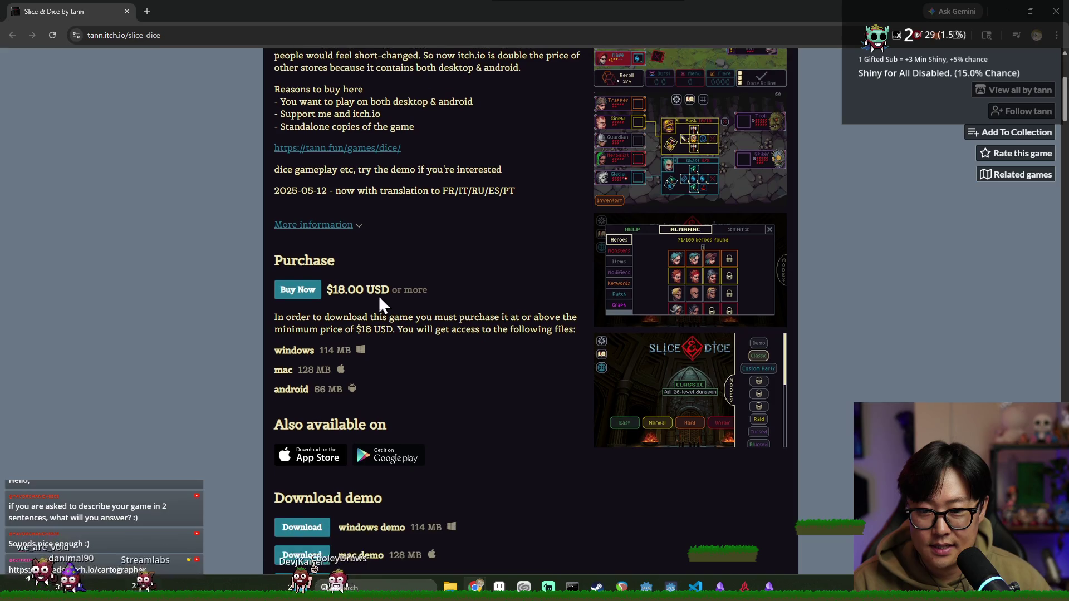
scroll(639, 334, up, 2)
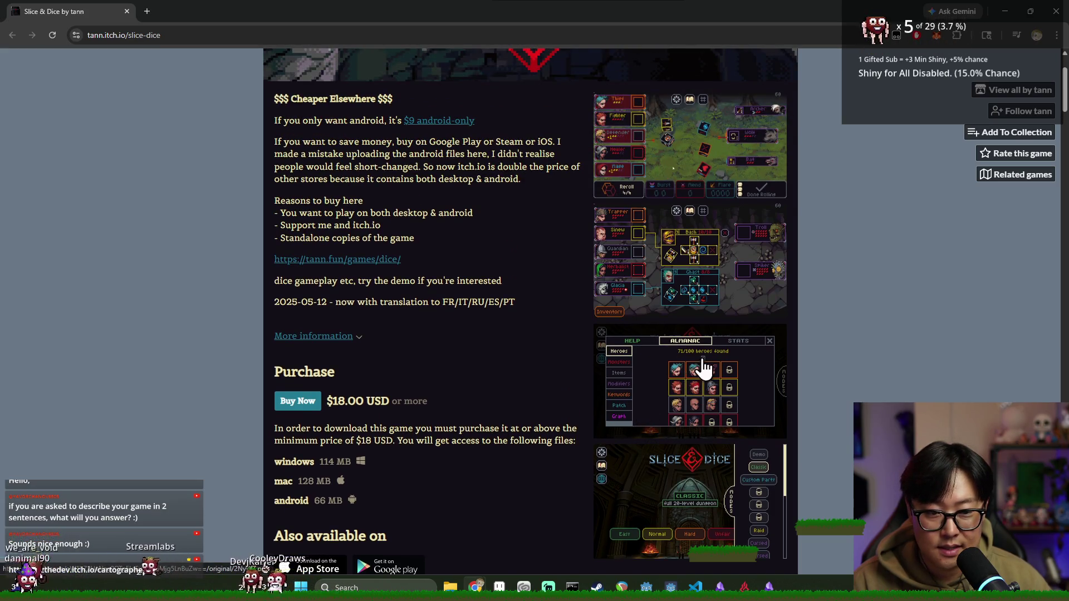
scroll(393, 282, up, 2)
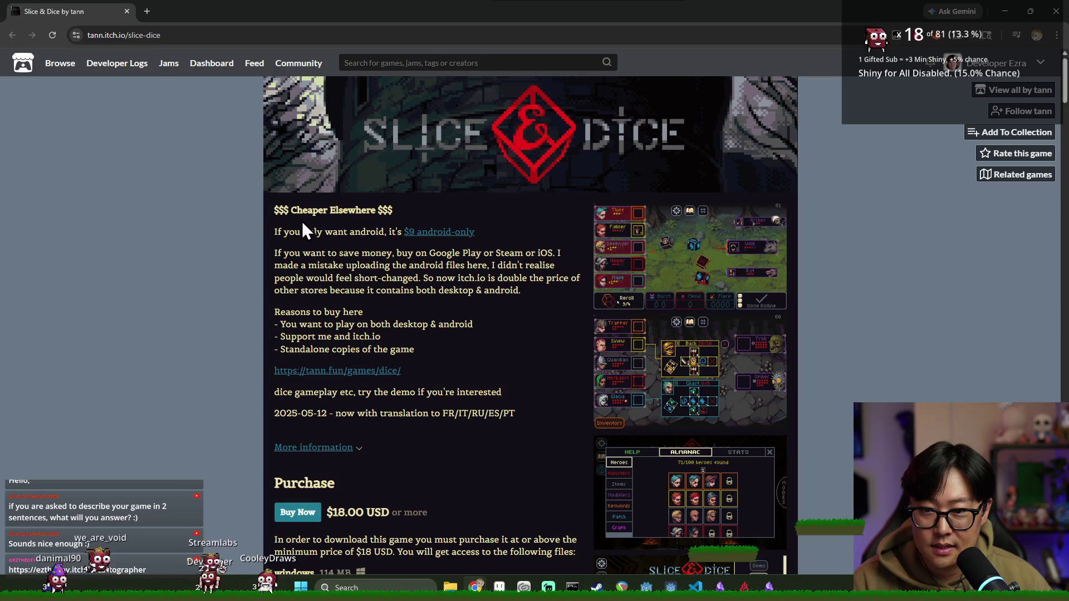
click(685, 261)
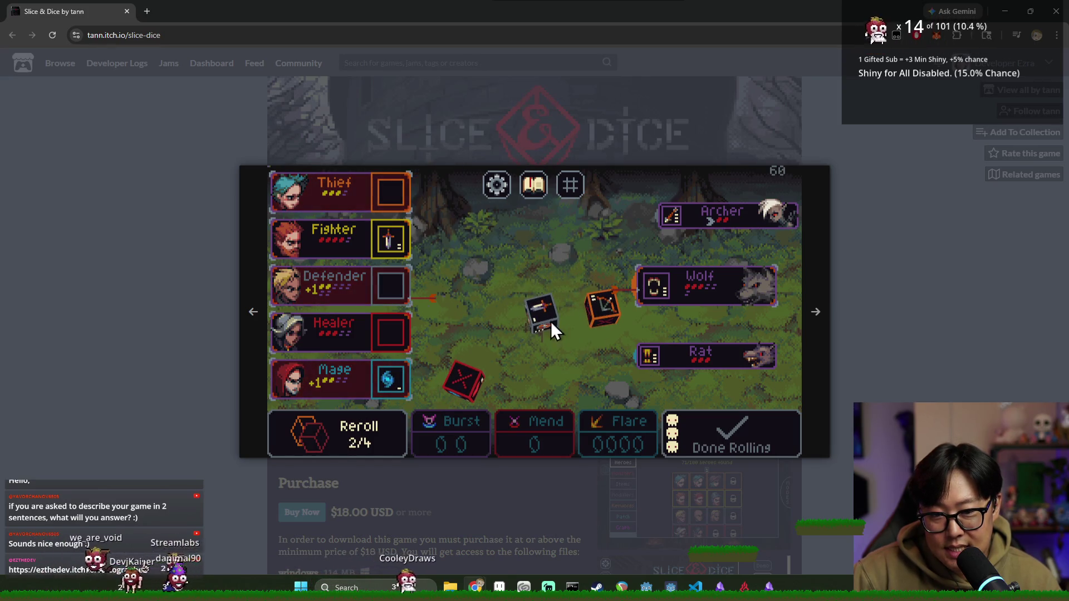
click(814, 318)
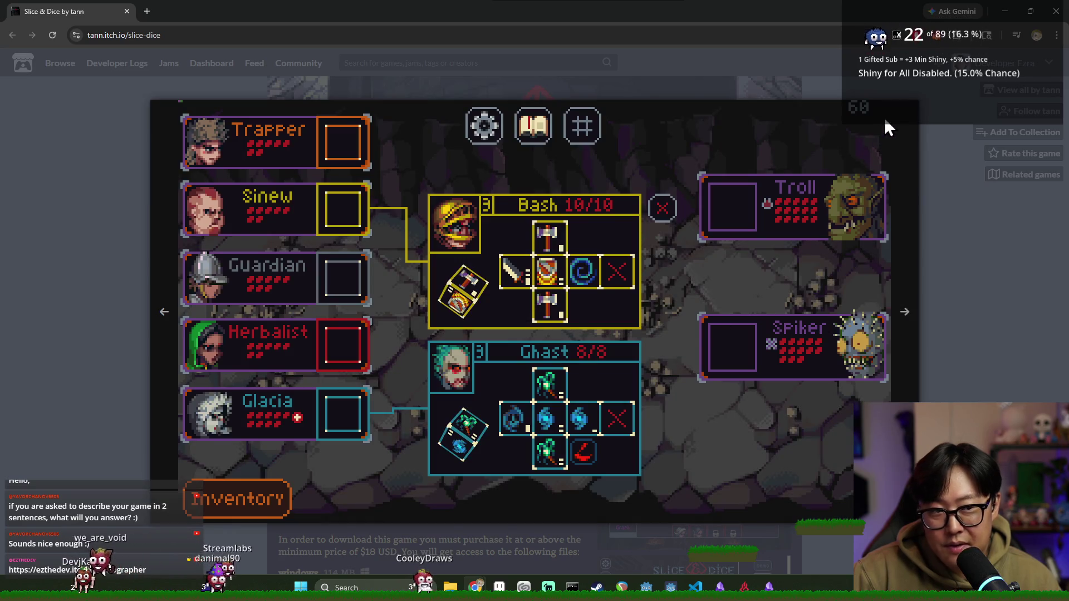
click(950, 333)
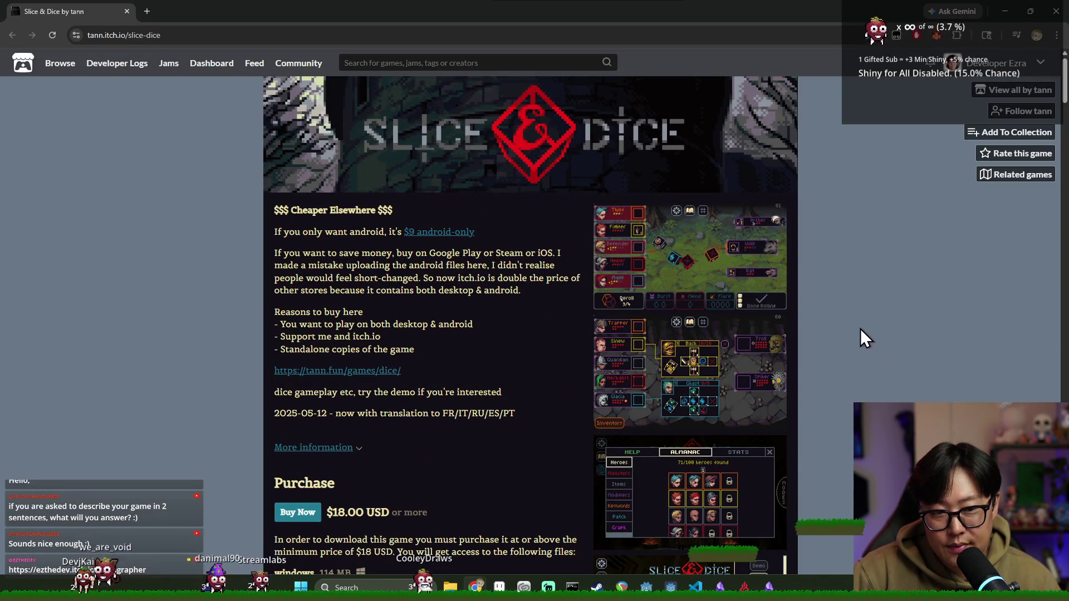
Step: Skim the rest of the Slice & Dice page and close the browser
scroll(865, 332, down, 3)
scroll(859, 369, down, 5)
scroll(863, 355, up, 7)
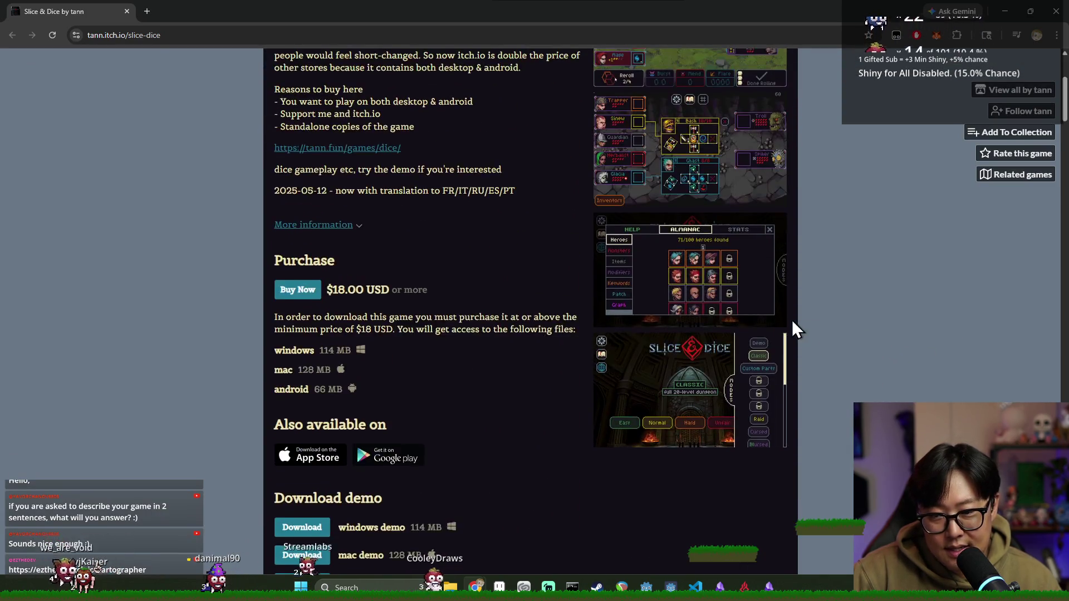
click(128, 12)
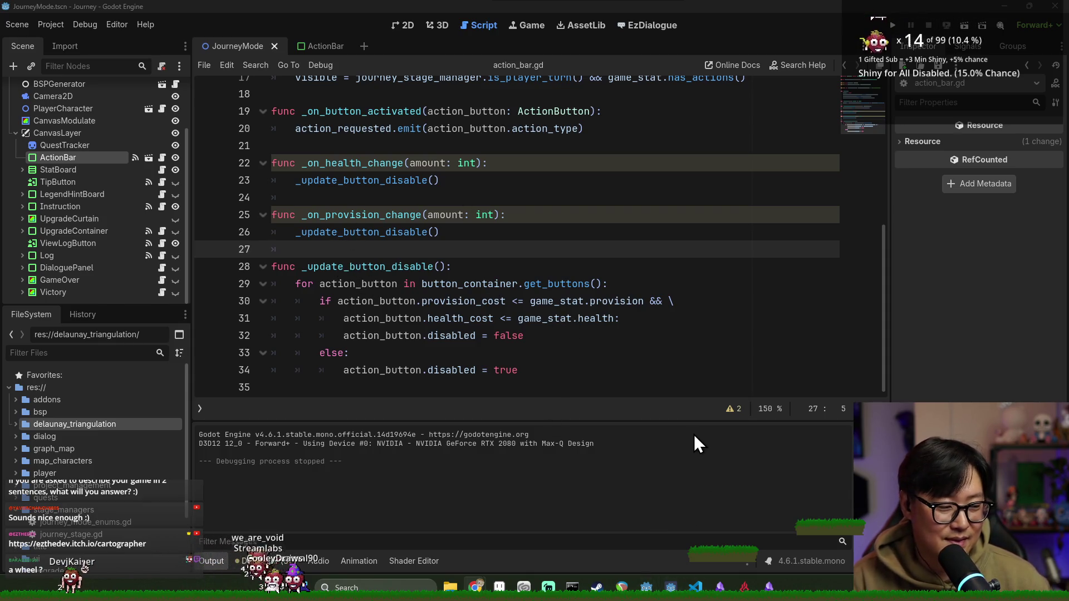
Step: Put the caret on line 28, collapse stage_managers in the FileSystem dock, and run with F5
click(432, 267)
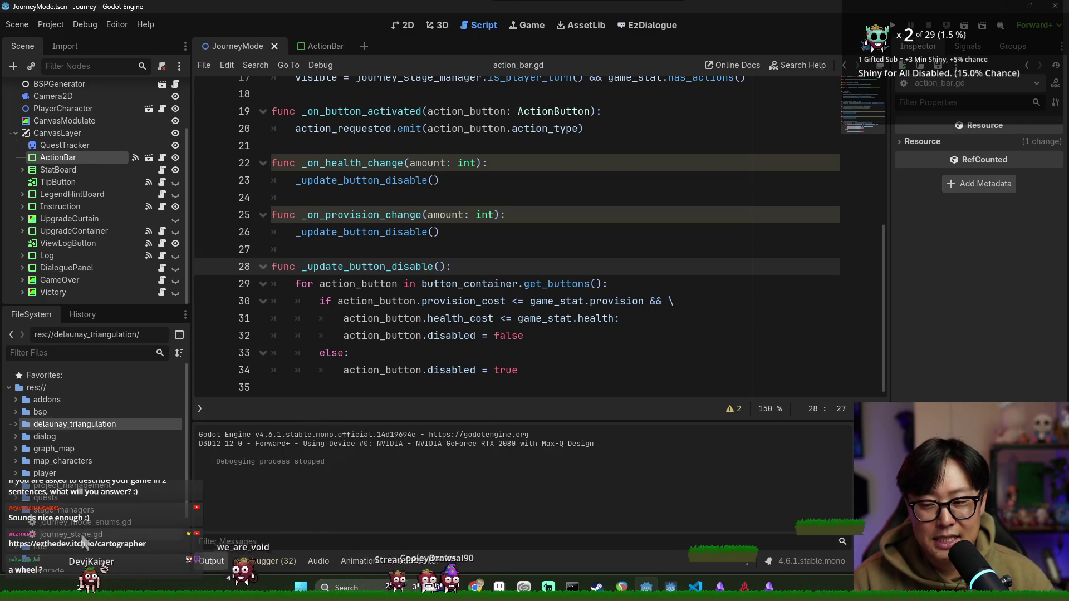
click(16, 509)
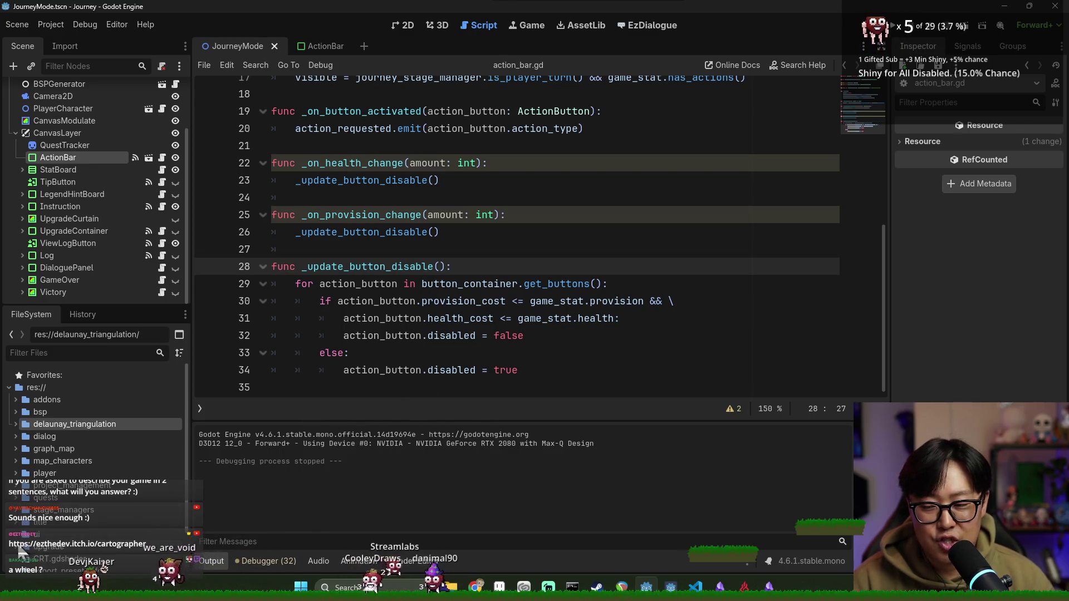
key(F5)
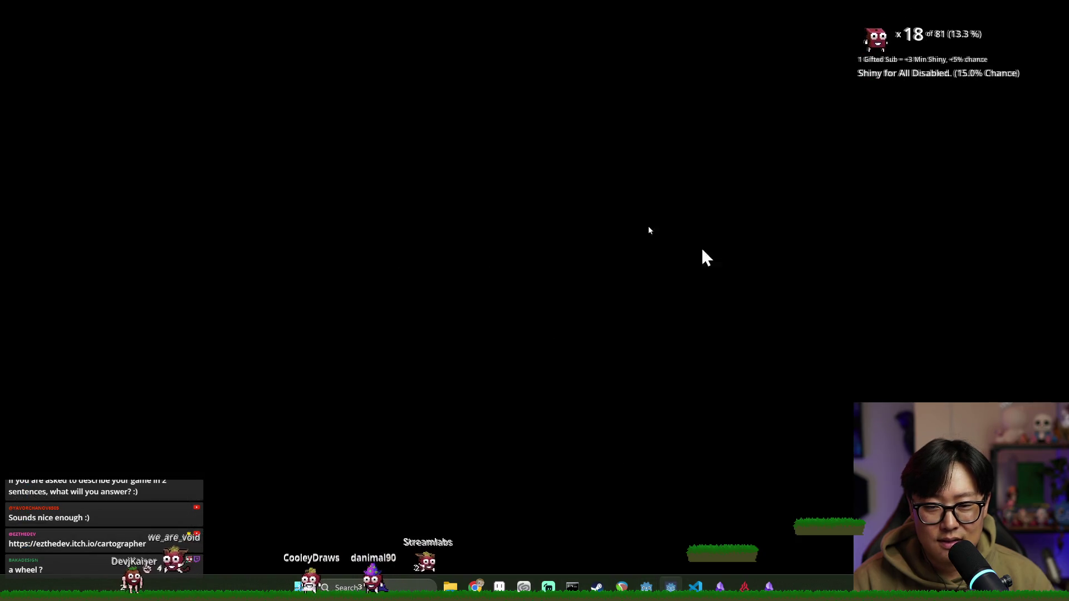
key(alt+Tab)
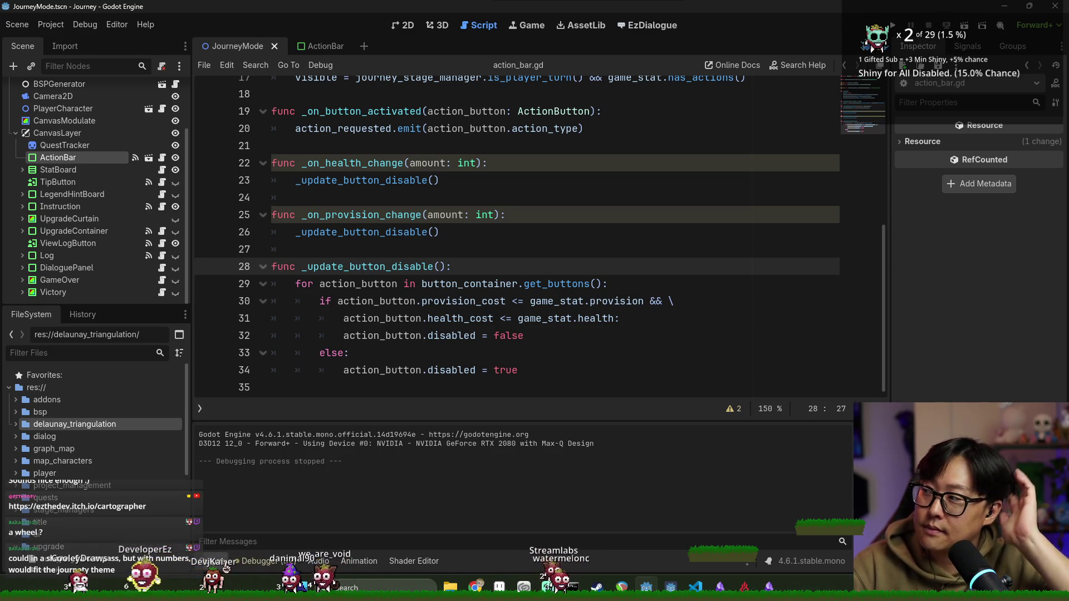
Step: Put the script's editing position on line 32, then switch to the Obsidian Region note
mouse_move(887, 376)
mouse_down()
mouse_move(886, 282)
mouse_move(884, 375)
mouse_up()
click(702, 334)
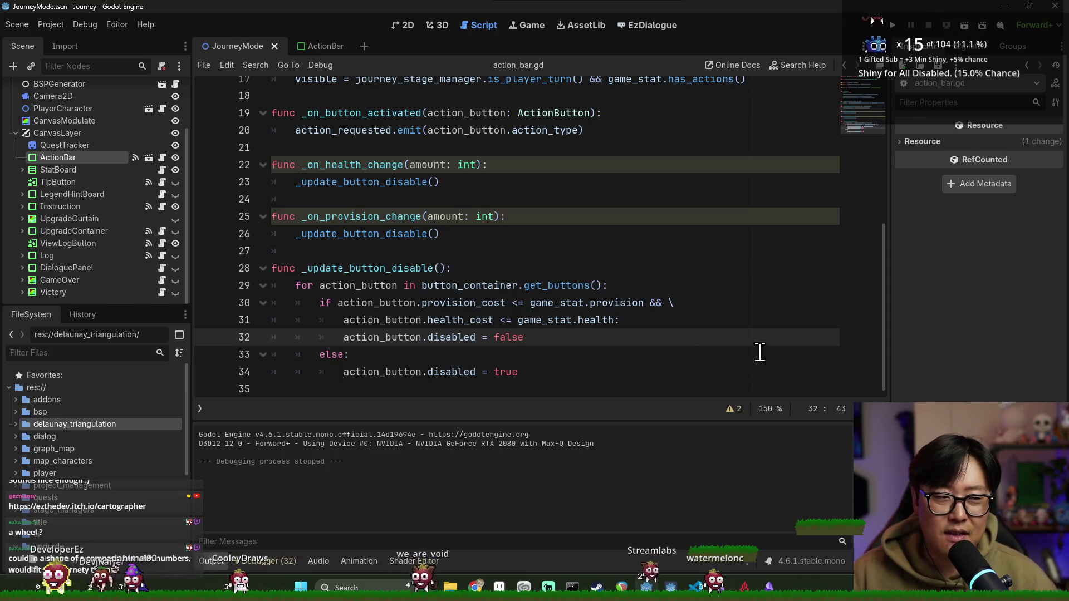
key(alt+Tab)
click(853, 261)
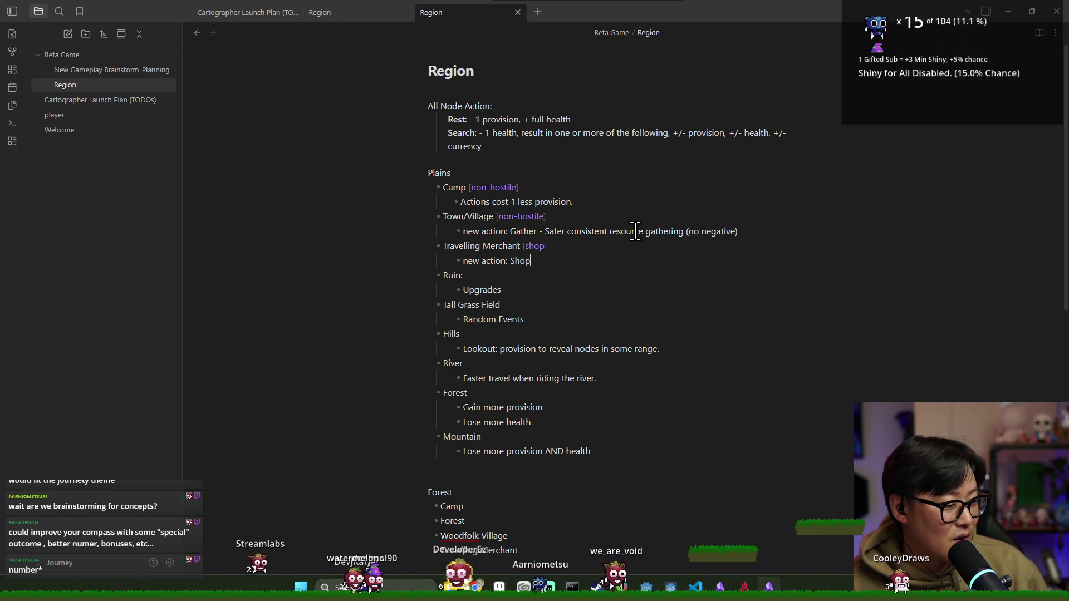
Step: Set the caret after 'new action: Shop' and stay on the Region note
click(633, 260)
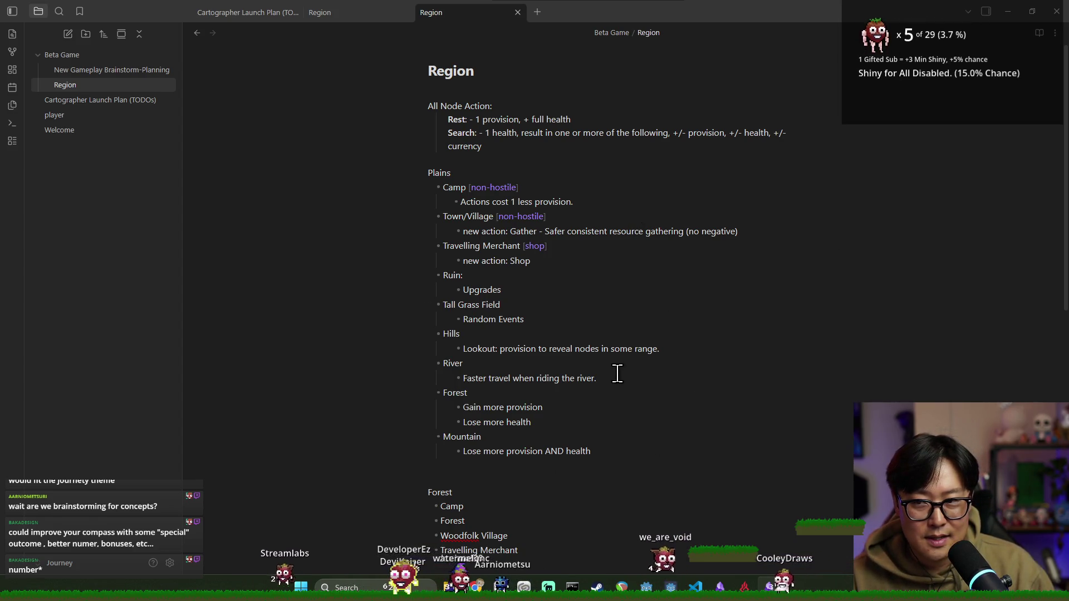
key(alt+Tab)
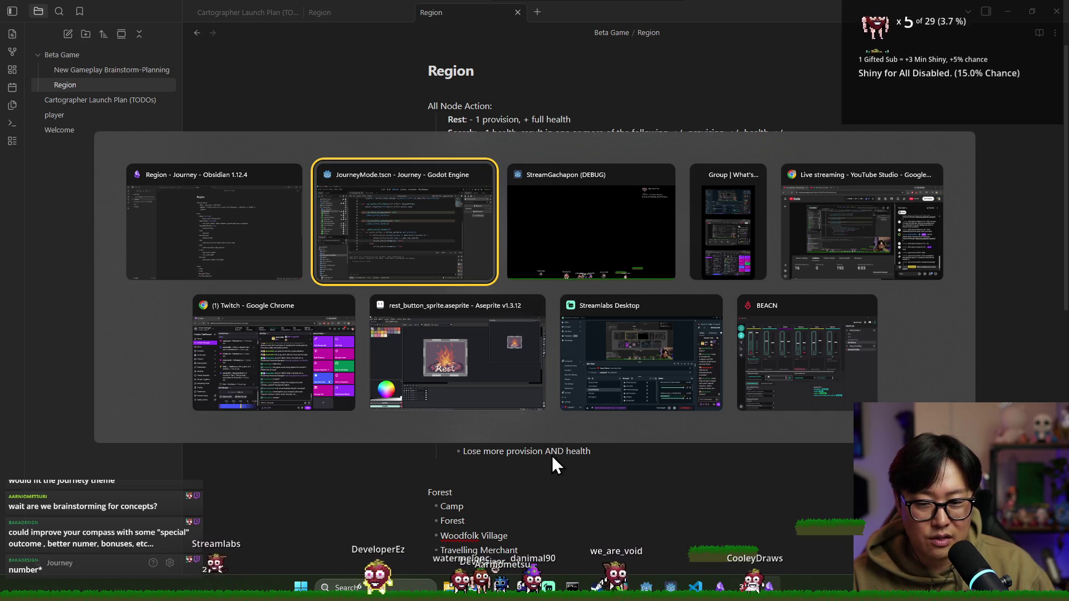
key(Escape)
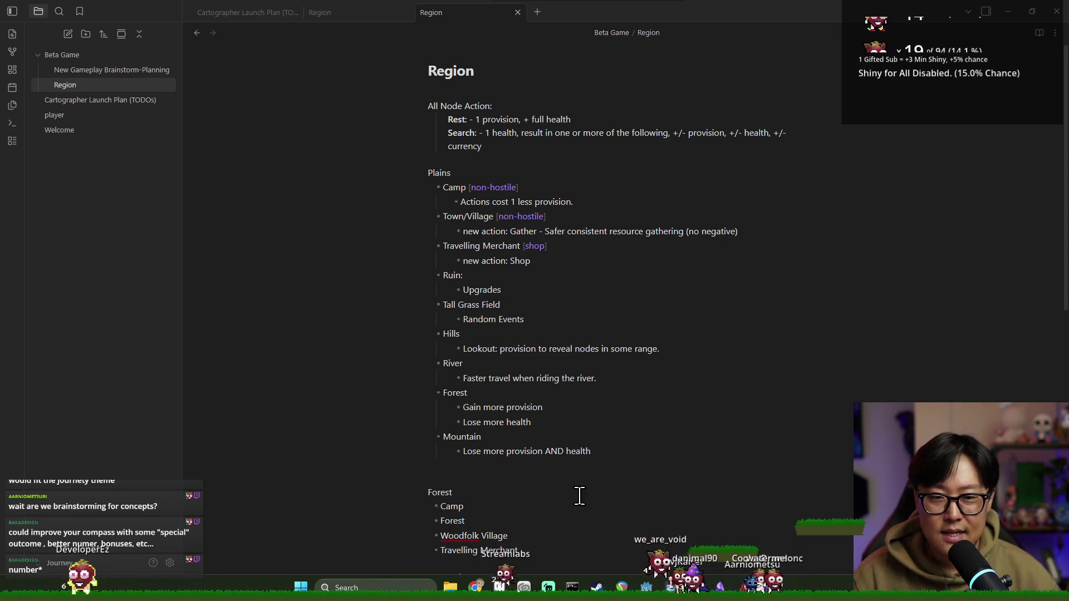
key(alt+Tab)
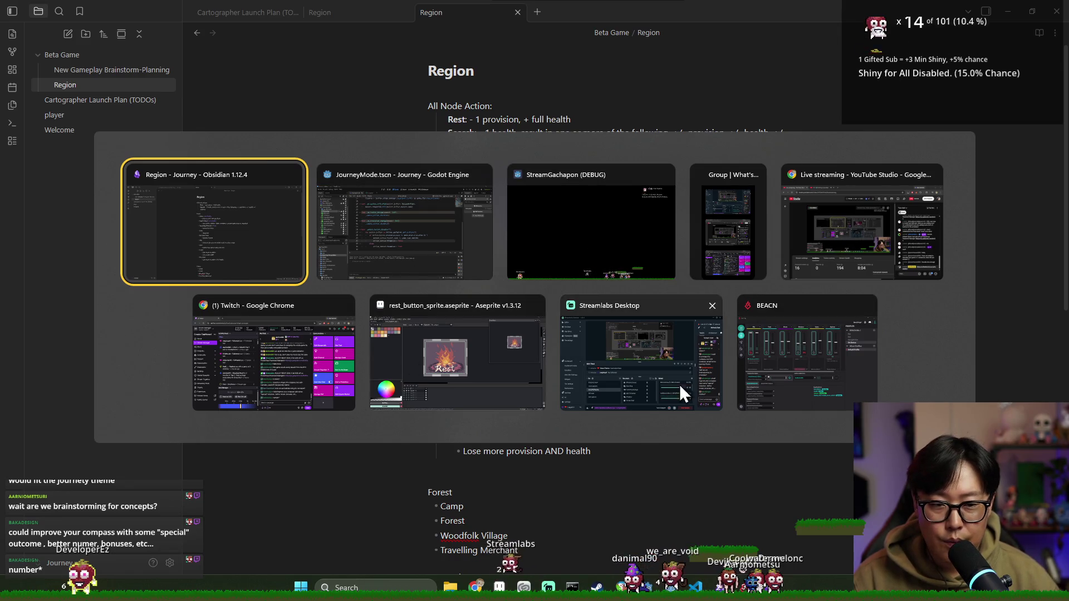
click(278, 234)
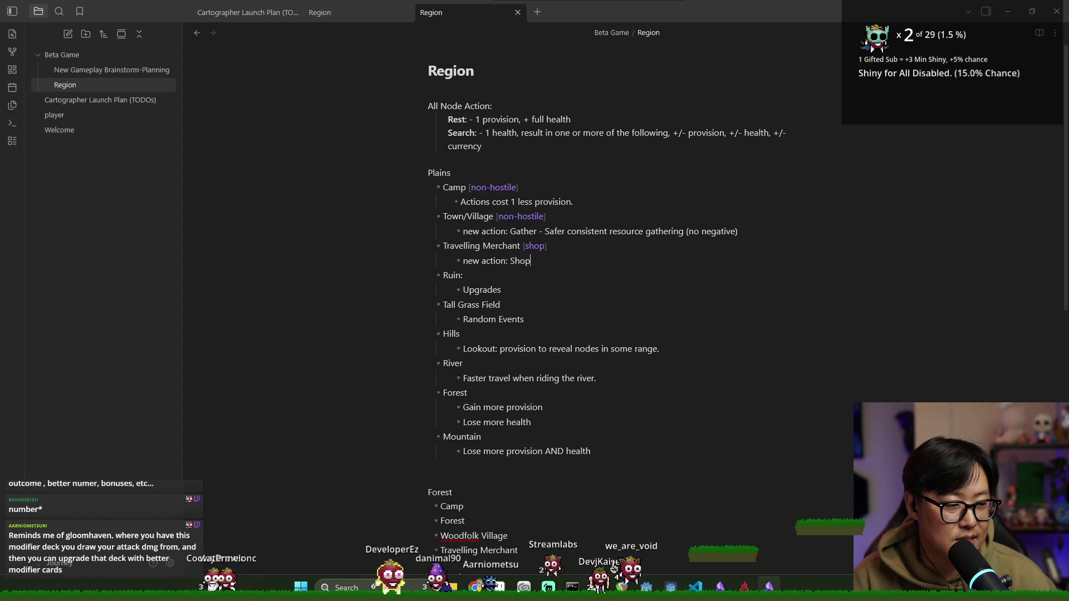
Step: Insert a blank line above 'All Node Action:' and add a new note in Beta Game
click(637, 120)
key(Return)
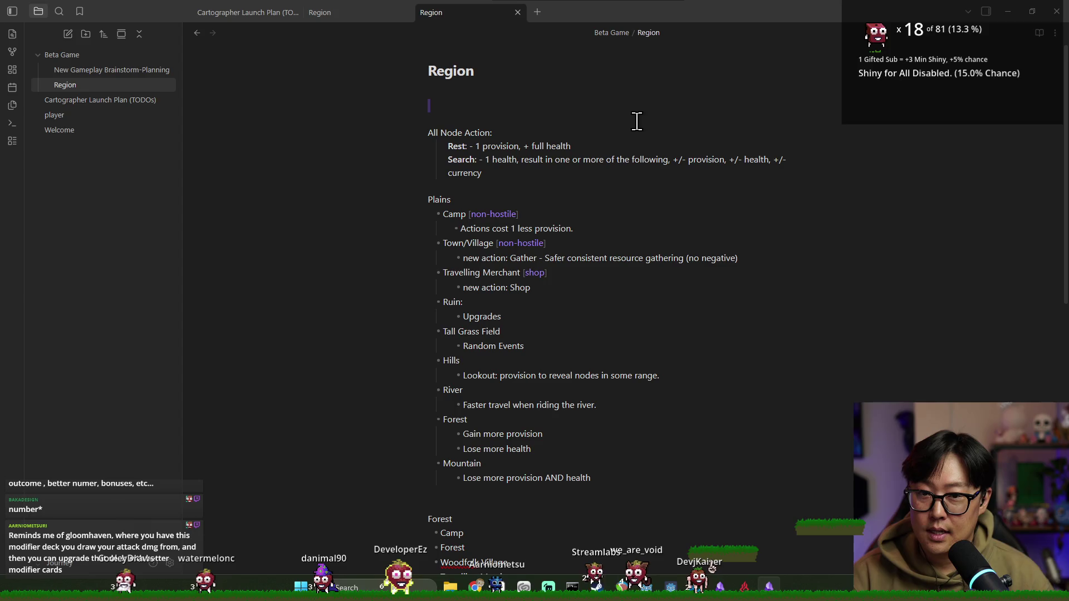
right_click(86, 58)
click(139, 70)
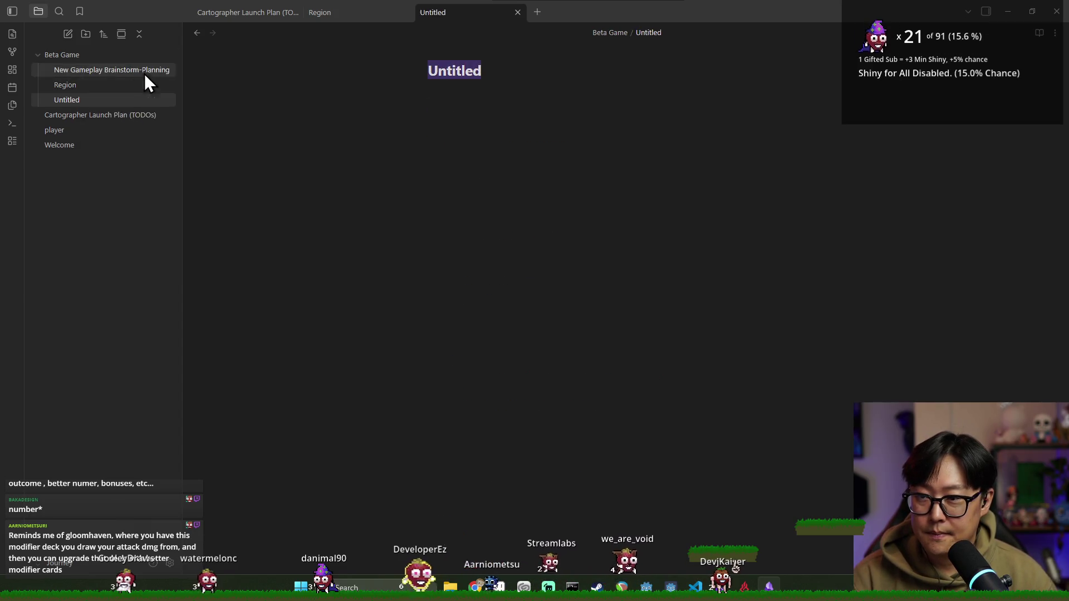
Step: Rename the Untitled note to 'Search Action'
click(490, 75)
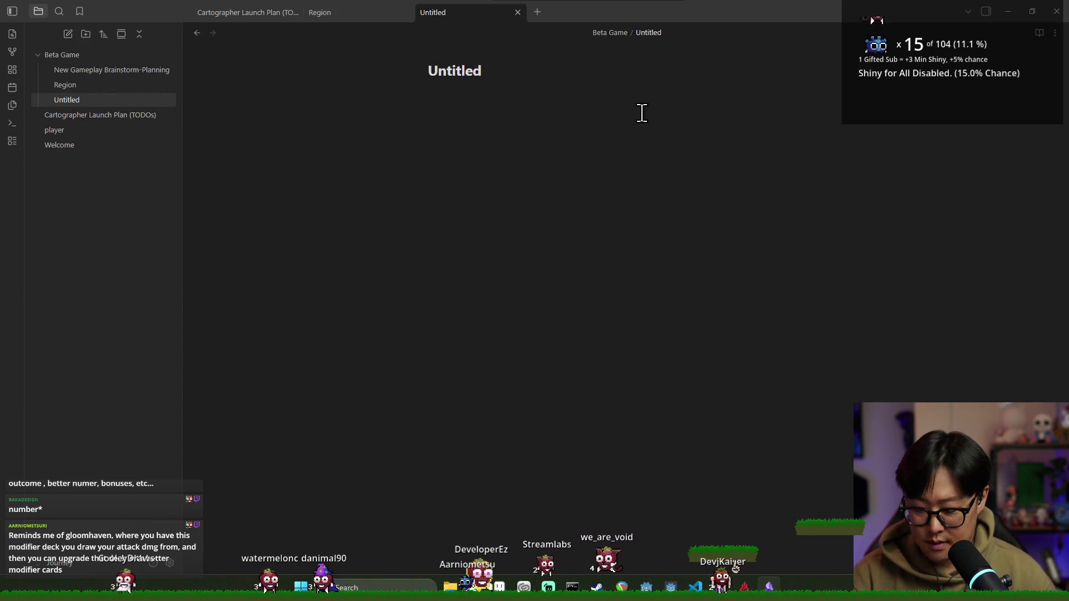
text(Search Action)
key(Return)
Step: Describe the search action: a cost-free spin of a compass-shaped wheel, with players getting slice types
text(SEARCH ACTION....)
text(No)
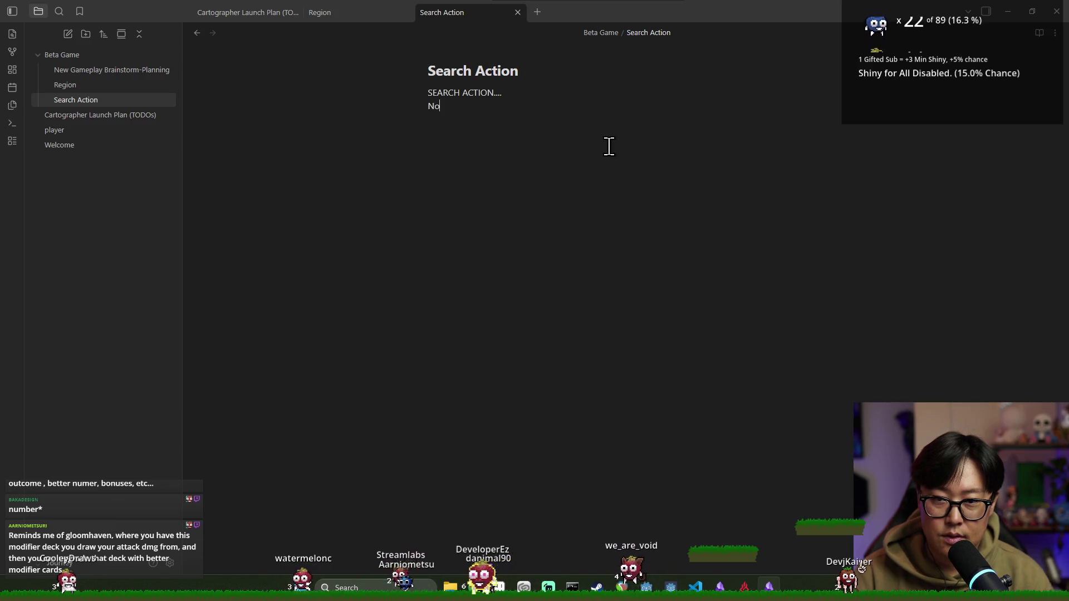
text(resource cos)
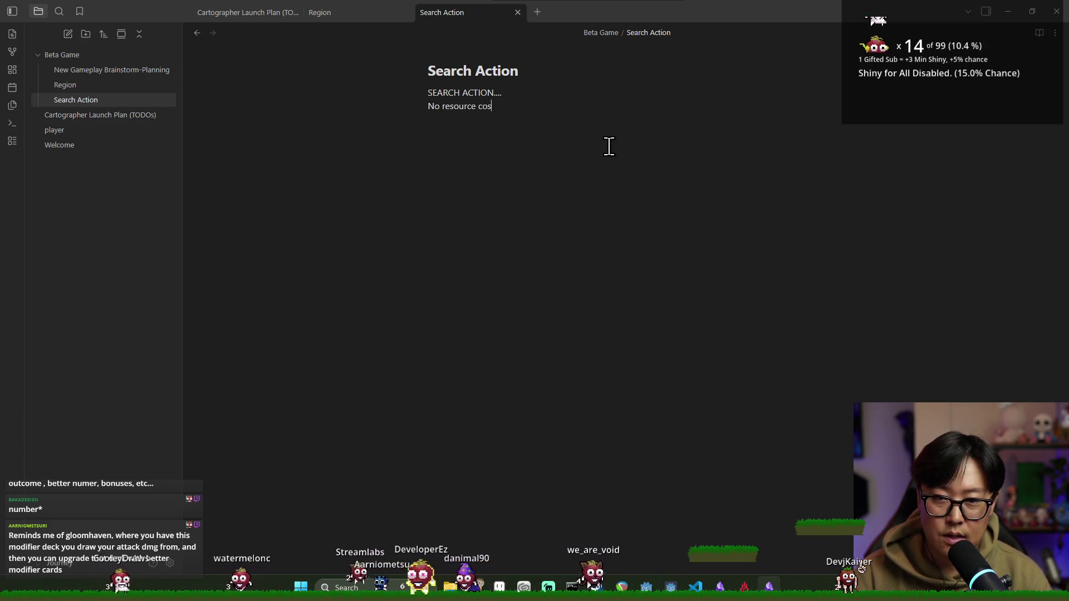
text(t, but s)
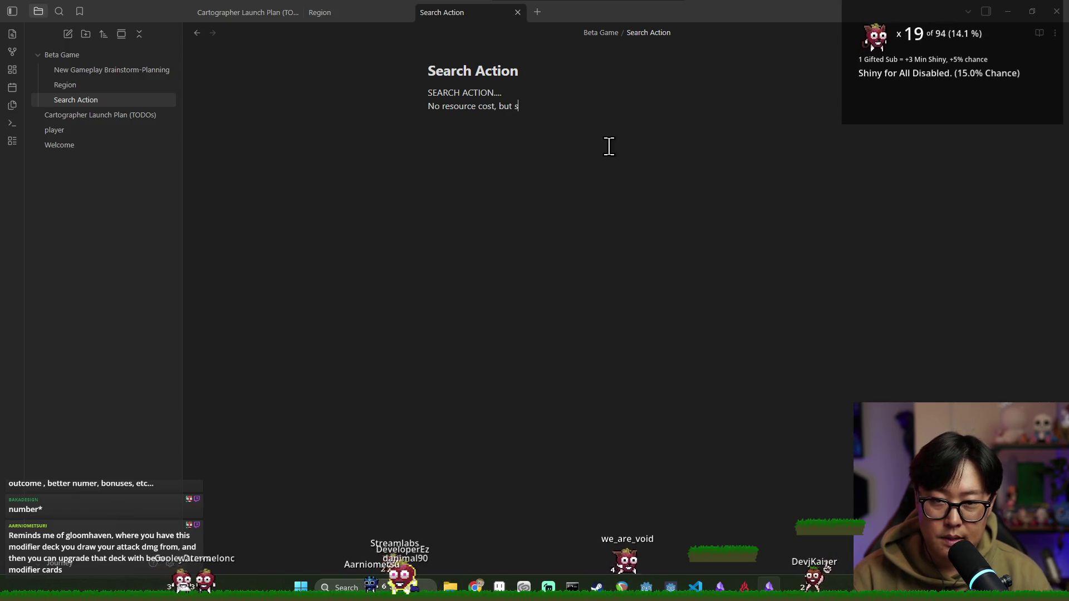
text(pin the "w)
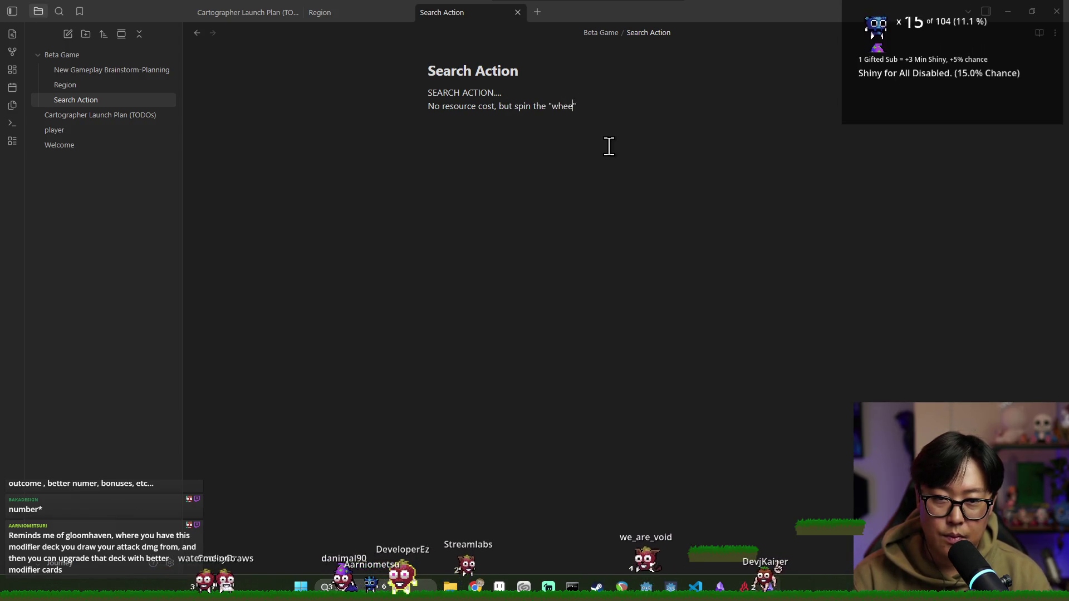
text(heel" which a )
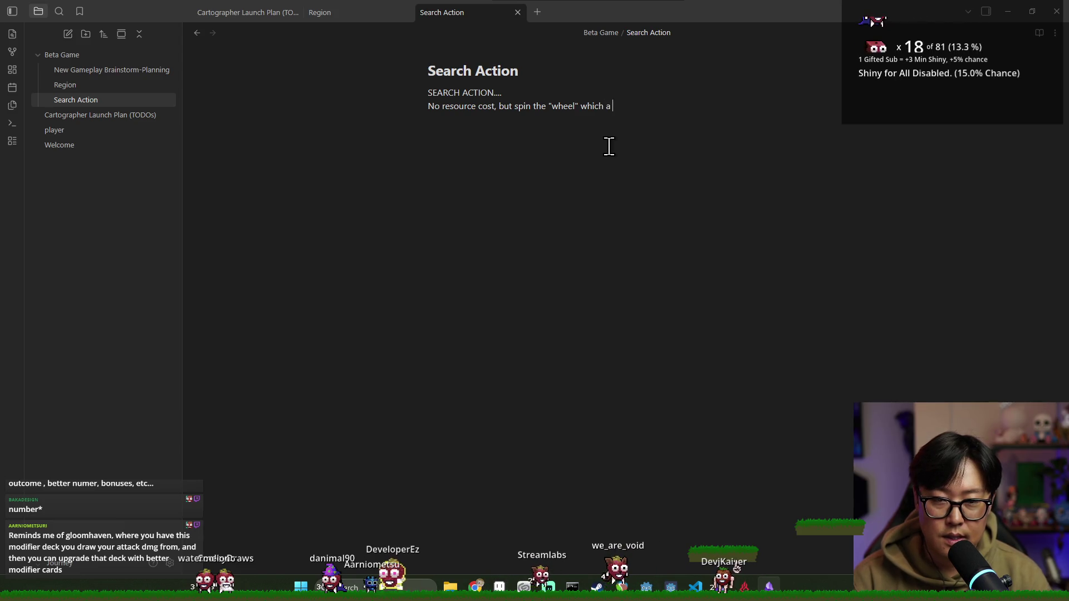
text(compass shape to get a random result.)
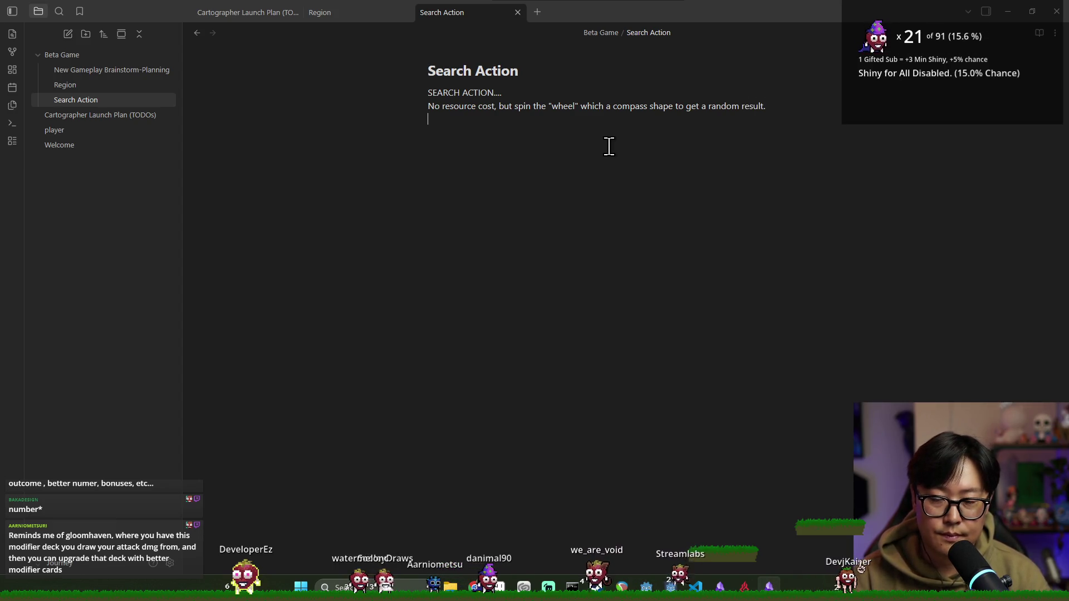
key(Return)
text(Palyer)
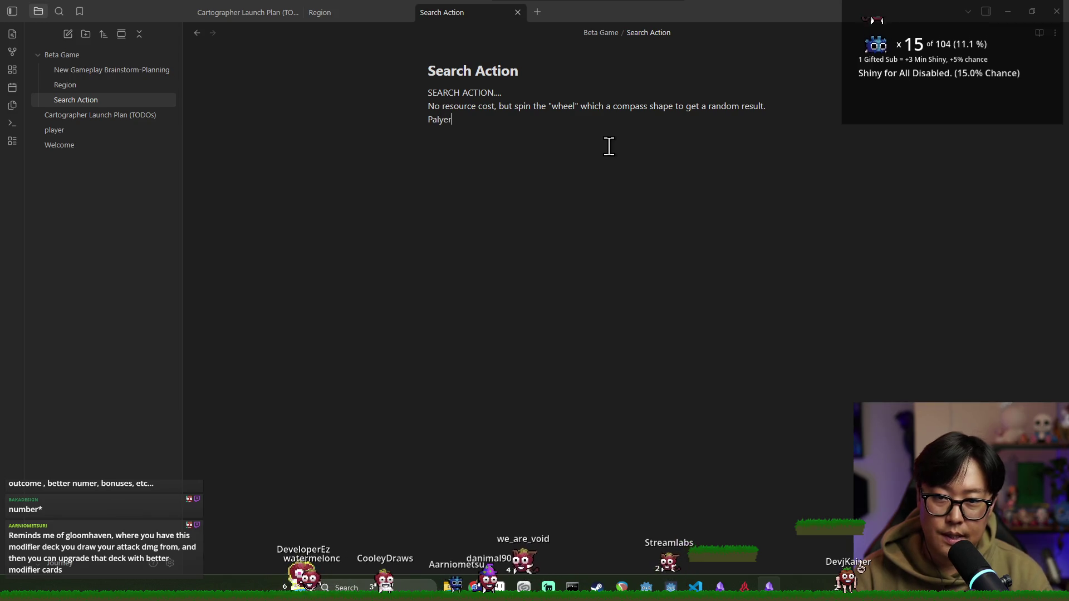
key(BackSpace)
key(BackSpace)
key(BackSpace)
text(laye)
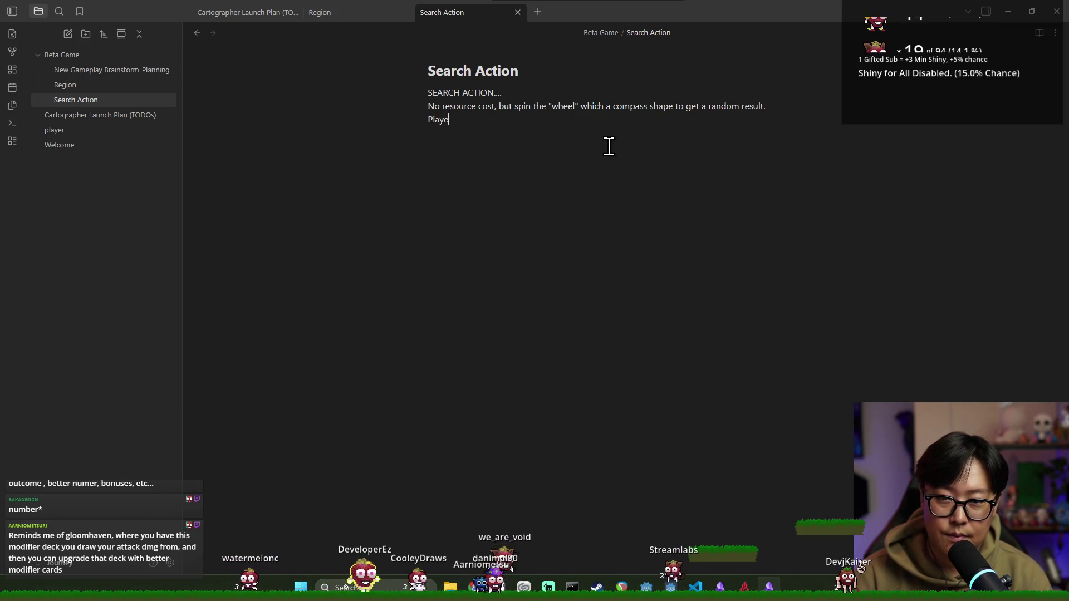
text(rs get to buy/find diffe)
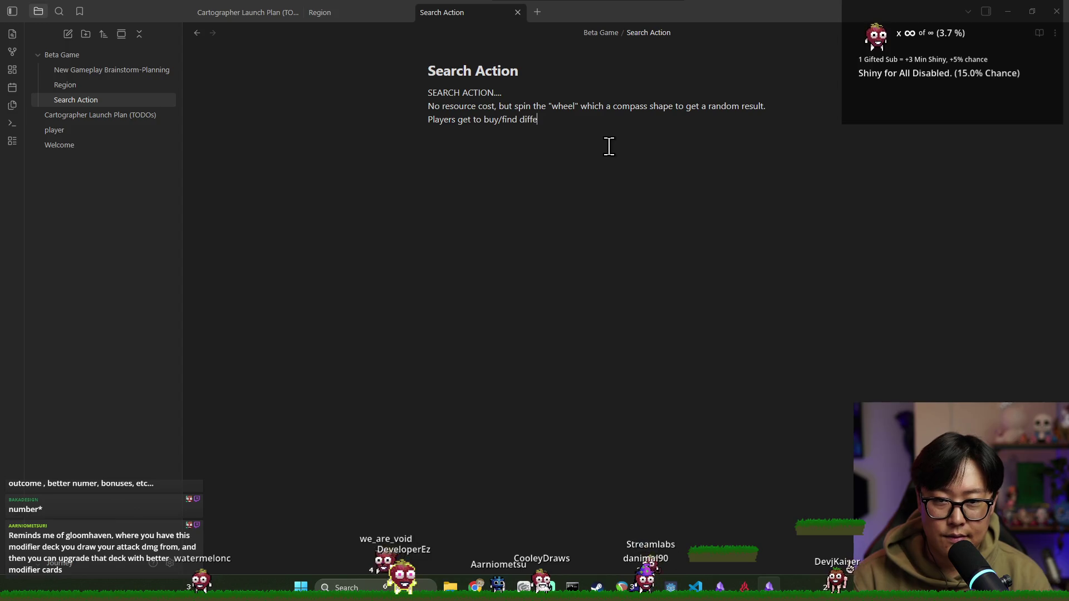
text(ret )
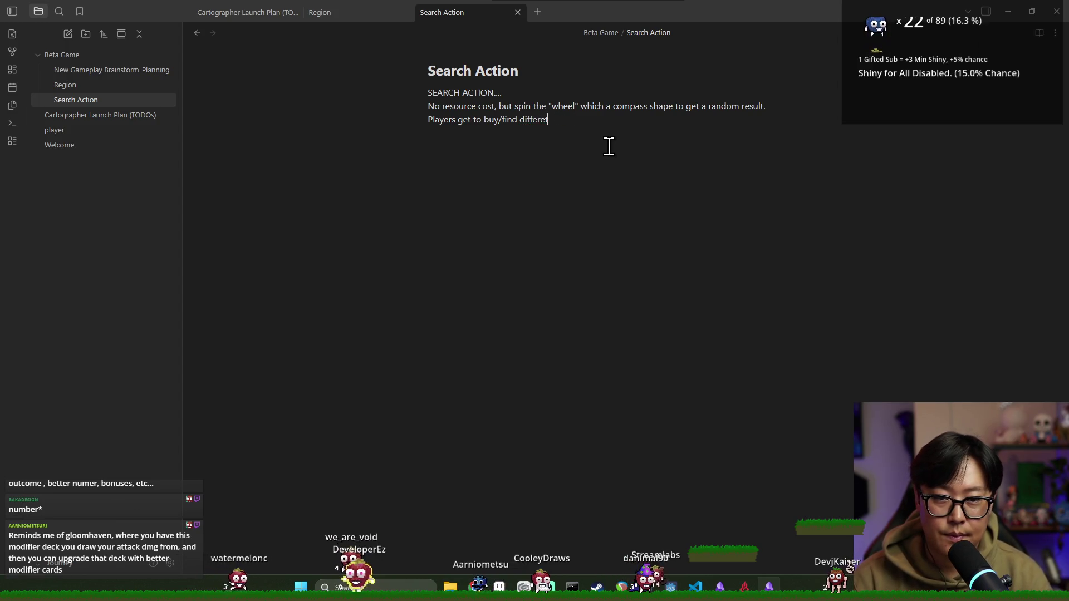
key(BackSpace)
key(BackSpace)
text(nt type )
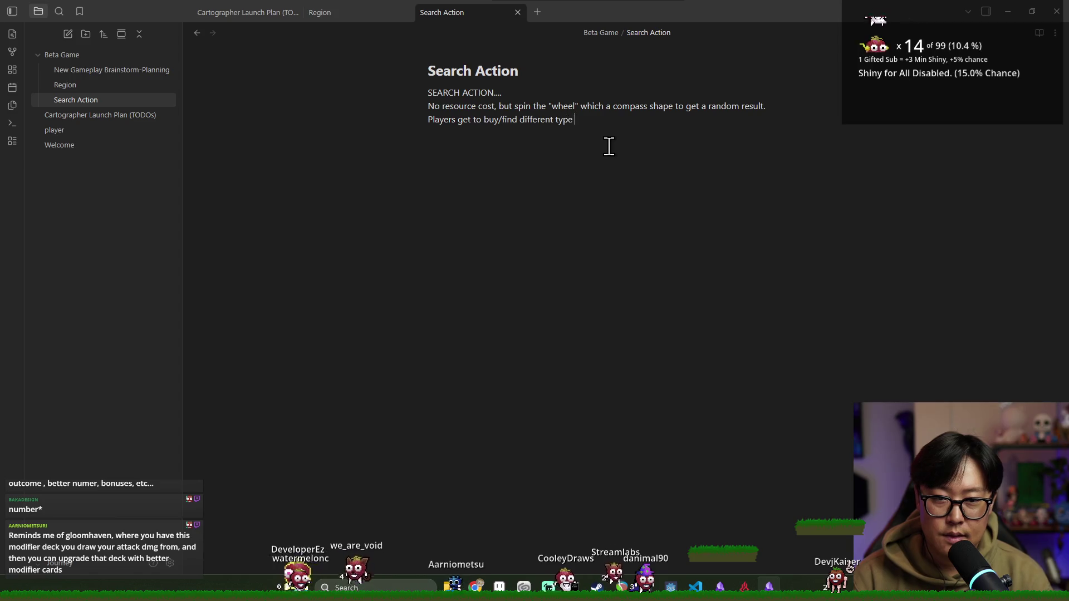
text(of slices to put)
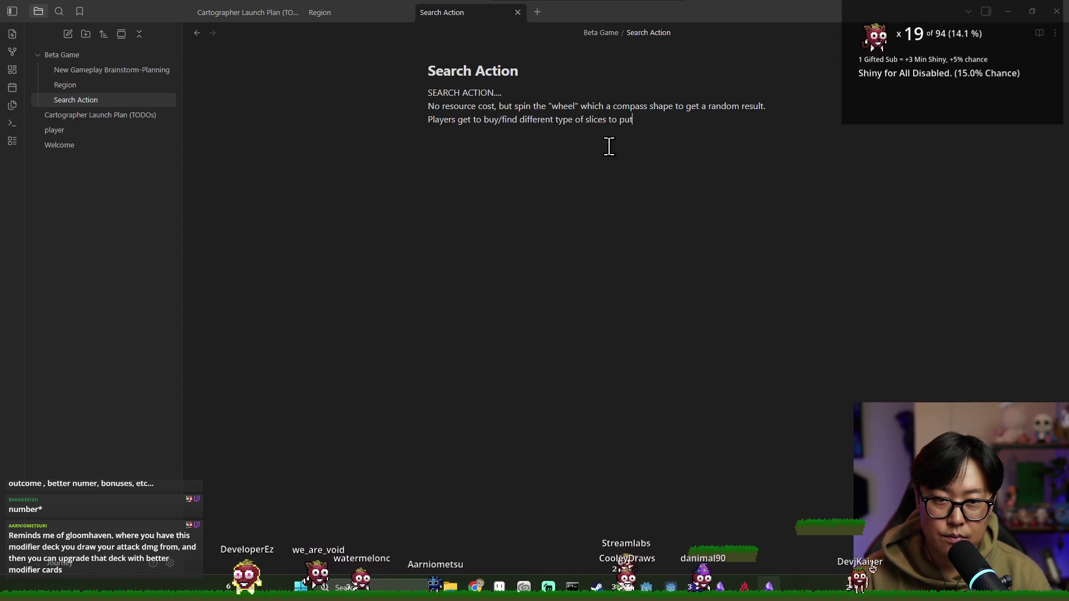
text( on the compass.)
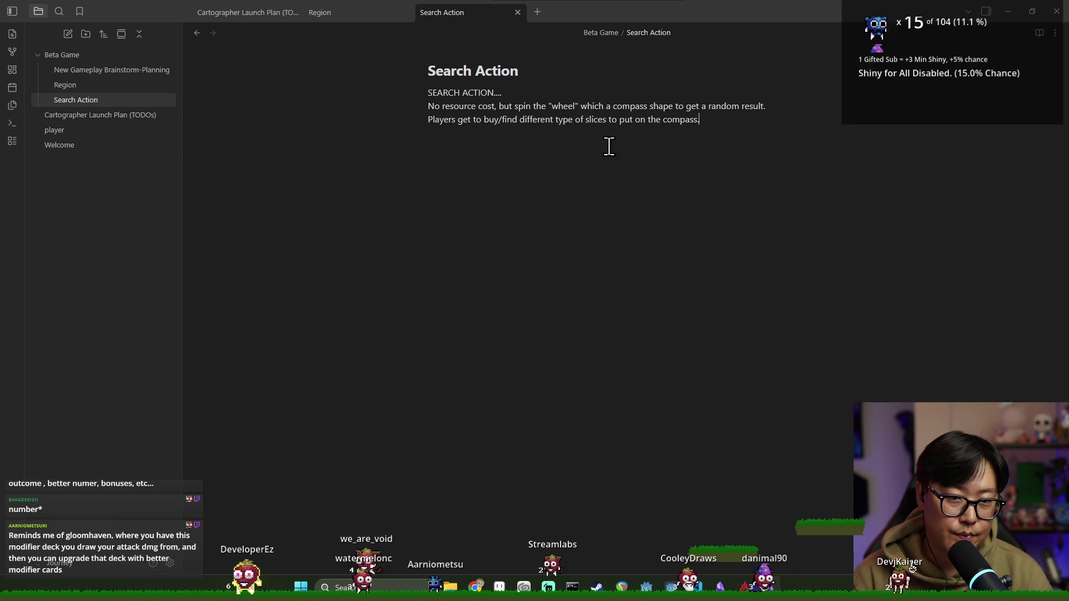
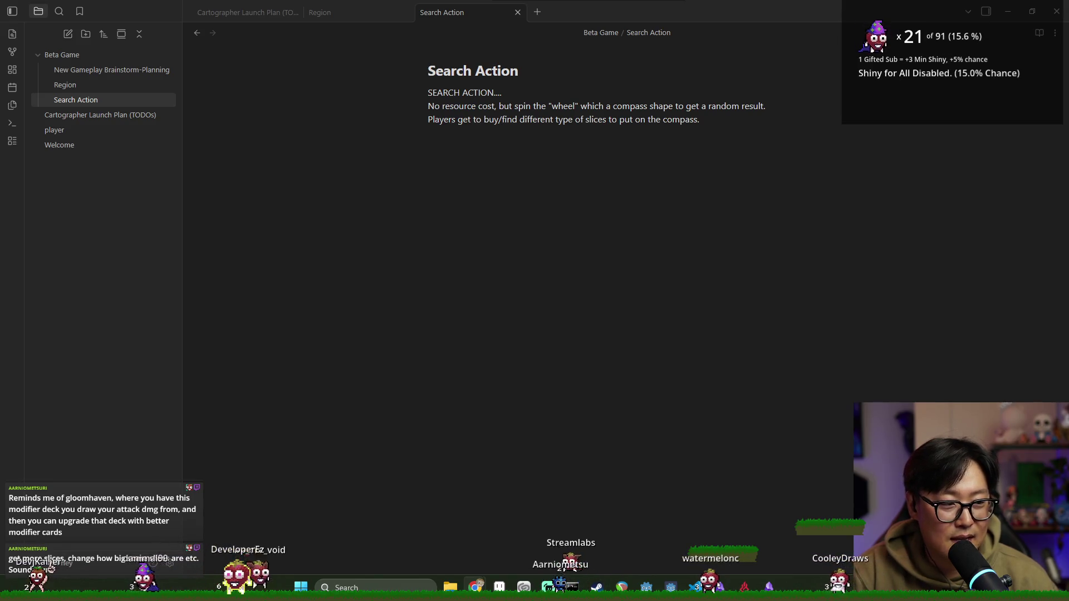
Step: Finish the Search Action note's compass-wheel lines, then save the Godot scene with Ctrl+S
click(480, 294)
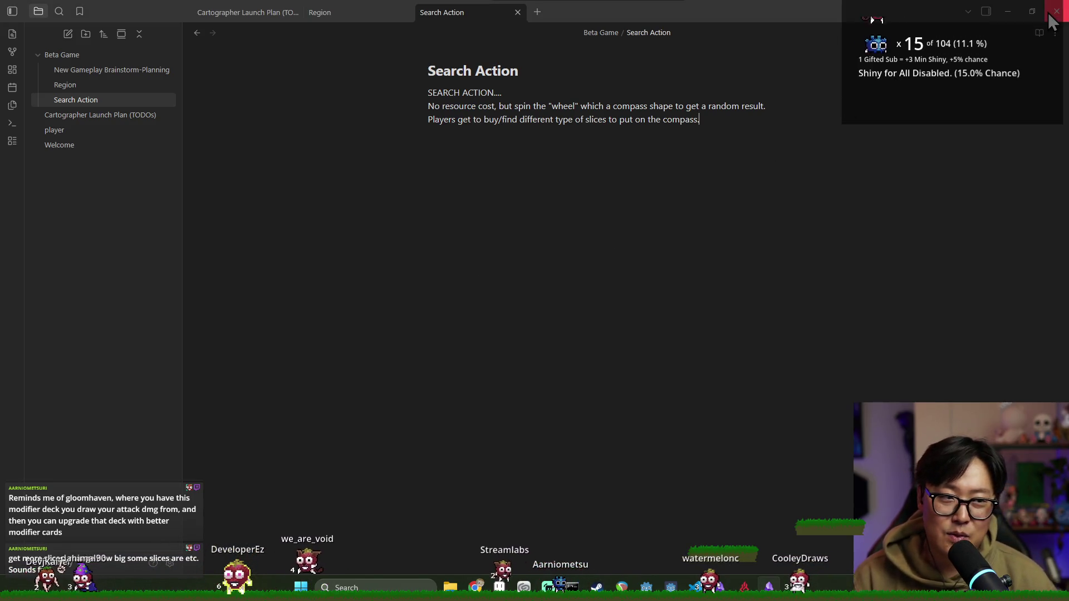
key(alt+Tab)
click(538, 318)
key(ctrl+s)
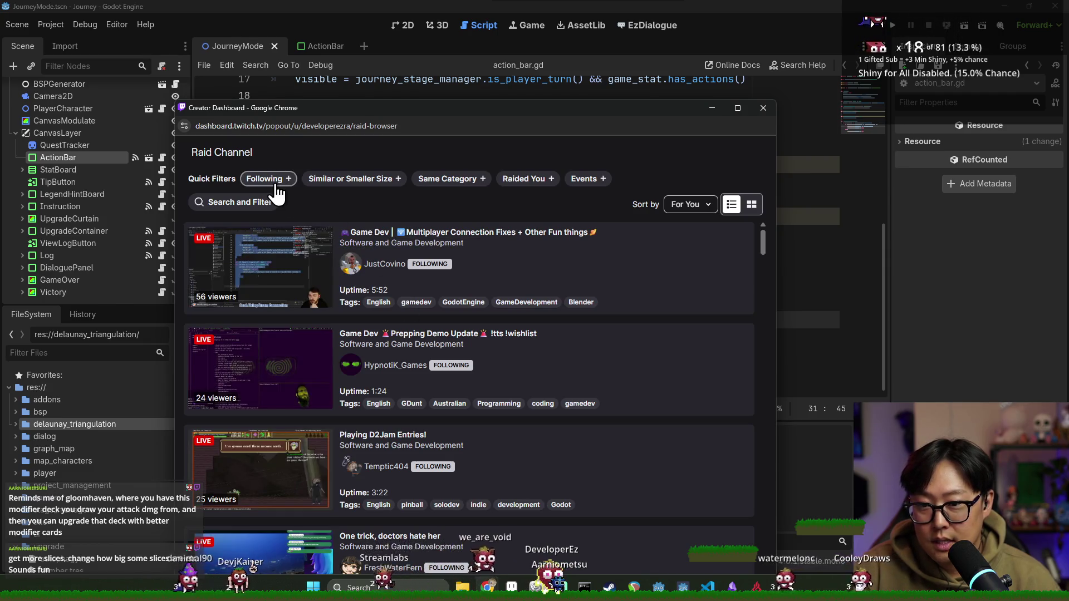
Step: Apply the Following filter to the raid list and browse streams like JustCovino and HypnotiK_Games
click(275, 184)
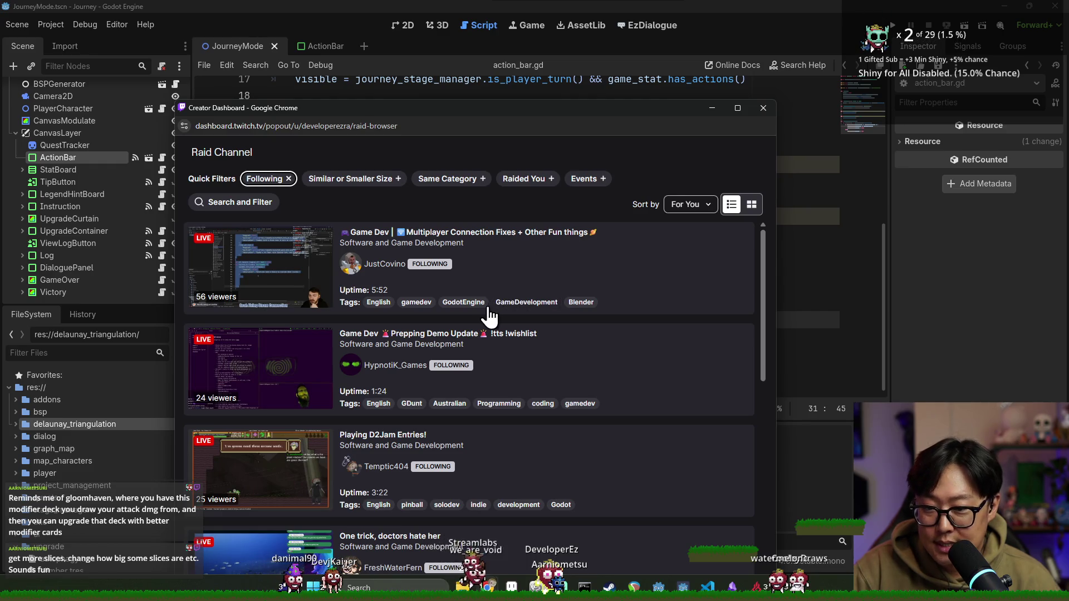
scroll(414, 351, down, 4)
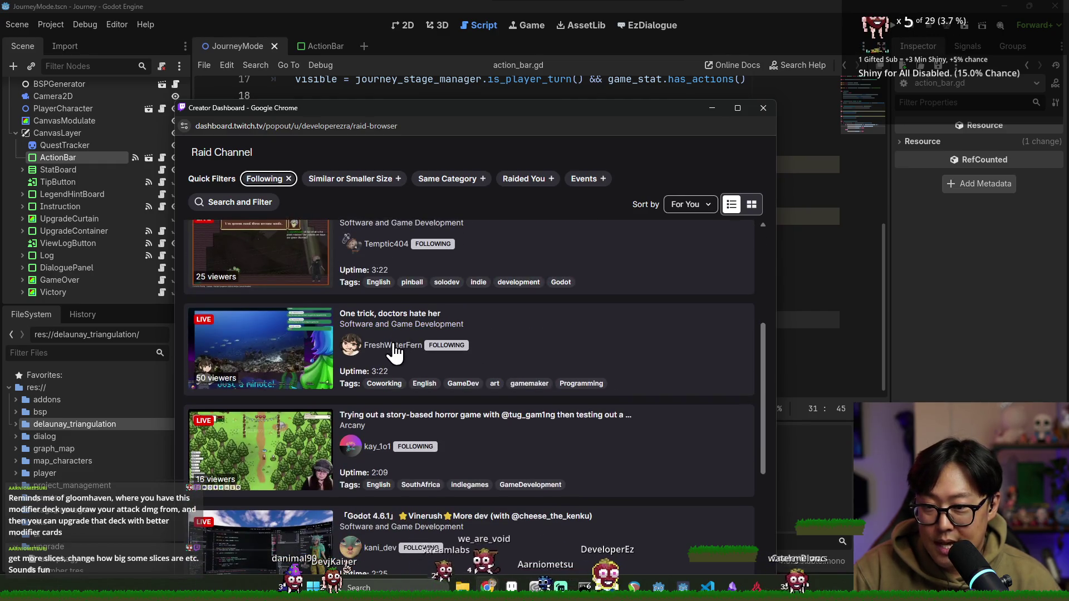
scroll(445, 401, up, 4)
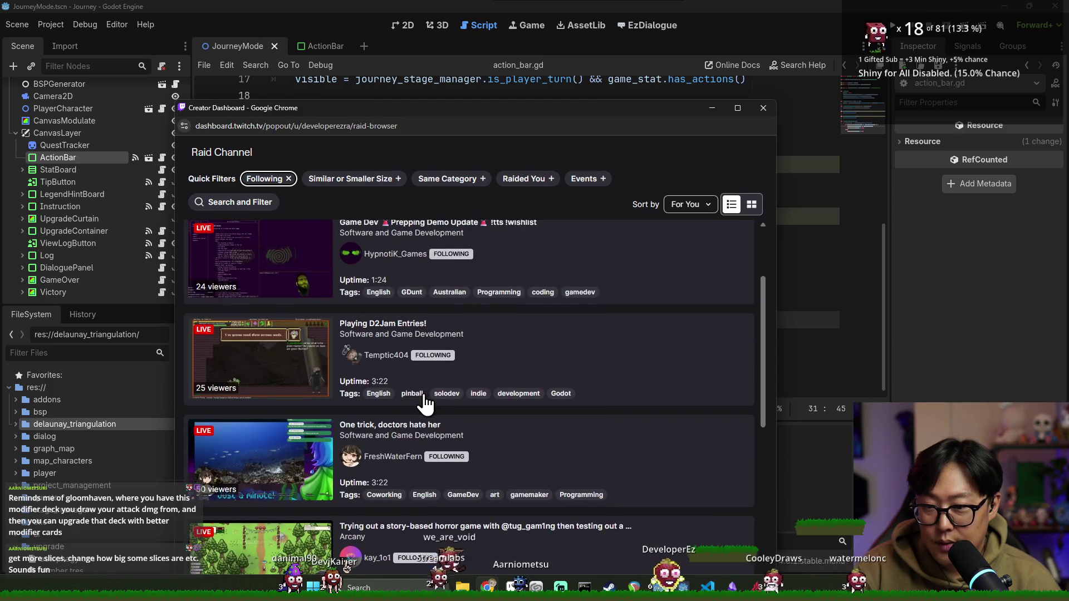